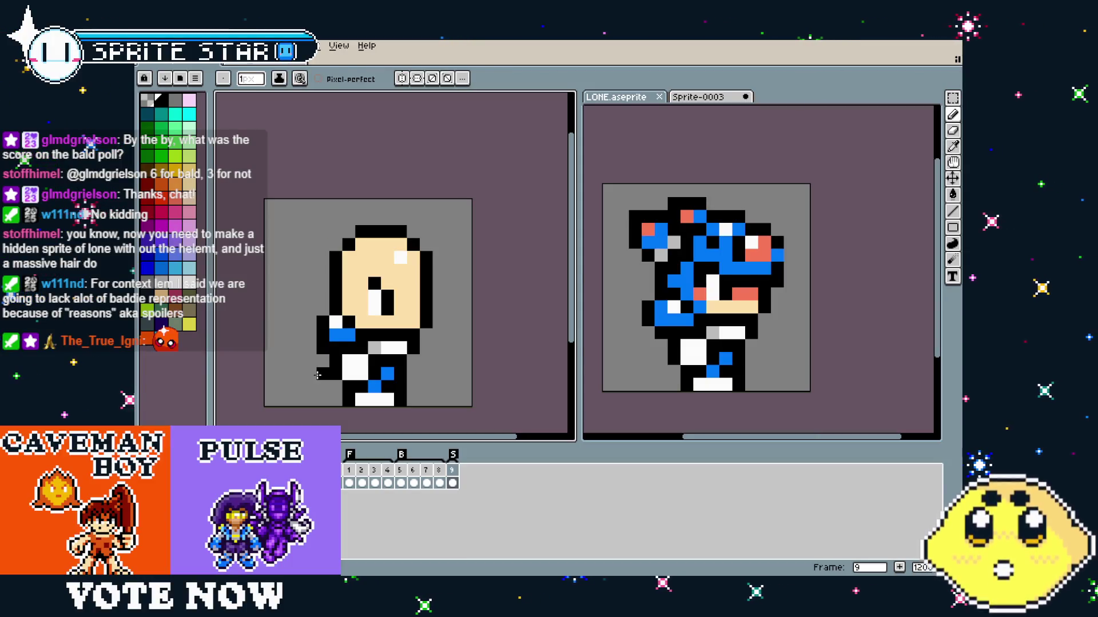
Add a black outline pixel by the torso and recolour the side-pose blue shoulder pixel yellow.
{"action": "left_click", "coordinate": [414, 348]}
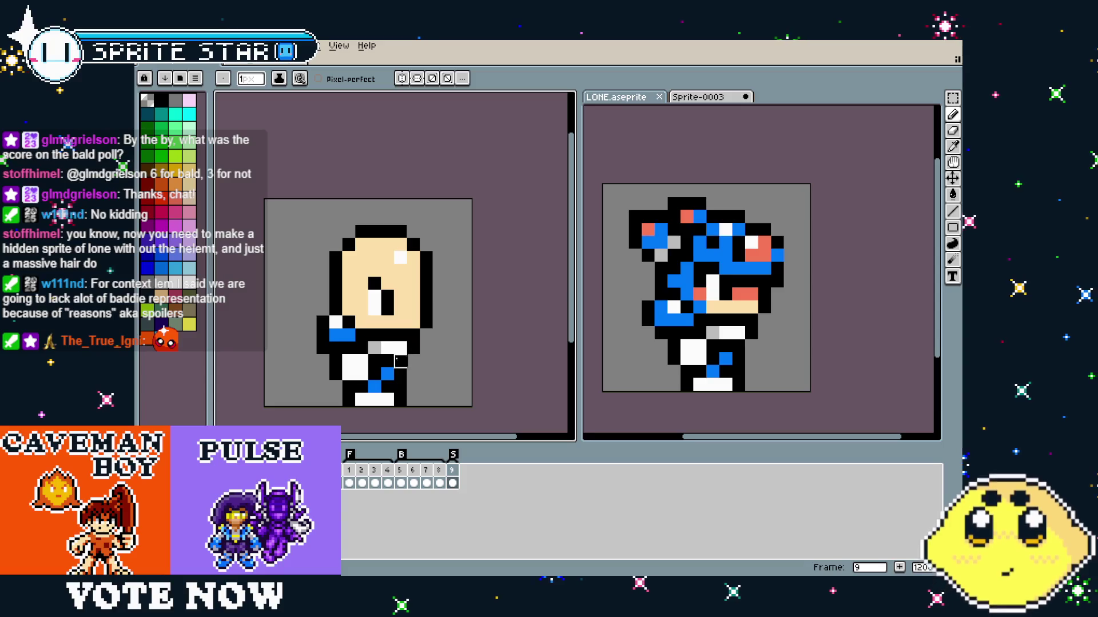
{"action": "scroll", "coordinate": [389, 388], "scroll_direction": "up", "scroll_amount": 3}
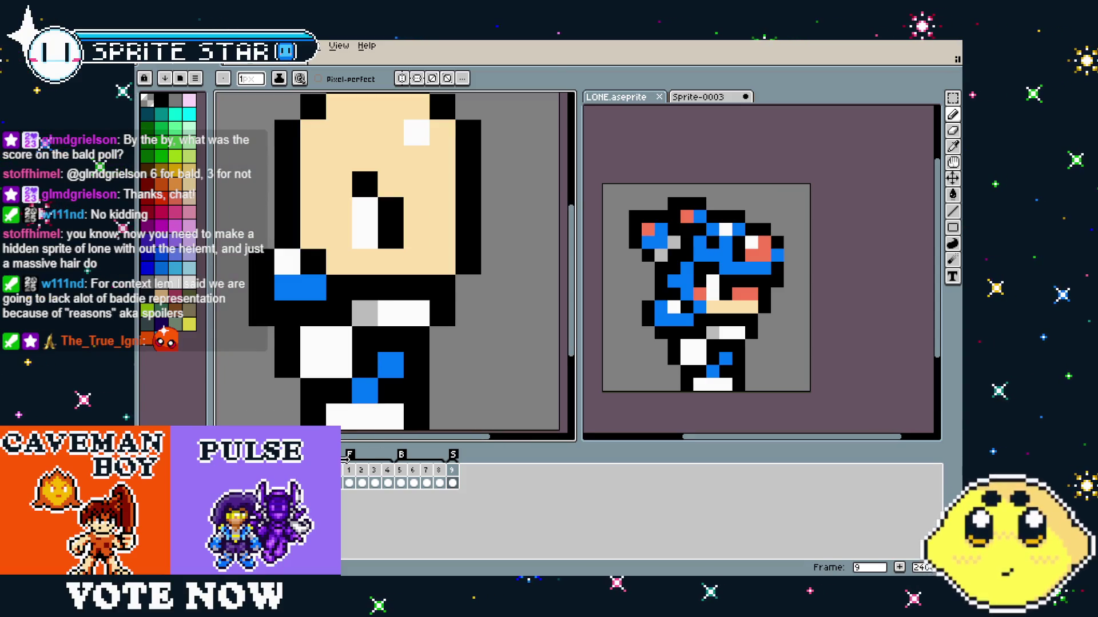
{"action": "left_click", "coordinate": [348, 477]}
{"action": "key", "text": "i"}
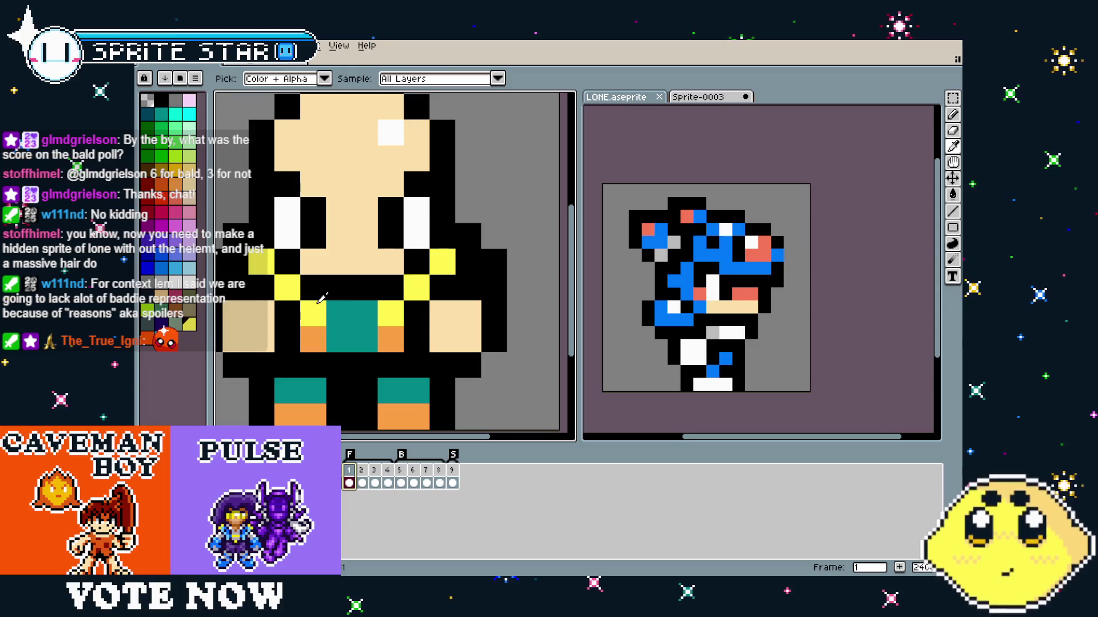
{"action": "left_click", "coordinate": [320, 299]}
{"action": "key", "text": "b"}
{"action": "key", "text": "Left"}
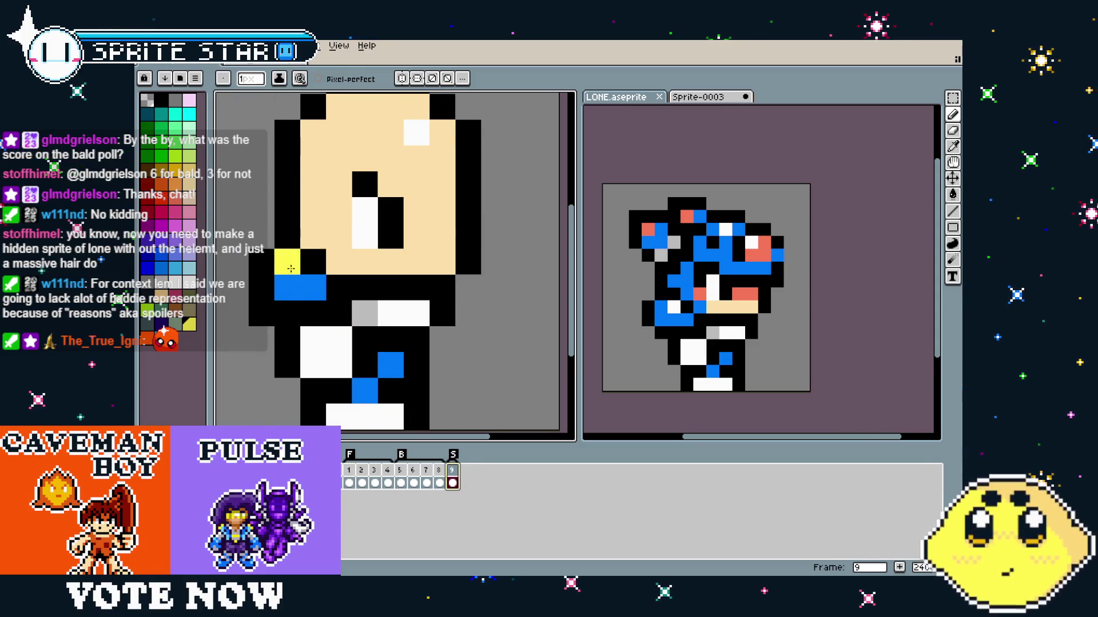
{"action": "left_click", "coordinate": [313, 287]}
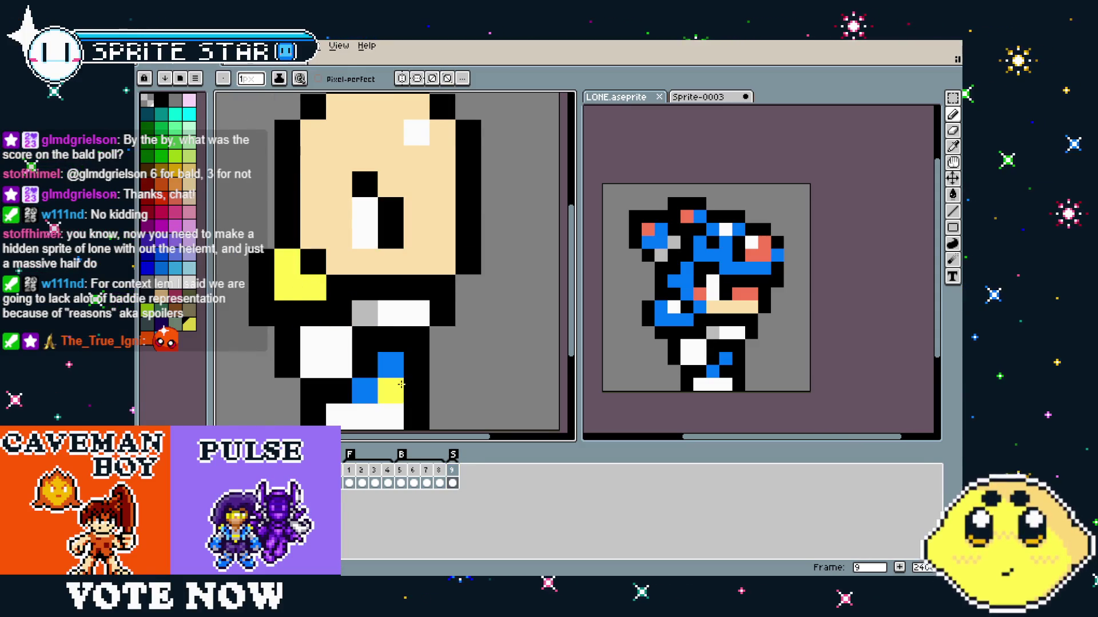
Turn the stray yellow leg pixel black using the outline colour.
{"action": "left_click", "coordinate": [313, 262], "text": "alt"}
{"action": "left_click", "coordinate": [289, 261]}
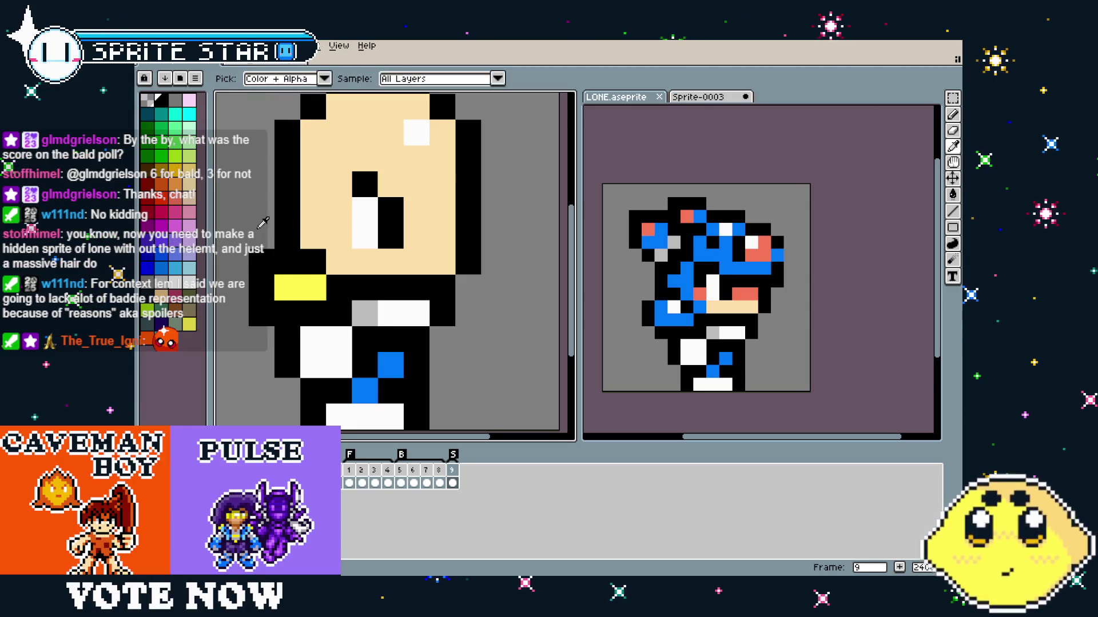
{"action": "scroll", "coordinate": [296, 396], "scroll_direction": "down", "scroll_amount": 2}
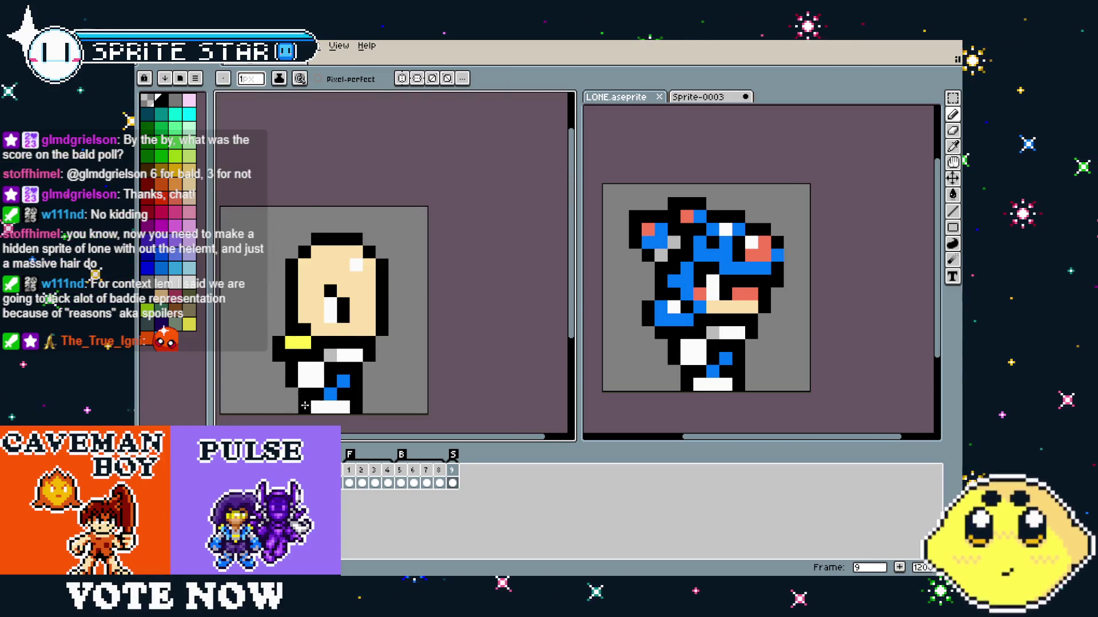
{"action": "scroll", "coordinate": [304, 406], "scroll_direction": "up", "scroll_amount": 1}
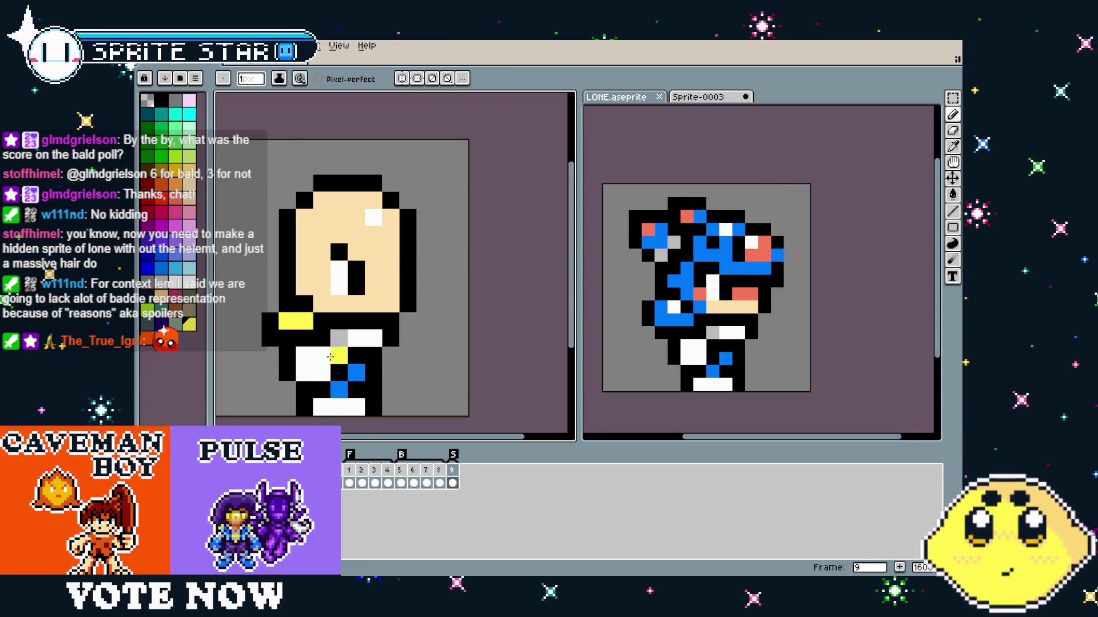
Add an orange chest pixel to the side pose, matching the front-pose chest.
{"action": "left_click", "coordinate": [351, 473]}
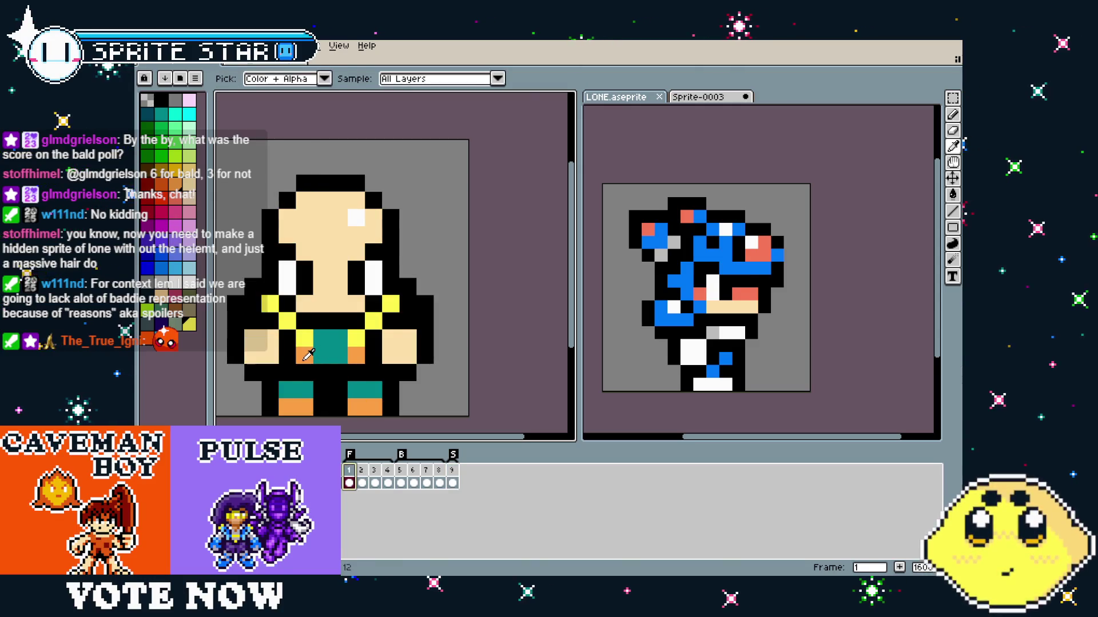
{"action": "left_click", "coordinate": [452, 471]}
{"action": "left_click", "coordinate": [341, 341]}
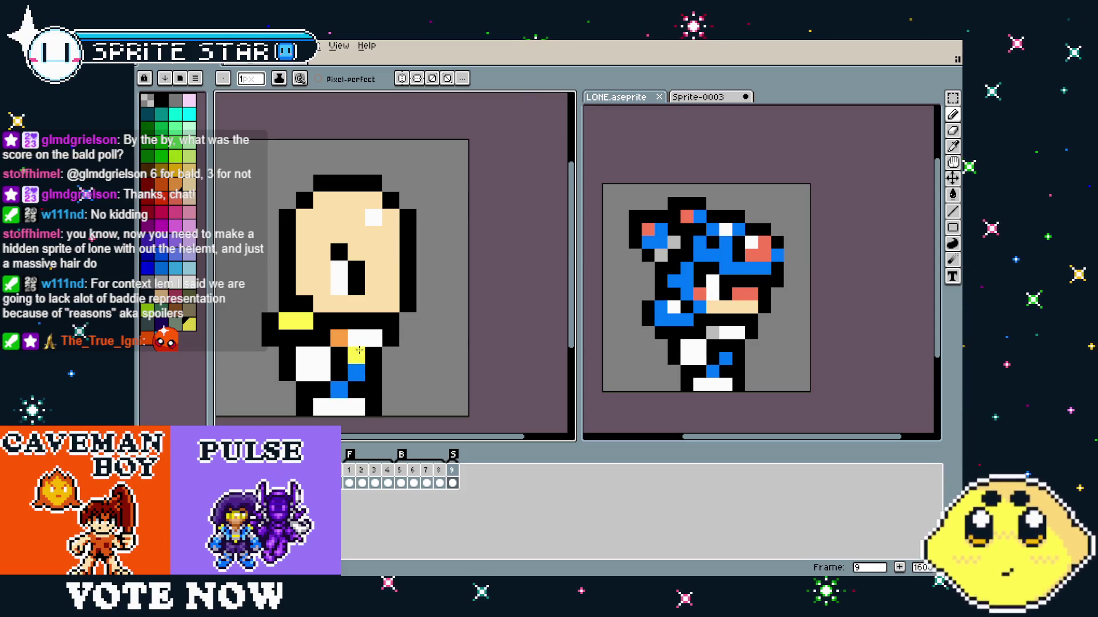
{"action": "left_click", "coordinate": [349, 472]}
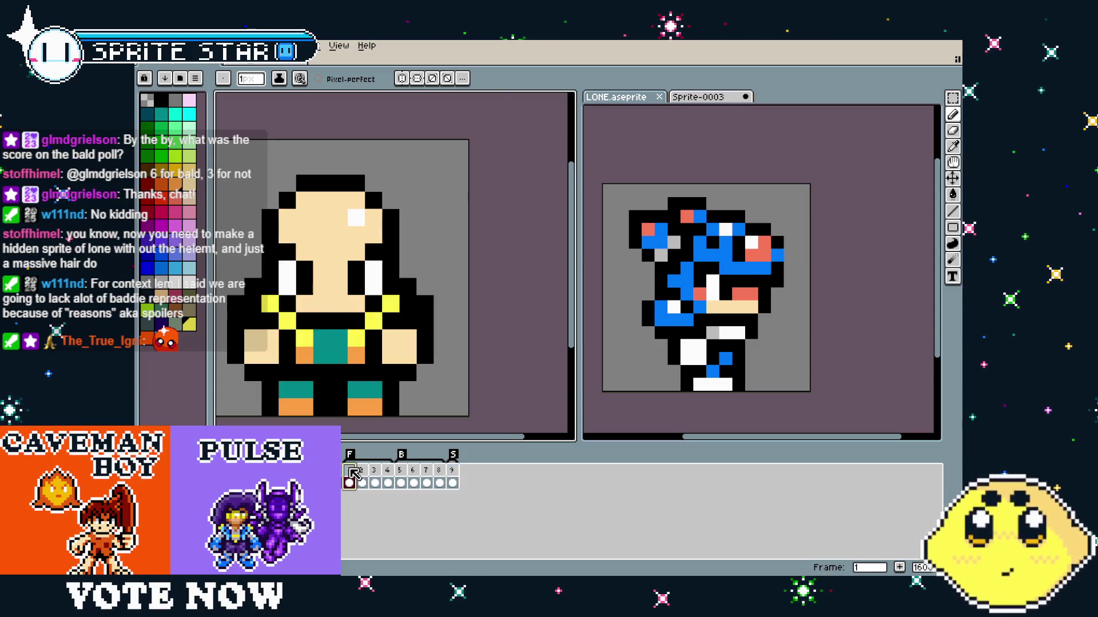
Take teal from the front-pose shirt and paint the white side-pose chest pixel teal.
{"action": "left_click", "coordinate": [456, 470]}
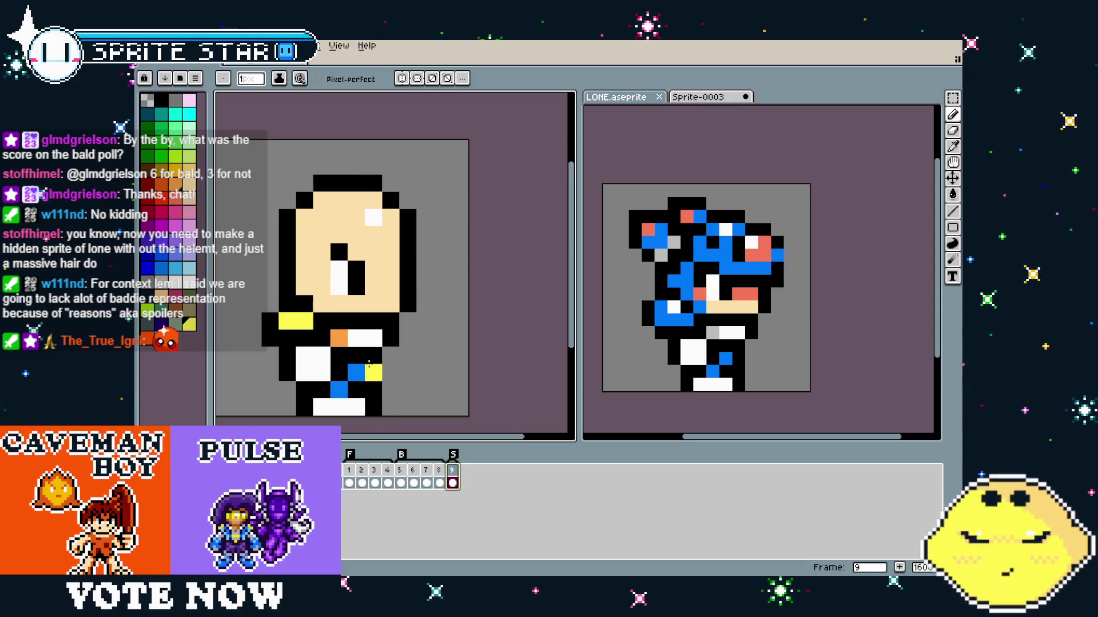
{"action": "left_click", "coordinate": [349, 470]}
{"action": "key", "text": "i"}
{"action": "key", "text": "b"}
{"action": "left_click", "coordinate": [454, 470]}
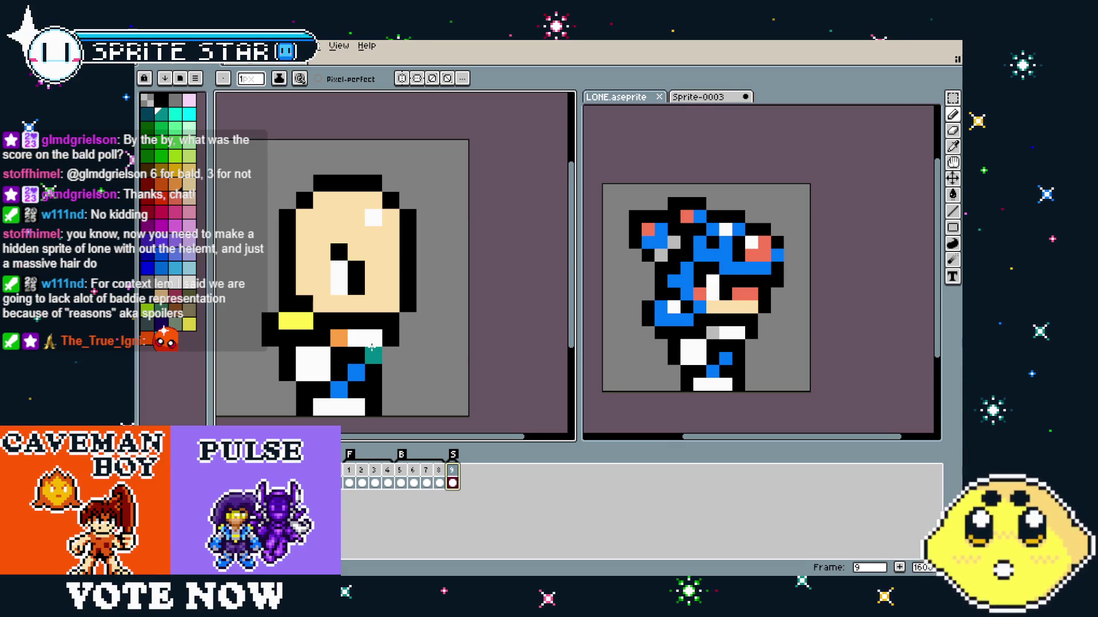
{"action": "left_click", "coordinate": [356, 338]}
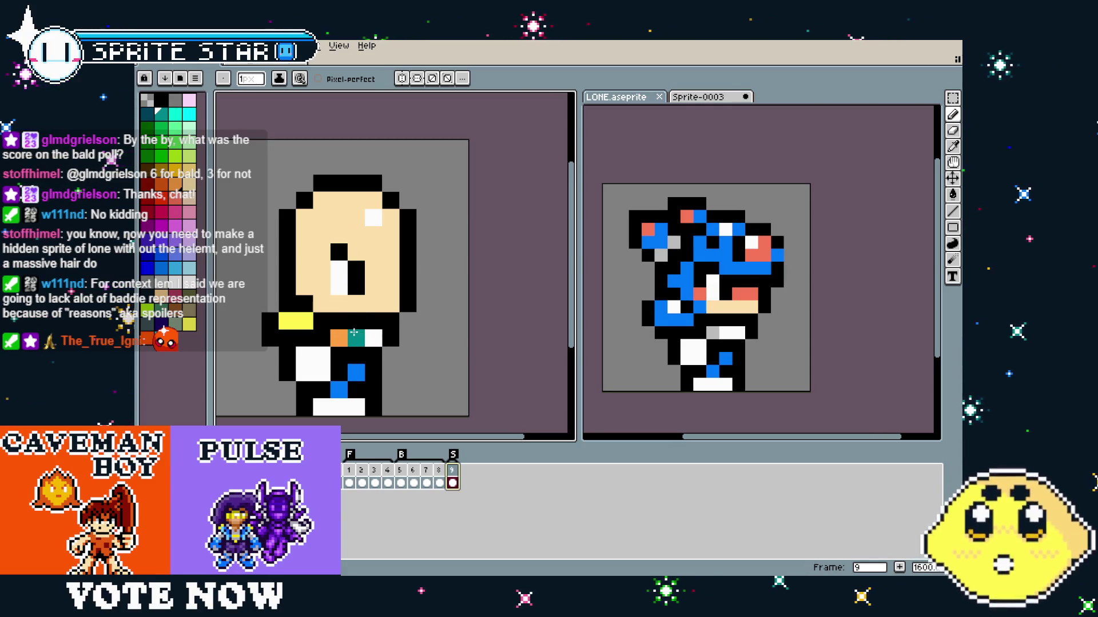
Extend the teal patch further across the lower chest.
{"action": "key", "text": "i"}
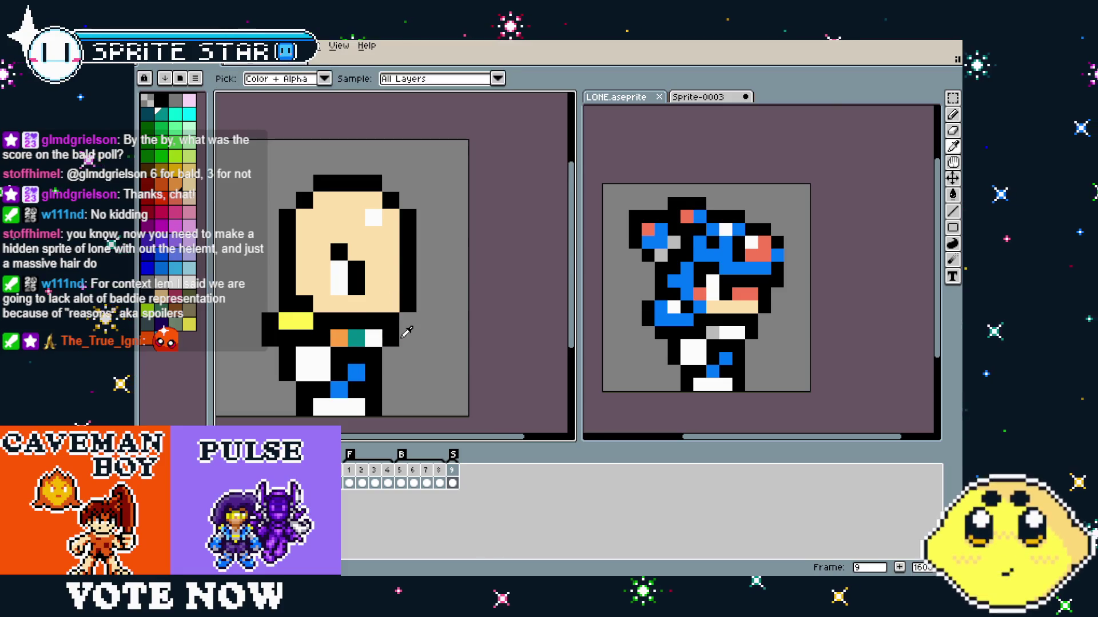
{"action": "key", "text": "b"}
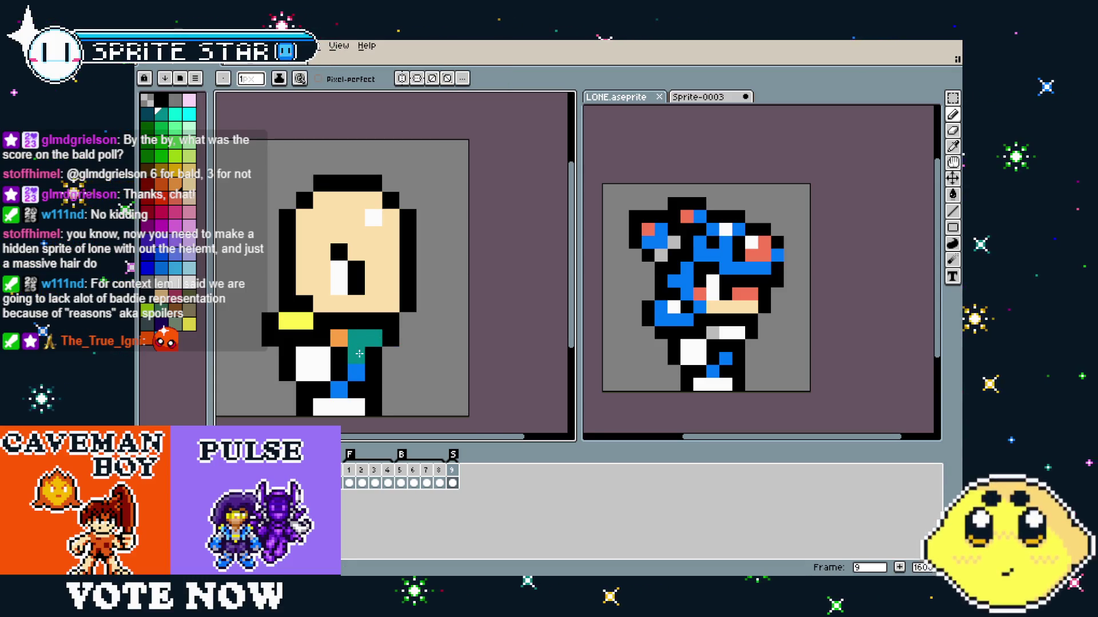
{"action": "left_click", "coordinate": [373, 357]}
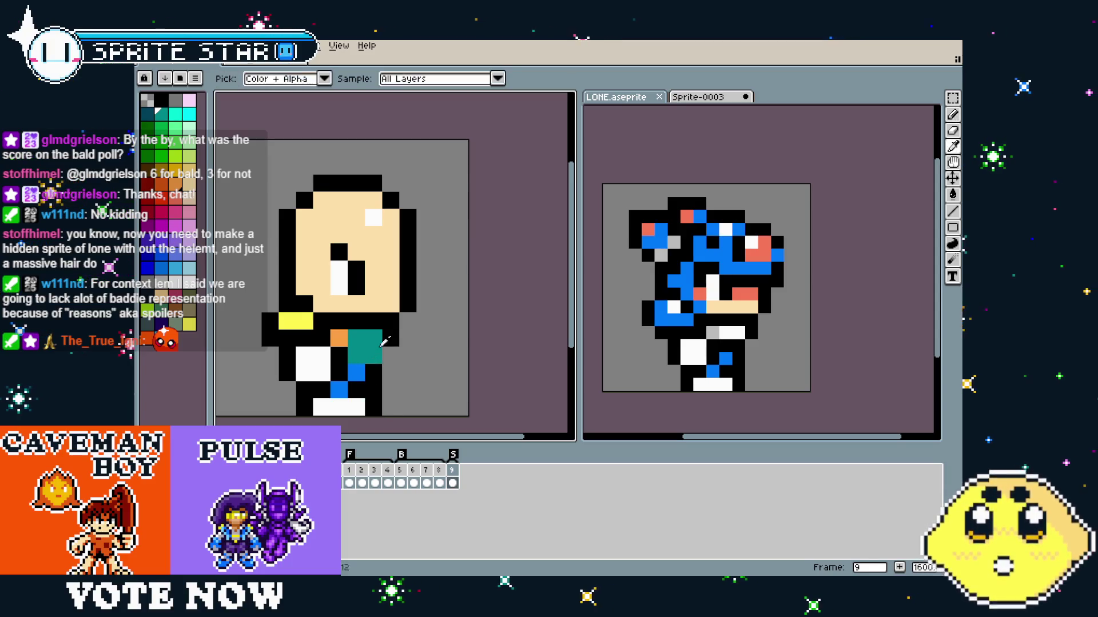
{"action": "scroll", "coordinate": [387, 362], "scroll_direction": "down", "scroll_amount": 4}
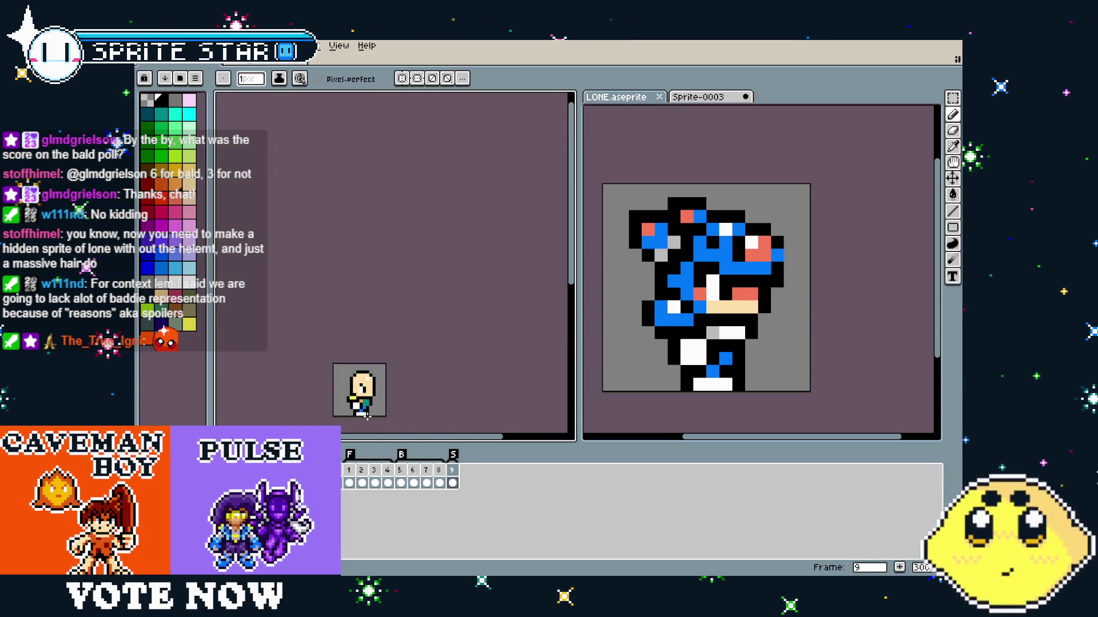
Paint a blue leg pixel teal, a vertical orange torso strip, and the top torso pixel yellow.
{"action": "scroll", "coordinate": [355, 426], "scroll_direction": "up", "scroll_amount": 5}
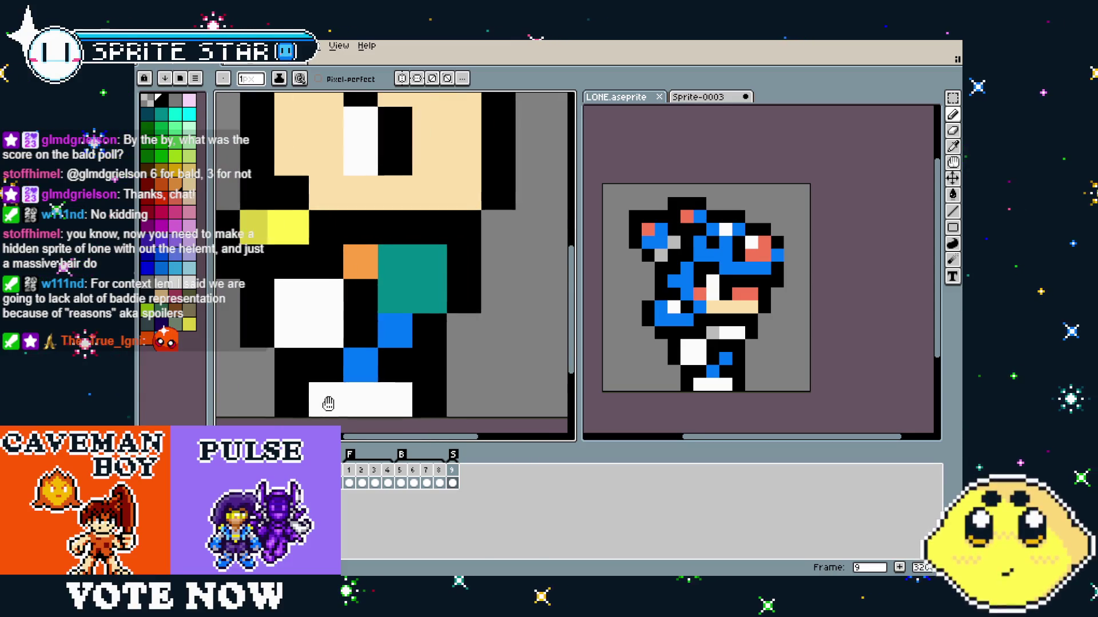
{"action": "key", "text": "i"}
{"action": "left_click", "coordinate": [413, 269], "text": "alt"}
{"action": "left_click", "coordinate": [358, 380]}
{"action": "left_click", "coordinate": [351, 264], "text": "alt"}
{"action": "left_click_drag", "start_coordinate": [386, 298], "coordinate": [376, 261]}
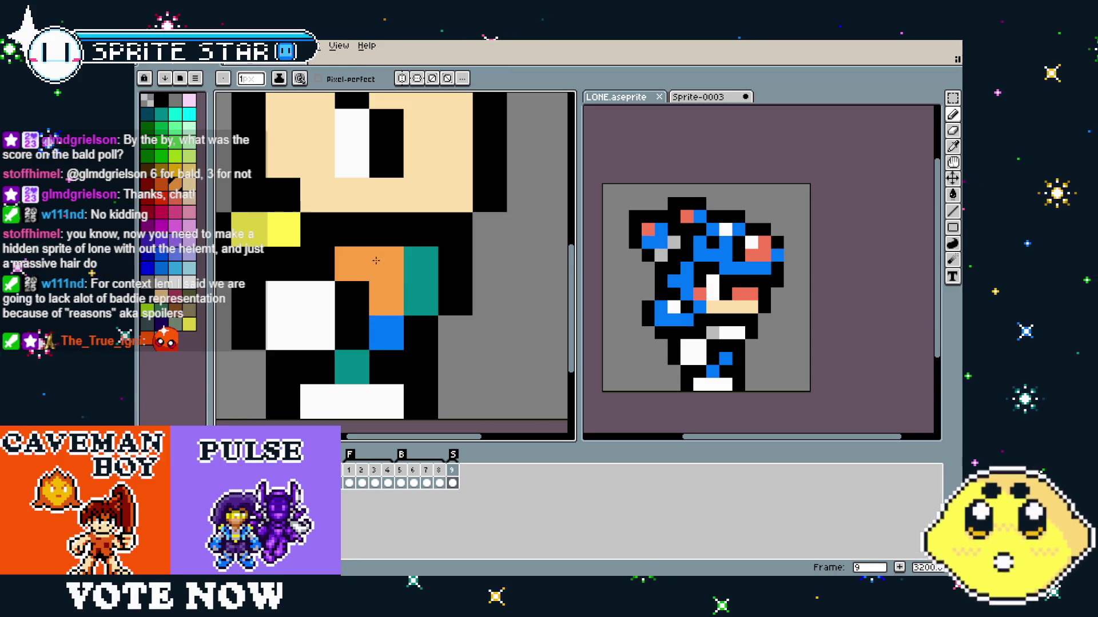
{"action": "left_click", "coordinate": [283, 229], "text": "alt"}
{"action": "left_click", "coordinate": [386, 263]}
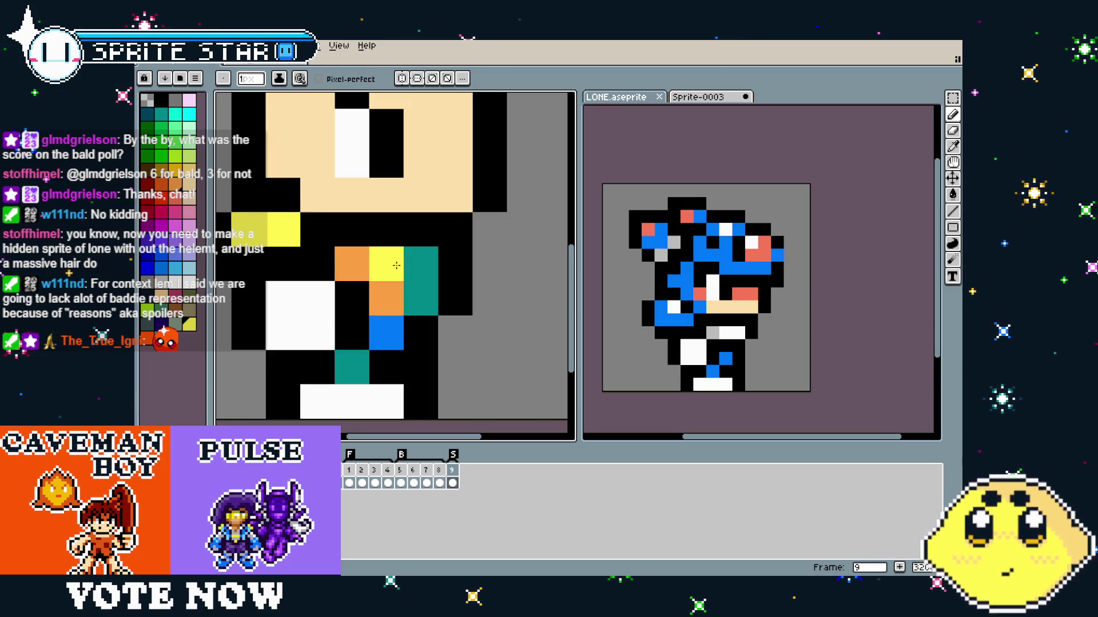
Undo a stray yellow leg pixel and repaint the remaining blue leg pixel teal.
{"action": "scroll", "coordinate": [396, 265], "scroll_direction": "down", "scroll_amount": 5}
{"action": "scroll", "coordinate": [340, 394], "scroll_direction": "up", "scroll_amount": 2}
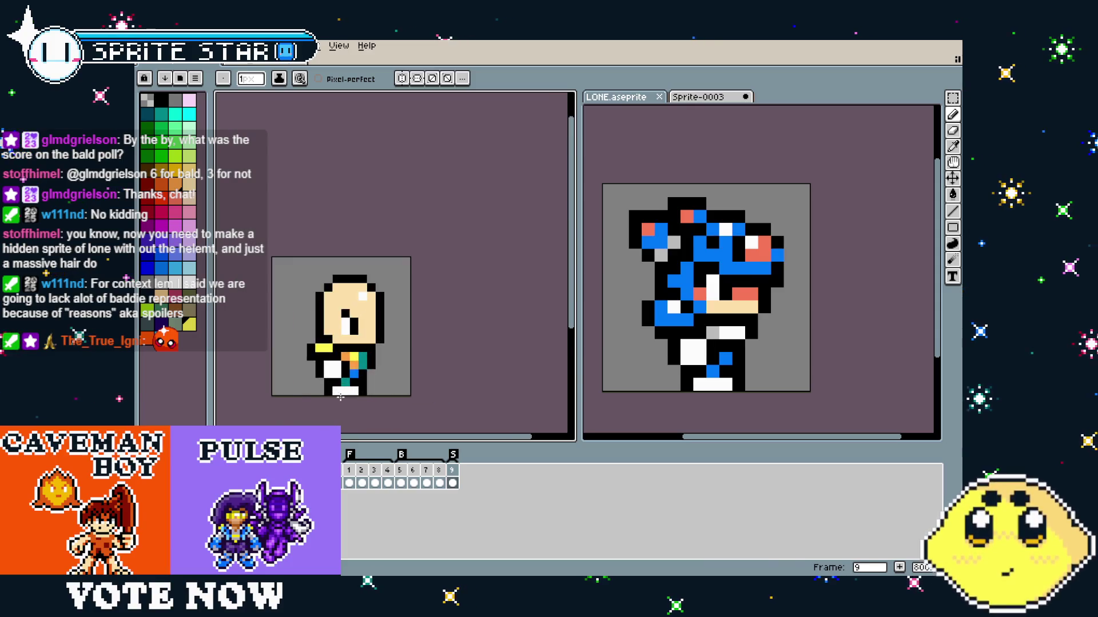
{"action": "mouse_move", "coordinate": [340, 394]}
{"action": "left_mouse_down"}
{"action": "mouse_move", "coordinate": [312, 396]}
{"action": "mouse_move", "coordinate": [333, 399]}
{"action": "left_mouse_up"}
{"action": "scroll", "coordinate": [345, 380], "scroll_direction": "up", "scroll_amount": 1}
{"action": "left_click", "coordinate": [346, 380]}
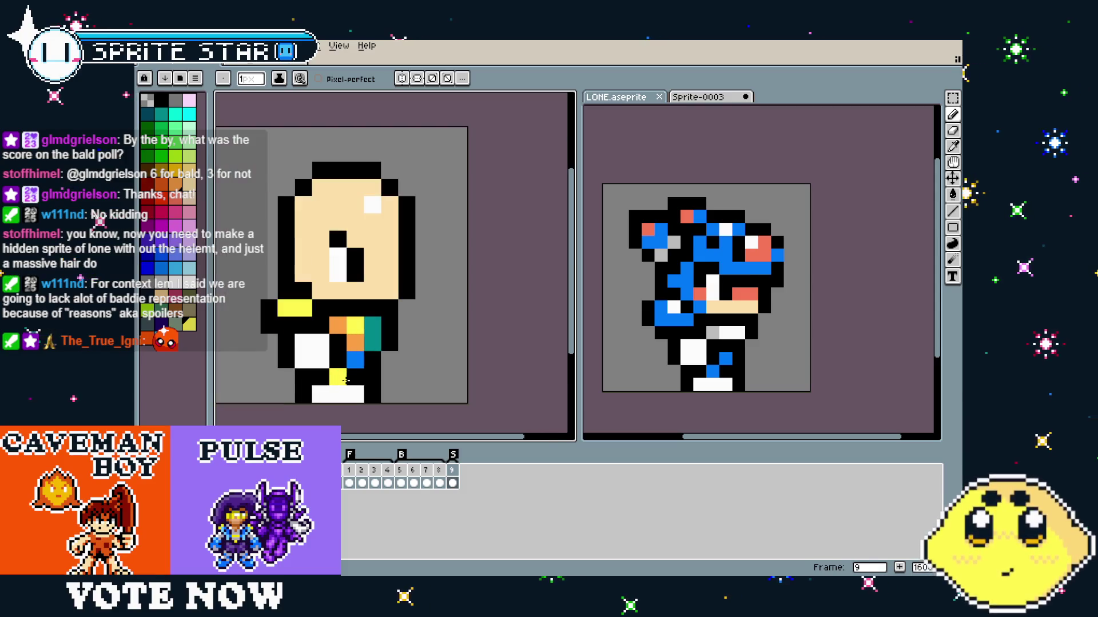
{"action": "key", "text": "ctrl+z"}
{"action": "key", "text": "i"}
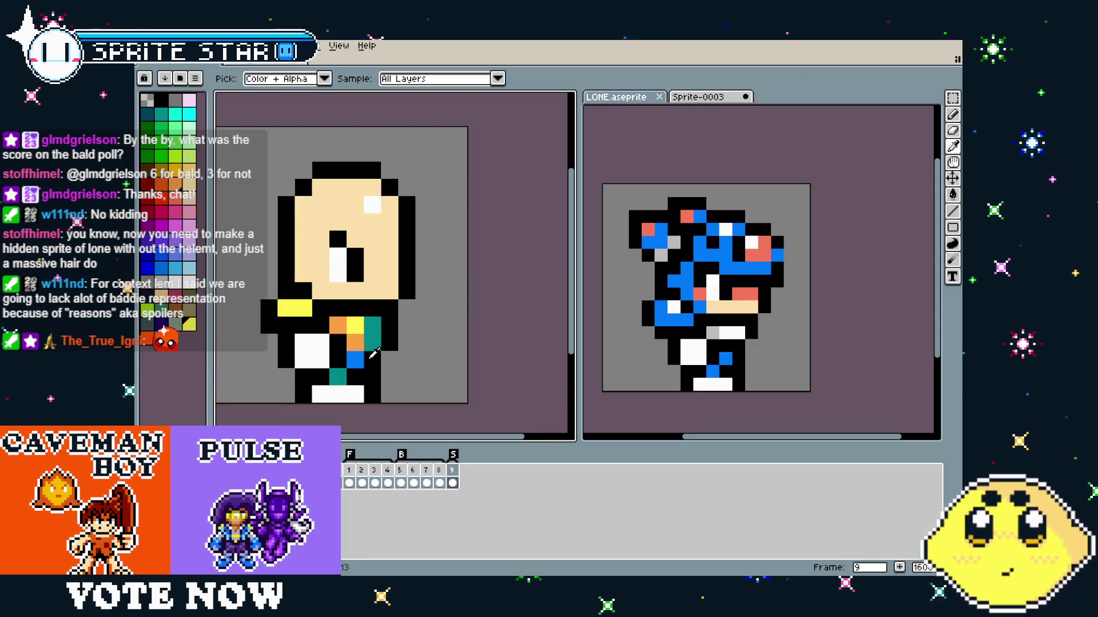
{"action": "left_click", "coordinate": [376, 333]}
{"action": "key", "text": "b"}
{"action": "left_click", "coordinate": [360, 362]}
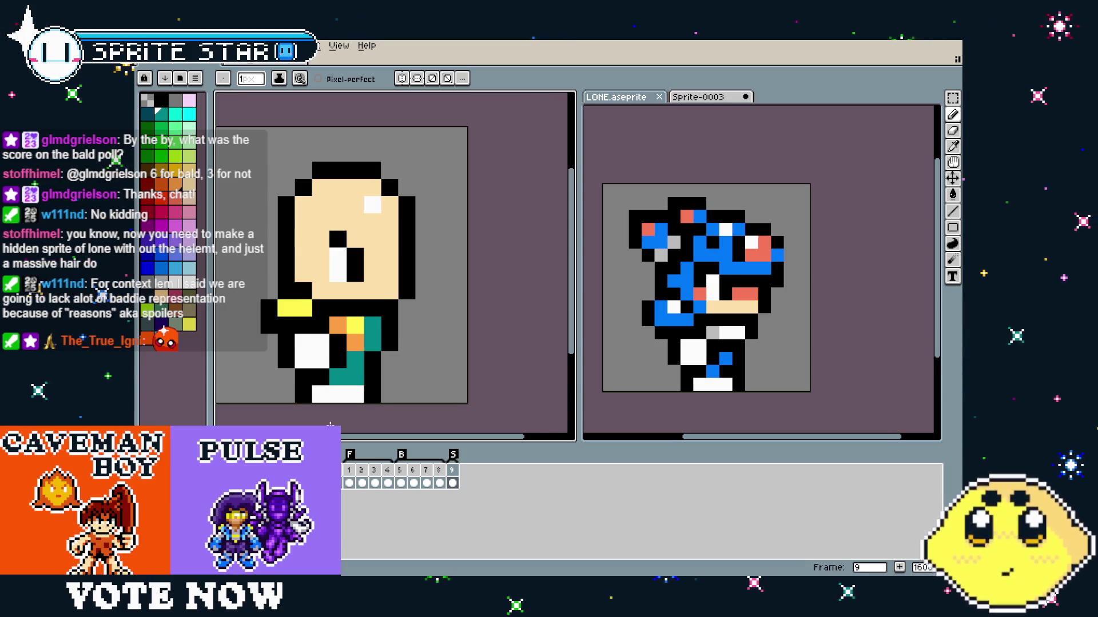
{"action": "scroll", "coordinate": [361, 347], "scroll_direction": "down", "scroll_amount": 4}
{"action": "scroll", "coordinate": [361, 348], "scroll_direction": "up", "scroll_amount": 4}
Try extending the yellow arm band down one pixel, then undo it.
{"action": "key", "text": "i"}
{"action": "key", "text": "b"}
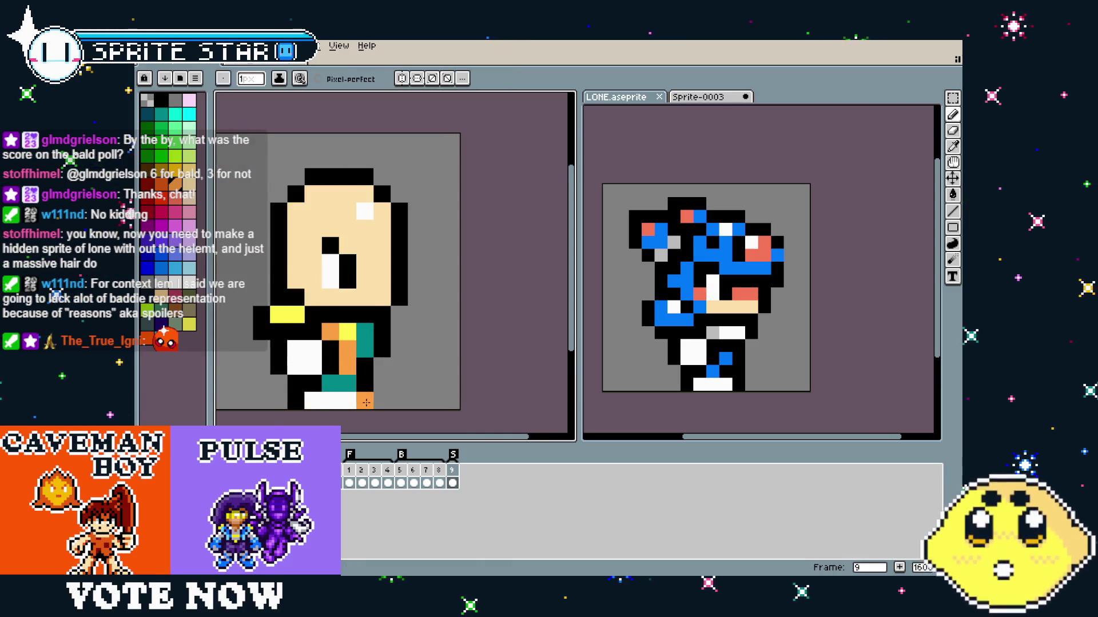
{"action": "scroll", "coordinate": [358, 429], "scroll_direction": "down", "scroll_amount": 2}
{"action": "scroll", "coordinate": [357, 428], "scroll_direction": "up", "scroll_amount": 3}
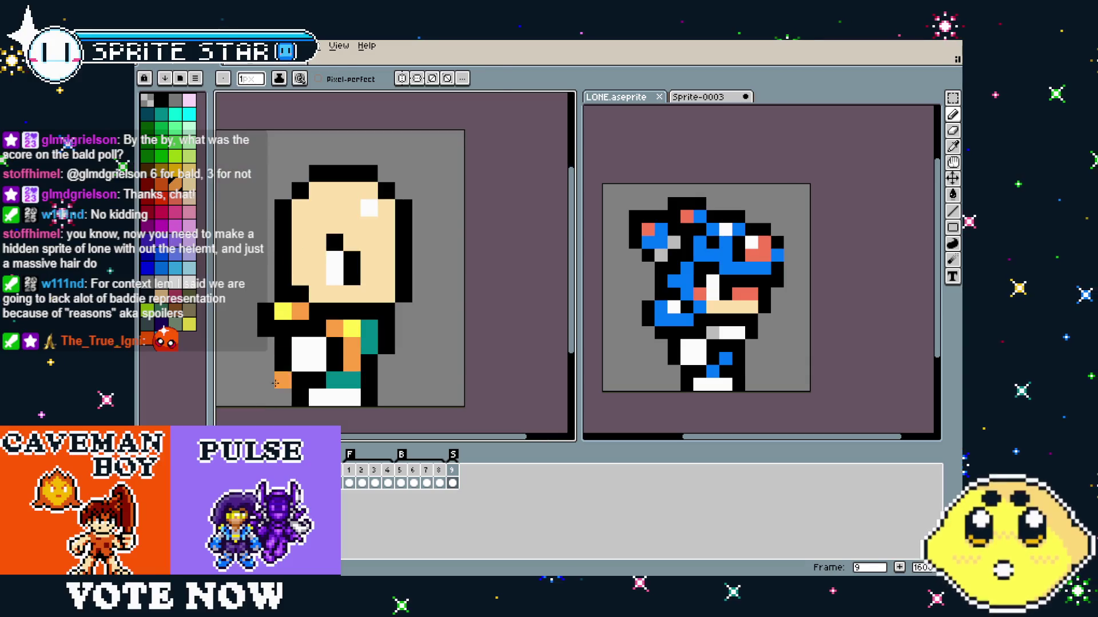
{"action": "left_click", "coordinate": [285, 327]}
{"action": "scroll", "coordinate": [265, 395], "scroll_direction": "down", "scroll_amount": 3}
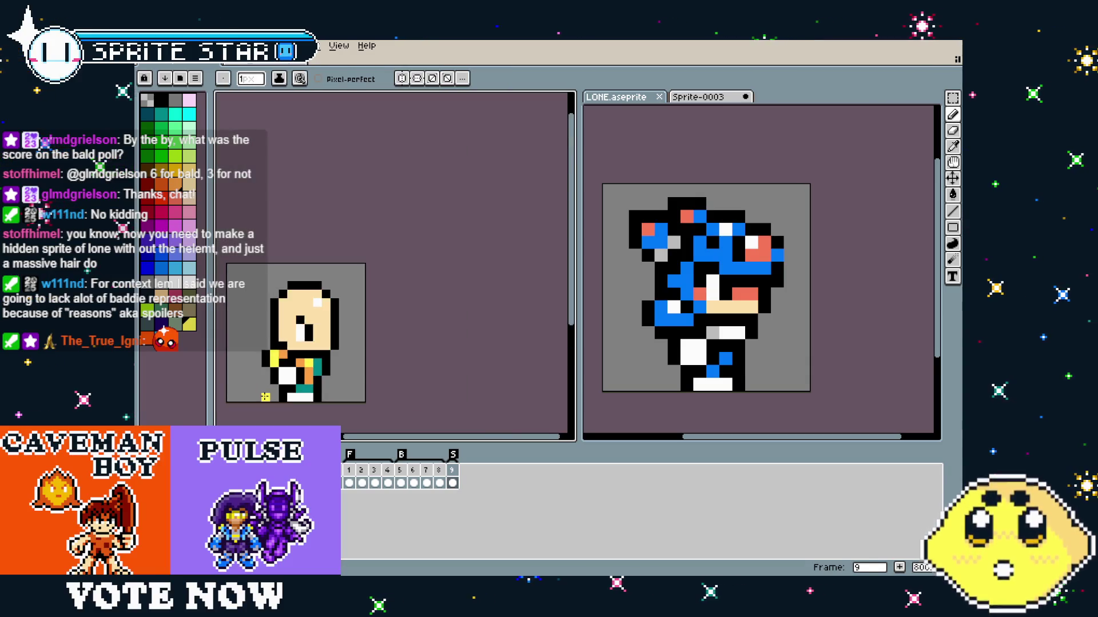
{"action": "key", "text": "ctrl+z"}
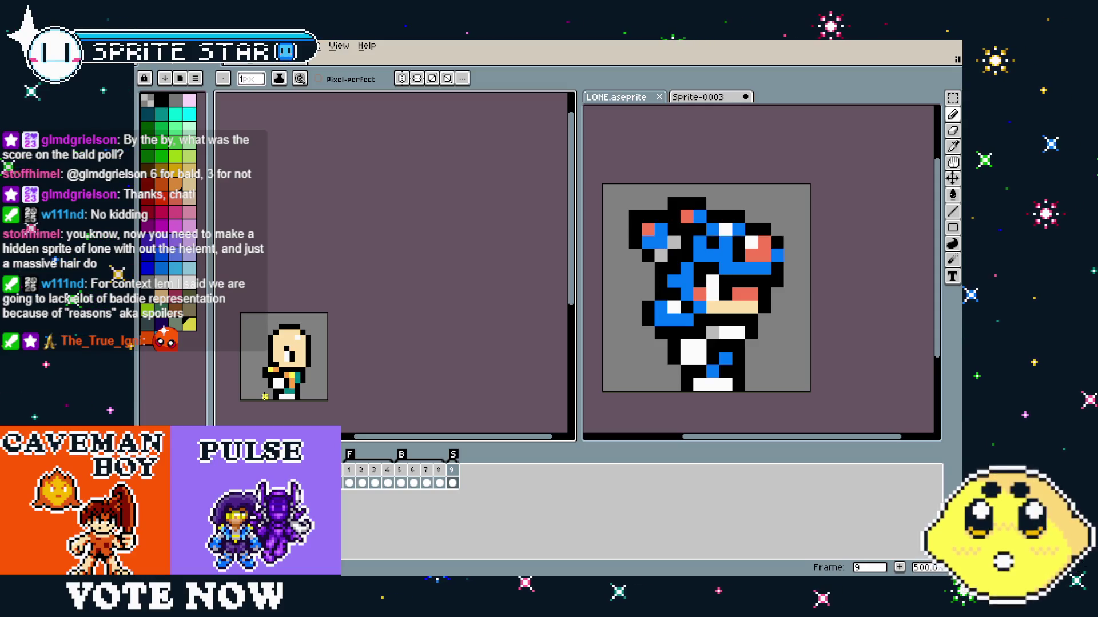
Select teal as the drawing colour and inspect the lower body at several zoom levels.
{"action": "scroll", "coordinate": [265, 396], "scroll_direction": "up", "scroll_amount": 1}
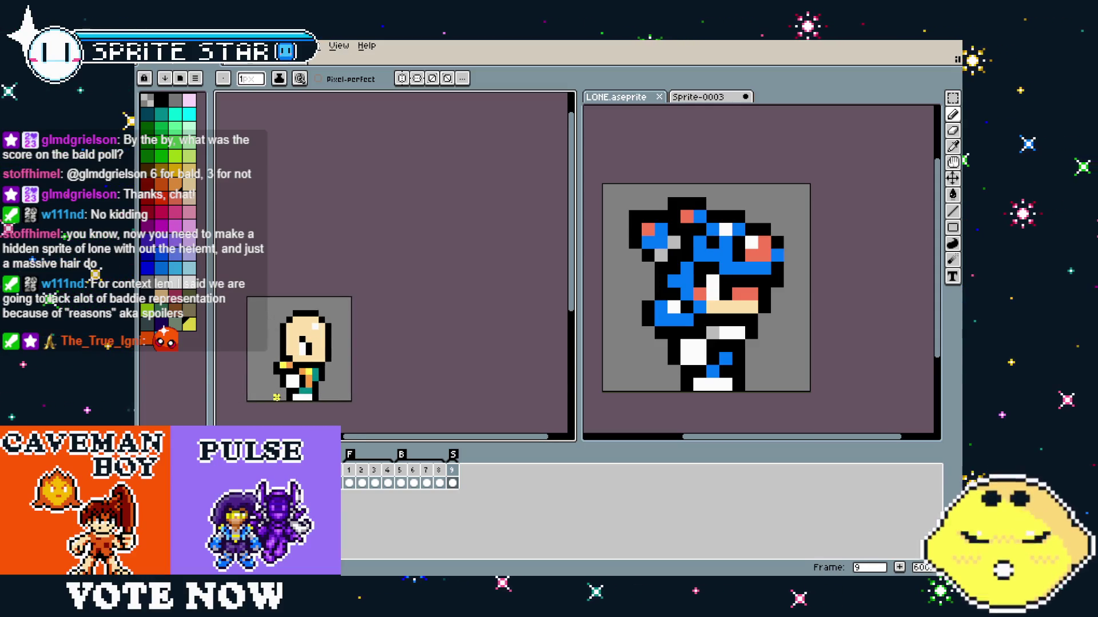
{"action": "scroll", "coordinate": [275, 397], "scroll_direction": "up", "scroll_amount": 3}
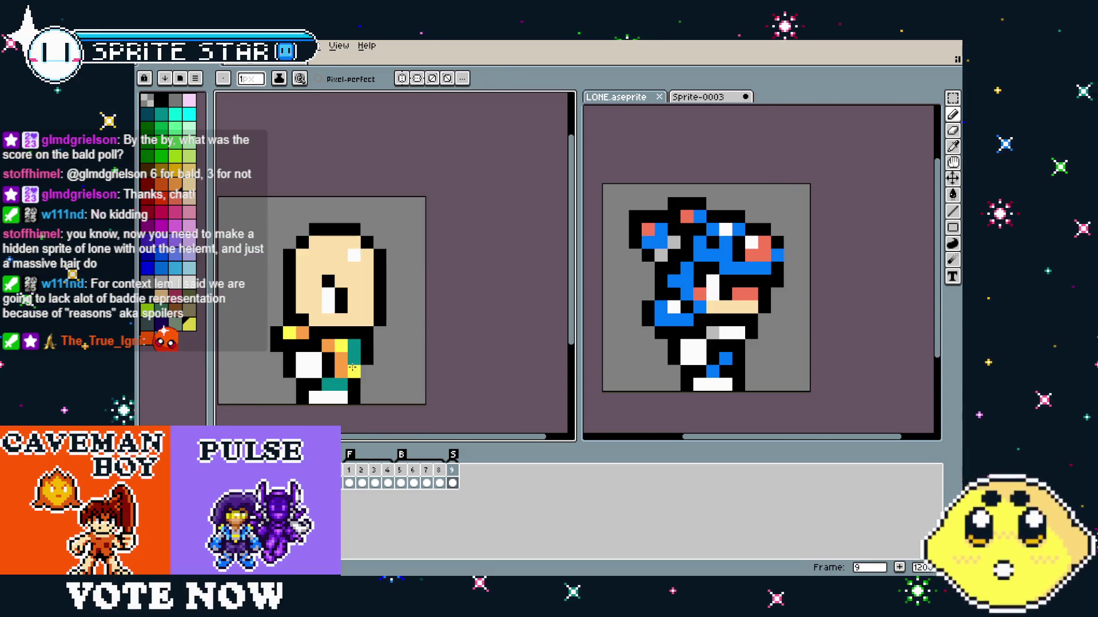
{"action": "left_click", "coordinate": [355, 346], "text": "alt"}
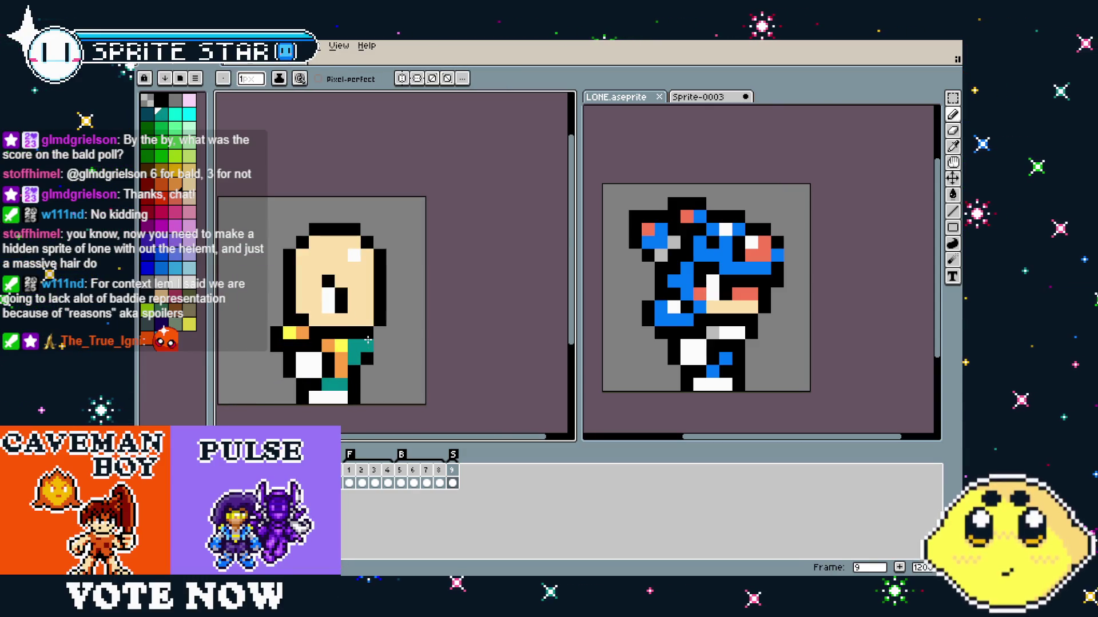
{"action": "scroll", "coordinate": [292, 409], "scroll_direction": "down", "scroll_amount": 4}
{"action": "scroll", "coordinate": [294, 400], "scroll_direction": "up", "scroll_amount": 4}
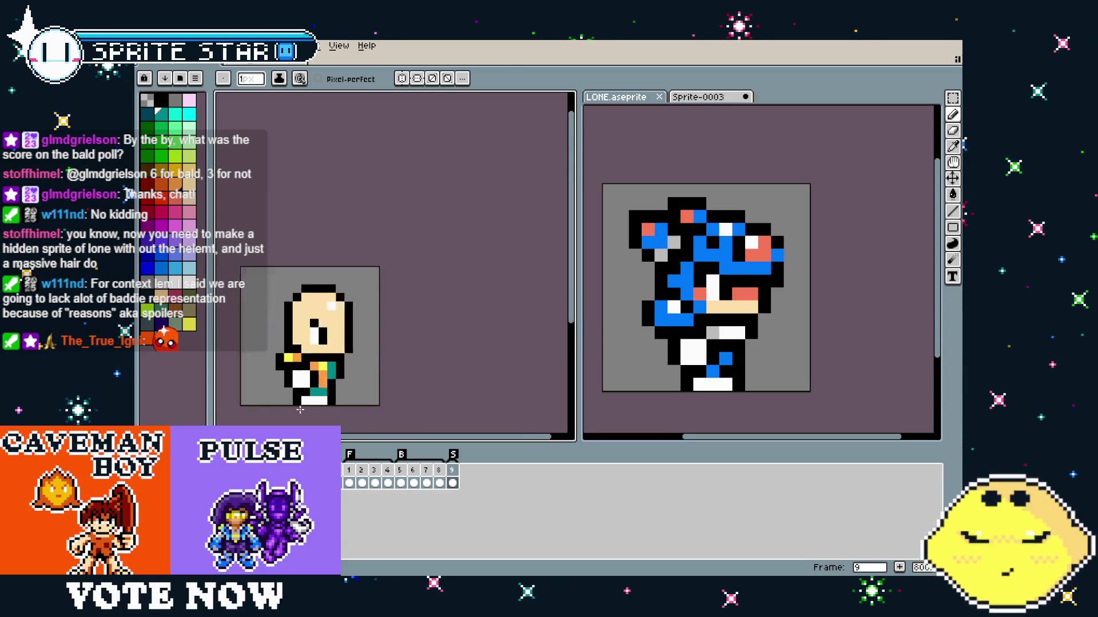
{"action": "key", "text": "i"}
{"action": "key", "text": "b"}
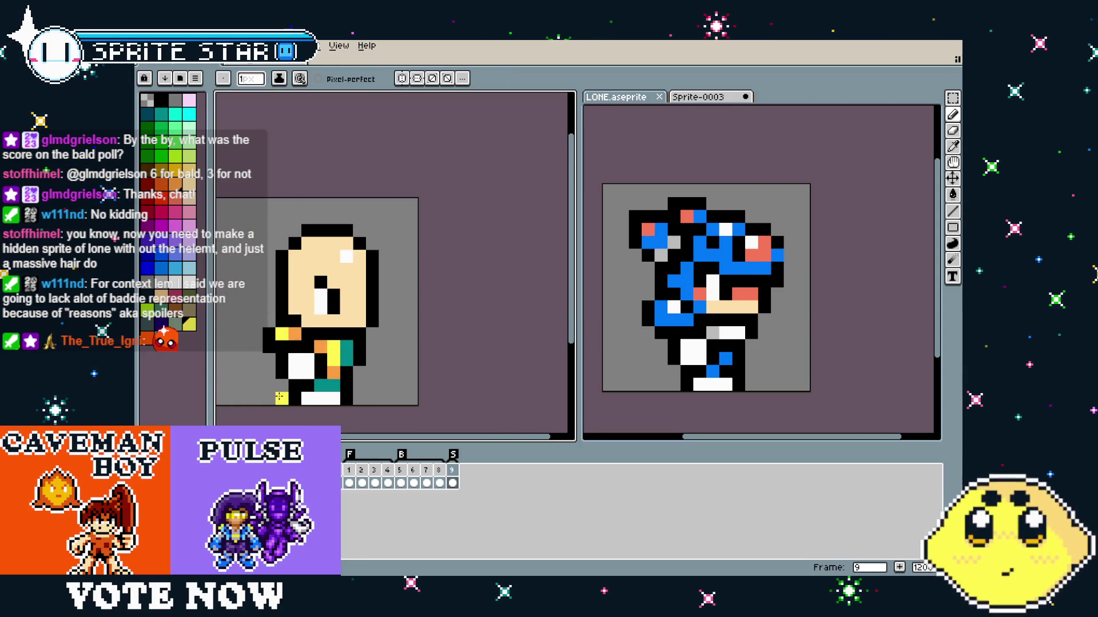
{"action": "scroll", "coordinate": [279, 396], "scroll_direction": "down", "scroll_amount": 4}
{"action": "scroll", "coordinate": [280, 397], "scroll_direction": "up", "scroll_amount": 2}
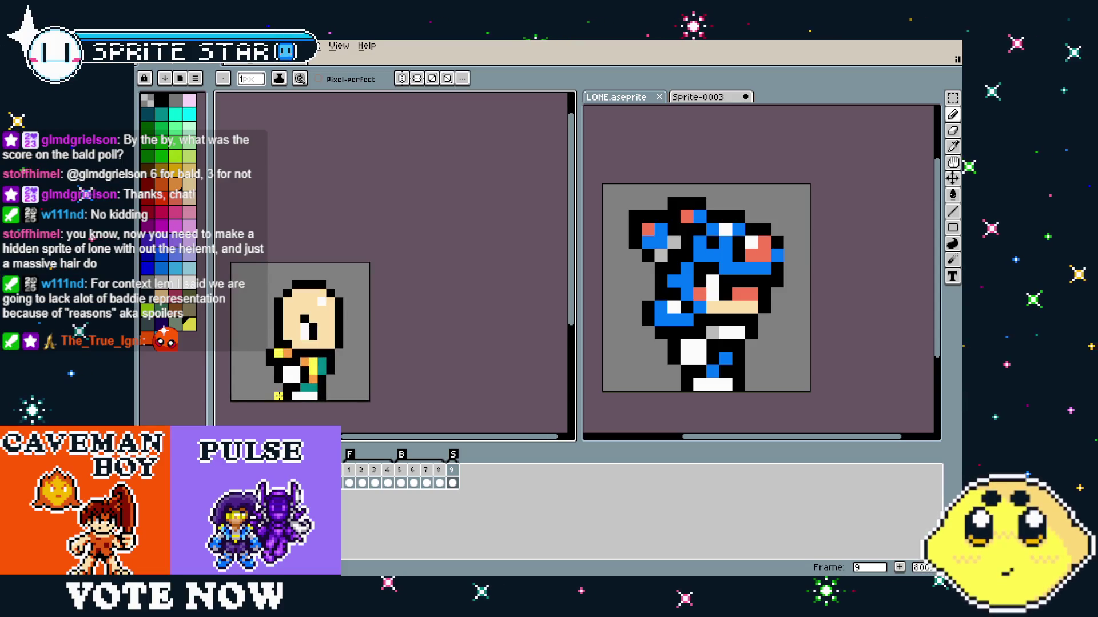
{"action": "scroll", "coordinate": [279, 396], "scroll_direction": "up", "scroll_amount": 1}
{"action": "scroll", "coordinate": [332, 328], "scroll_direction": "up", "scroll_amount": 1}
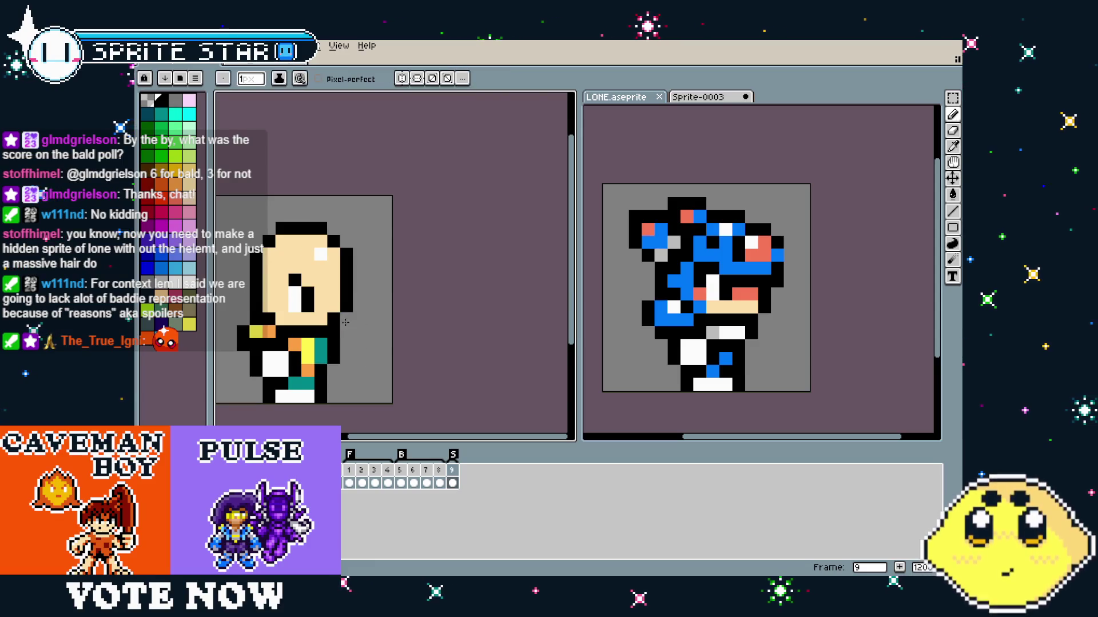
{"action": "scroll", "coordinate": [380, 403], "scroll_direction": "down", "scroll_amount": 1}
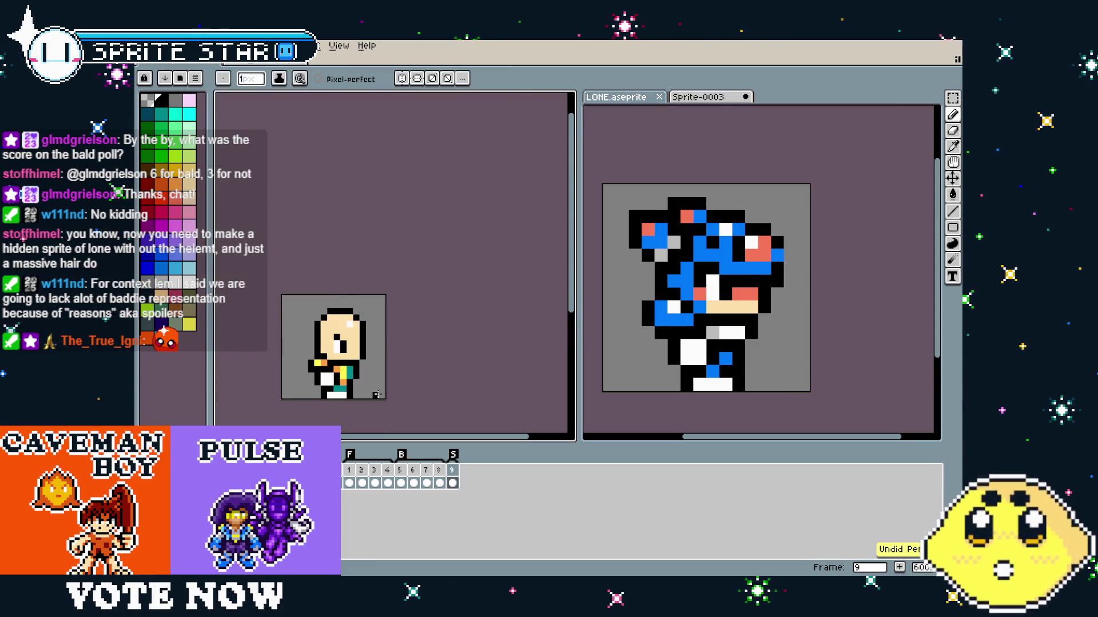
{"action": "scroll", "coordinate": [315, 382], "scroll_direction": "up", "scroll_amount": 2}
{"action": "scroll", "coordinate": [343, 392], "scroll_direction": "right", "scroll_amount": 1}
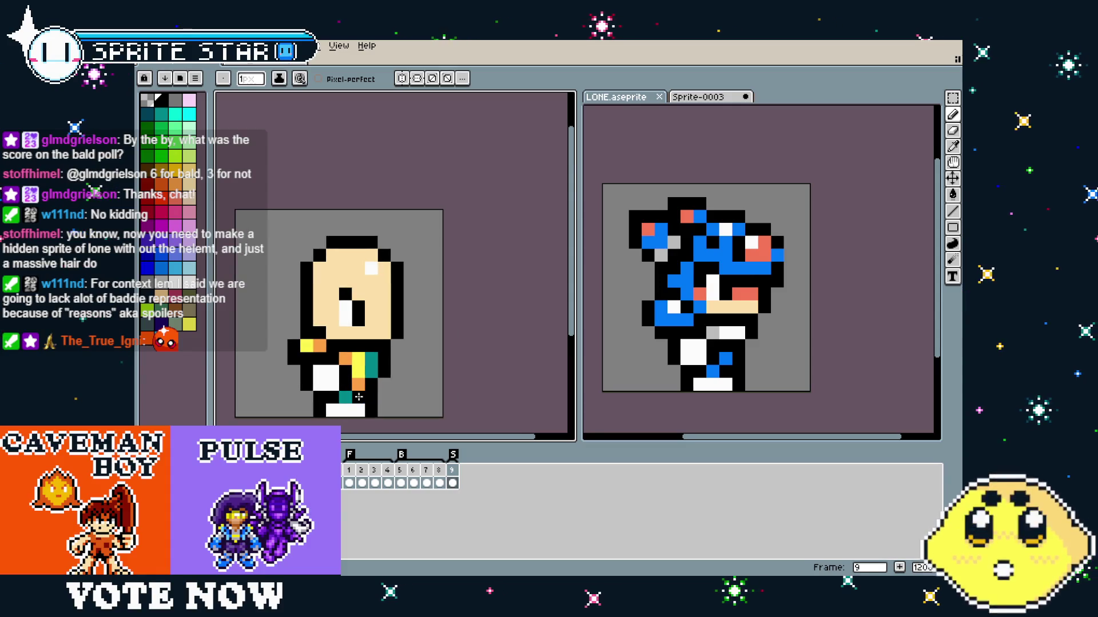
Paint the white foot pixels at the sprite's bottom and lower left orange.
{"action": "key", "text": "alt"}
{"action": "left_click", "coordinate": [359, 410]}
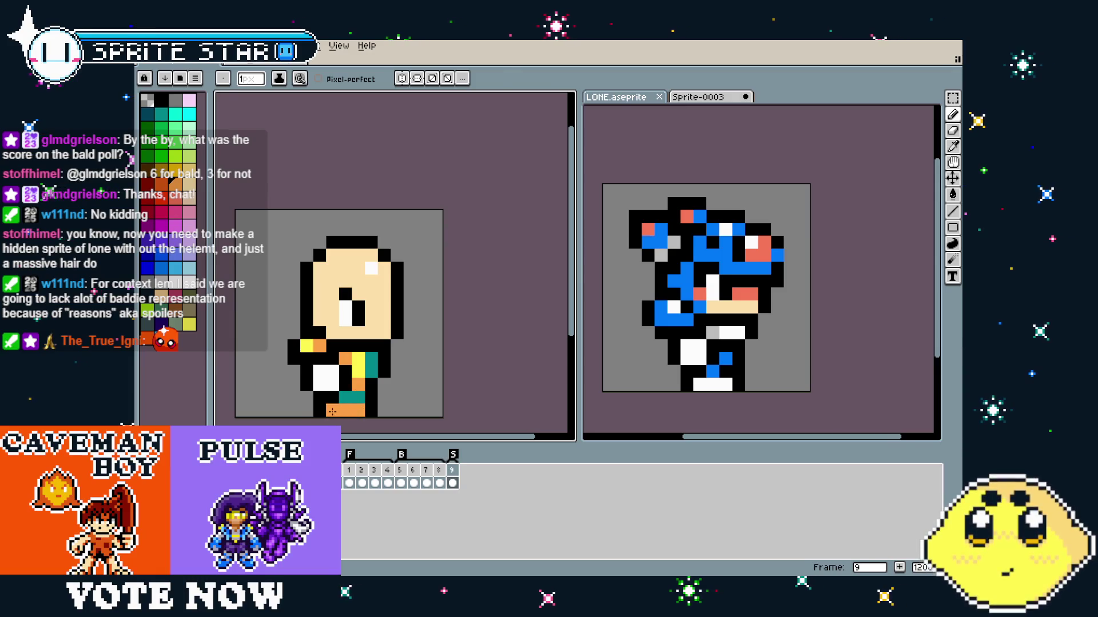
{"action": "key", "text": "alt"}
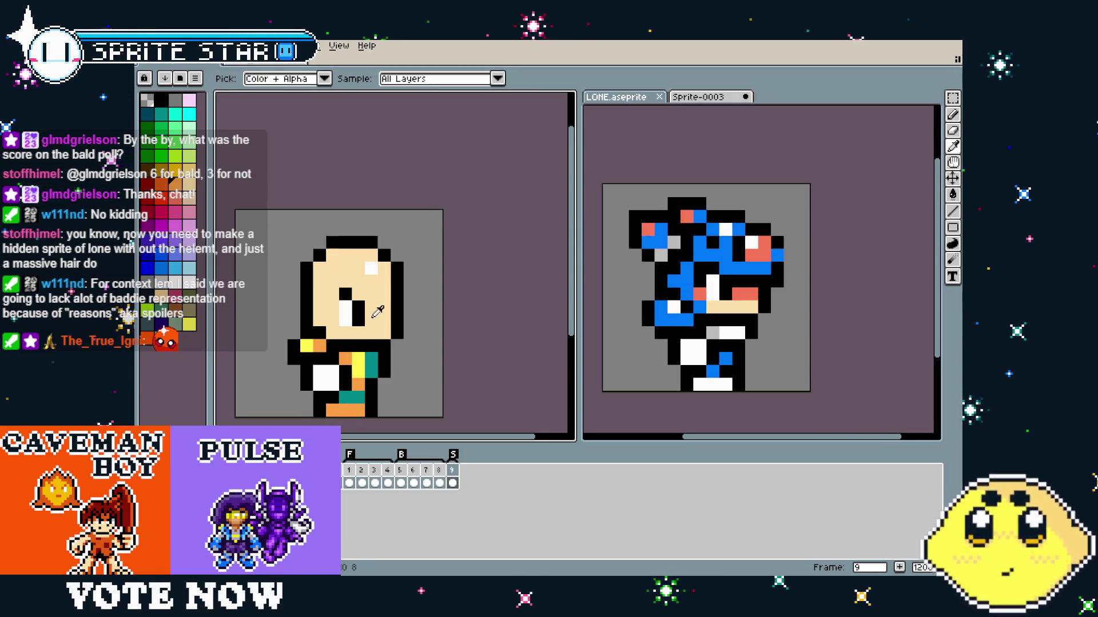
{"action": "left_click", "coordinate": [321, 383]}
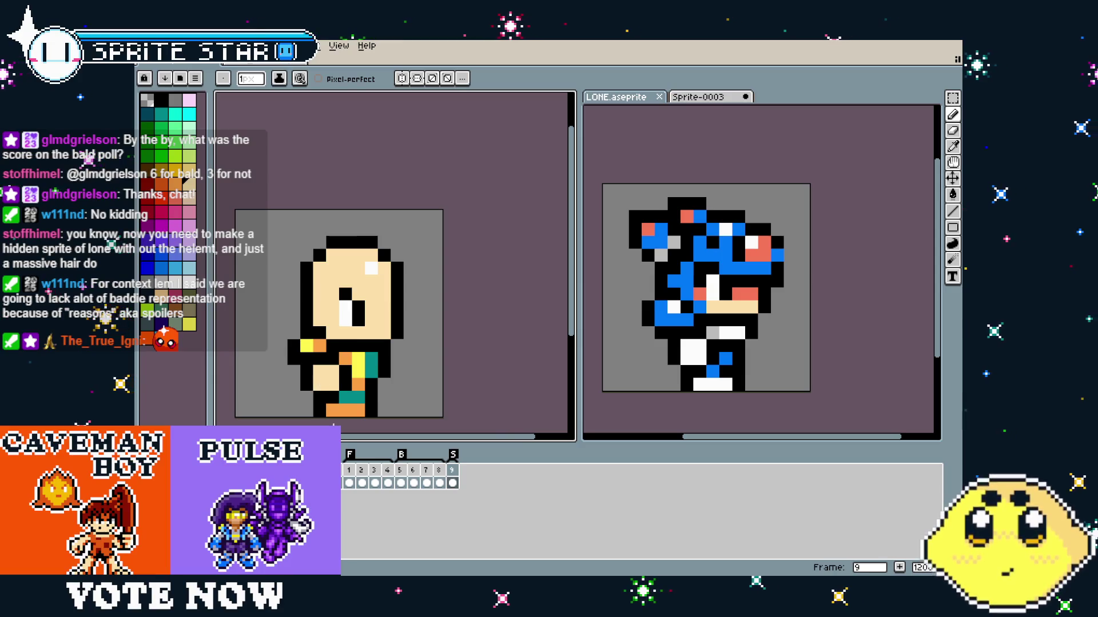
{"action": "scroll", "coordinate": [348, 409], "scroll_direction": "down", "scroll_amount": 3}
{"action": "scroll", "coordinate": [348, 409], "scroll_direction": "up", "scroll_amount": 2}
Undo the stray pixels on the left edge and bring the lower body back into view.
{"action": "key", "text": "alt"}
{"action": "left_click", "coordinate": [344, 356], "text": "alt"}
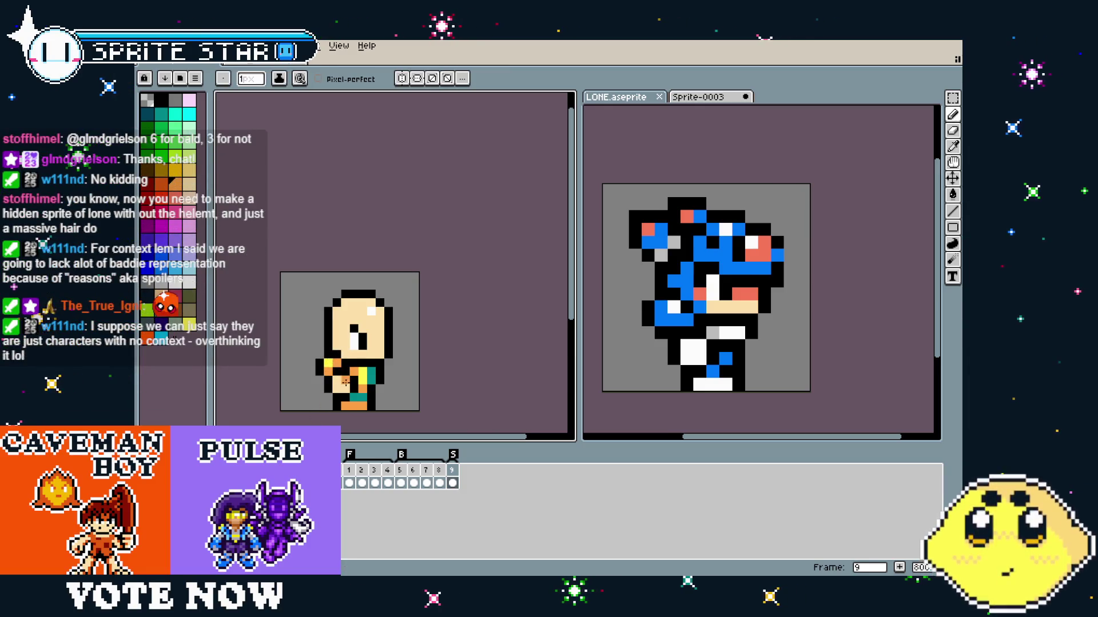
{"action": "scroll", "coordinate": [339, 422], "scroll_direction": "down", "scroll_amount": 2}
{"action": "scroll", "coordinate": [307, 355], "scroll_direction": "up", "scroll_amount": 4}
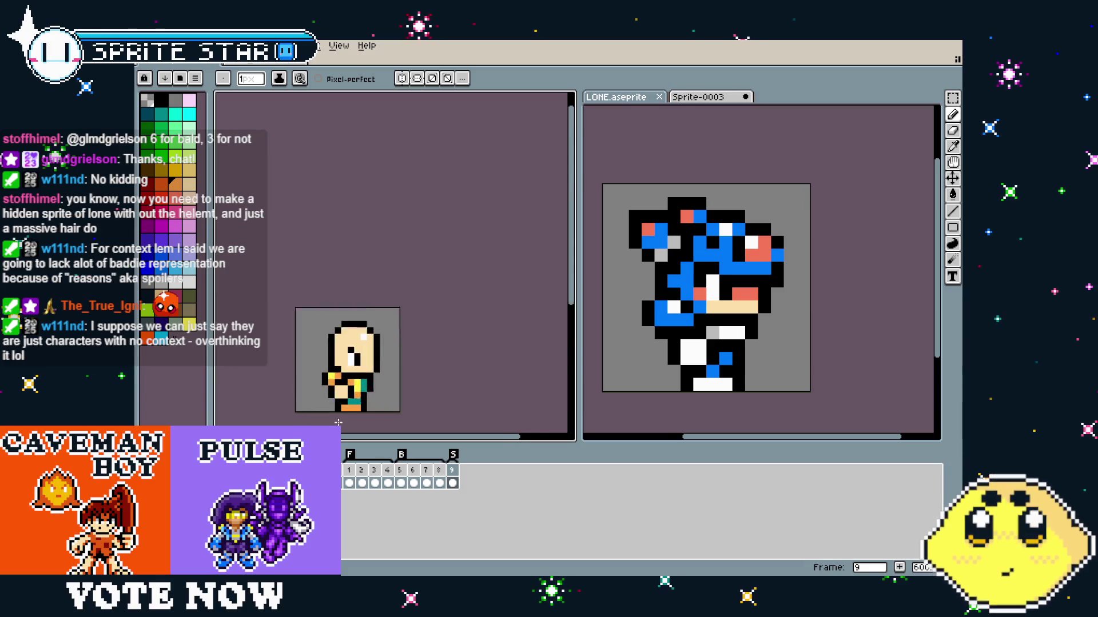
{"action": "key", "text": "ctrl+z"}
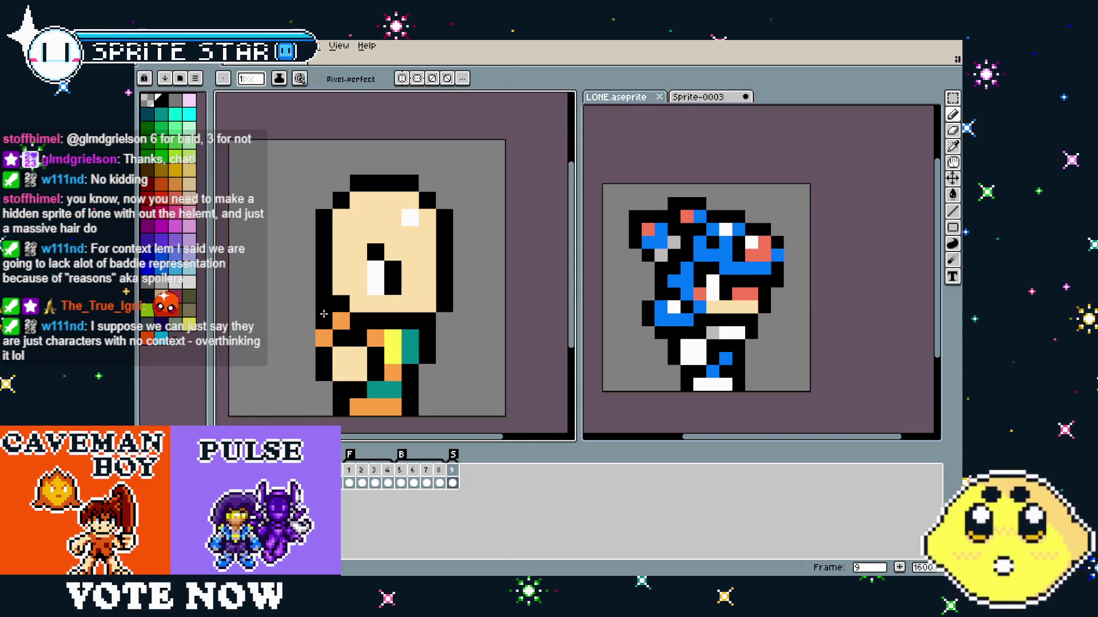
{"action": "scroll", "coordinate": [307, 423], "scroll_direction": "down", "scroll_amount": 3}
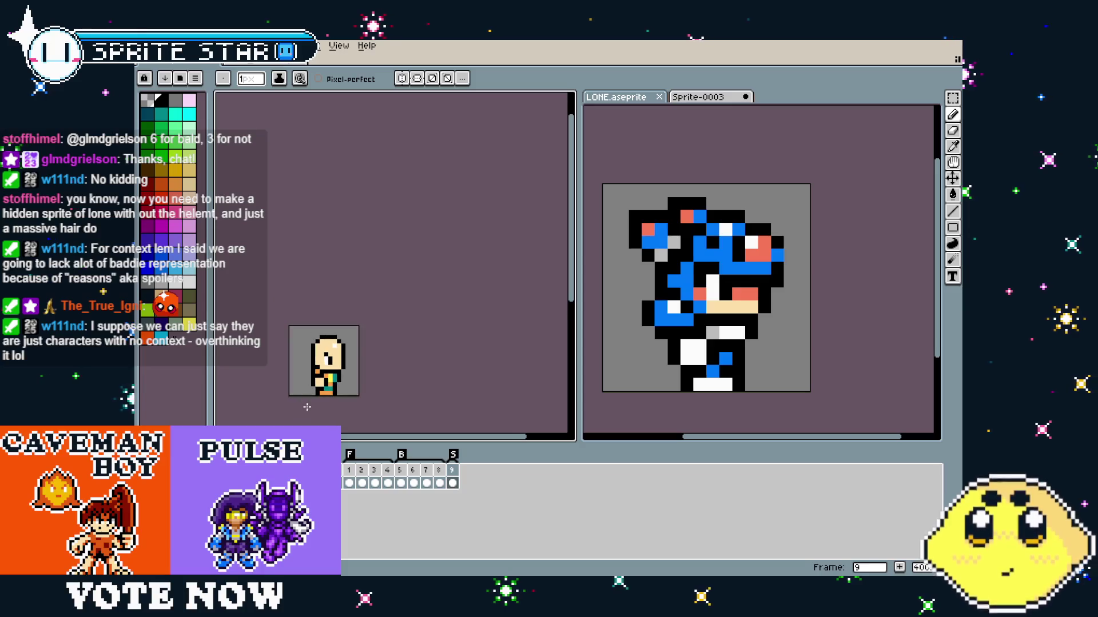
{"action": "scroll", "coordinate": [307, 423], "scroll_direction": "up", "scroll_amount": 2}
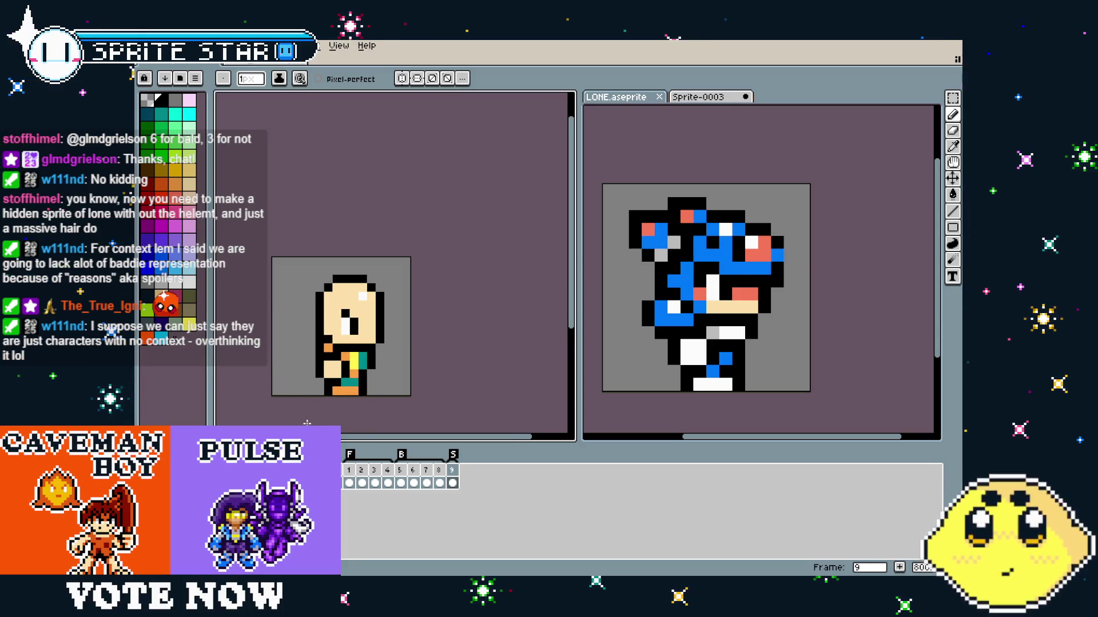
{"action": "left_click_drag", "start_coordinate": [307, 424], "coordinate": [319, 426]}
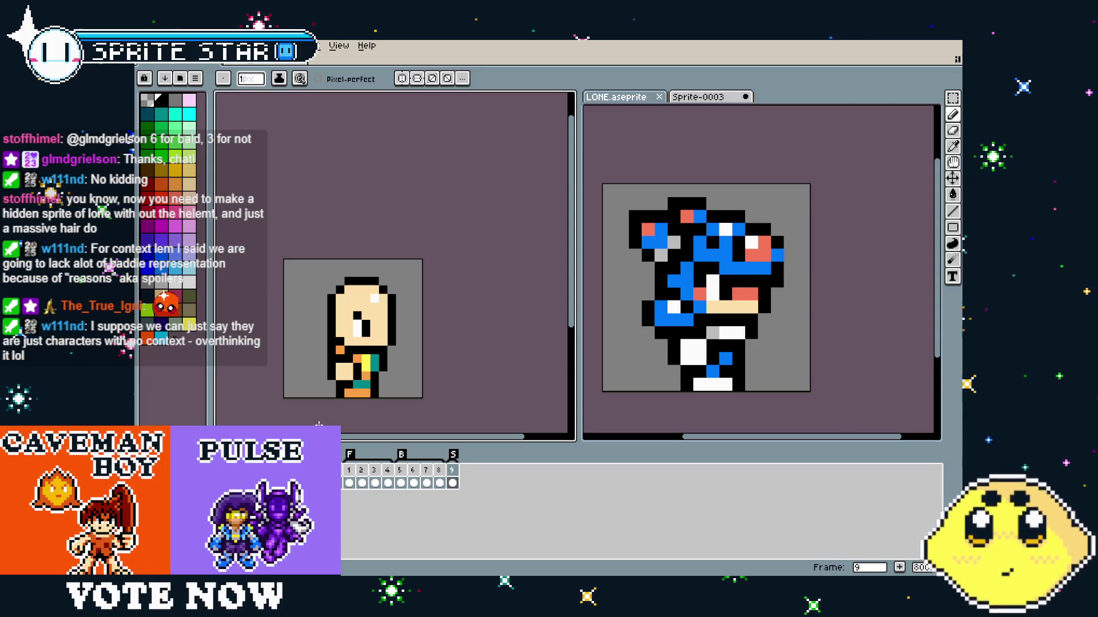
{"action": "scroll", "coordinate": [318, 425], "scroll_direction": "up", "scroll_amount": 2}
{"action": "left_click_drag", "start_coordinate": [355, 383], "coordinate": [310, 386]}
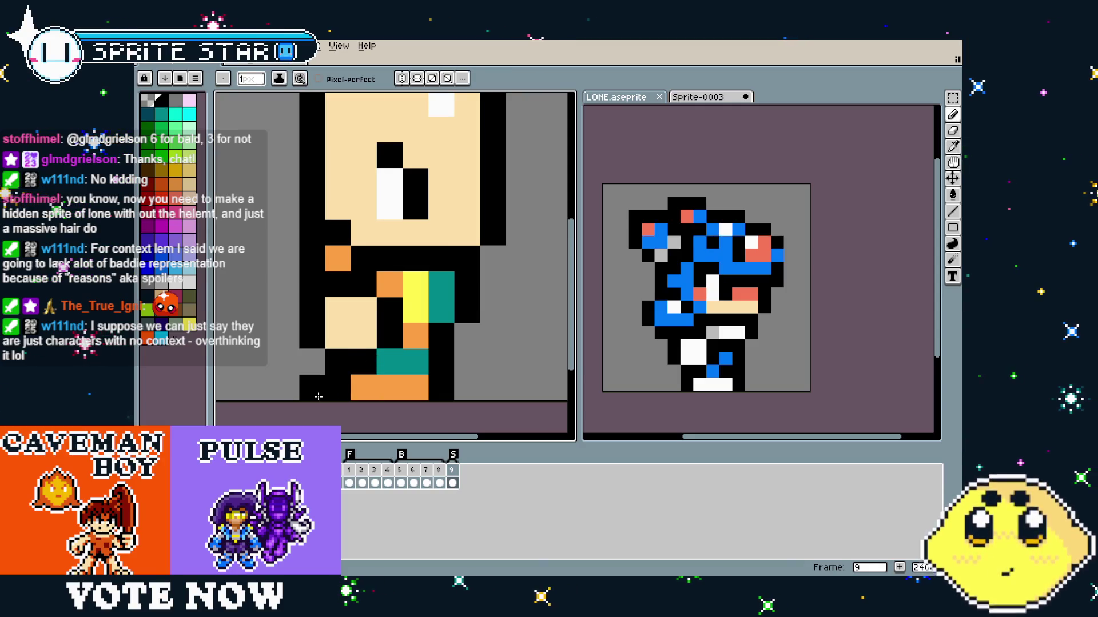
{"action": "scroll", "coordinate": [309, 404], "scroll_direction": "down", "scroll_amount": 2}
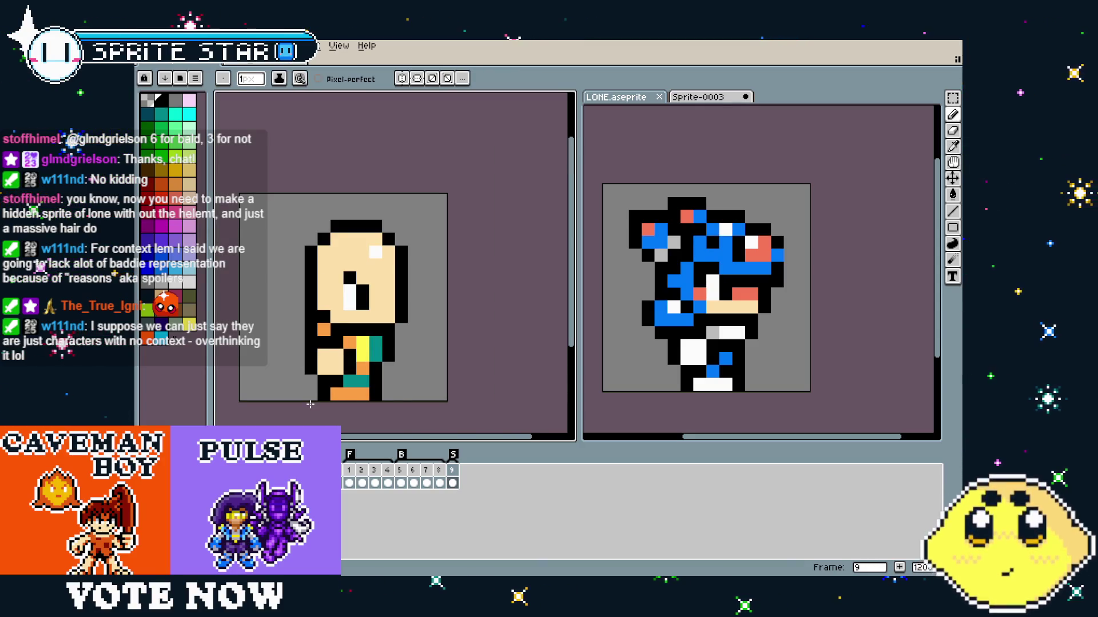
{"action": "scroll", "coordinate": [310, 404], "scroll_direction": "up", "scroll_amount": 1}
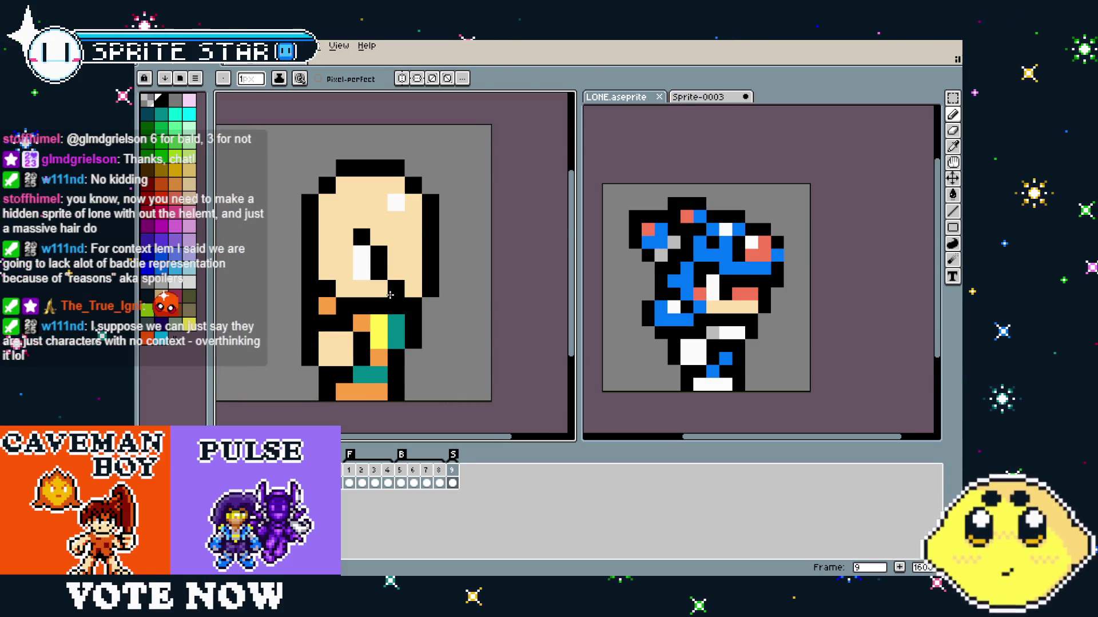
Select the character's head and nudge it down one pixel, then back up.
{"action": "key", "text": "m"}
{"action": "left_click_drag", "start_coordinate": [281, 142], "coordinate": [457, 215]}
{"action": "key", "text": "Down"}
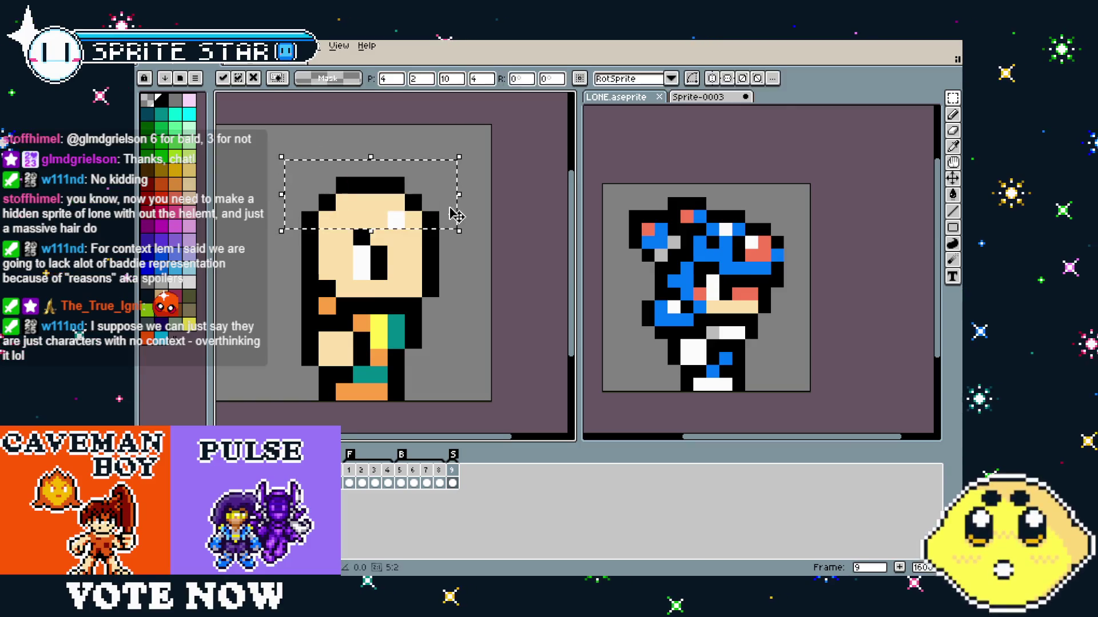
{"action": "key", "text": "ctrl+d"}
{"action": "scroll", "coordinate": [464, 336], "scroll_direction": "down", "scroll_amount": 2}
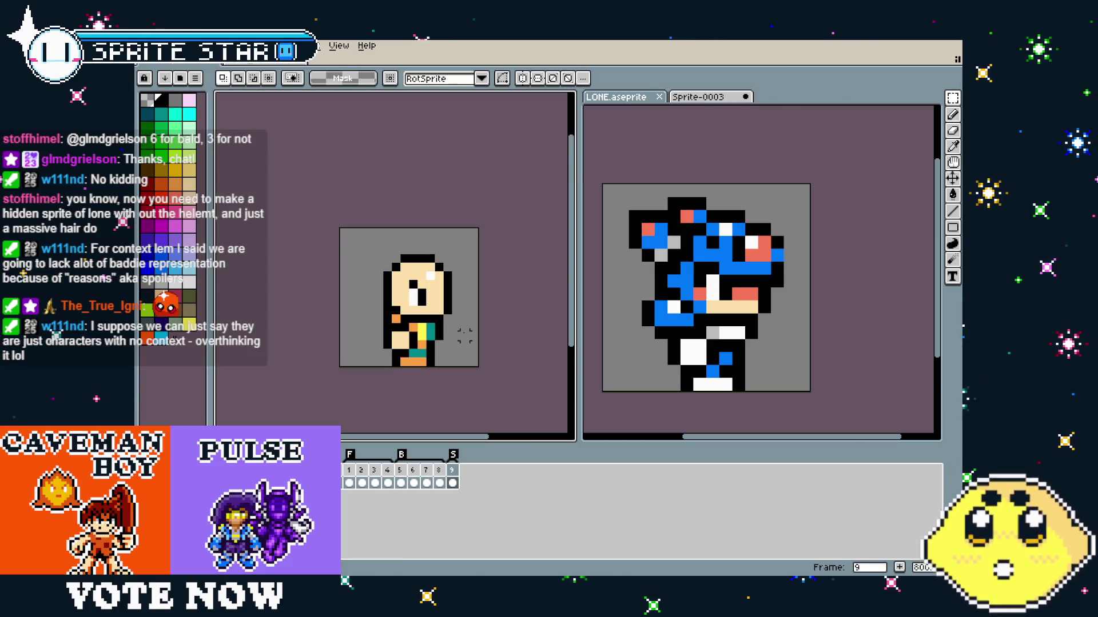
{"action": "key", "text": "Up"}
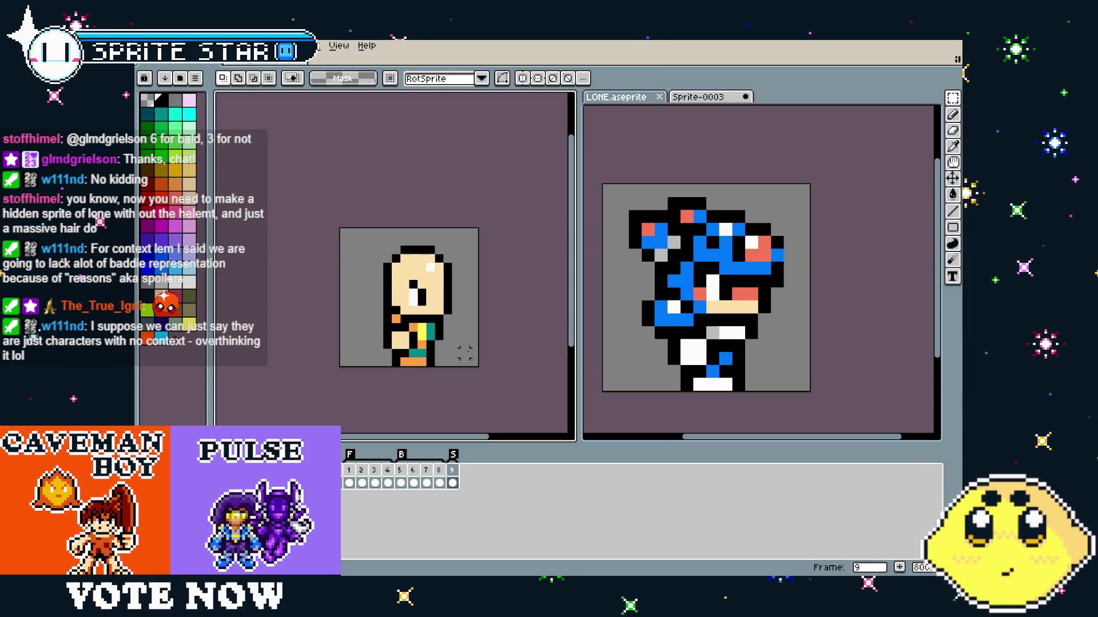
Flip between neighbouring frames and frame 1 to compare the poses.
{"action": "scroll", "coordinate": [465, 353], "scroll_direction": "right", "scroll_amount": 2}
{"action": "key", "text": "Left"}
{"action": "key", "text": "Right"}
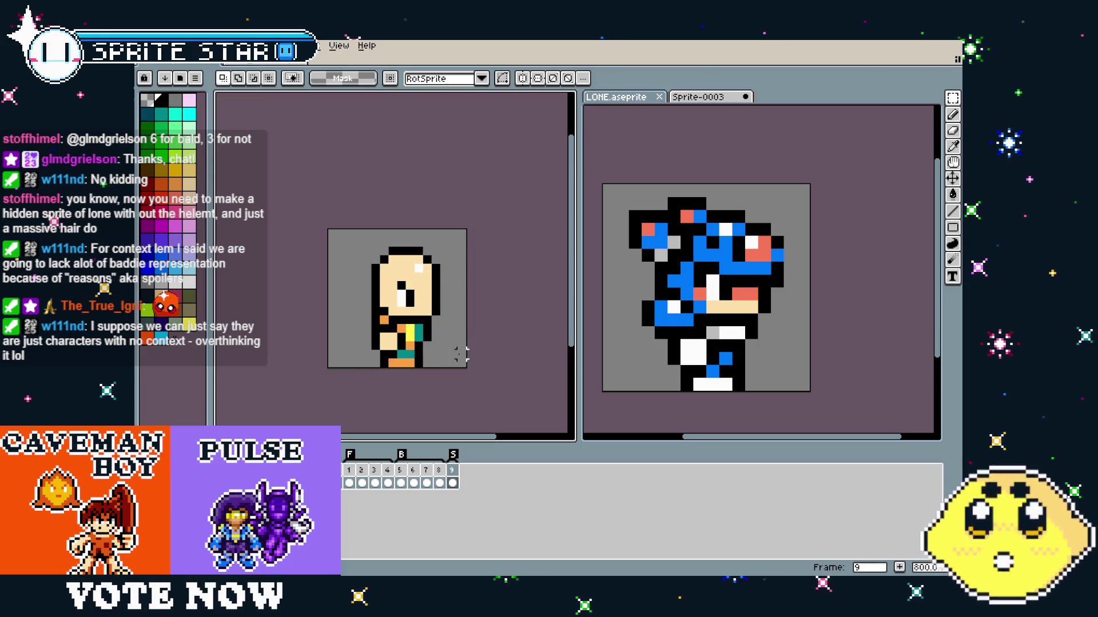
{"action": "key", "text": "Right"}
{"action": "key", "text": "Left"}
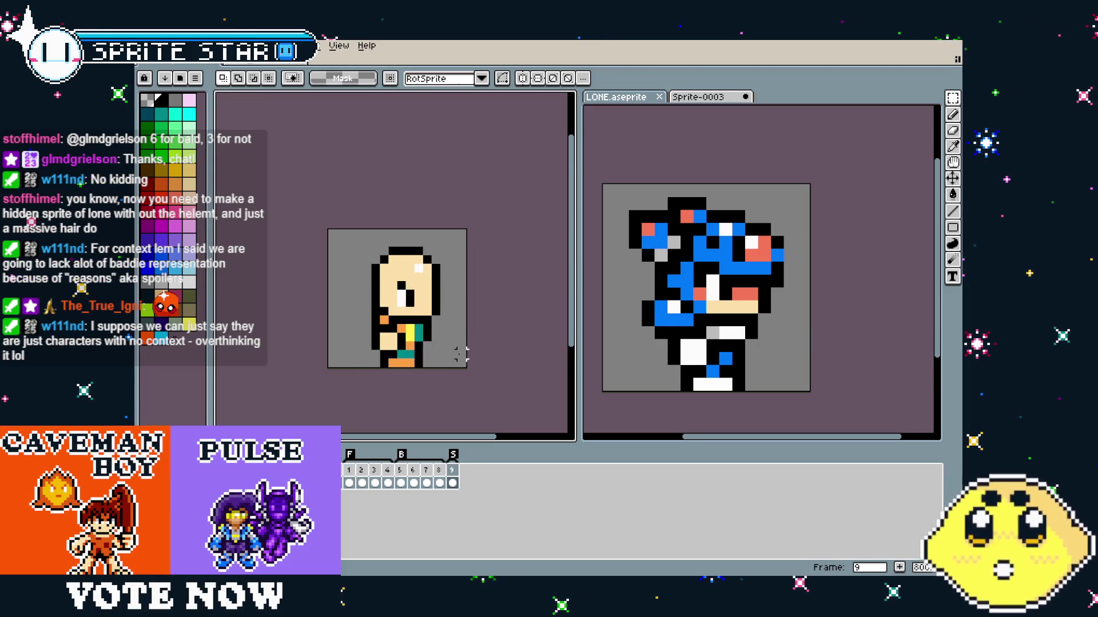
{"action": "scroll", "coordinate": [406, 271], "scroll_direction": "up", "scroll_amount": 3}
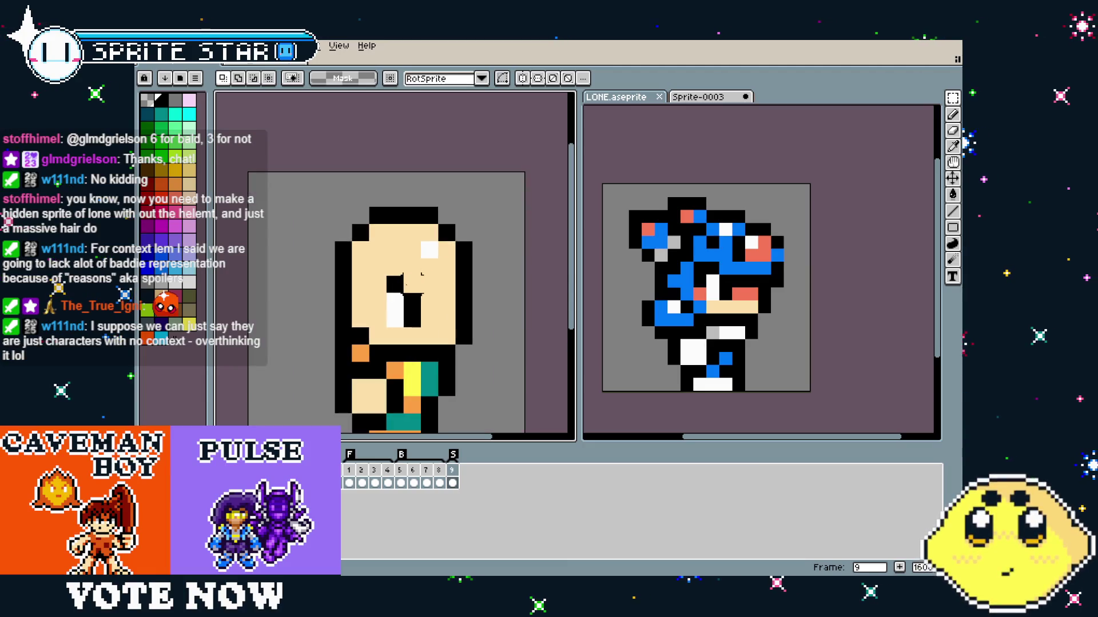
Undo the recent head edits to restore the original head.
{"action": "key", "text": "ctrl+z"}
{"action": "key", "text": "ctrl+z"}
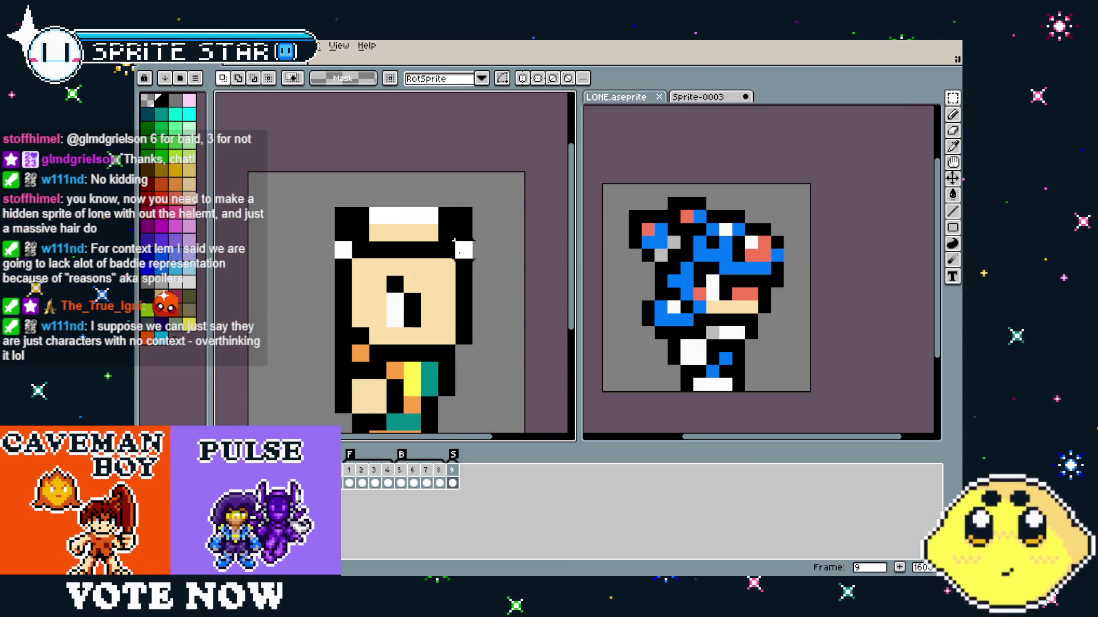
{"action": "key", "text": "ctrl+z"}
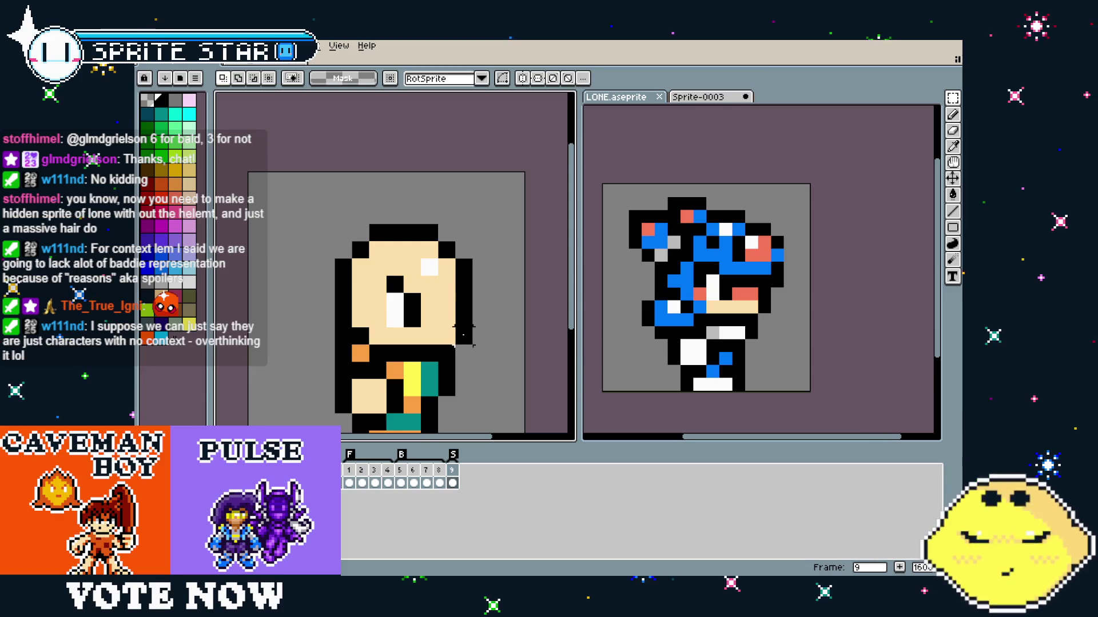
{"action": "key", "text": "b"}
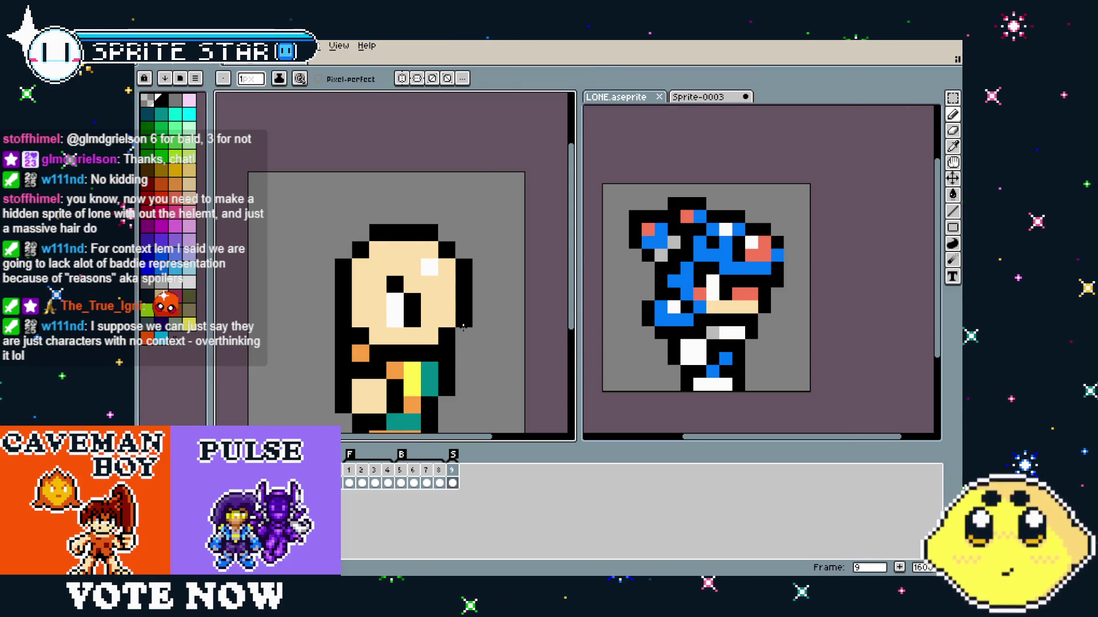
{"action": "scroll", "coordinate": [480, 403], "scroll_direction": "down", "scroll_amount": 4}
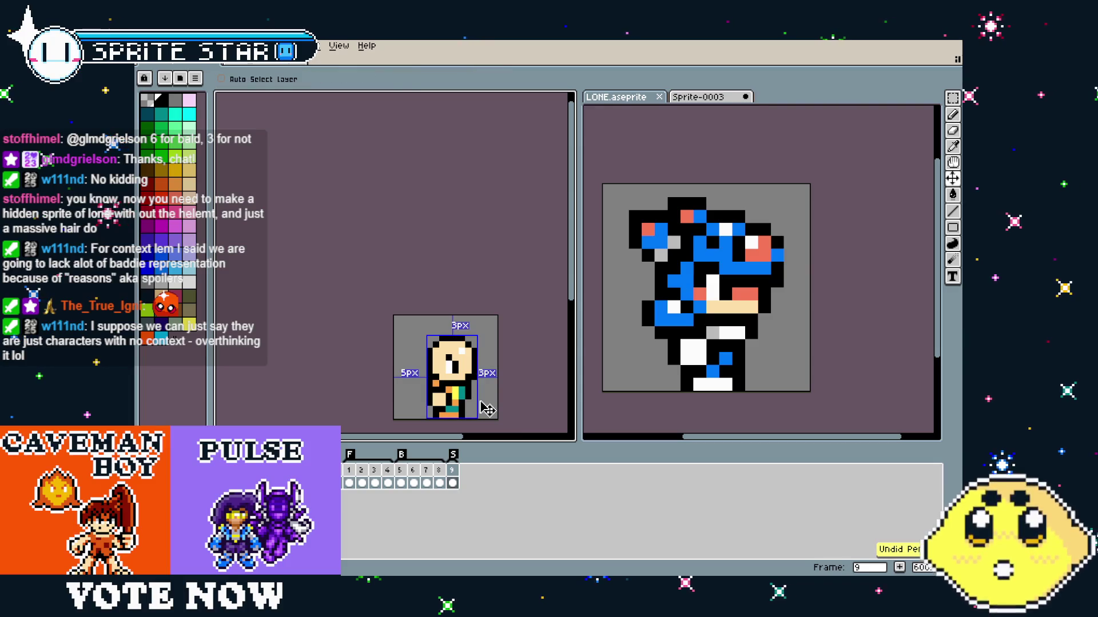
{"action": "scroll", "coordinate": [483, 406], "scroll_direction": "up", "scroll_amount": 3}
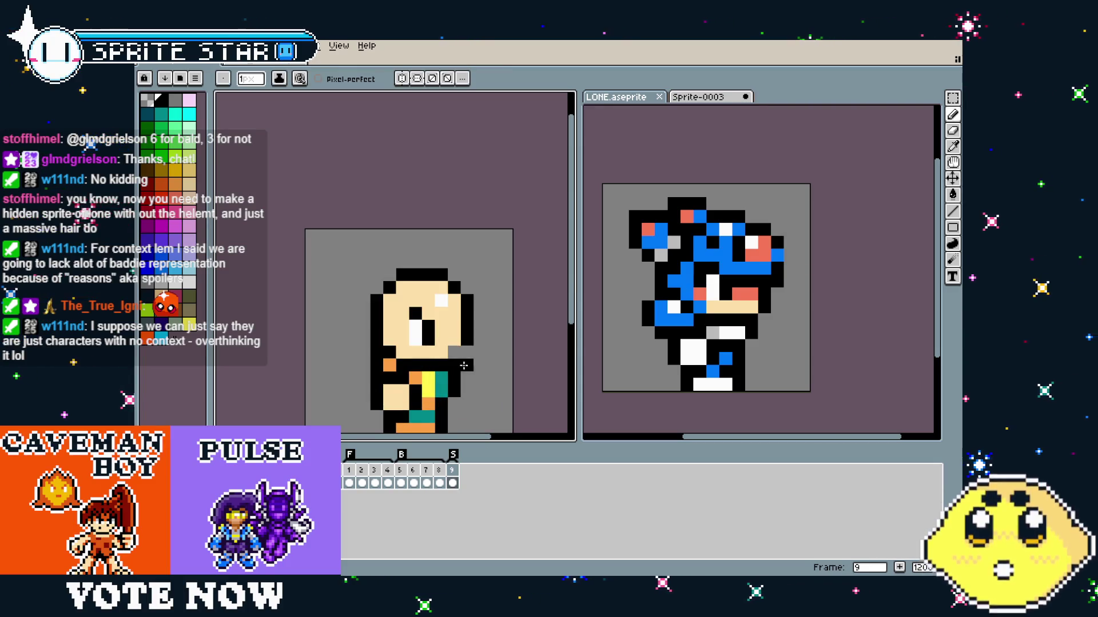
{"action": "scroll", "coordinate": [459, 351], "scroll_direction": "down", "scroll_amount": 4}
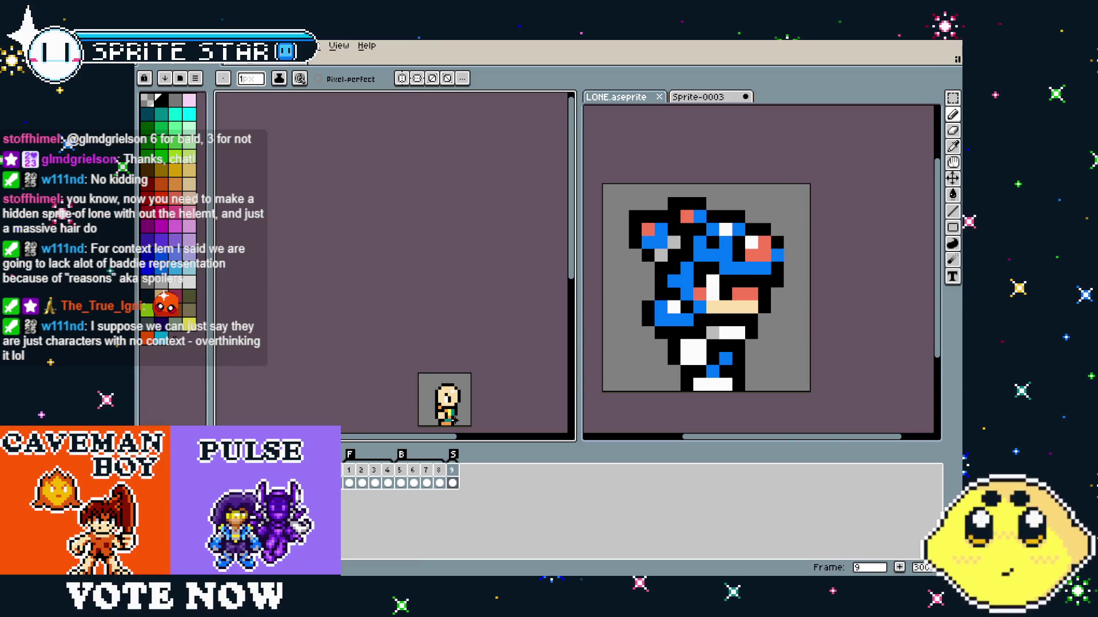
{"action": "scroll", "coordinate": [453, 420], "scroll_direction": "up", "scroll_amount": 3}
Undo the sprite's last two moves and recentre it in the view.
{"action": "key", "text": "ctrl+z"}
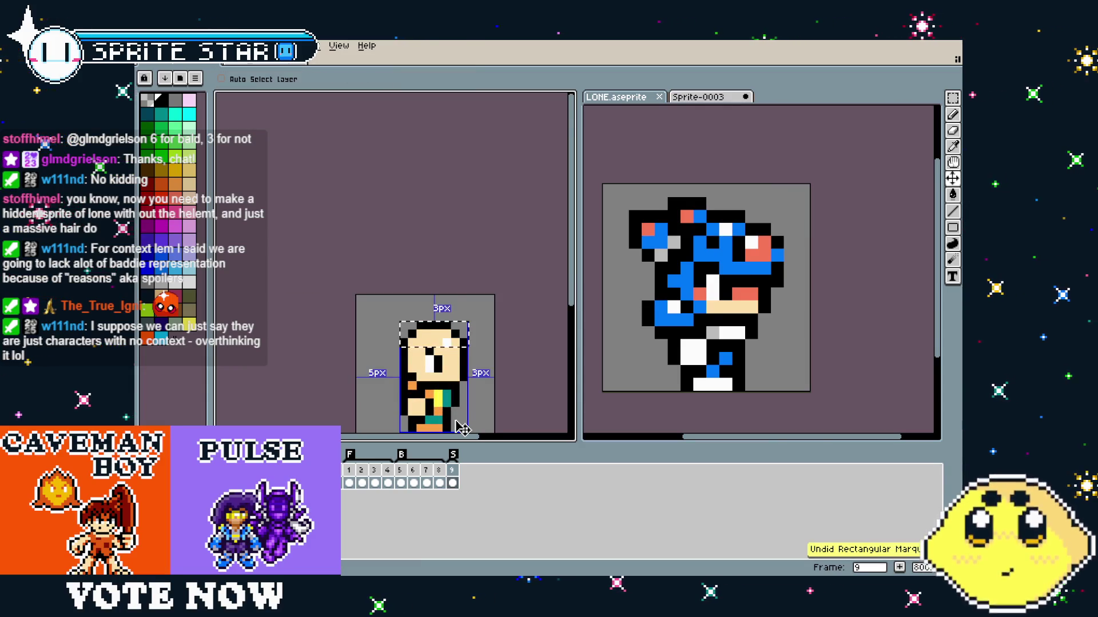
{"action": "key", "text": "ctrl+z"}
{"action": "scroll", "coordinate": [465, 389], "scroll_direction": "up", "scroll_amount": 1}
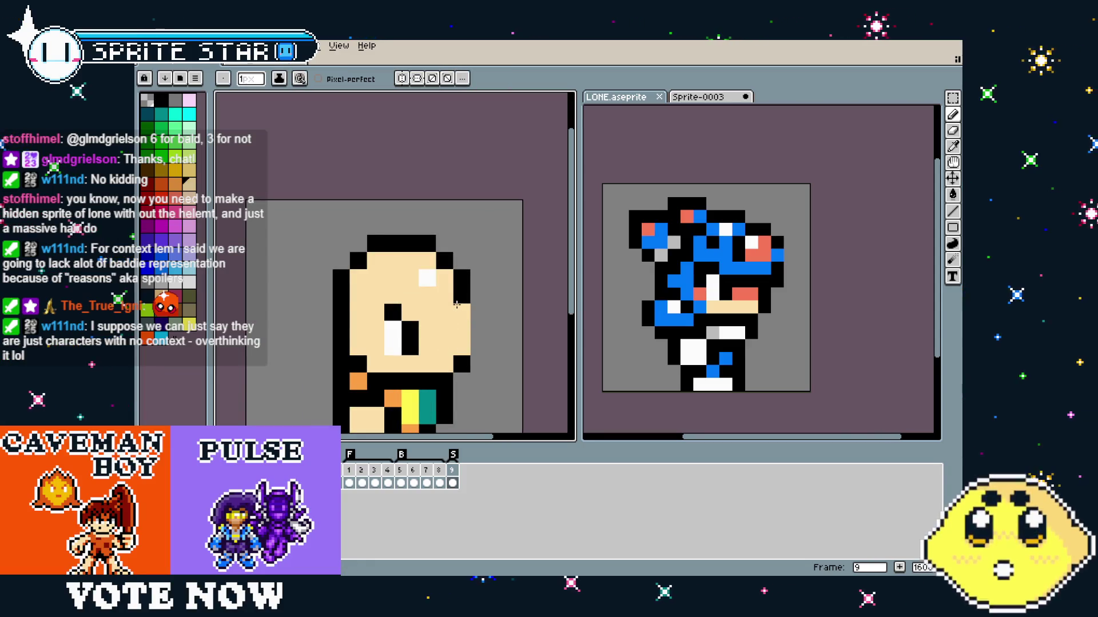
{"action": "scroll", "coordinate": [427, 382], "scroll_direction": "down", "scroll_amount": 2}
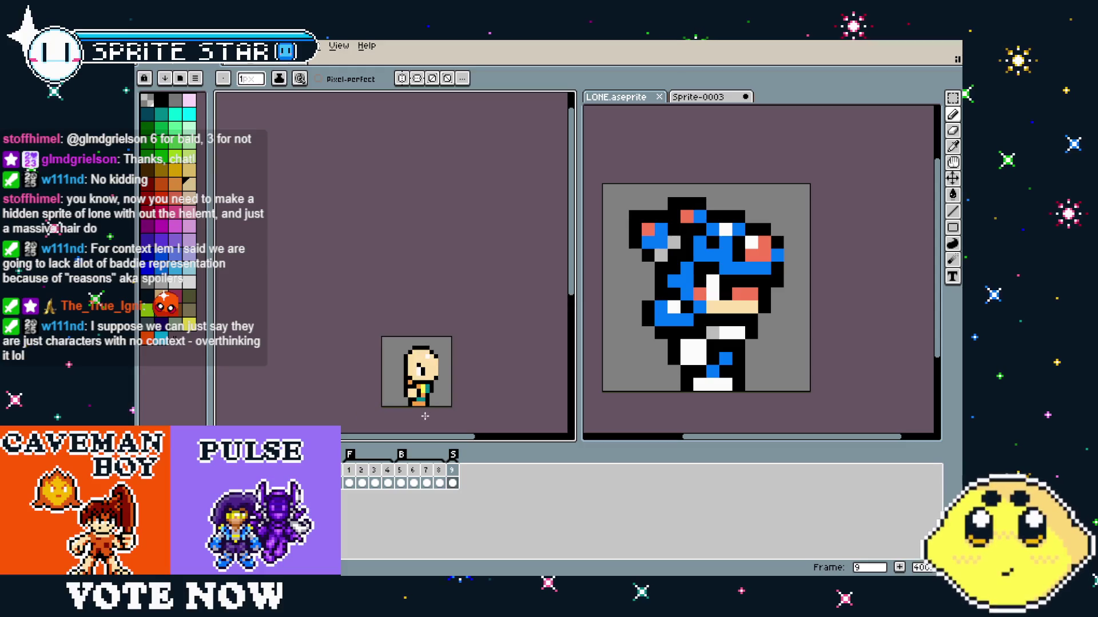
{"action": "scroll", "coordinate": [425, 416], "scroll_direction": "up", "scroll_amount": 4}
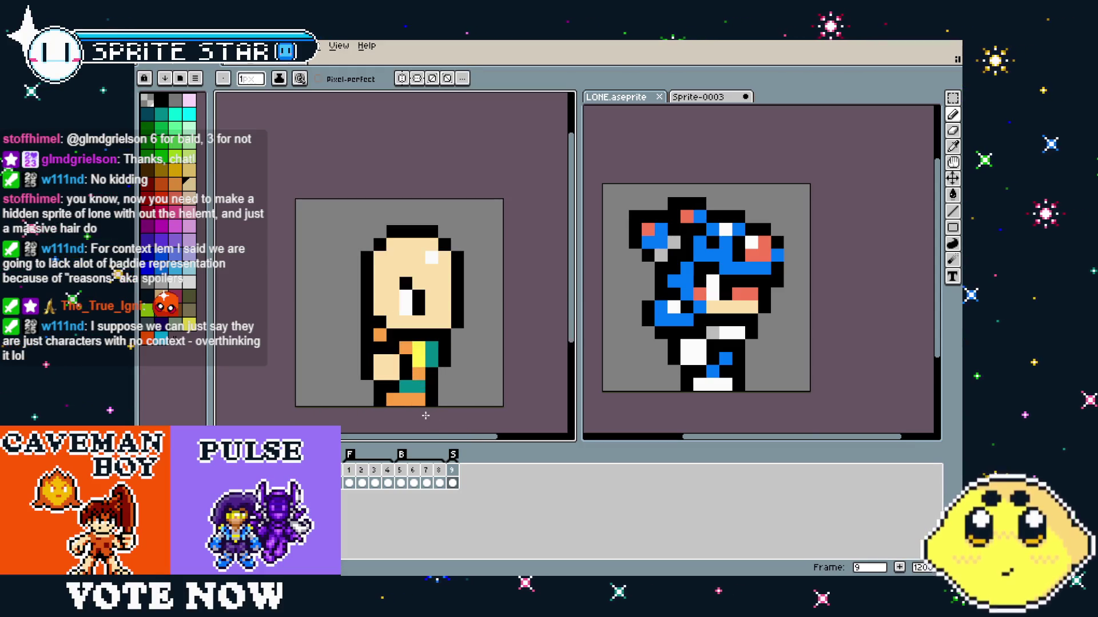
{"action": "left_click_drag", "start_coordinate": [425, 415], "coordinate": [405, 418]}
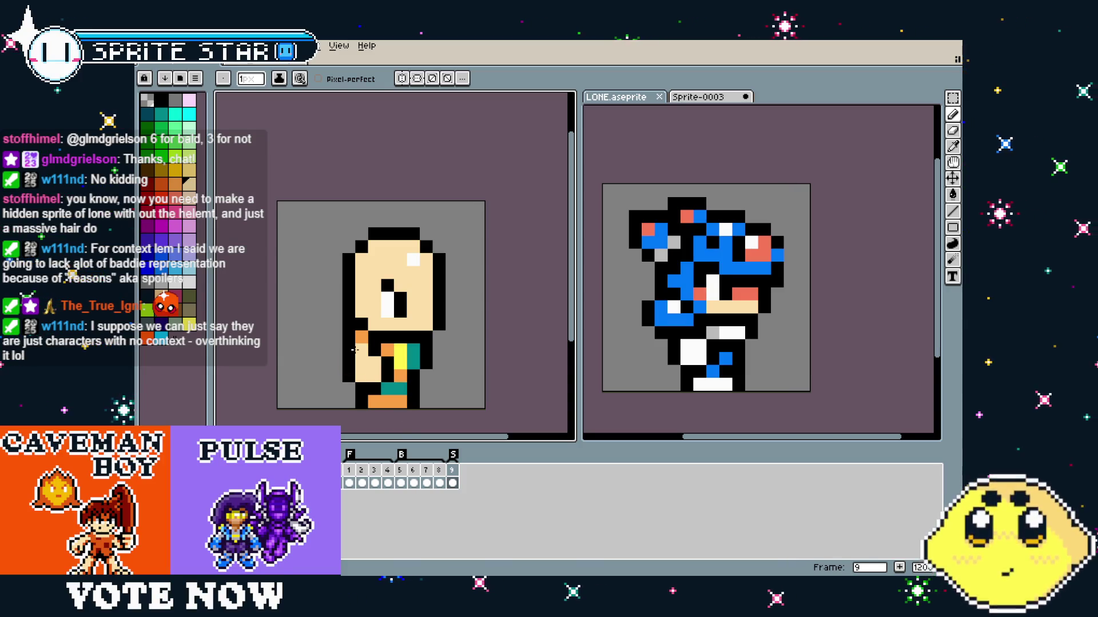
Repaint the head's white highlight on its left side.
{"action": "key", "text": "i"}
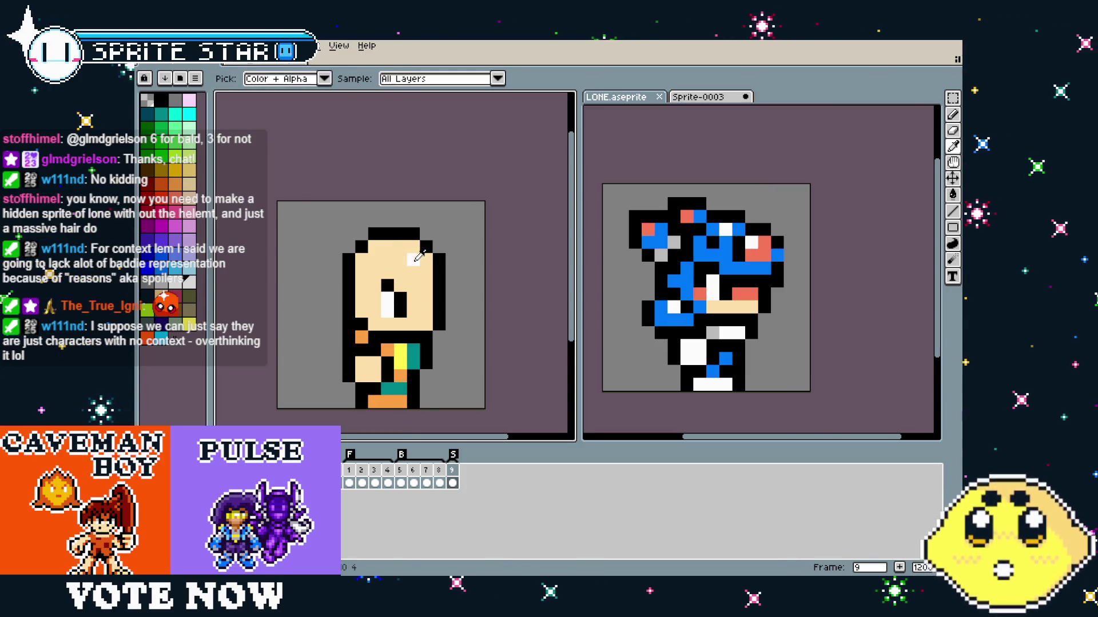
{"action": "left_click", "coordinate": [414, 259]}
{"action": "left_click", "coordinate": [375, 259]}
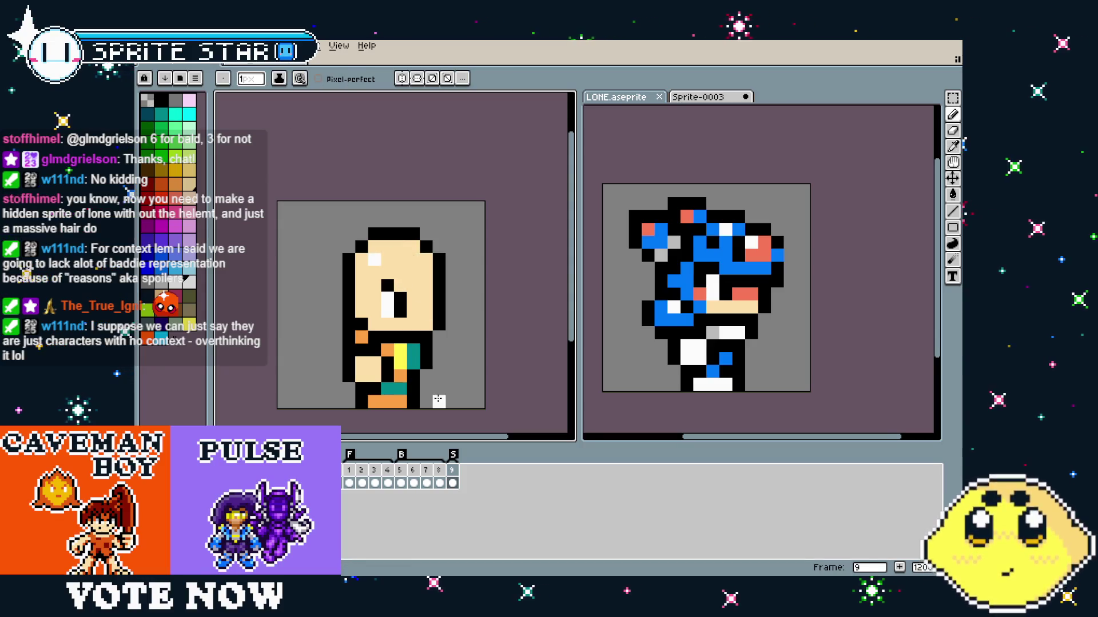
{"action": "scroll", "coordinate": [423, 407], "scroll_direction": "down", "scroll_amount": 3}
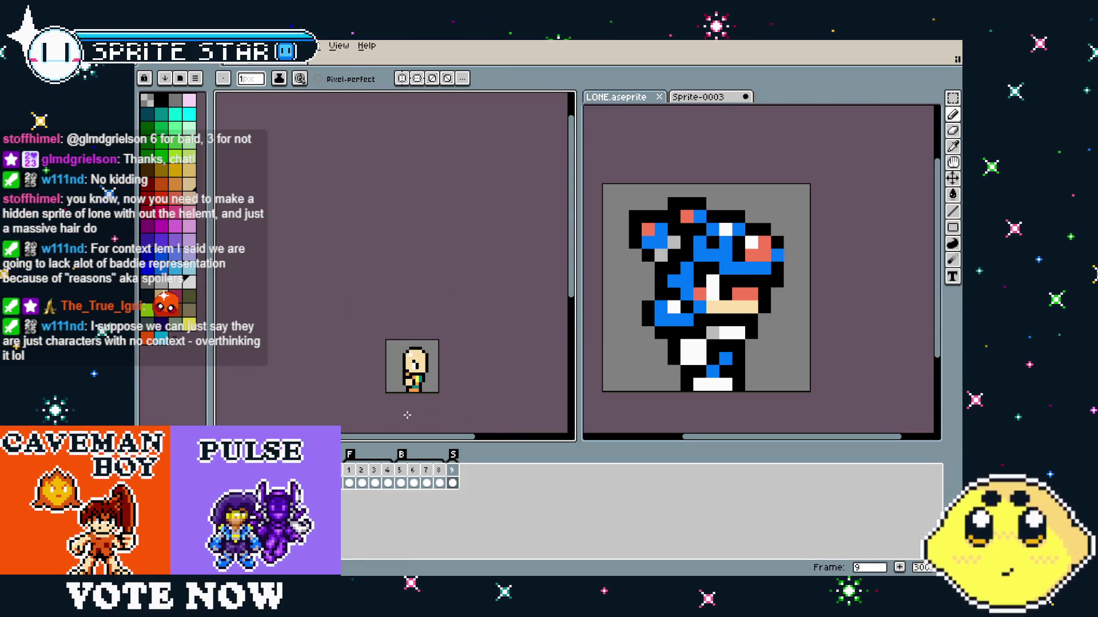
{"action": "scroll", "coordinate": [435, 378], "scroll_direction": "up", "scroll_amount": 3}
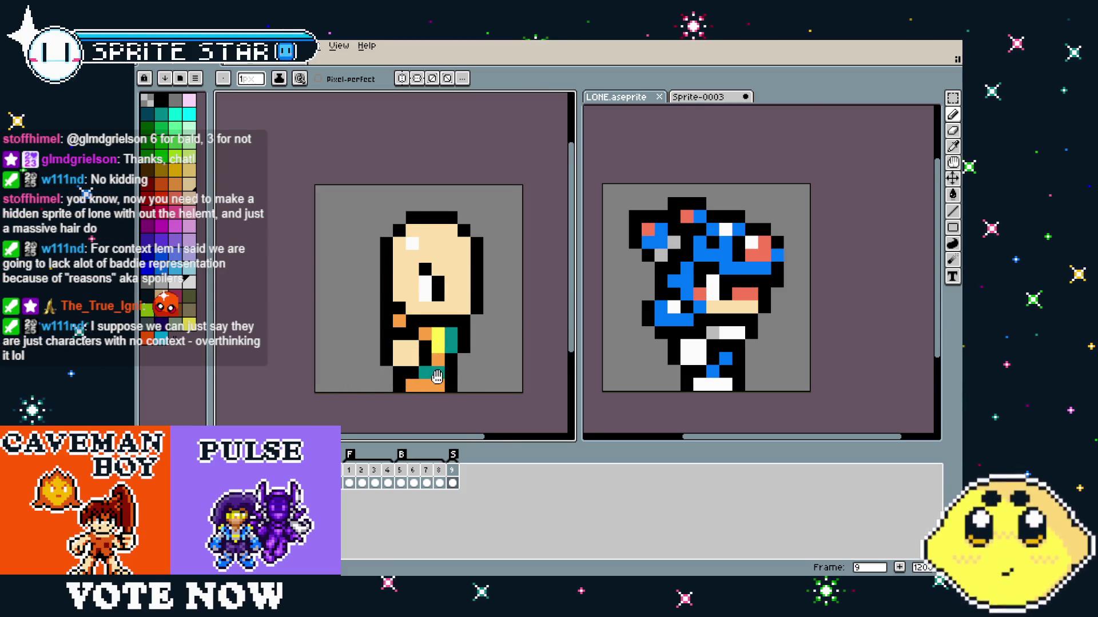
{"action": "left_click_drag", "start_coordinate": [437, 378], "coordinate": [412, 399]}
Draw orange pixels across the face, compare with another frame, then undo them.
{"action": "key", "text": "alt"}
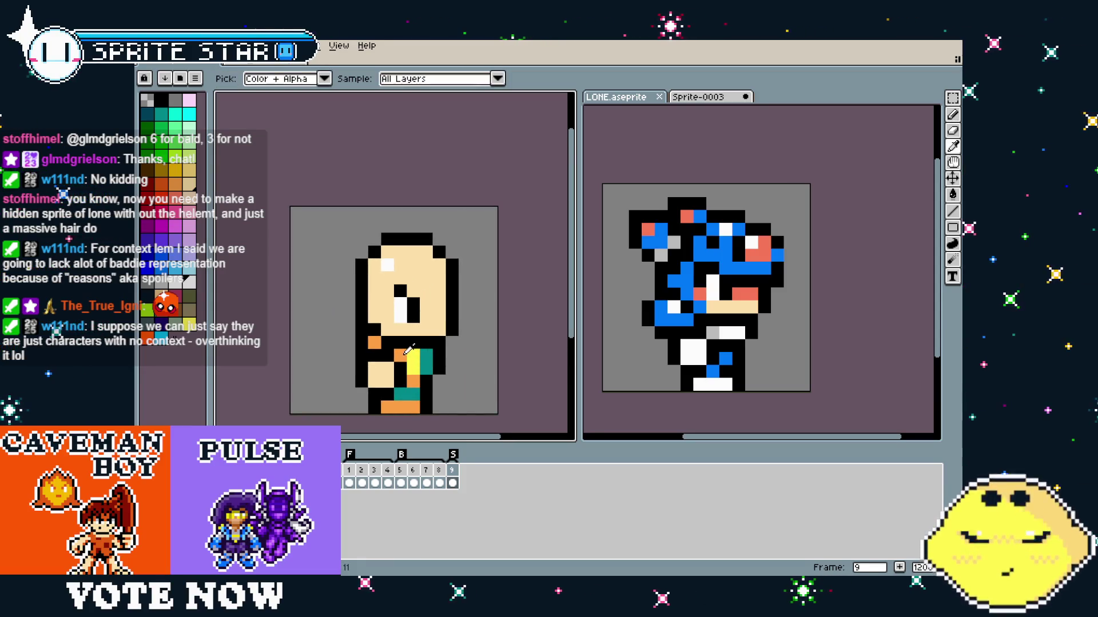
{"action": "left_click", "coordinate": [408, 351], "text": "alt"}
{"action": "left_click_drag", "start_coordinate": [413, 291], "coordinate": [423, 299]}
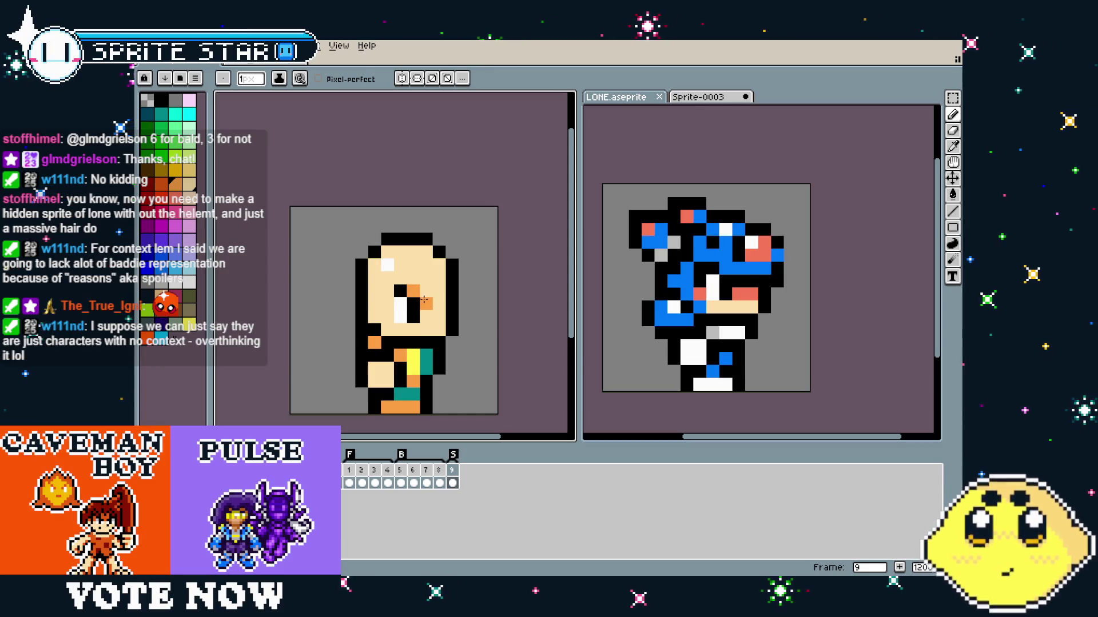
{"action": "scroll", "coordinate": [379, 424], "scroll_direction": "down", "scroll_amount": 4}
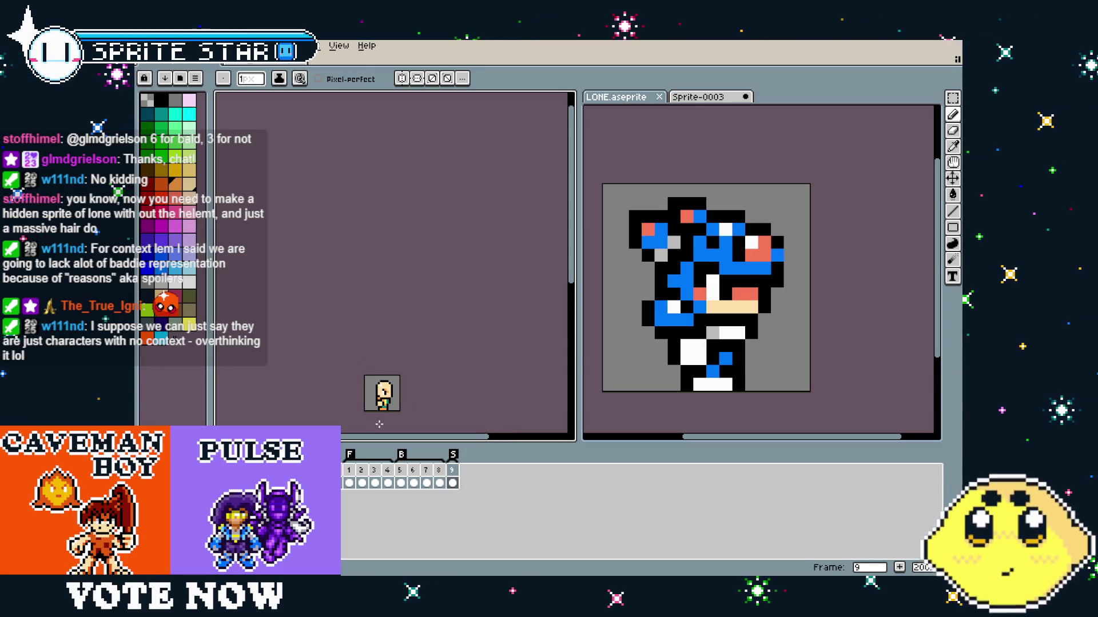
{"action": "scroll", "coordinate": [379, 424], "scroll_direction": "up", "scroll_amount": 4}
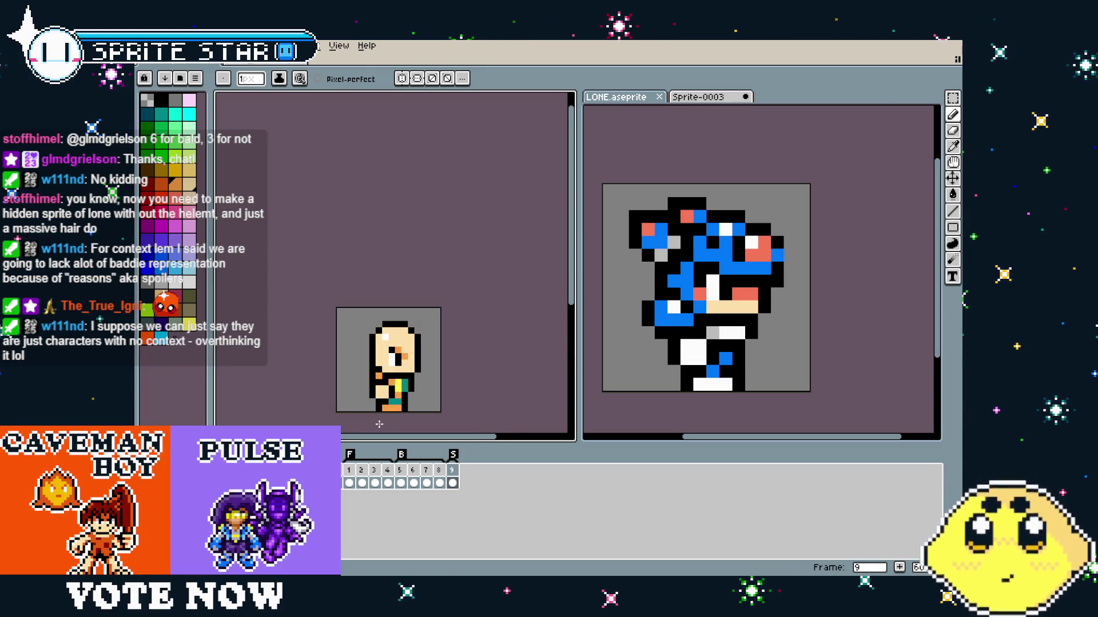
{"action": "left_click", "coordinate": [355, 470]}
{"action": "left_click", "coordinate": [455, 470]}
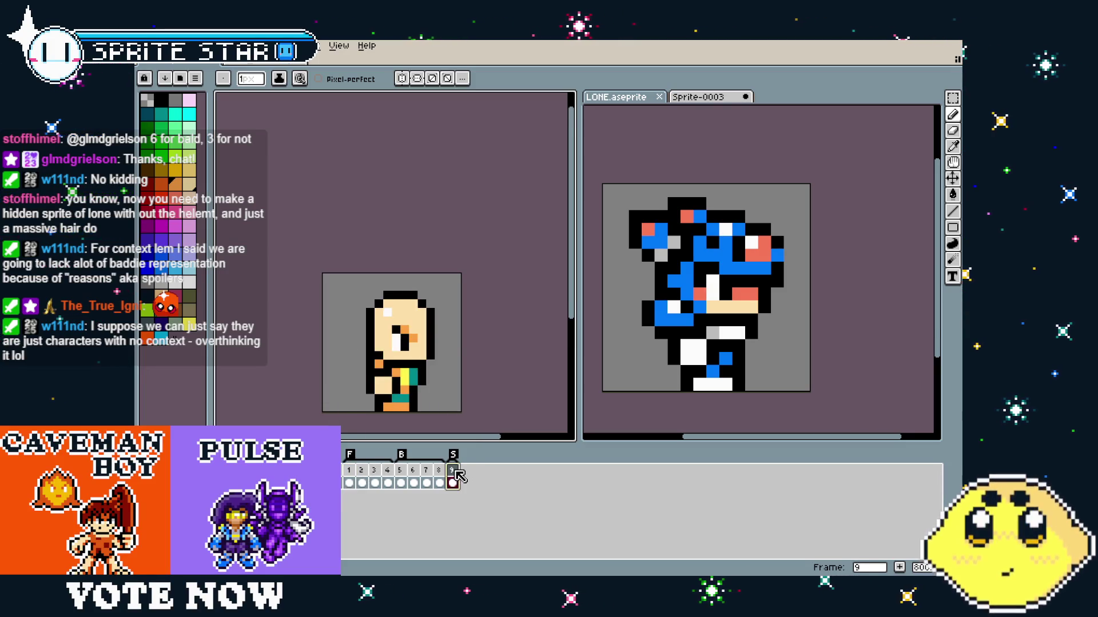
{"action": "key", "text": "ctrl+z"}
{"action": "scroll", "coordinate": [410, 375], "scroll_direction": "up", "scroll_amount": 2}
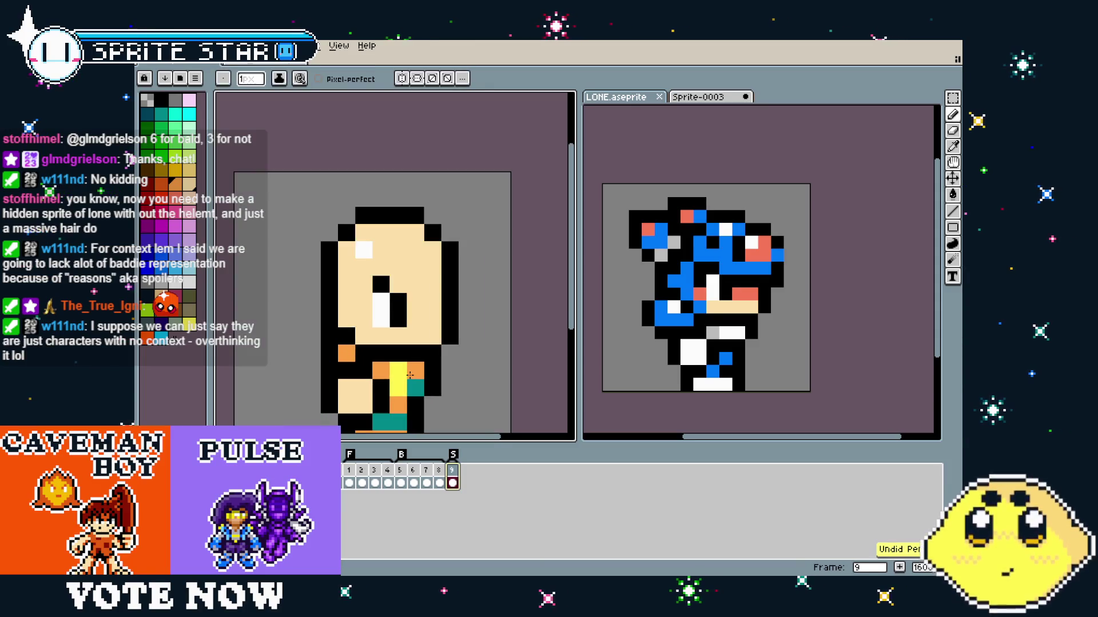
Shift the eye one pixel to the right using a rectangular selection.
{"action": "key", "text": "m"}
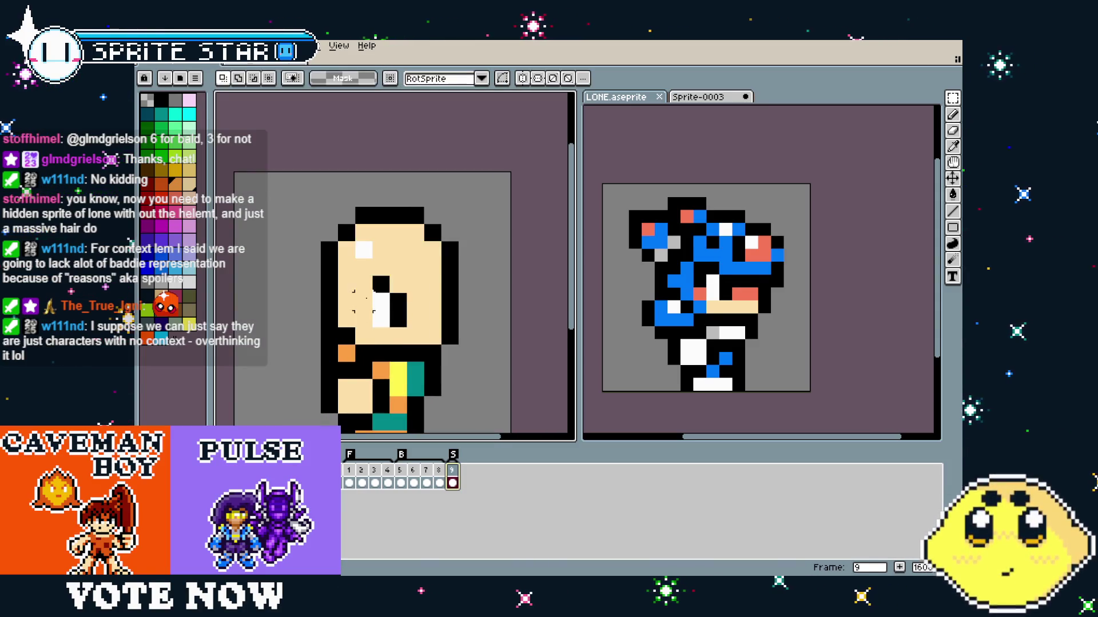
{"action": "left_click_drag", "start_coordinate": [380, 286], "coordinate": [397, 286]}
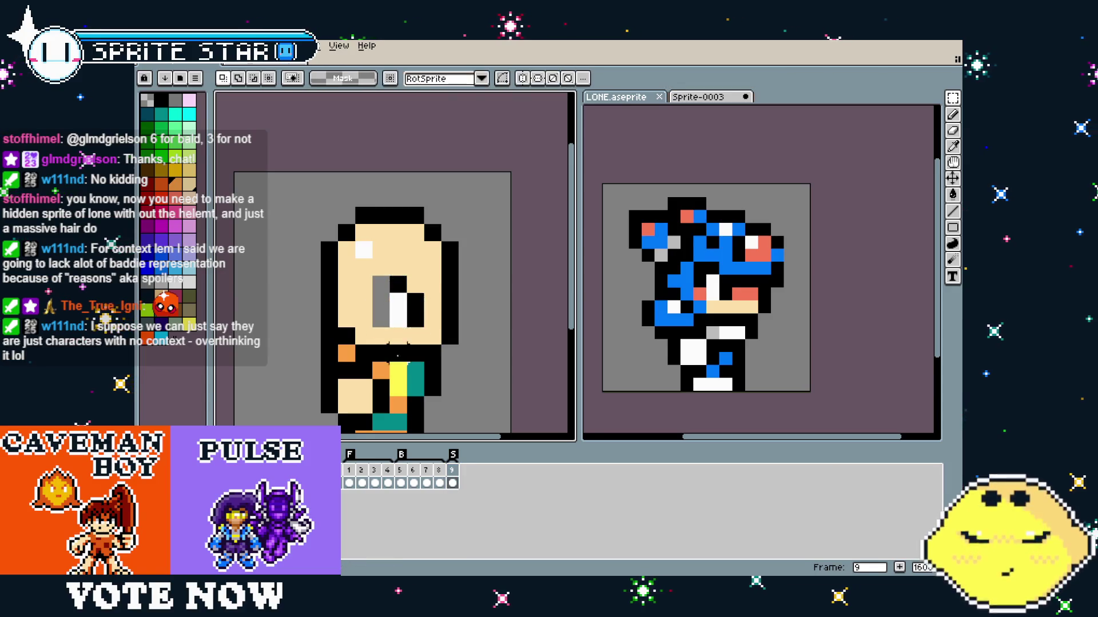
{"action": "key", "text": "b"}
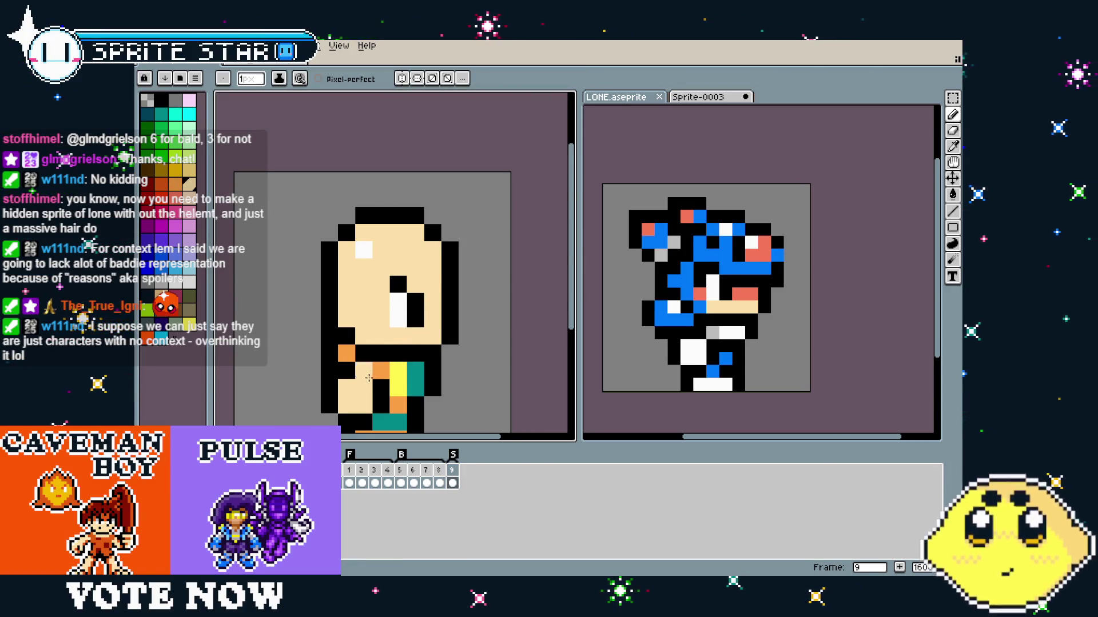
{"action": "scroll", "coordinate": [364, 405], "scroll_direction": "down", "scroll_amount": 5}
{"action": "scroll", "coordinate": [365, 404], "scroll_direction": "up", "scroll_amount": 5}
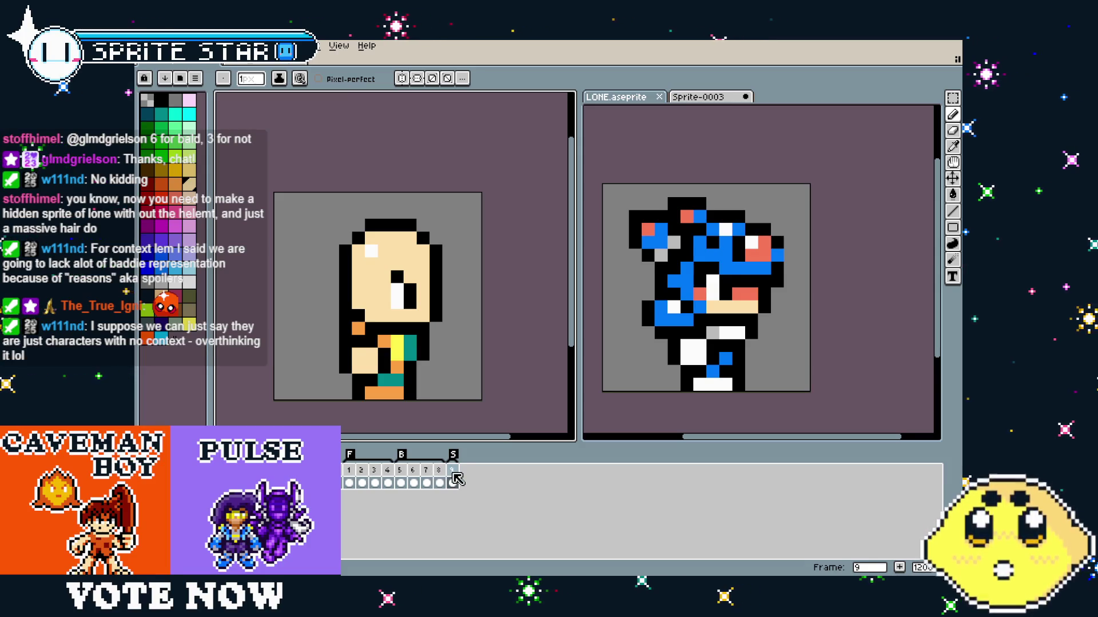
Undo and redo the eye stroke, then try moving a black block with the marquee and cancel it.
{"action": "key", "text": "ctrl+z"}
{"action": "key", "text": "ctrl+y"}
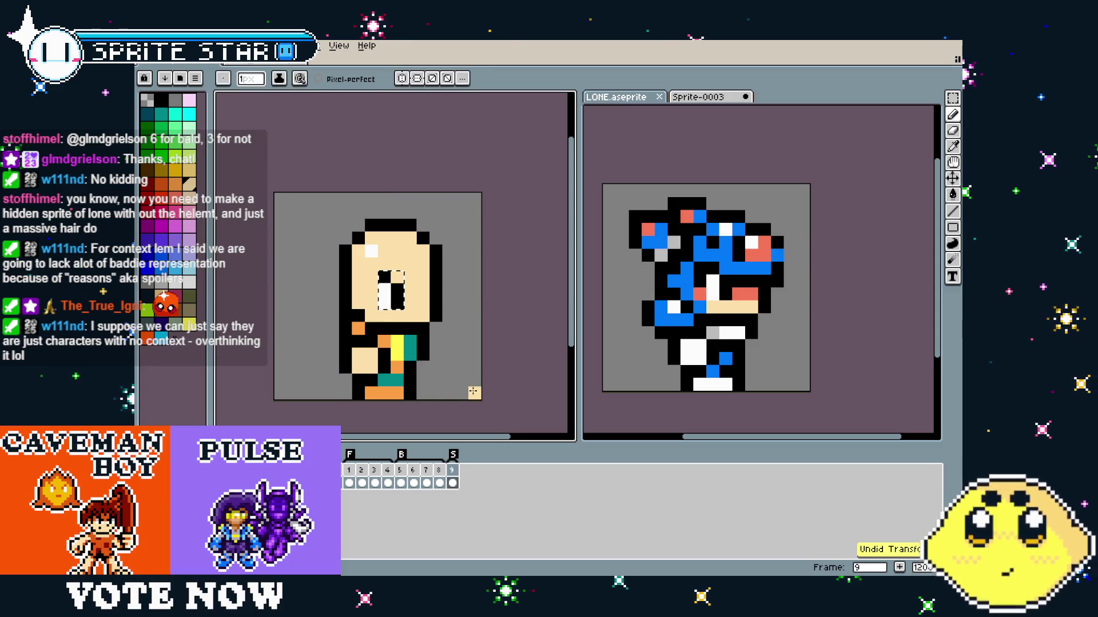
{"action": "left_click_drag", "start_coordinate": [474, 393], "coordinate": [458, 395]}
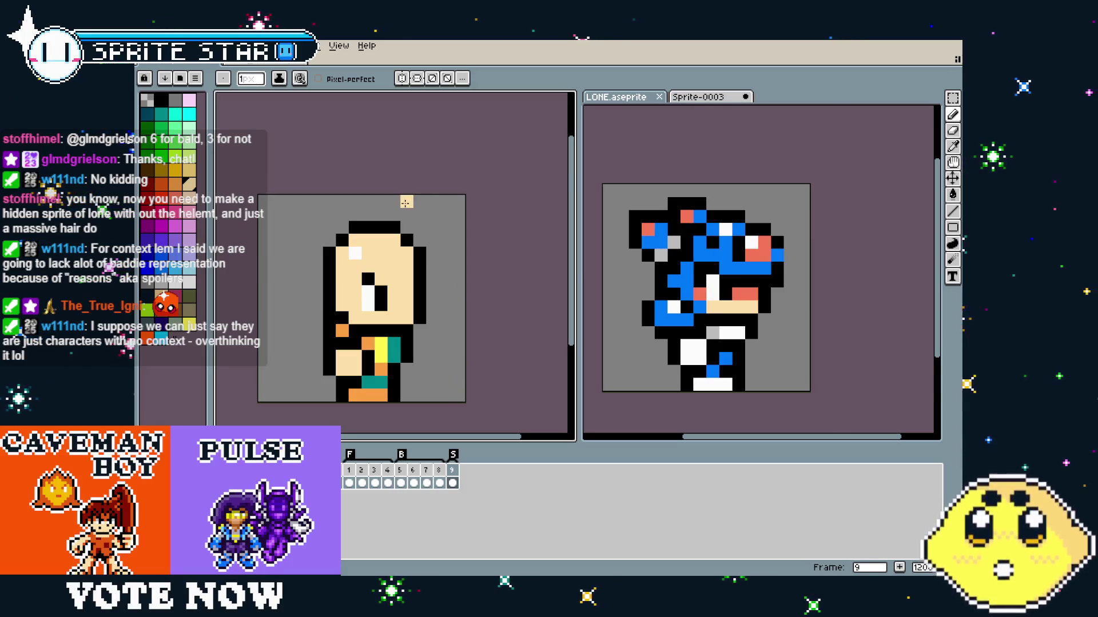
{"action": "key", "text": "m"}
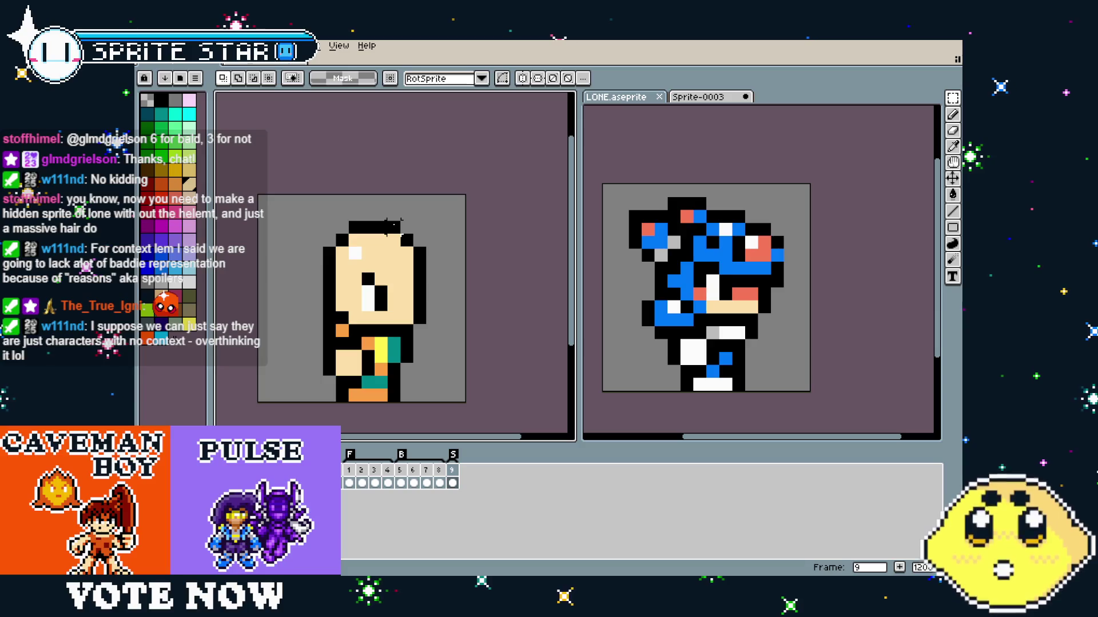
{"action": "left_click_drag", "start_coordinate": [394, 225], "coordinate": [411, 241]}
{"action": "key", "text": "Escape"}
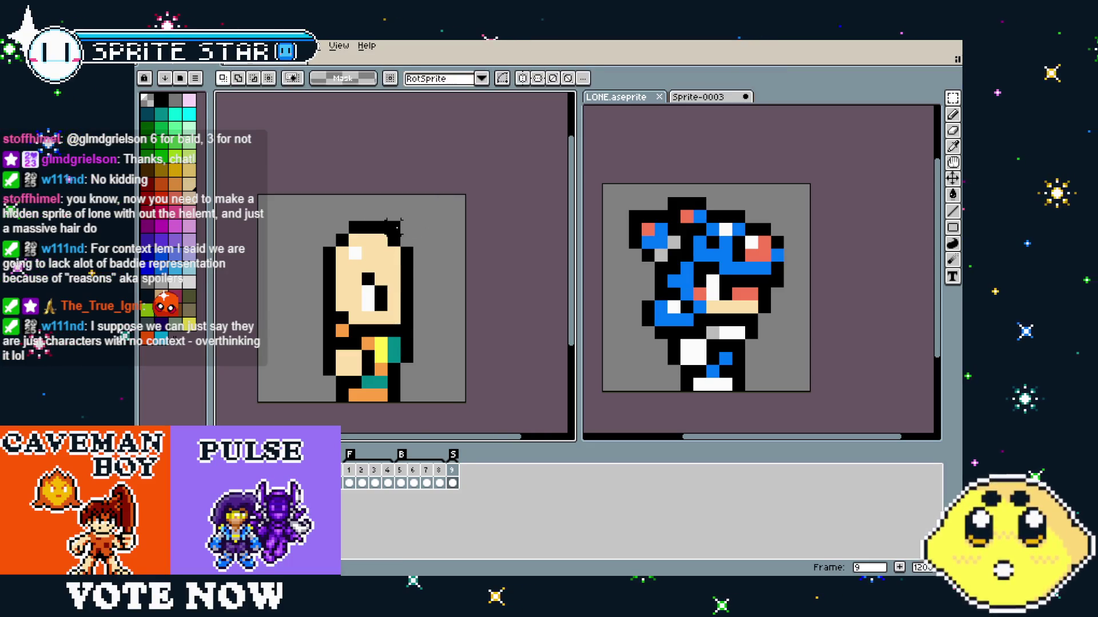
Try repainting and redrawing the head's left outline, then undo those outline edits.
{"action": "key", "text": "alt"}
{"action": "key", "text": "b"}
{"action": "left_click_drag", "start_coordinate": [333, 269], "coordinate": [332, 300]}
{"action": "left_click", "coordinate": [329, 253], "text": "alt"}
{"action": "left_click_drag", "start_coordinate": [316, 266], "coordinate": [319, 308]}
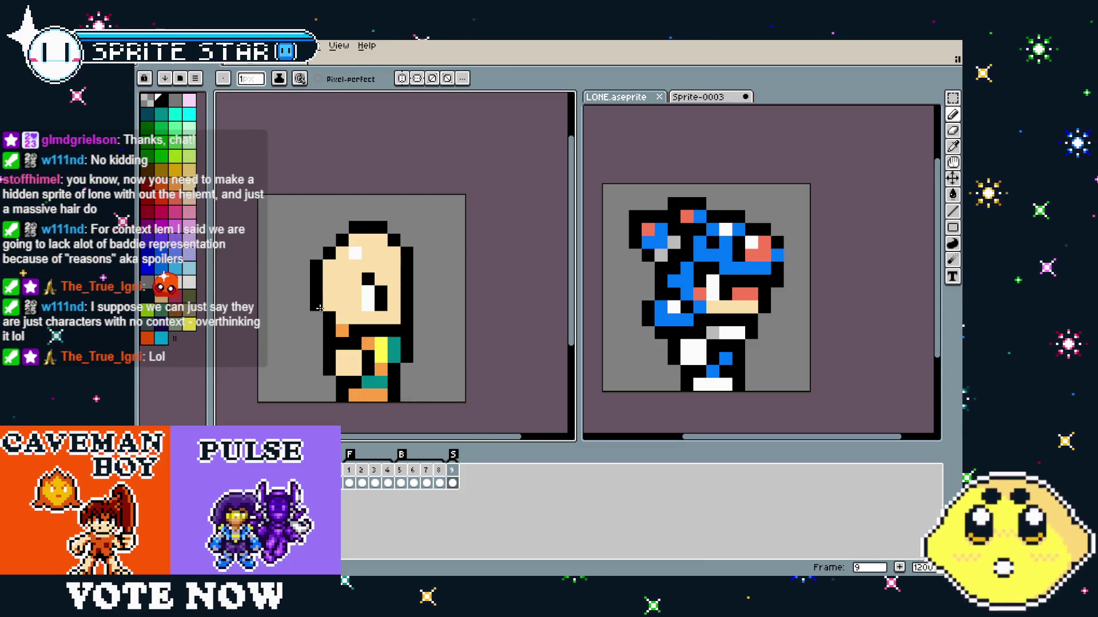
{"action": "key", "text": "ctrl+z"}
{"action": "key", "text": "v"}
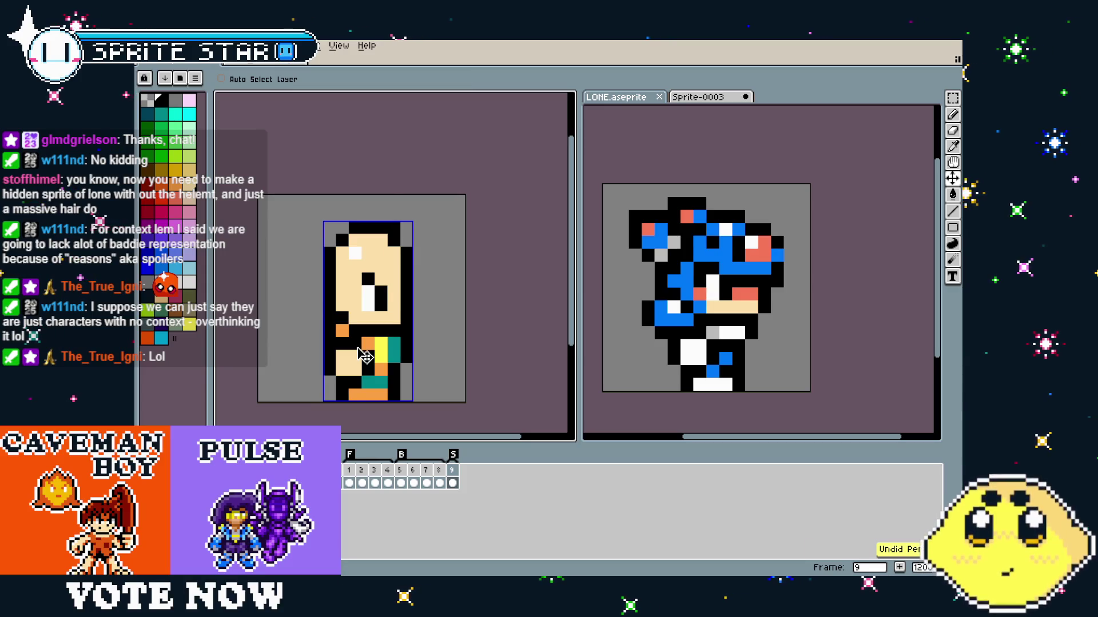
{"action": "key", "text": "ctrl+z"}
{"action": "key", "text": "b"}
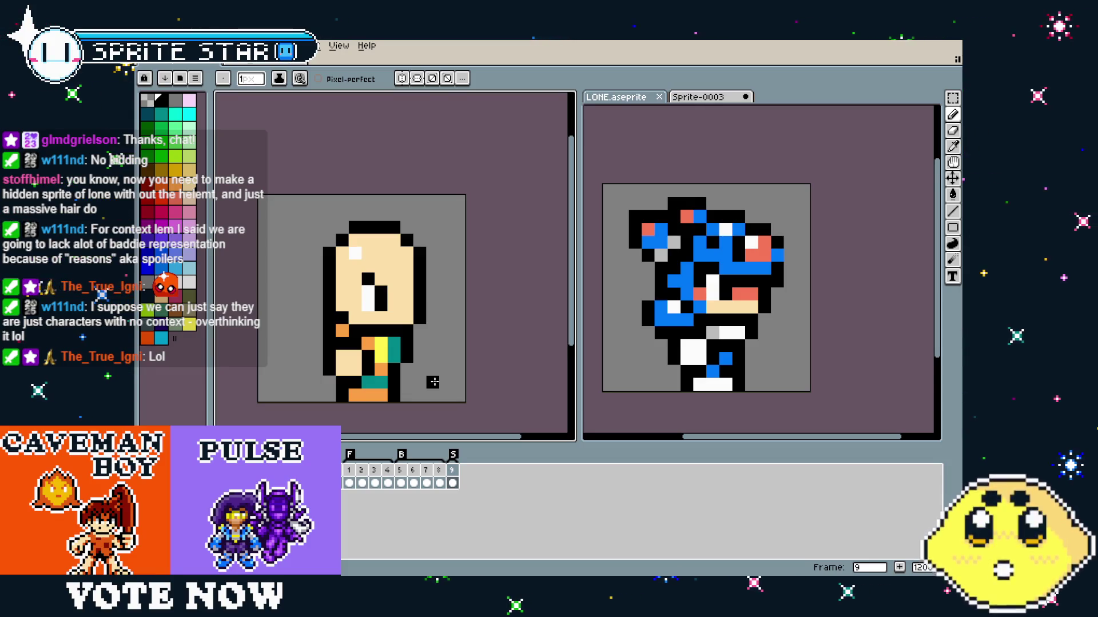
{"action": "scroll", "coordinate": [426, 371], "scroll_direction": "up", "scroll_amount": 1}
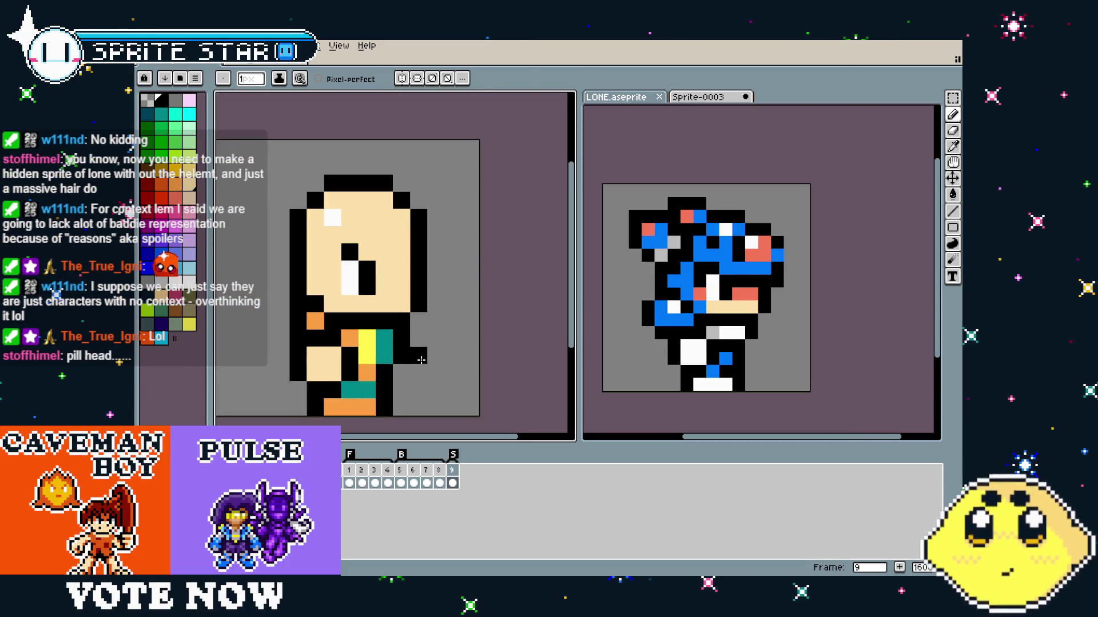
Widen the eye with two black pixels on its upper-left, adjusting one eye pixel to skin colour.
{"action": "key", "text": "m"}
{"action": "key", "text": "b"}
{"action": "left_click", "coordinate": [350, 269]}
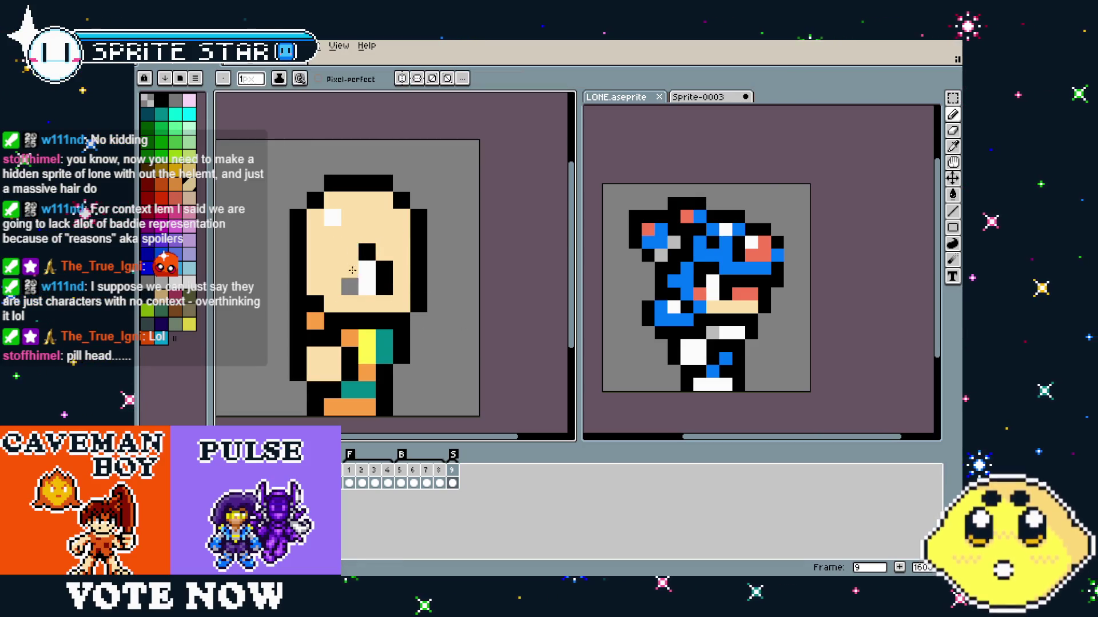
{"action": "scroll", "coordinate": [339, 358], "scroll_direction": "down", "scroll_amount": 4}
{"action": "scroll", "coordinate": [329, 403], "scroll_direction": "up", "scroll_amount": 4}
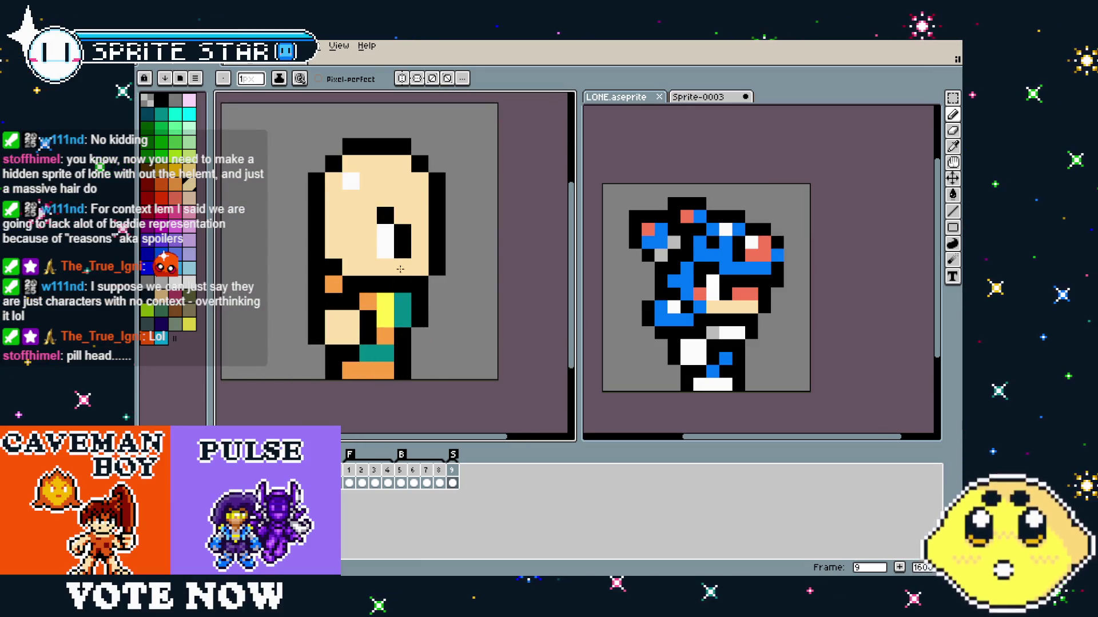
{"action": "left_click_drag", "start_coordinate": [387, 211], "coordinate": [374, 222]}
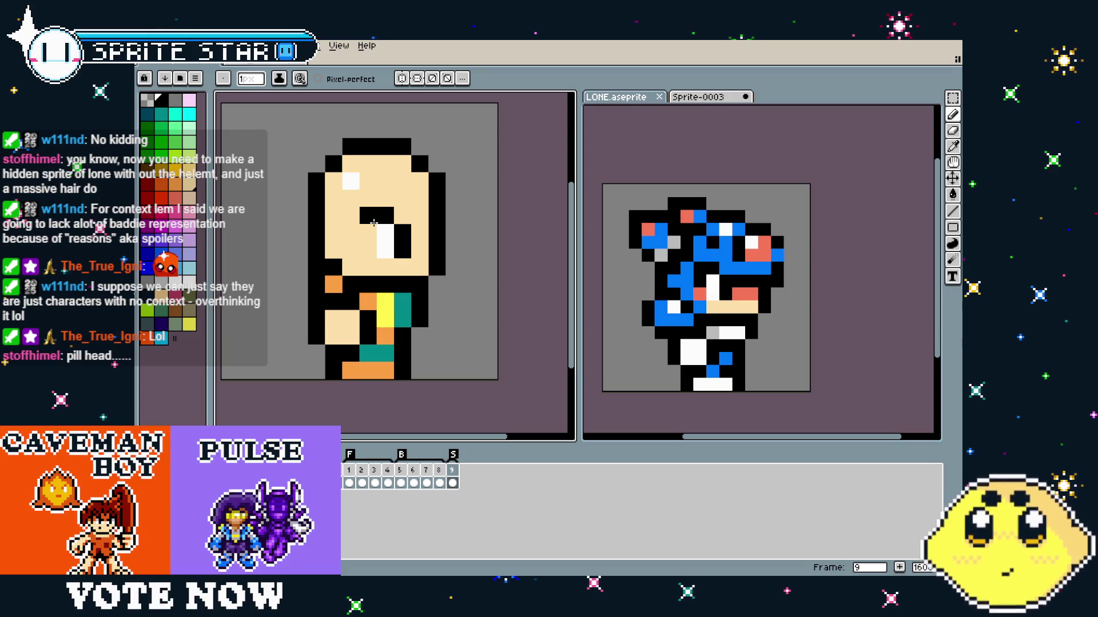
Recolour an orange torso pixel yellow, undoing stray yellow pixels on the stripe and outline.
{"action": "scroll", "coordinate": [390, 363], "scroll_direction": "down", "scroll_amount": 2}
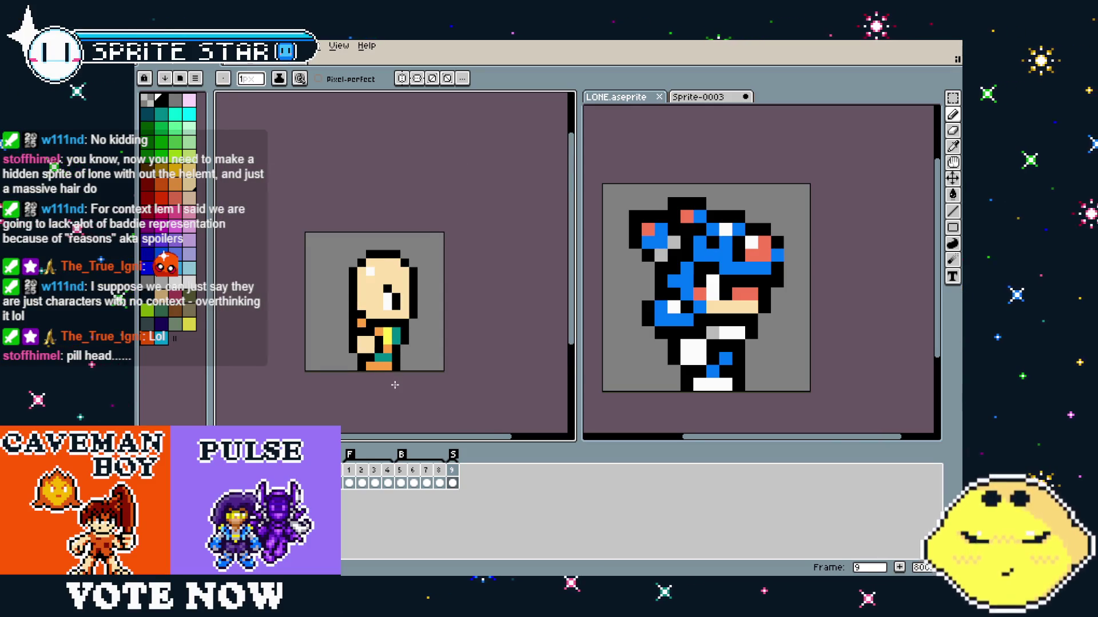
{"action": "scroll", "coordinate": [395, 385], "scroll_direction": "up", "scroll_amount": 2}
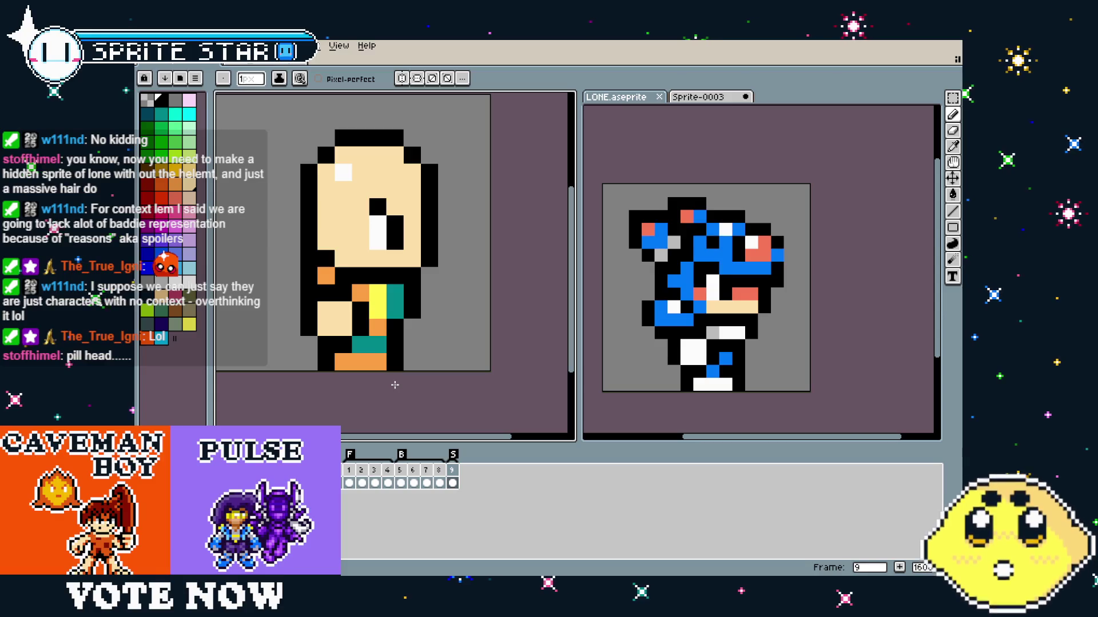
{"action": "left_click", "coordinate": [375, 312], "text": "alt"}
{"action": "left_click", "coordinate": [378, 328]}
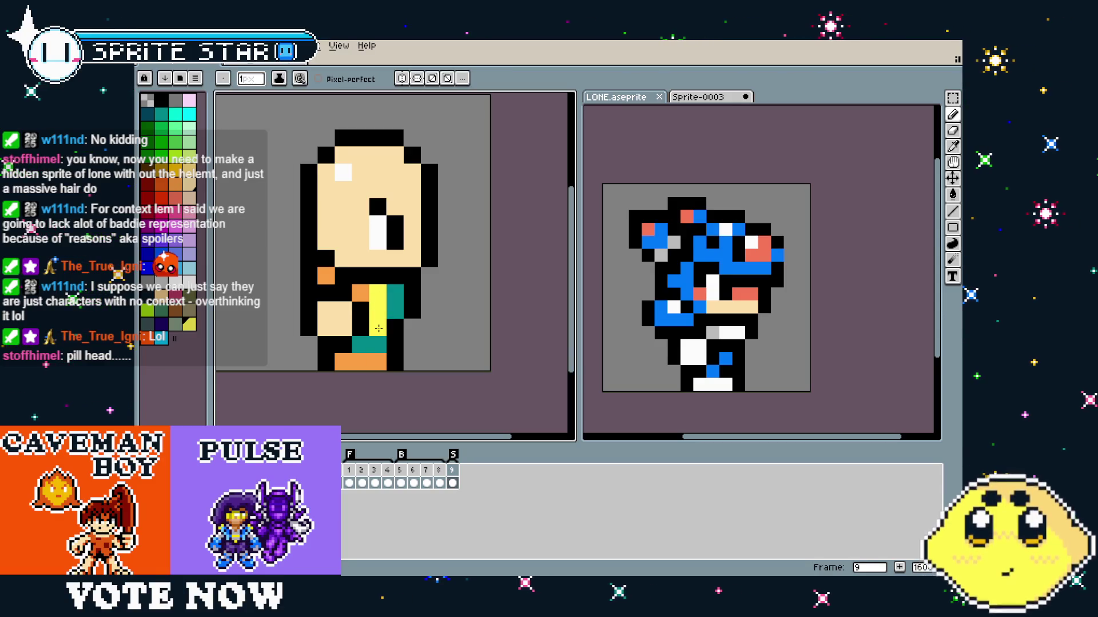
{"action": "key", "text": "ctrl+z"}
{"action": "left_click", "coordinate": [362, 290]}
{"action": "scroll", "coordinate": [439, 379], "scroll_direction": "down", "scroll_amount": 4}
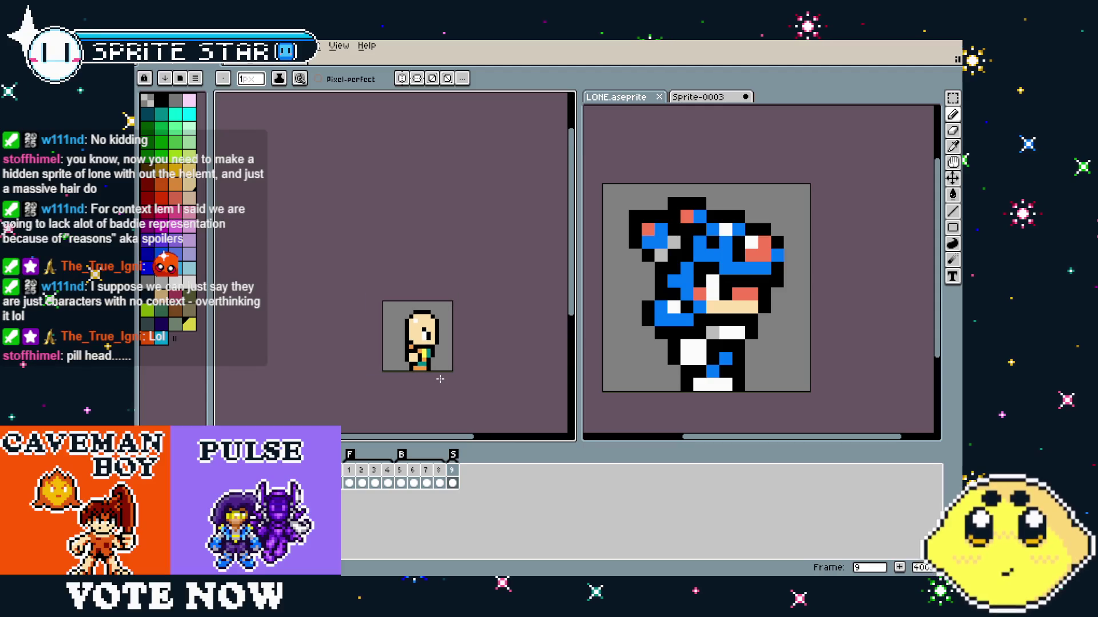
{"action": "scroll", "coordinate": [439, 379], "scroll_direction": "up", "scroll_amount": 3}
{"action": "left_click", "coordinate": [358, 304]}
{"action": "key", "text": "ctrl+z"}
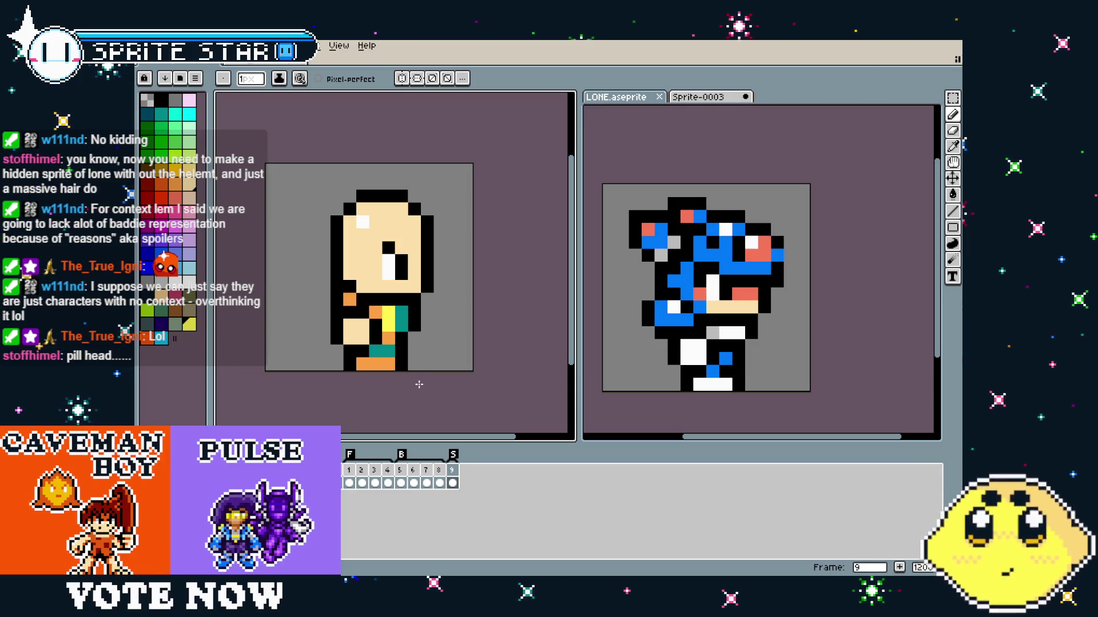
{"action": "scroll", "coordinate": [419, 384], "scroll_direction": "down", "scroll_amount": 3}
{"action": "scroll", "coordinate": [420, 384], "scroll_direction": "up", "scroll_amount": 3}
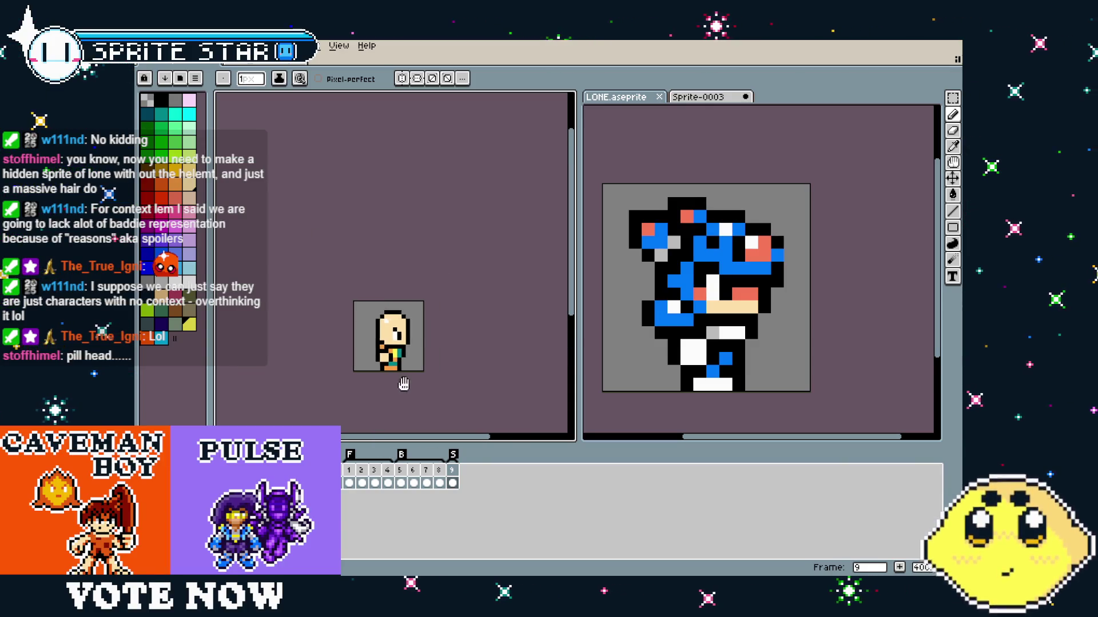
{"action": "scroll", "coordinate": [384, 384], "scroll_direction": "up", "scroll_amount": 2}
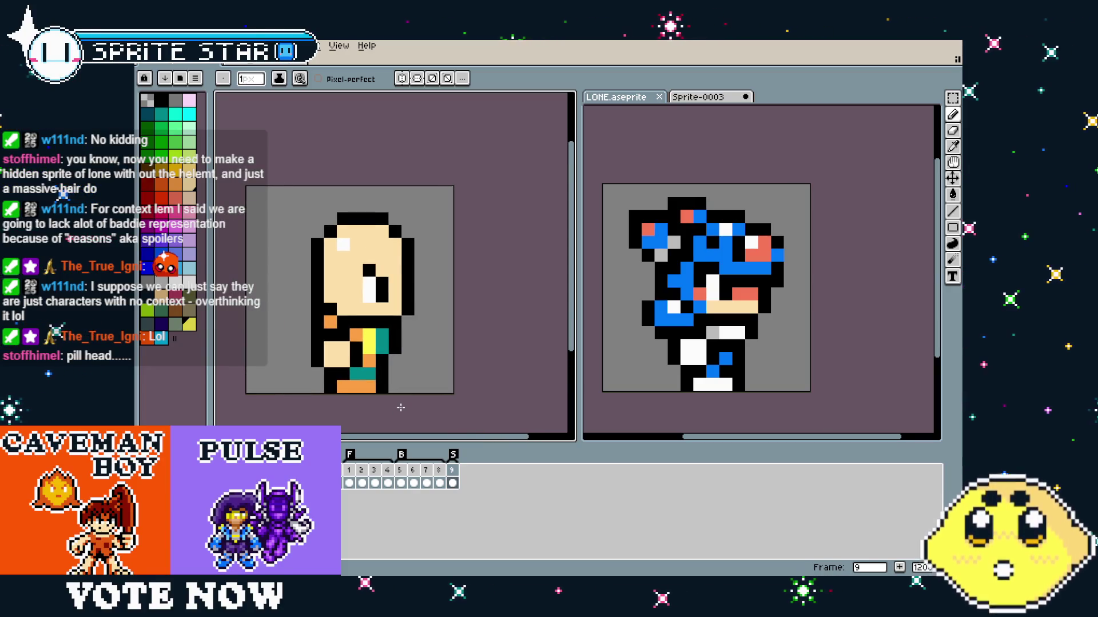
Select all of the blue character's frame 10 pose, then bring up frame 9's options in the bald sprite.
{"action": "left_click", "coordinate": [453, 474]}
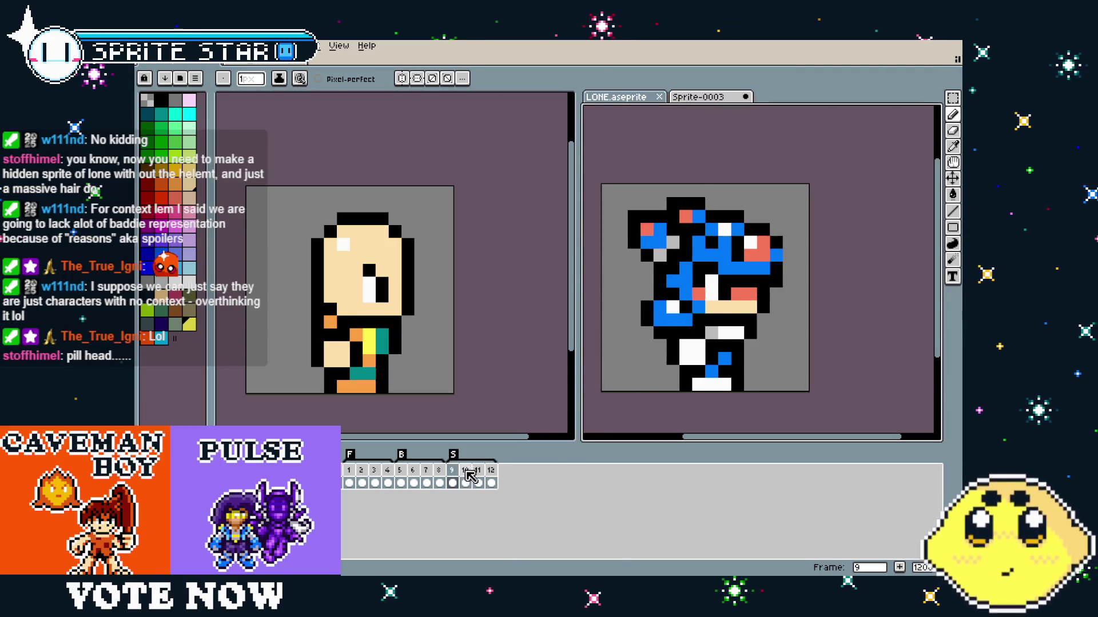
{"action": "key", "text": "Right"}
{"action": "key", "text": "ctrl+a"}
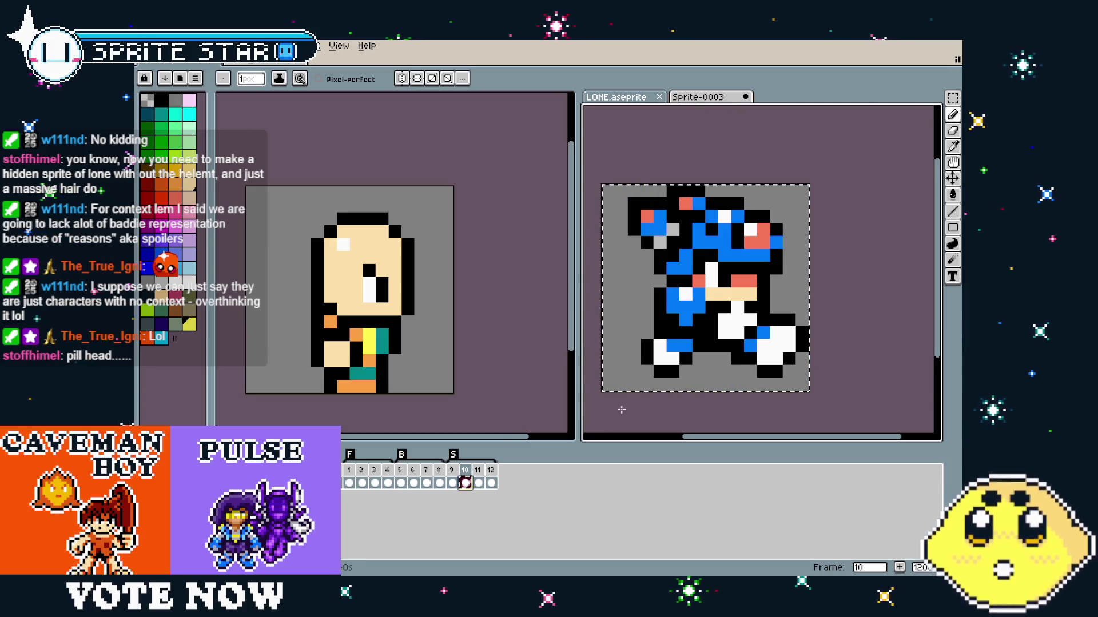
{"action": "left_click", "coordinate": [499, 420]}
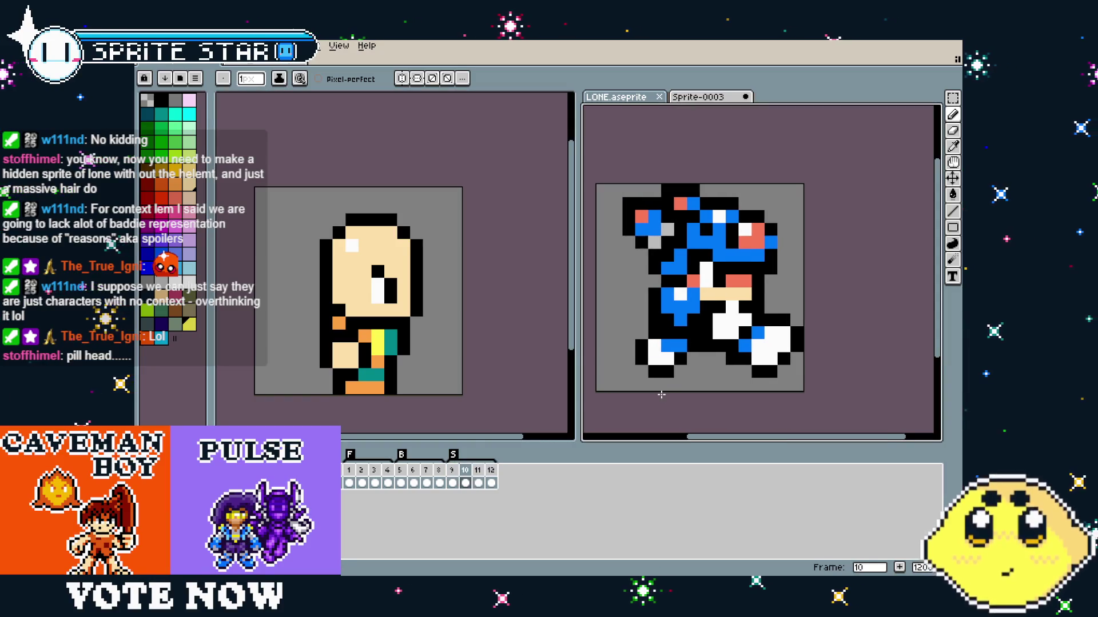
{"action": "right_click", "coordinate": [451, 470]}
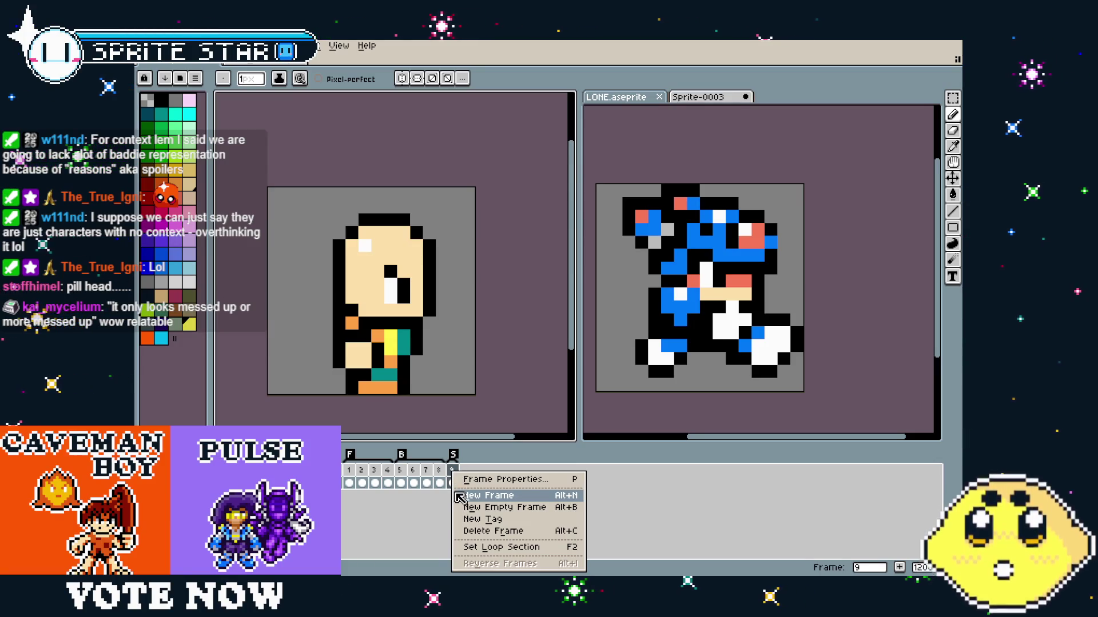
Add an empty frame 10, paste the running pose, and erase its head and upper body.
{"action": "left_click", "coordinate": [485, 507]}
{"action": "key", "text": "ctrl+v"}
{"action": "left_click", "coordinate": [520, 387]}
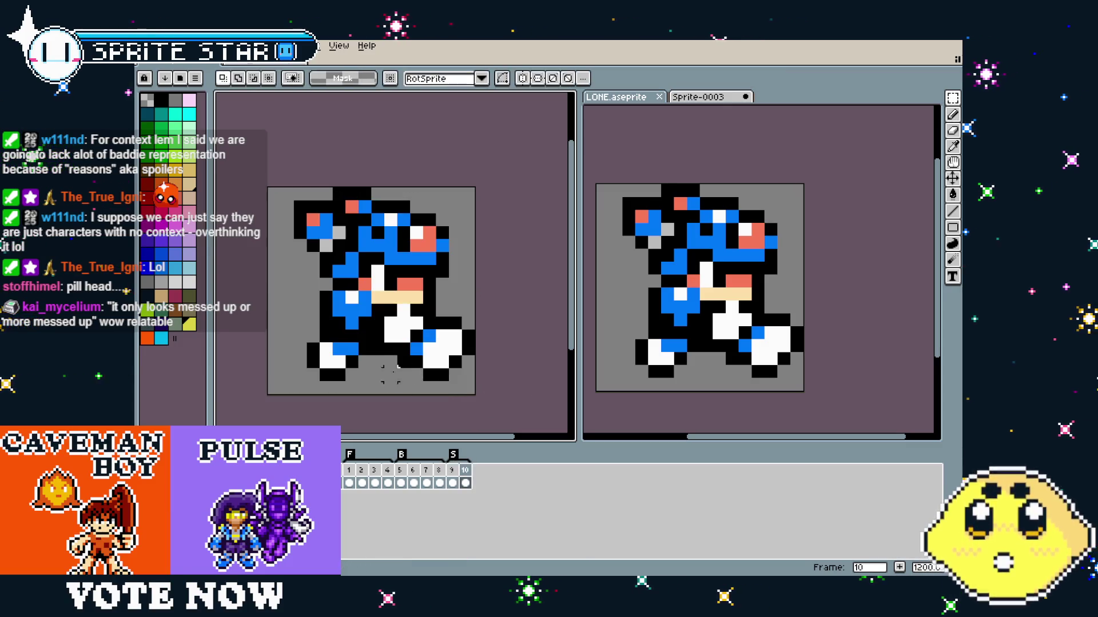
{"action": "scroll", "coordinate": [390, 365], "scroll_direction": "up", "scroll_amount": 1}
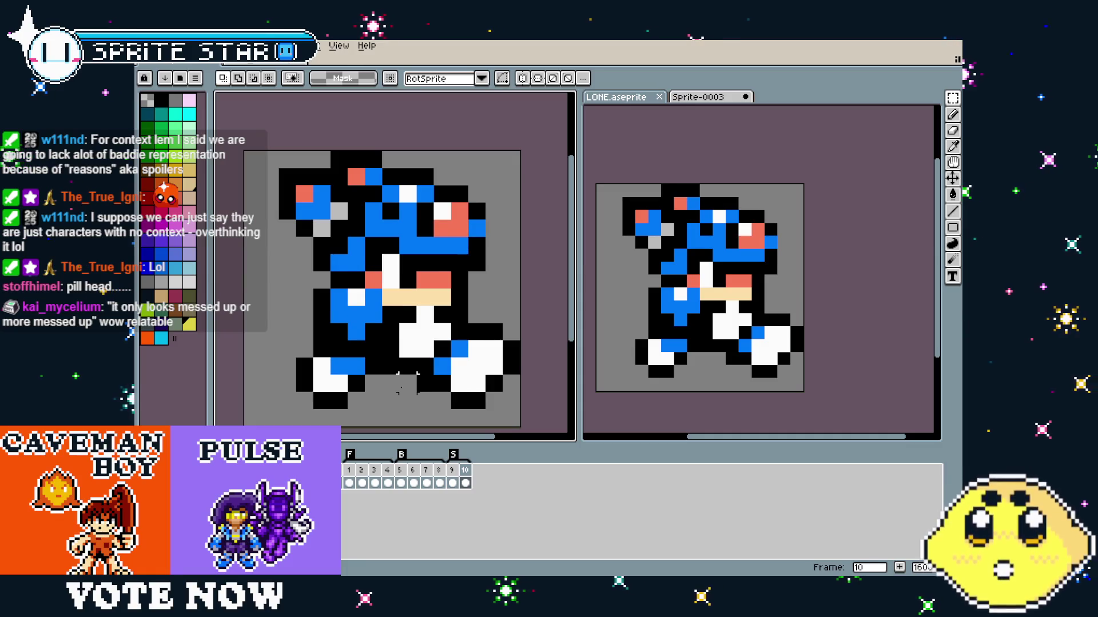
{"action": "scroll", "coordinate": [380, 190], "scroll_direction": "down", "scroll_amount": 1}
{"action": "key", "text": "e"}
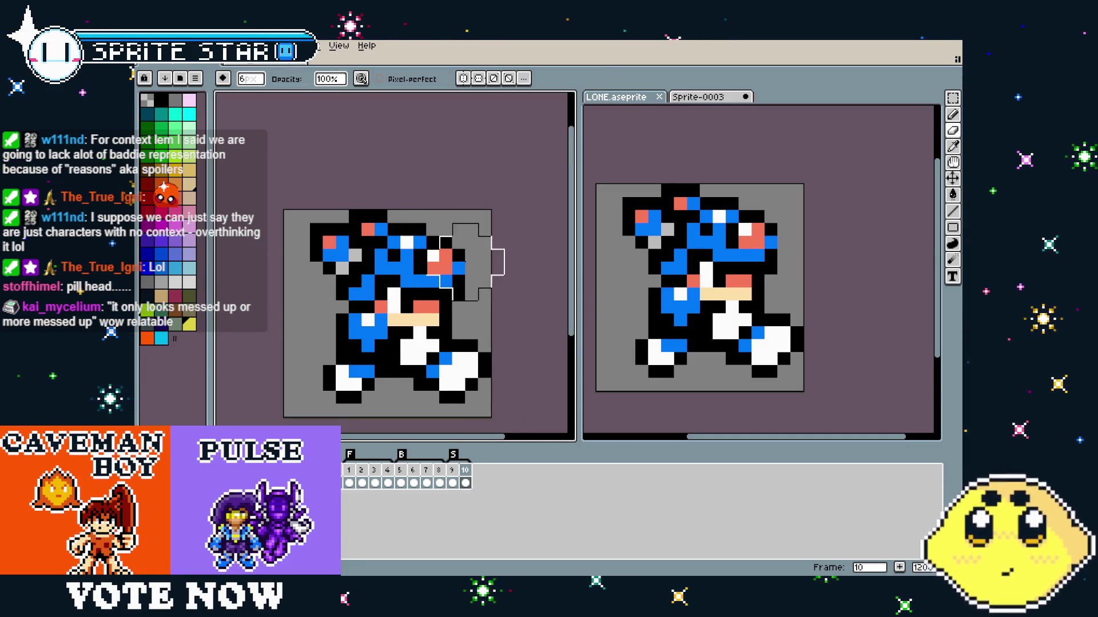
{"action": "mouse_move", "coordinate": [427, 262]}
{"action": "left_mouse_down"}
{"action": "mouse_move", "coordinate": [311, 251]}
{"action": "mouse_move", "coordinate": [421, 246]}
{"action": "mouse_move", "coordinate": [443, 297]}
{"action": "mouse_move", "coordinate": [400, 298]}
{"action": "mouse_move", "coordinate": [445, 297]}
{"action": "mouse_move", "coordinate": [446, 312]}
{"action": "left_mouse_up"}
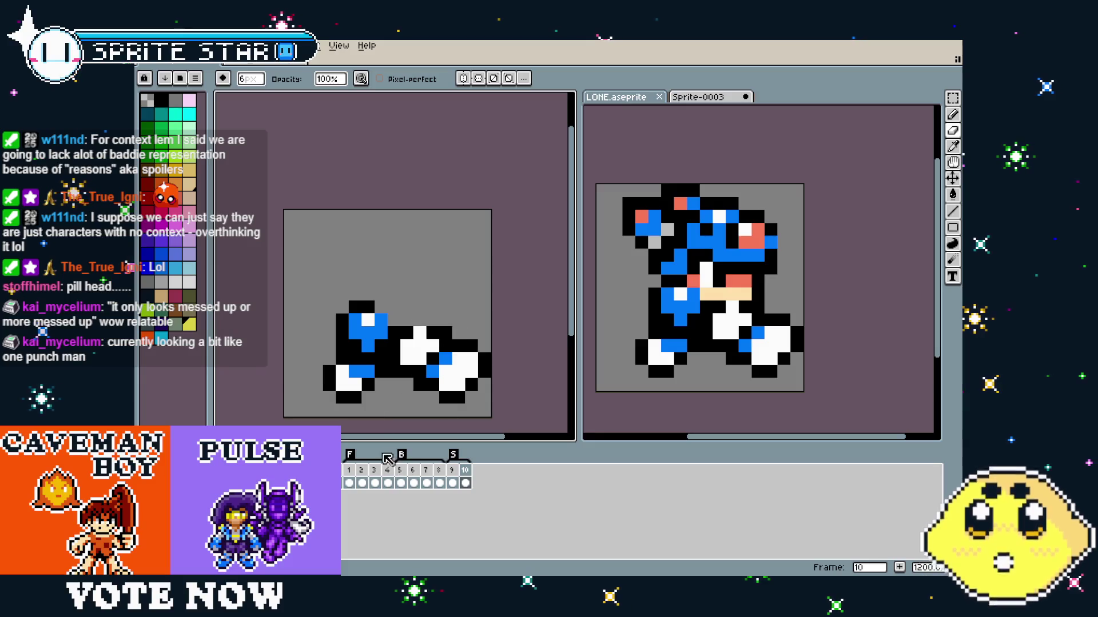
{"action": "left_click", "coordinate": [452, 471]}
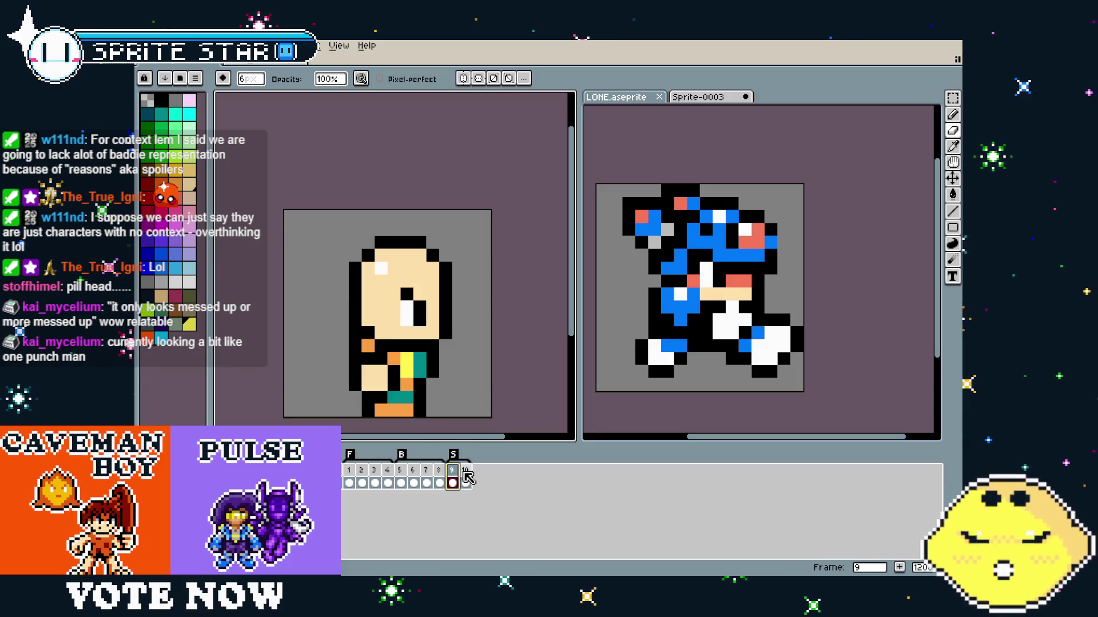
{"action": "left_click", "coordinate": [465, 470]}
{"action": "left_click", "coordinate": [451, 471]}
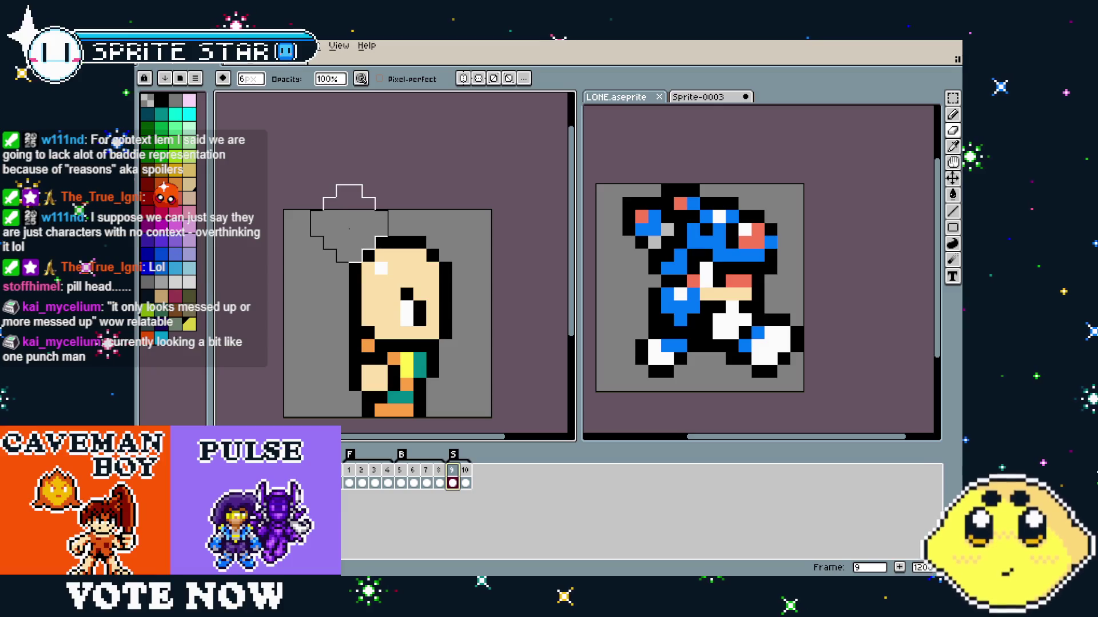
{"action": "key", "text": "q"}
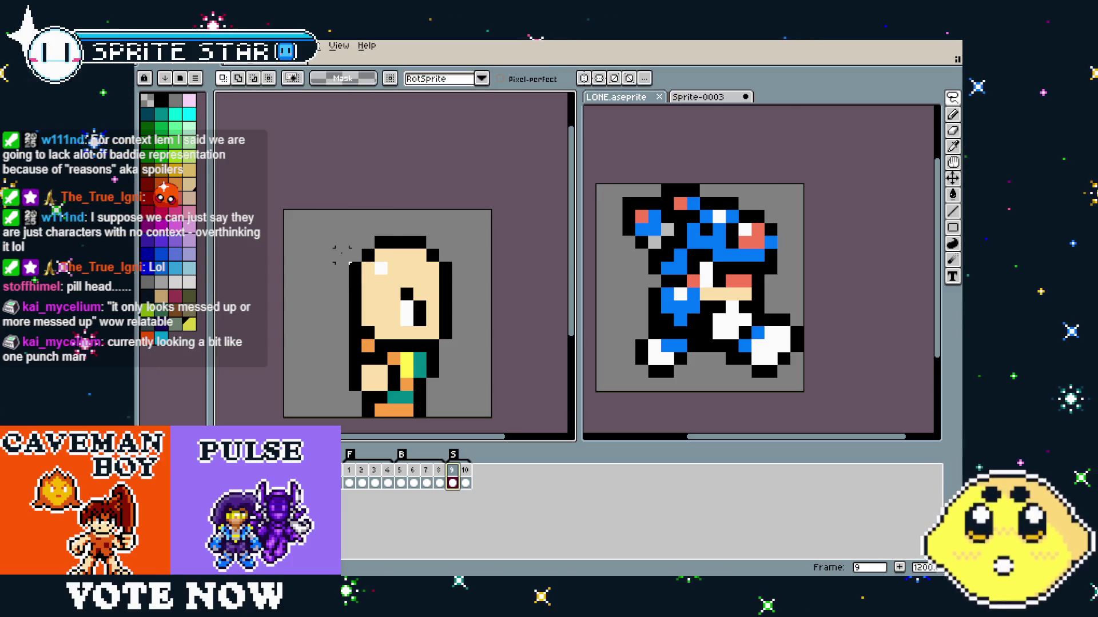
{"action": "left_click", "coordinate": [354, 480]}
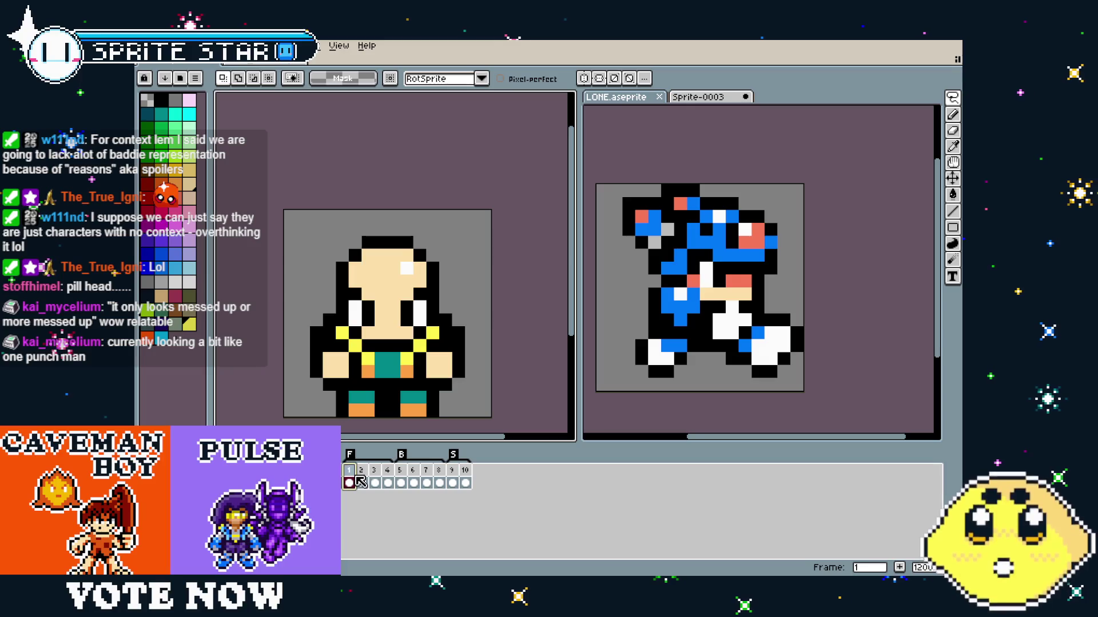
{"action": "left_click", "coordinate": [389, 469]}
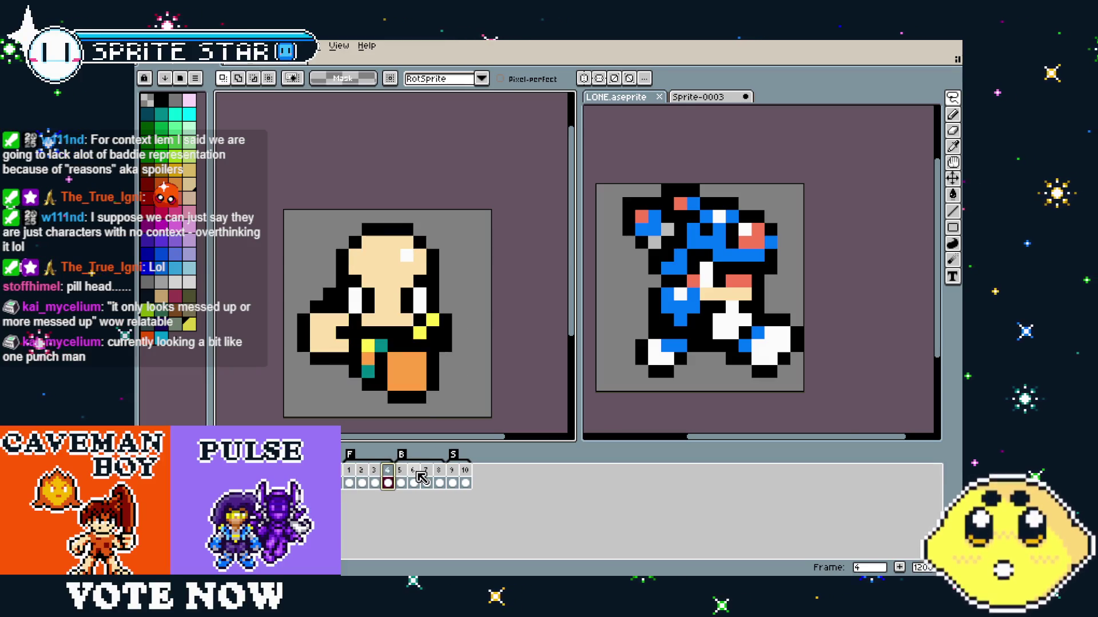
{"action": "left_click", "coordinate": [417, 472]}
{"action": "left_click", "coordinate": [429, 472]}
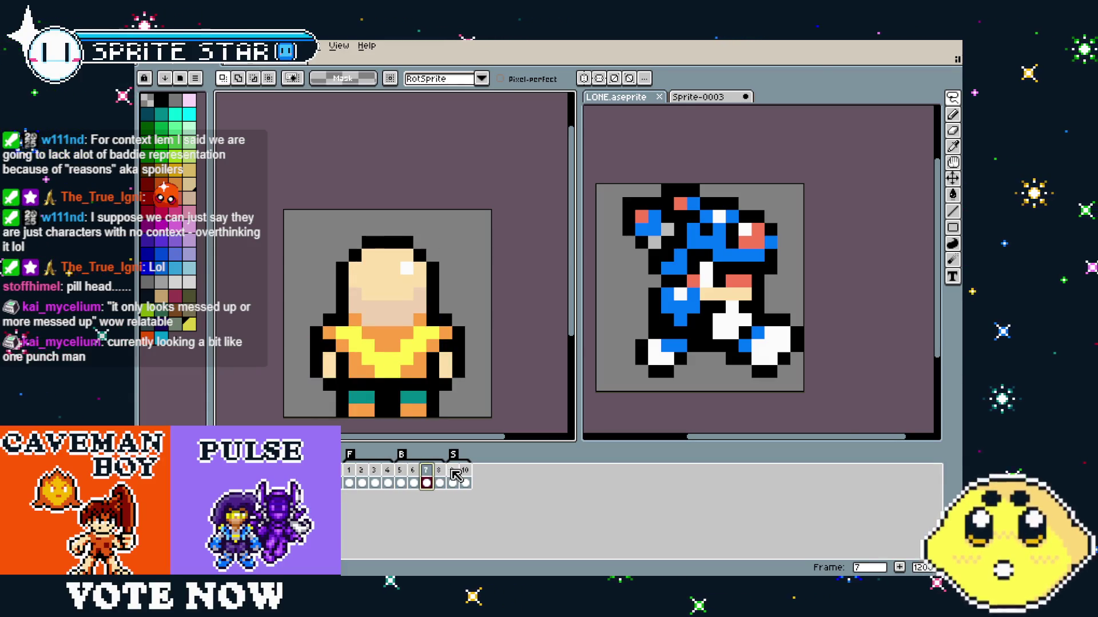
{"action": "left_click", "coordinate": [452, 472]}
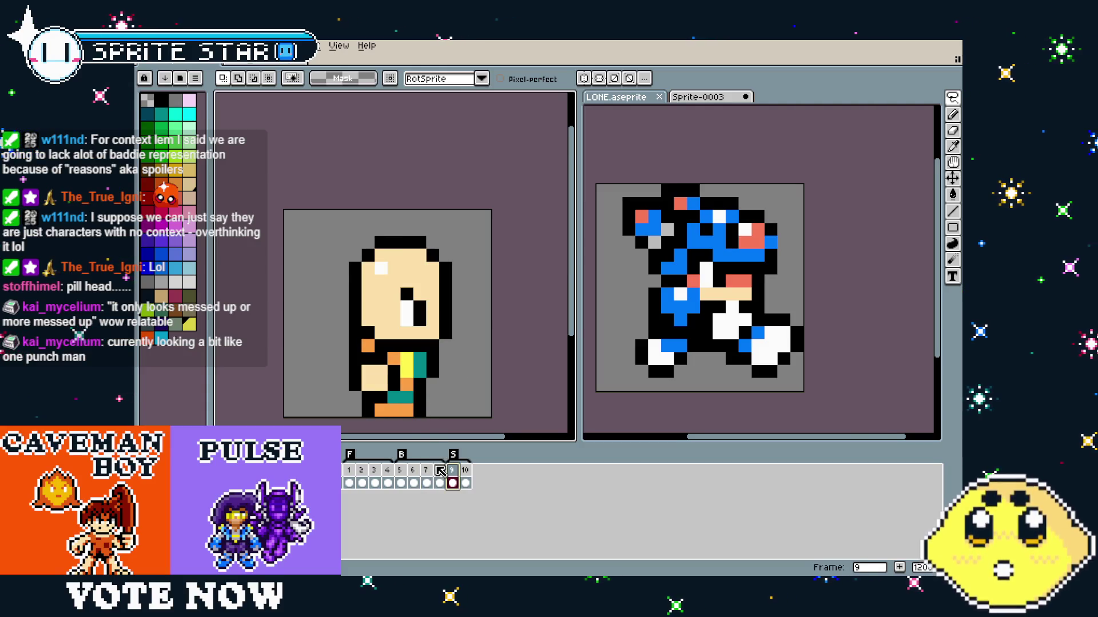
{"action": "left_click", "coordinate": [439, 470]}
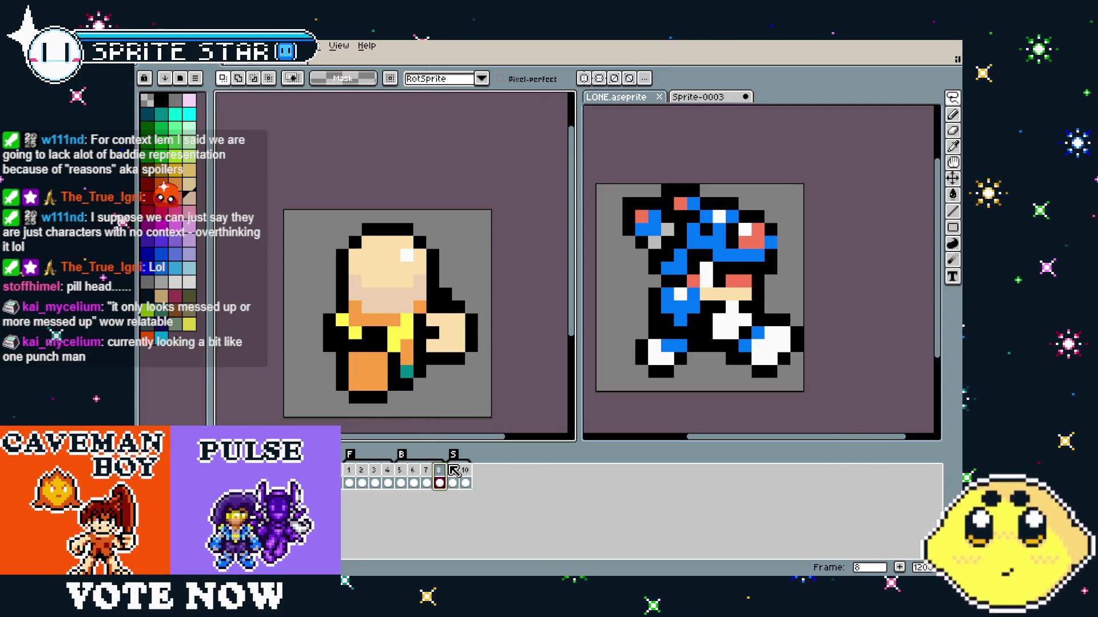
{"action": "left_click", "coordinate": [452, 470]}
{"action": "key", "text": "b"}
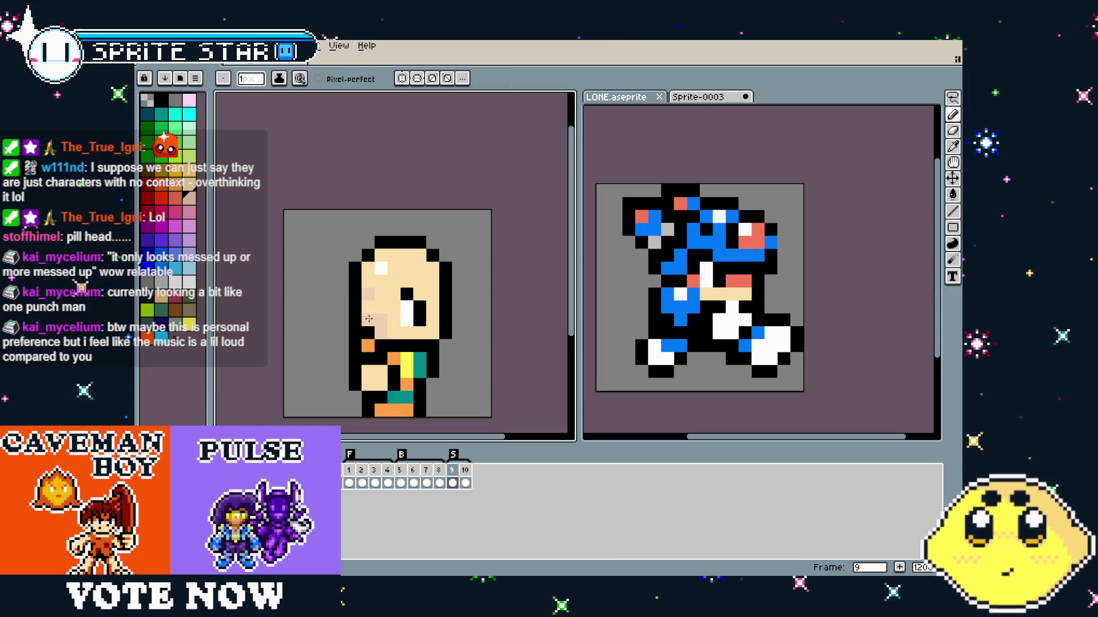
Step to the previous frame and flood-fill the character's lower face with tan.
{"action": "scroll", "coordinate": [378, 402], "scroll_direction": "down", "scroll_amount": 4}
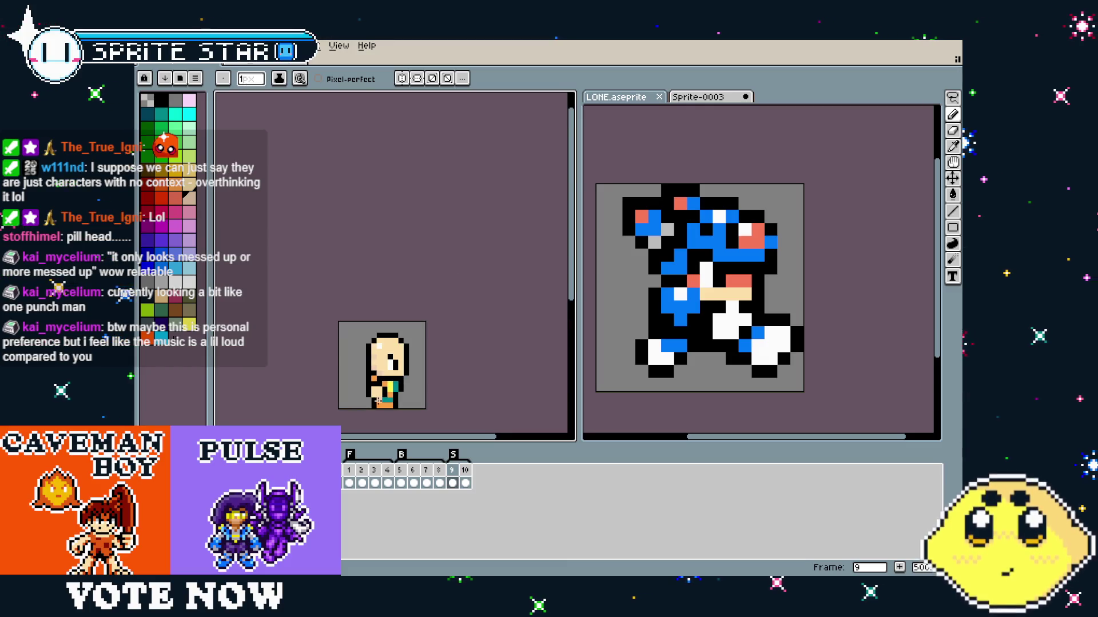
{"action": "scroll", "coordinate": [375, 418], "scroll_direction": "up", "scroll_amount": 4}
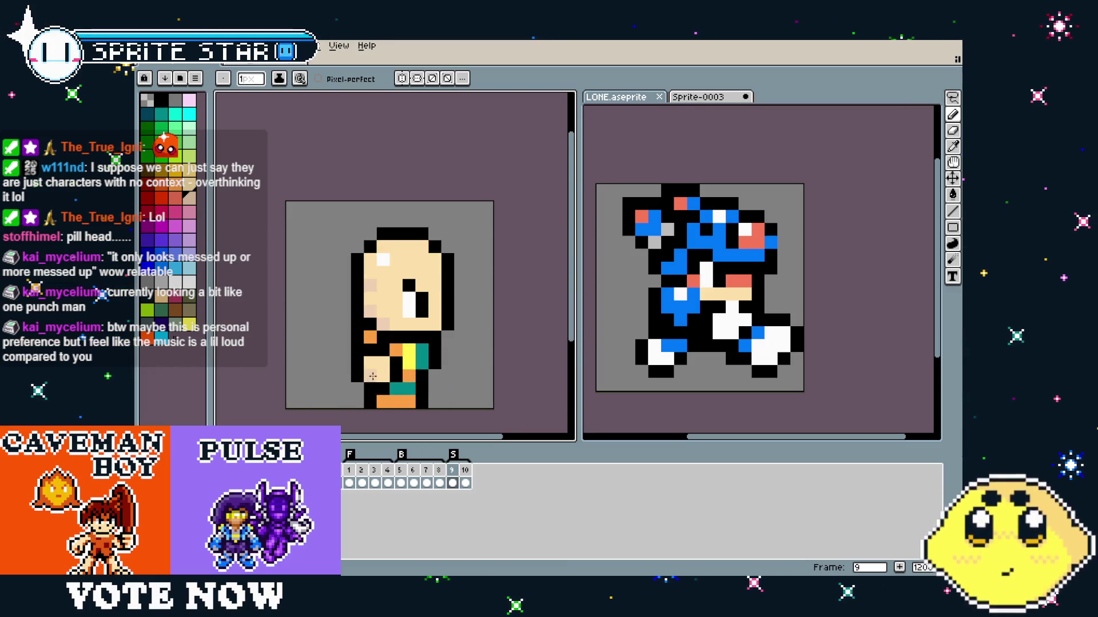
{"action": "scroll", "coordinate": [373, 375], "scroll_direction": "up", "scroll_amount": 3}
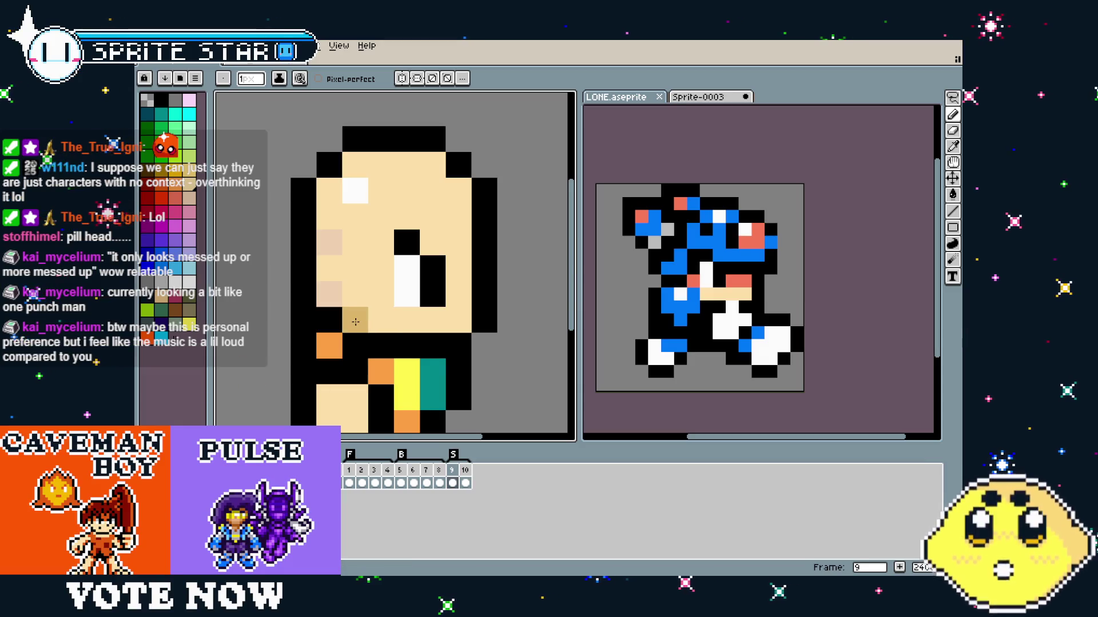
{"action": "scroll", "coordinate": [322, 261], "scroll_direction": "down", "scroll_amount": 6}
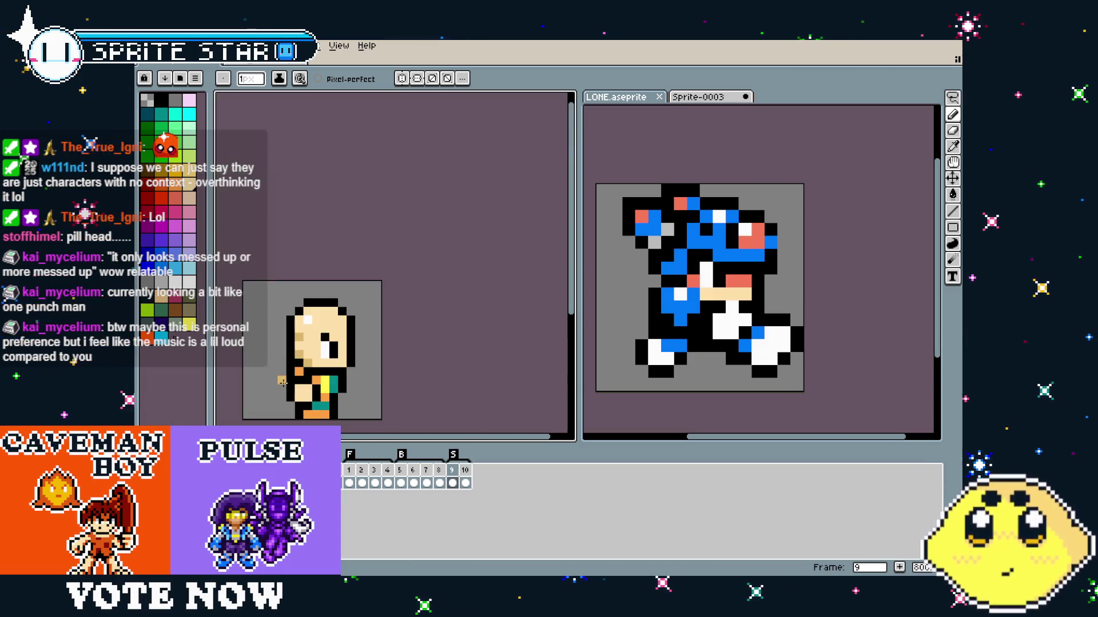
{"action": "key", "text": "comma"}
{"action": "scroll", "coordinate": [330, 312], "scroll_direction": "up", "scroll_amount": 4}
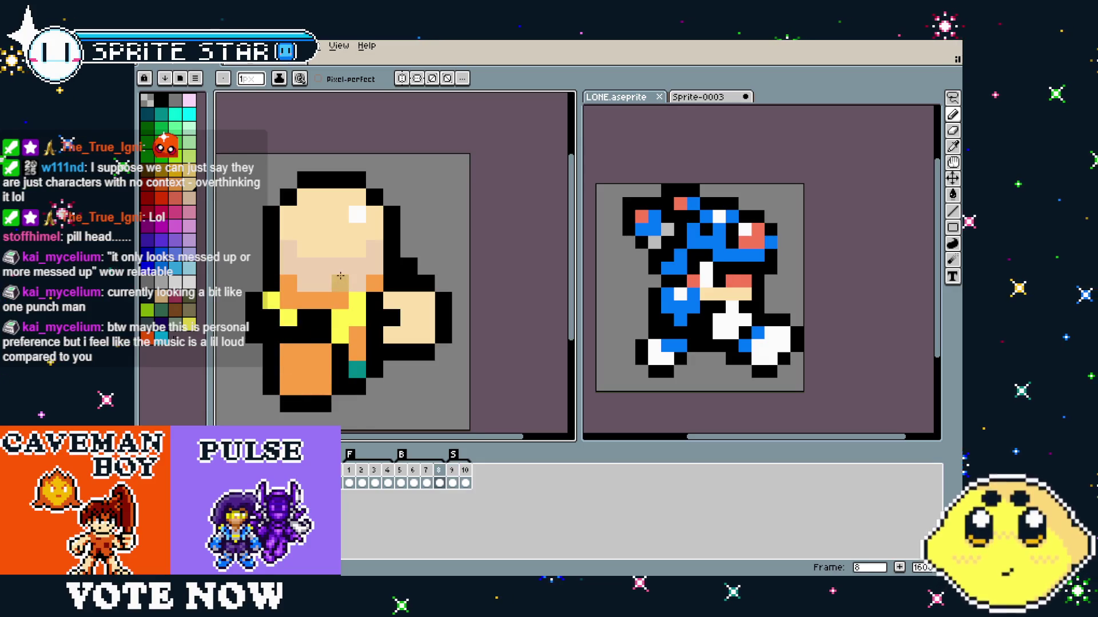
{"action": "key", "text": "g"}
{"action": "left_click", "coordinate": [340, 276]}
Undo the tan face fill and show frame 9 with the Paint Bucket selected.
{"action": "scroll", "coordinate": [325, 399], "scroll_direction": "down", "scroll_amount": 3}
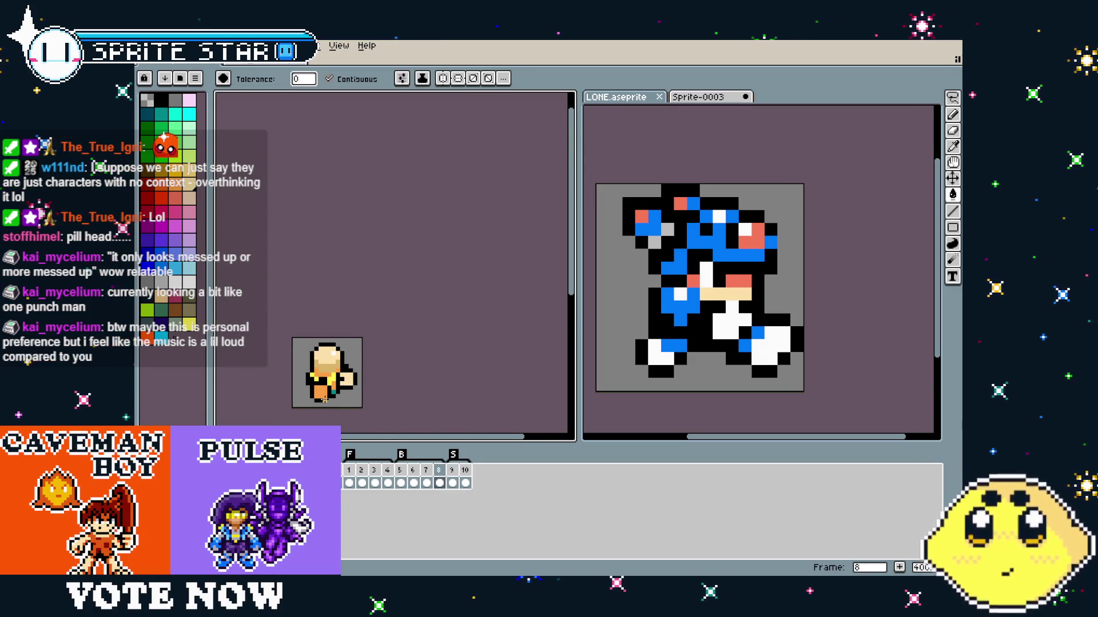
{"action": "scroll", "coordinate": [324, 399], "scroll_direction": "up", "scroll_amount": 2}
{"action": "key", "text": "v"}
{"action": "key", "text": "ctrl+z"}
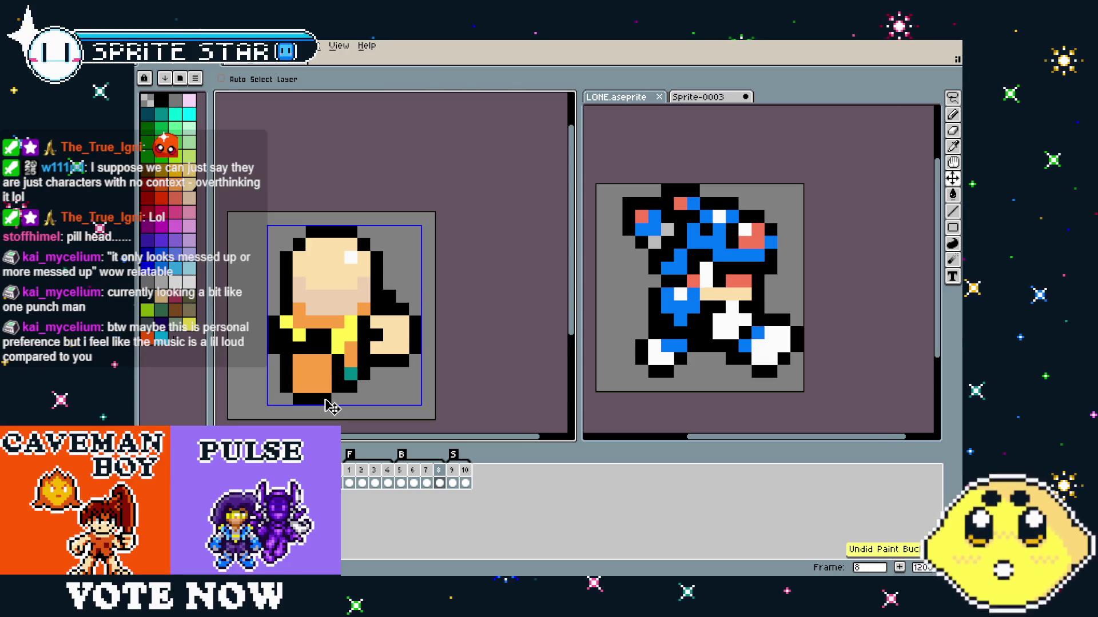
{"action": "key", "text": "g"}
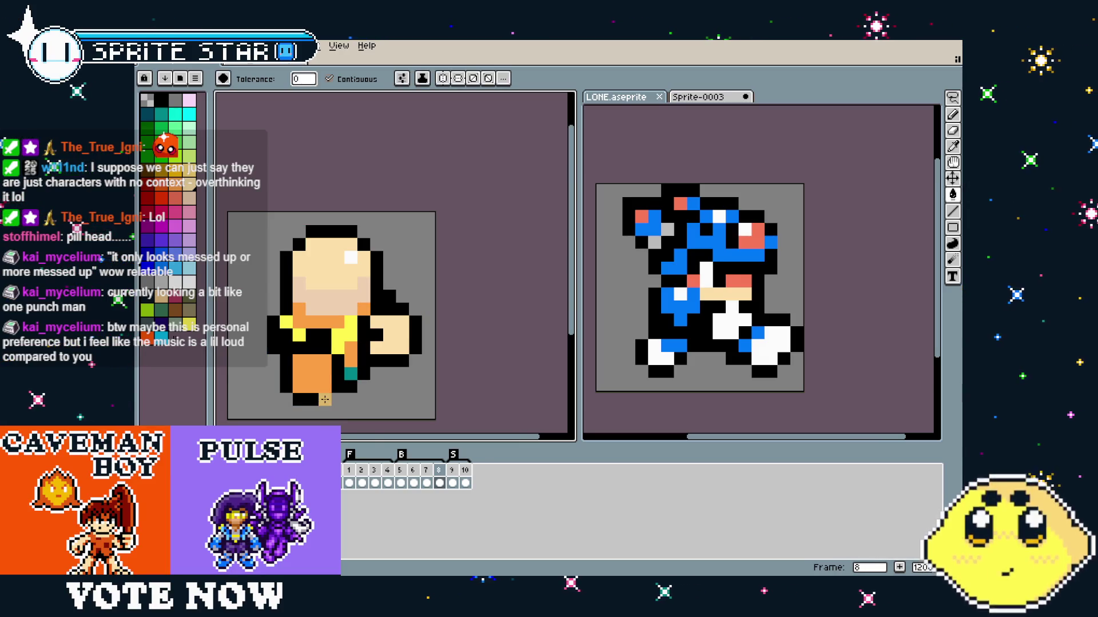
{"action": "left_click", "coordinate": [452, 483]}
{"action": "key", "text": "v"}
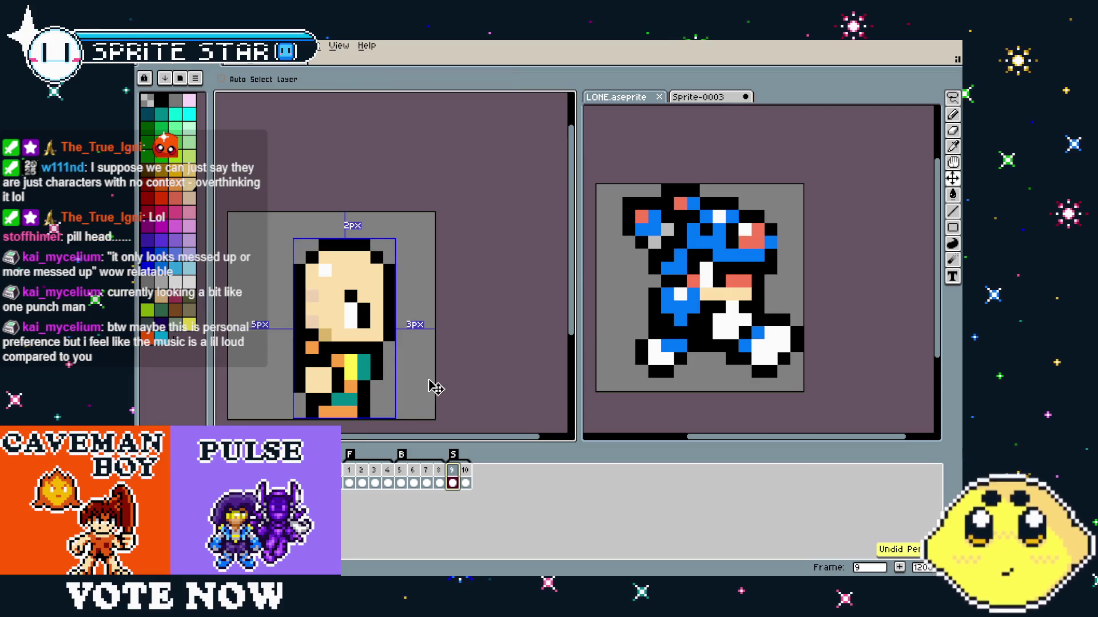
{"action": "key", "text": "g"}
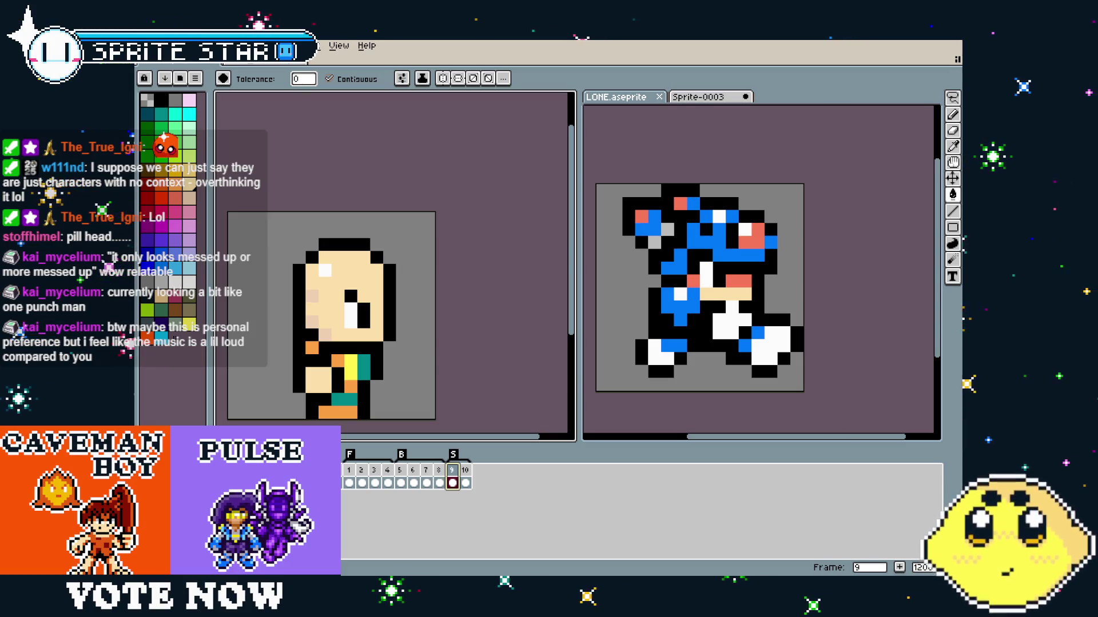
{"action": "scroll", "coordinate": [462, 363], "scroll_direction": "up", "scroll_amount": 2}
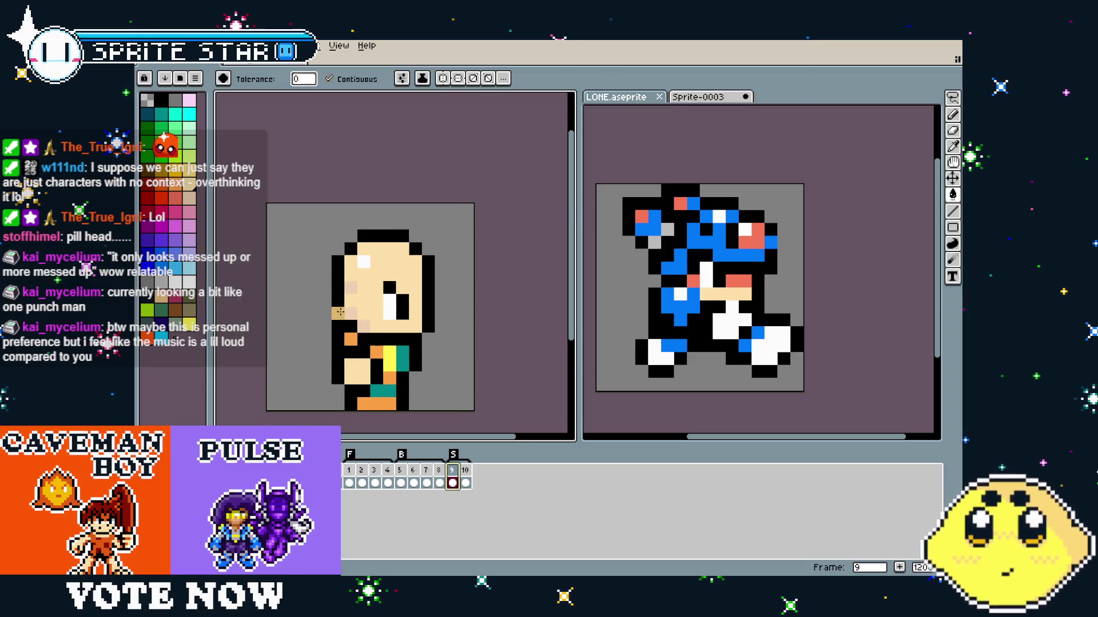
{"action": "left_click", "coordinate": [363, 316]}
{"action": "key", "text": "ctrl+z"}
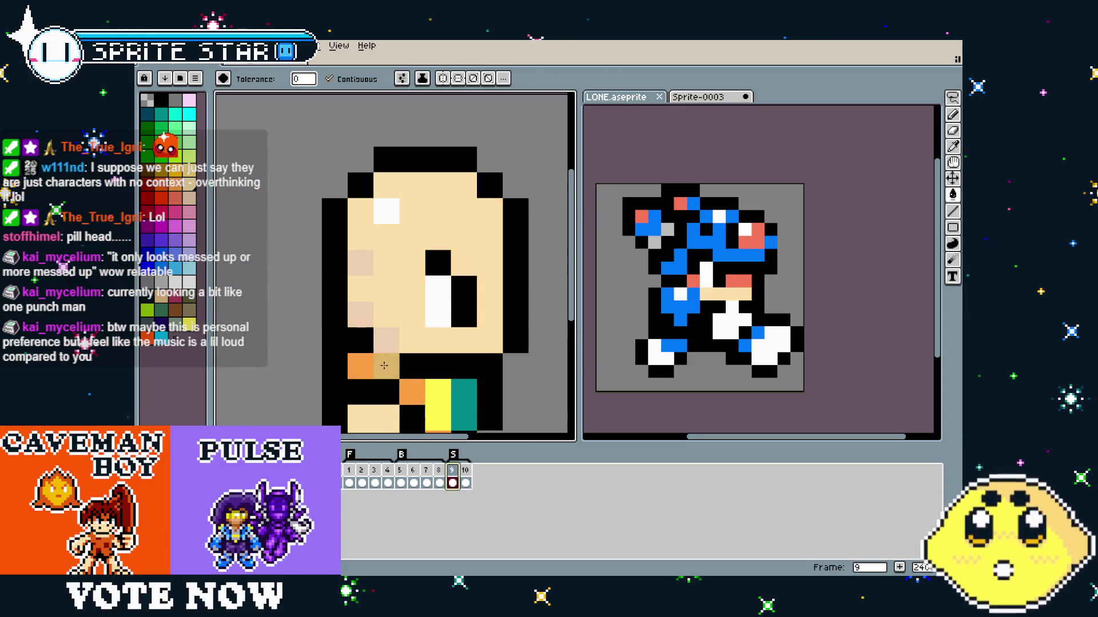
{"action": "left_click", "coordinate": [385, 348]}
{"action": "key", "text": "ctrl+z"}
{"action": "key", "text": "i"}
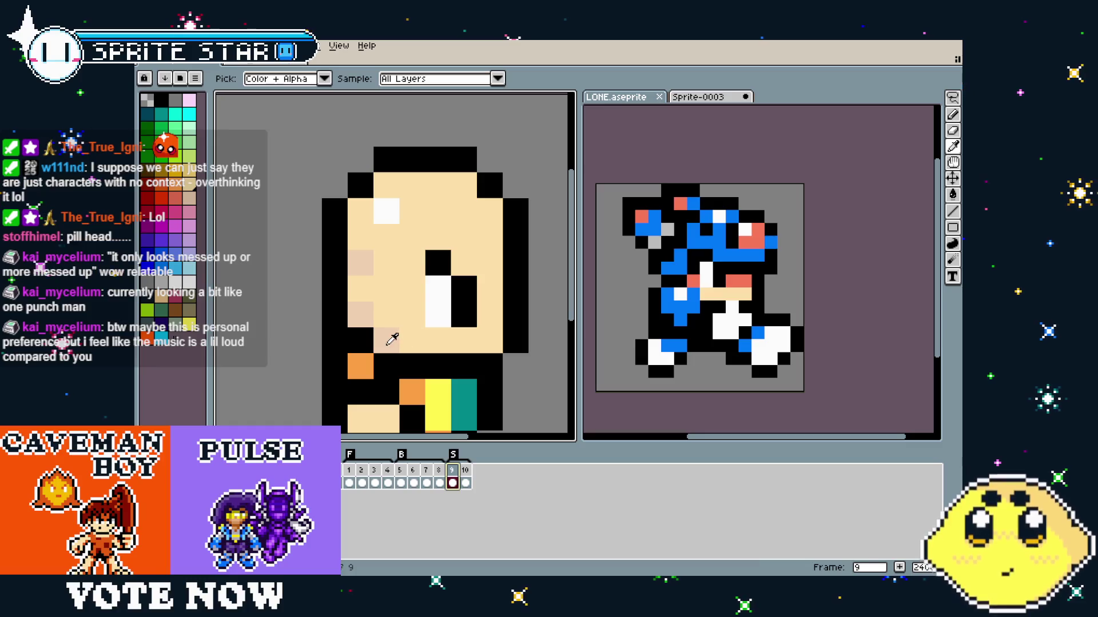
{"action": "key", "text": "g"}
{"action": "left_click", "coordinate": [403, 340]}
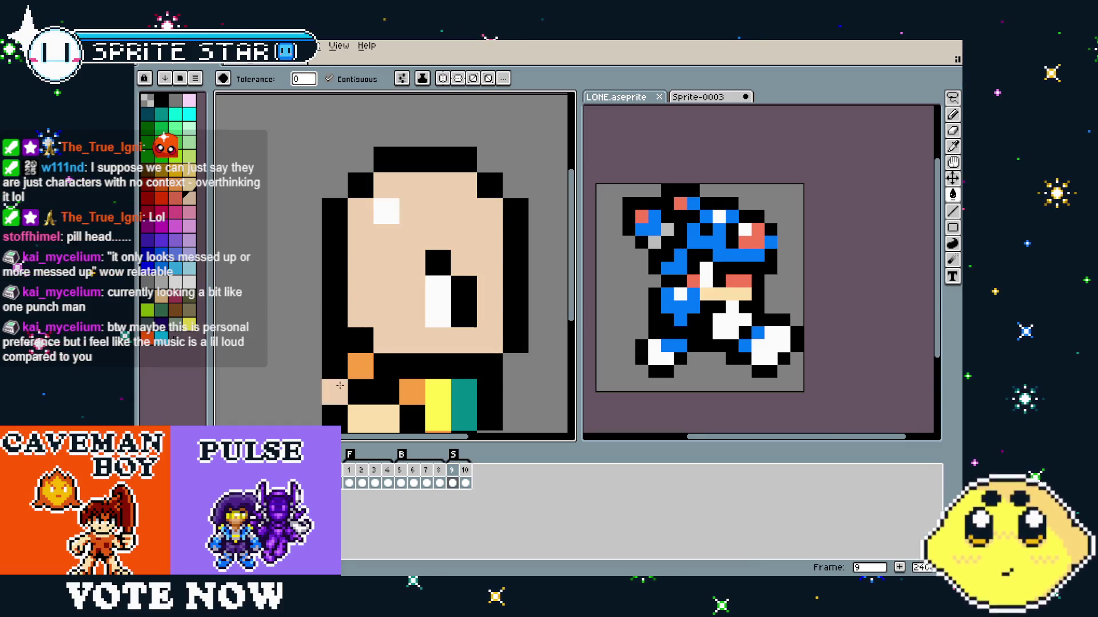
{"action": "key", "text": "ctrl+z"}
{"action": "key", "text": "b"}
{"action": "scroll", "coordinate": [317, 398], "scroll_direction": "down", "scroll_amount": 5}
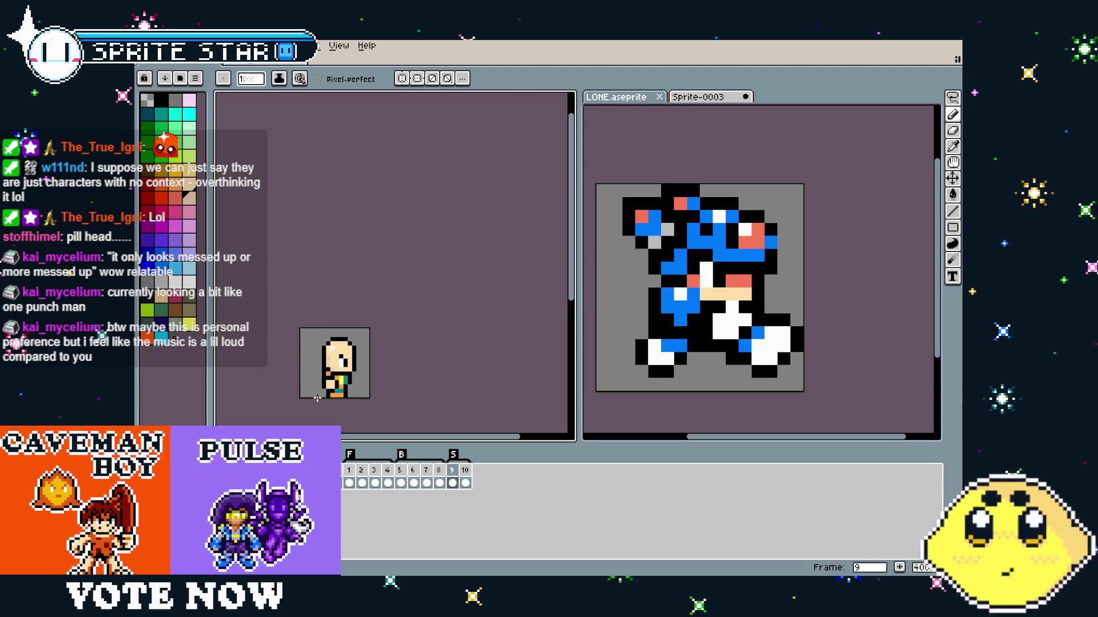
{"action": "scroll", "coordinate": [318, 398], "scroll_direction": "up", "scroll_amount": 3}
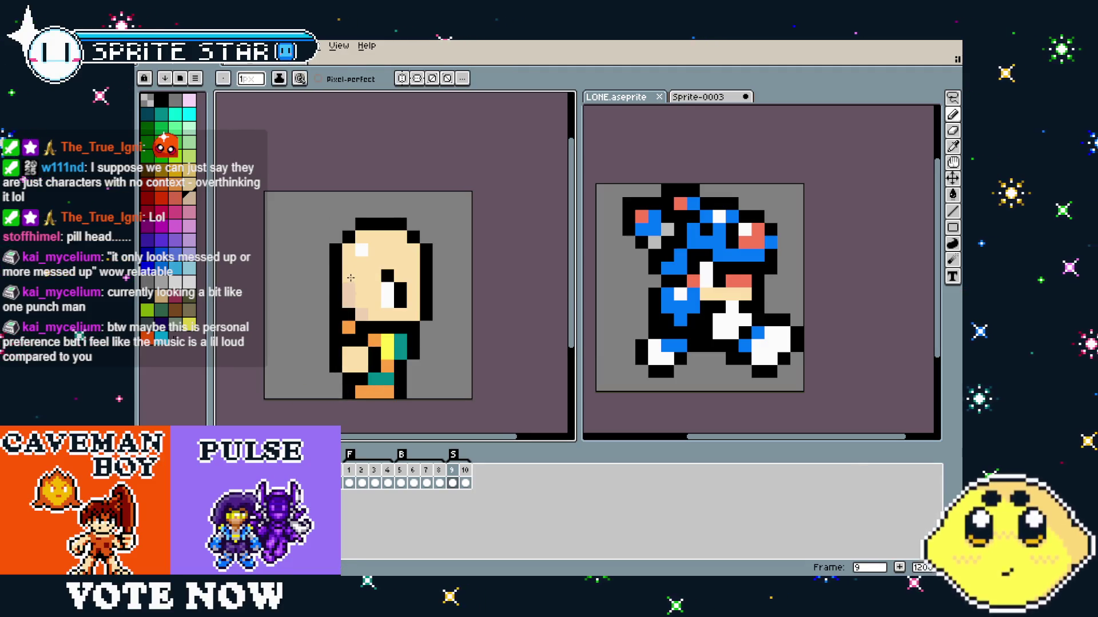
{"action": "left_click_drag", "start_coordinate": [338, 403], "coordinate": [384, 404]}
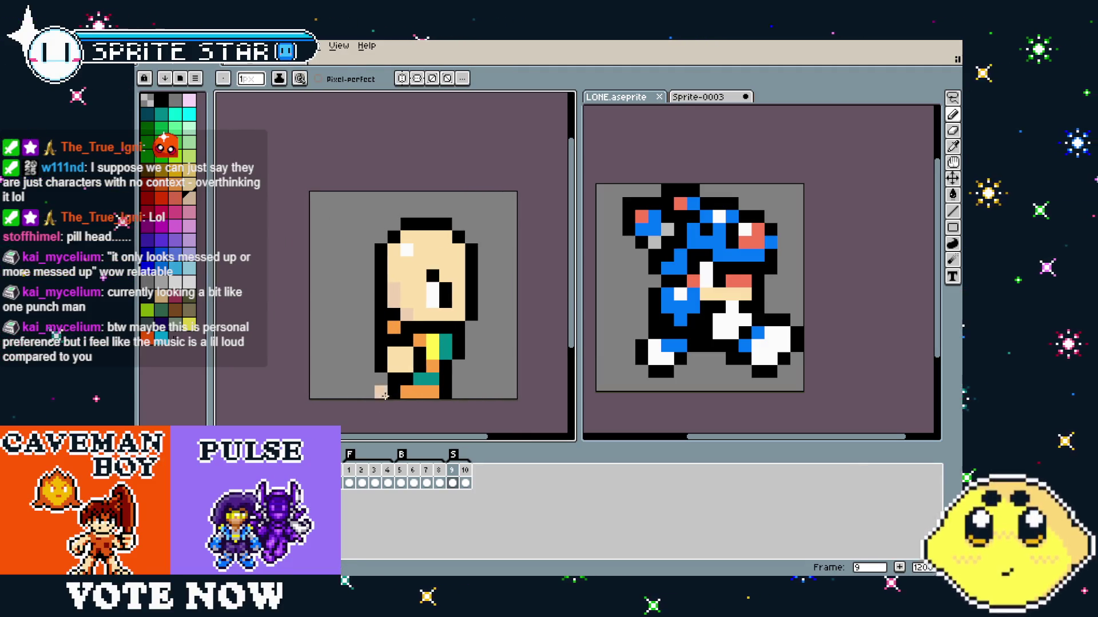
{"action": "scroll", "coordinate": [385, 395], "scroll_direction": "up", "scroll_amount": 2}
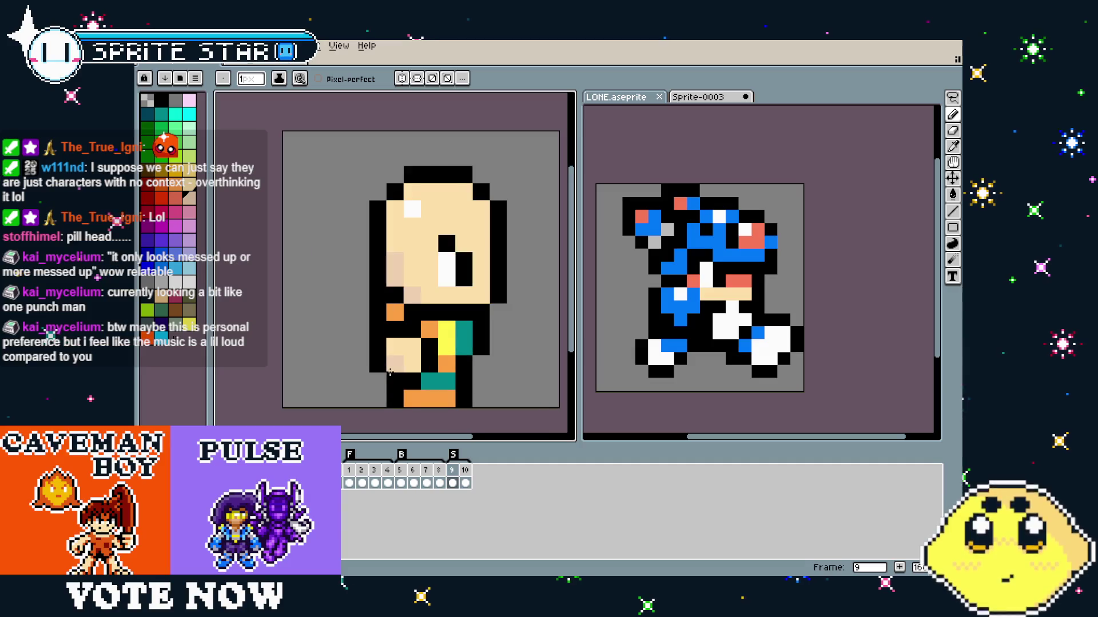
{"action": "left_click", "coordinate": [465, 482]}
{"action": "left_click", "coordinate": [450, 471]}
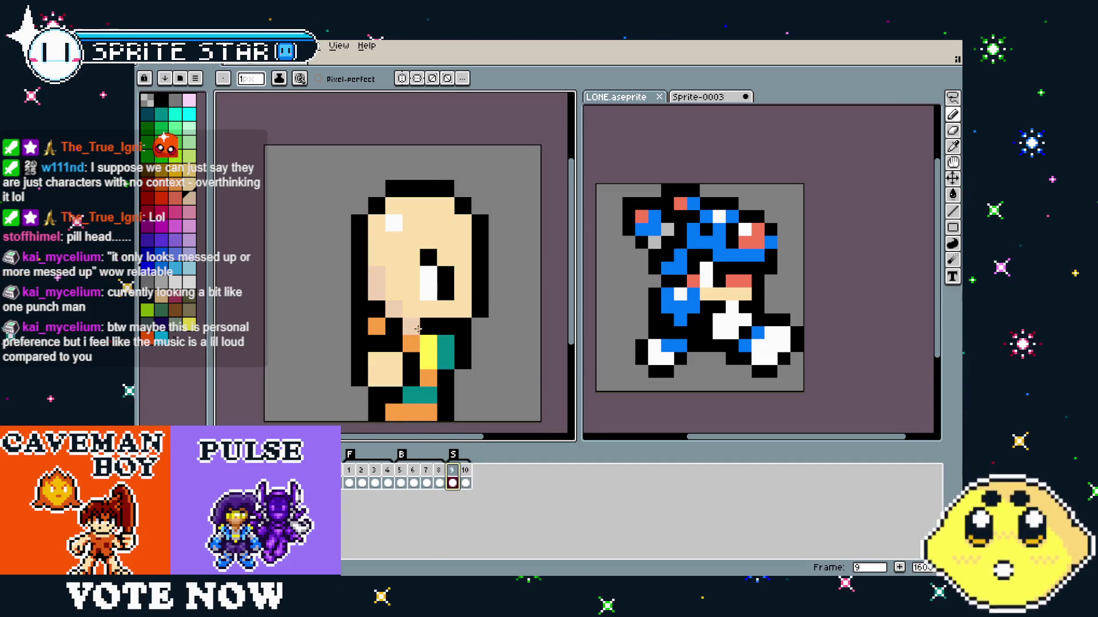
{"action": "key", "text": "m"}
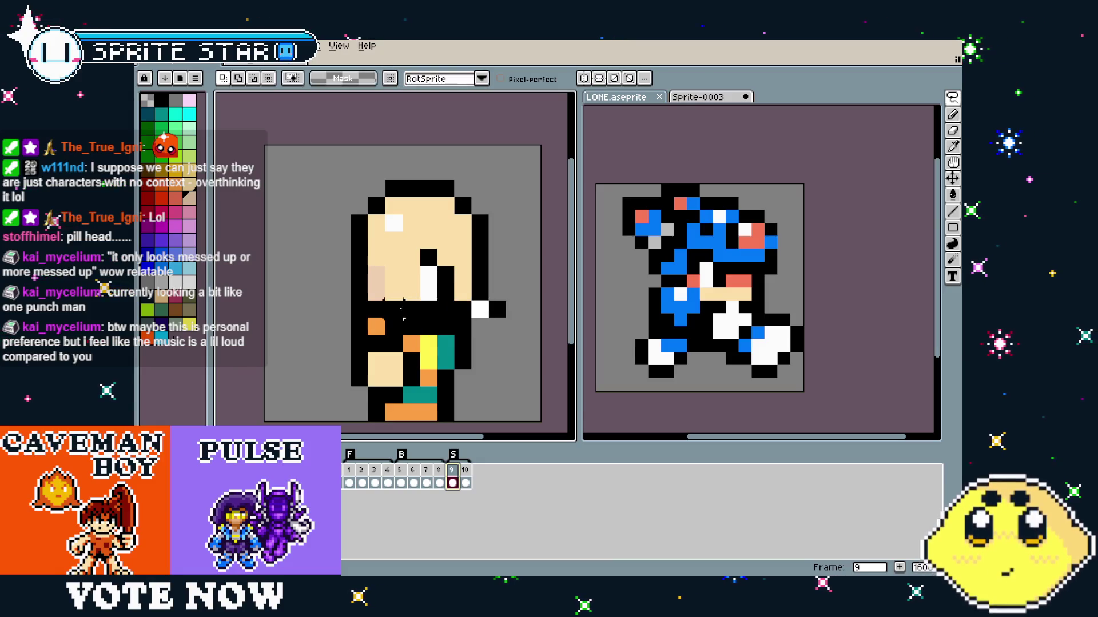
Copy the lasso-selected bald head from frame 9 onto frame 10's running body, nudged one pixel down.
{"action": "mouse_move", "coordinate": [360, 291]}
{"action": "left_mouse_down"}
{"action": "mouse_move", "coordinate": [455, 146]}
{"action": "mouse_move", "coordinate": [538, 286]}
{"action": "mouse_move", "coordinate": [513, 313]}
{"action": "left_mouse_up"}
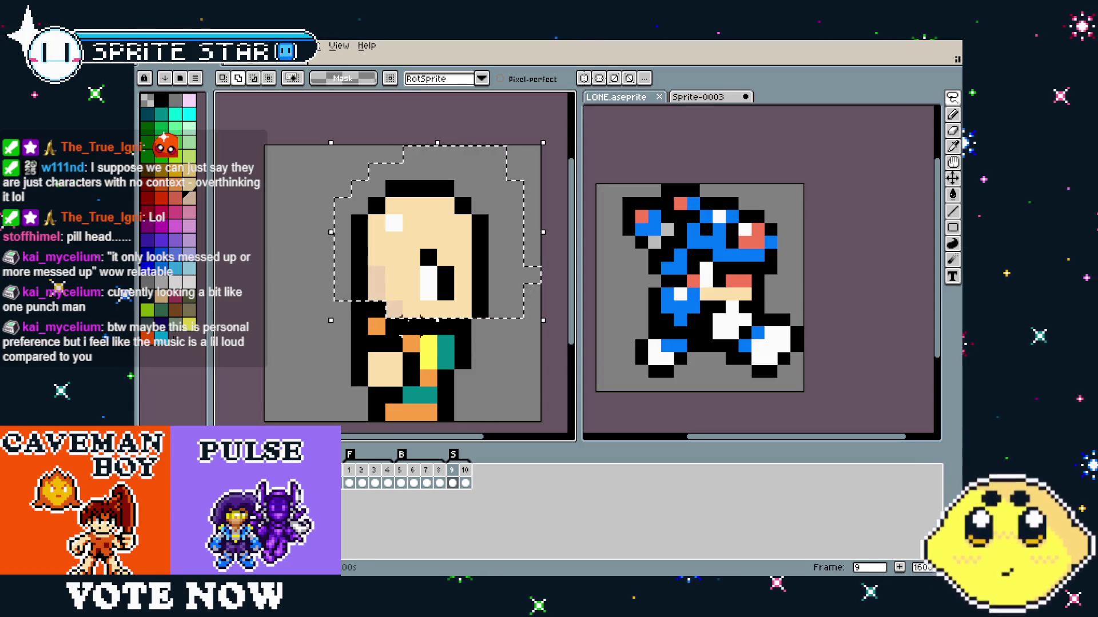
{"action": "left_click_drag", "start_coordinate": [394, 327], "coordinate": [471, 334]}
{"action": "left_click", "coordinate": [468, 482]}
{"action": "key", "text": "ctrl+v"}
{"action": "mouse_move", "coordinate": [439, 294]}
{"action": "left_mouse_down"}
{"action": "mouse_move", "coordinate": [439, 260]}
{"action": "mouse_move", "coordinate": [455, 245]}
{"action": "mouse_move", "coordinate": [457, 263]}
{"action": "left_mouse_up"}
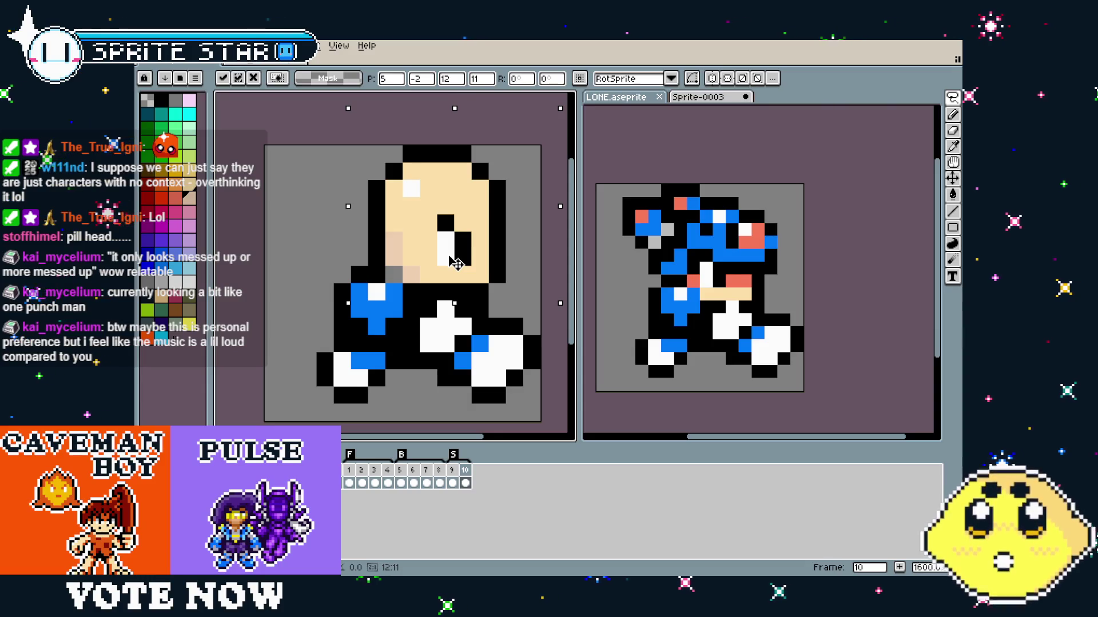
{"action": "left_click_drag", "start_coordinate": [449, 267], "coordinate": [449, 272]}
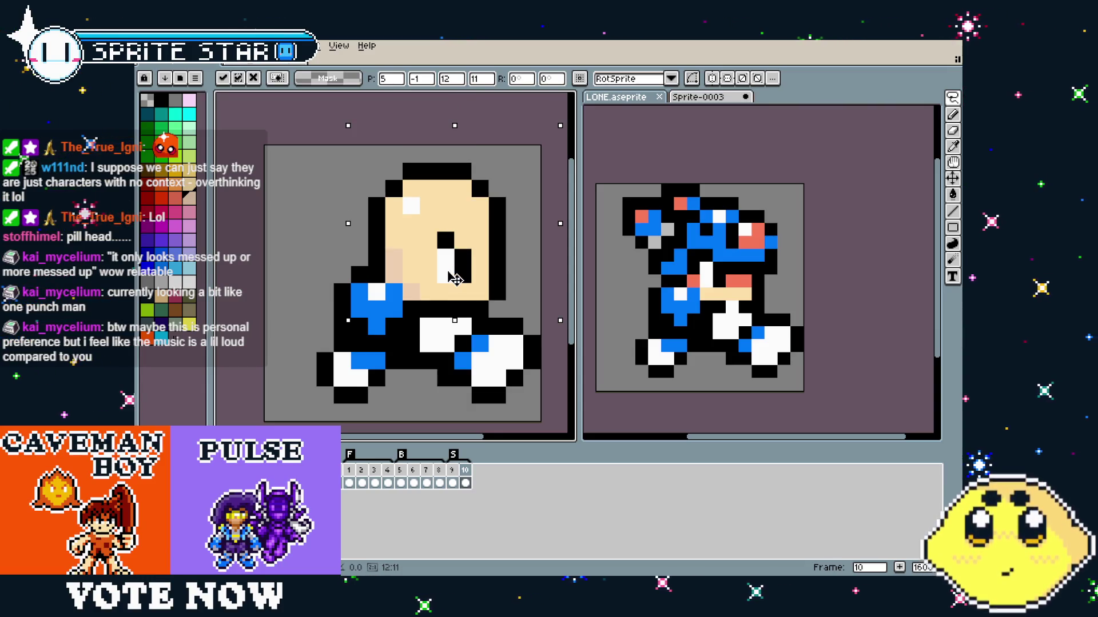
{"action": "key", "text": "Return"}
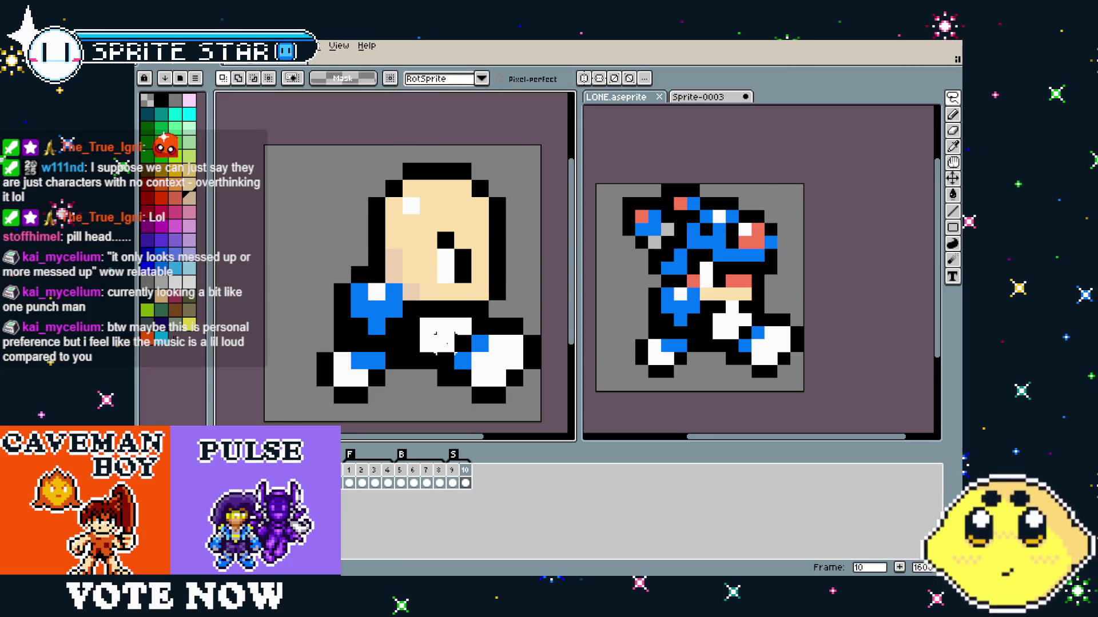
Paint frame 10's white chest patch in skin tone and add a shaded skin pixel to the face.
{"action": "scroll", "coordinate": [418, 387], "scroll_direction": "down", "scroll_amount": 2}
{"action": "scroll", "coordinate": [385, 347], "scroll_direction": "up", "scroll_amount": 2}
{"action": "left_click", "coordinate": [362, 269], "text": "alt"}
{"action": "mouse_move", "coordinate": [413, 357]}
{"action": "left_mouse_down"}
{"action": "mouse_move", "coordinate": [396, 343]}
{"action": "mouse_move", "coordinate": [379, 289]}
{"action": "left_mouse_up"}
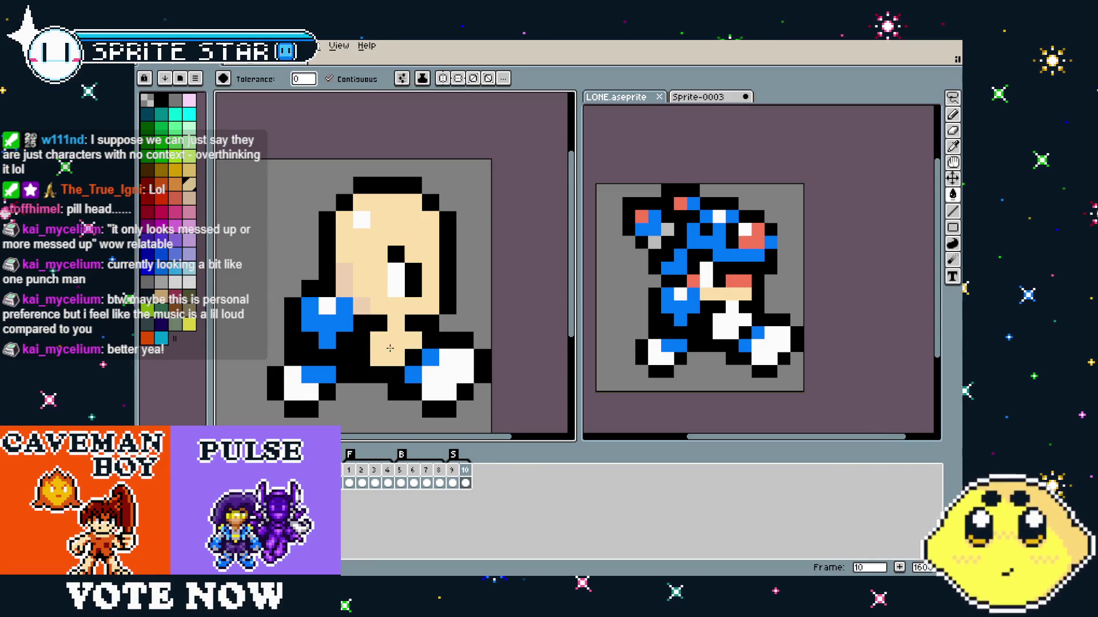
{"action": "left_click", "coordinate": [354, 285], "text": "alt"}
{"action": "left_click", "coordinate": [406, 338]}
{"action": "scroll", "coordinate": [383, 366], "scroll_direction": "down", "scroll_amount": 3}
{"action": "scroll", "coordinate": [363, 407], "scroll_direction": "up", "scroll_amount": 3}
Make the face's right outline pixel tan, add a tan pixel between the feet, and recolour a hand pixel blue.
{"action": "left_click_drag", "start_coordinate": [363, 407], "coordinate": [356, 408]}
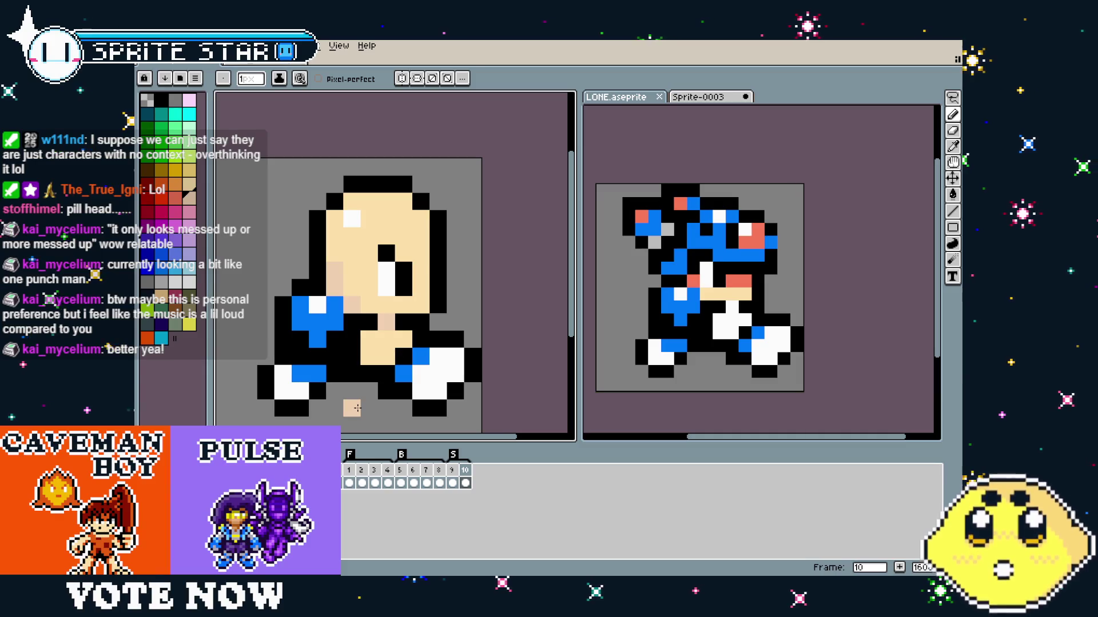
{"action": "key", "text": "alt"}
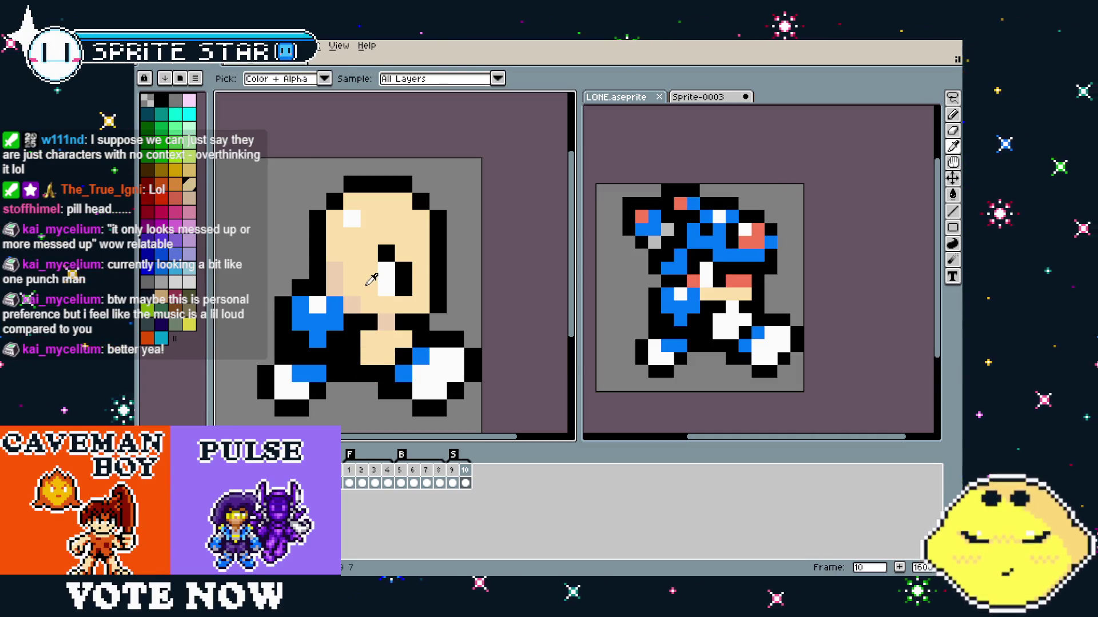
{"action": "left_click", "coordinate": [431, 251]}
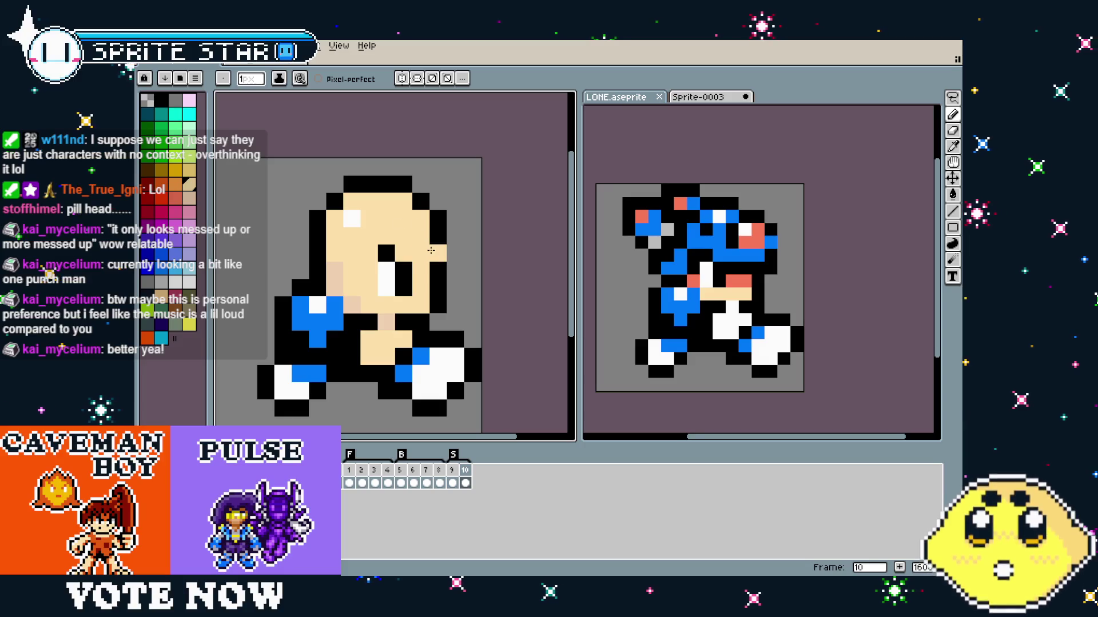
{"action": "scroll", "coordinate": [353, 398], "scroll_direction": "down", "scroll_amount": 3}
{"action": "scroll", "coordinate": [353, 397], "scroll_direction": "up", "scroll_amount": 5}
{"action": "left_click", "coordinate": [353, 398]}
{"action": "scroll", "coordinate": [293, 337], "scroll_direction": "down", "scroll_amount": 2}
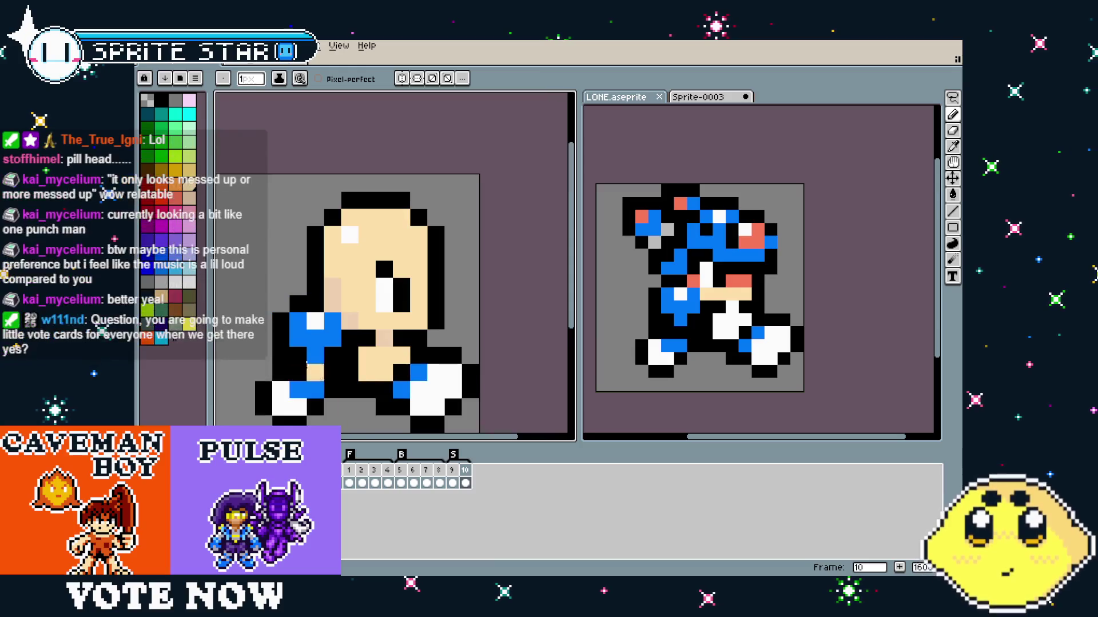
{"action": "left_click", "coordinate": [293, 337]}
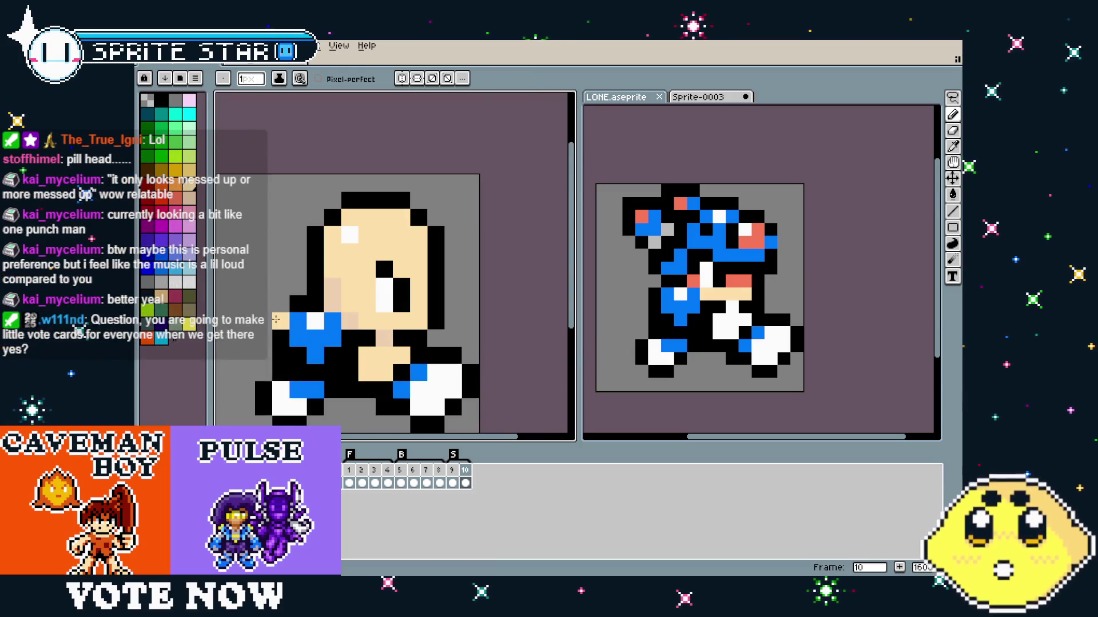
{"action": "left_click_drag", "start_coordinate": [320, 375], "coordinate": [315, 377]}
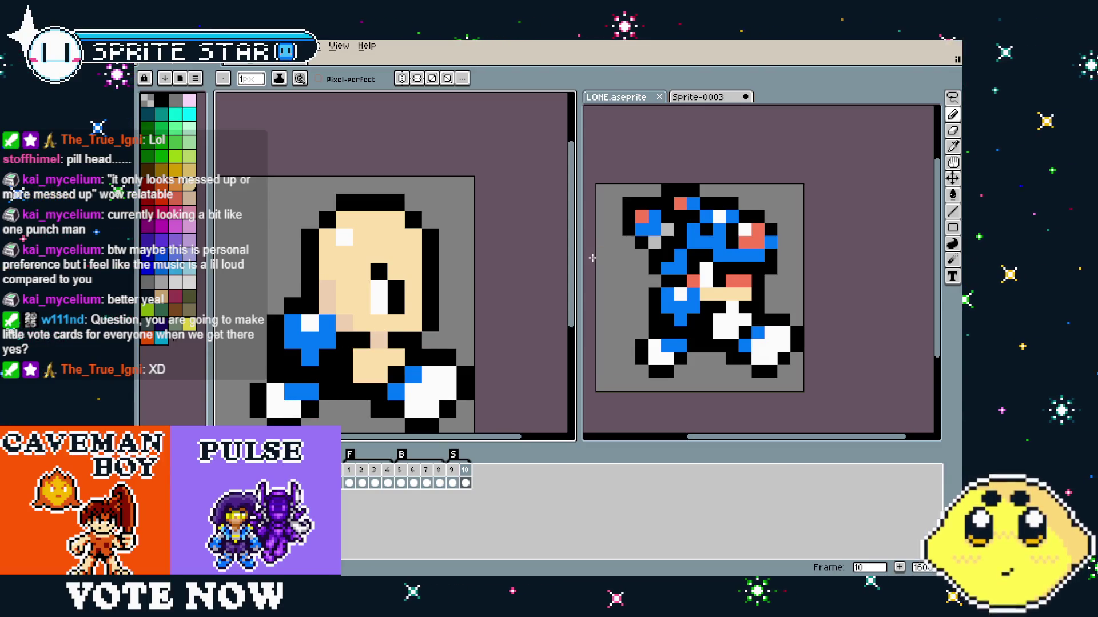
Pick teal from frame 9's clothing and paint teal bands above frame 10's feet.
{"action": "key", "text": "Left"}
{"action": "key", "text": "Left"}
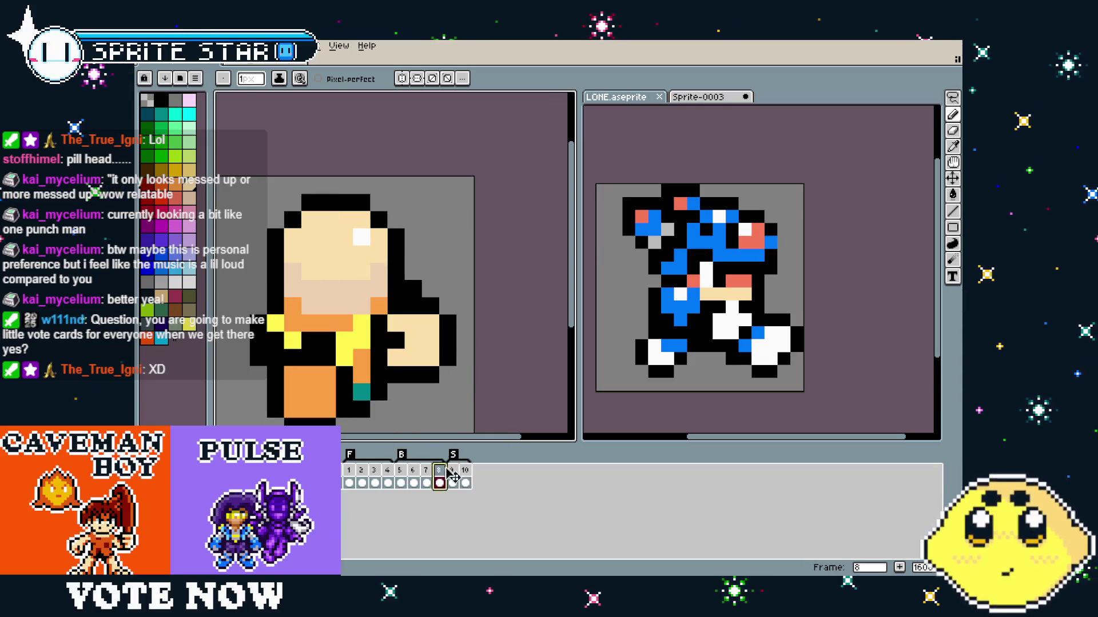
{"action": "key", "text": "Right"}
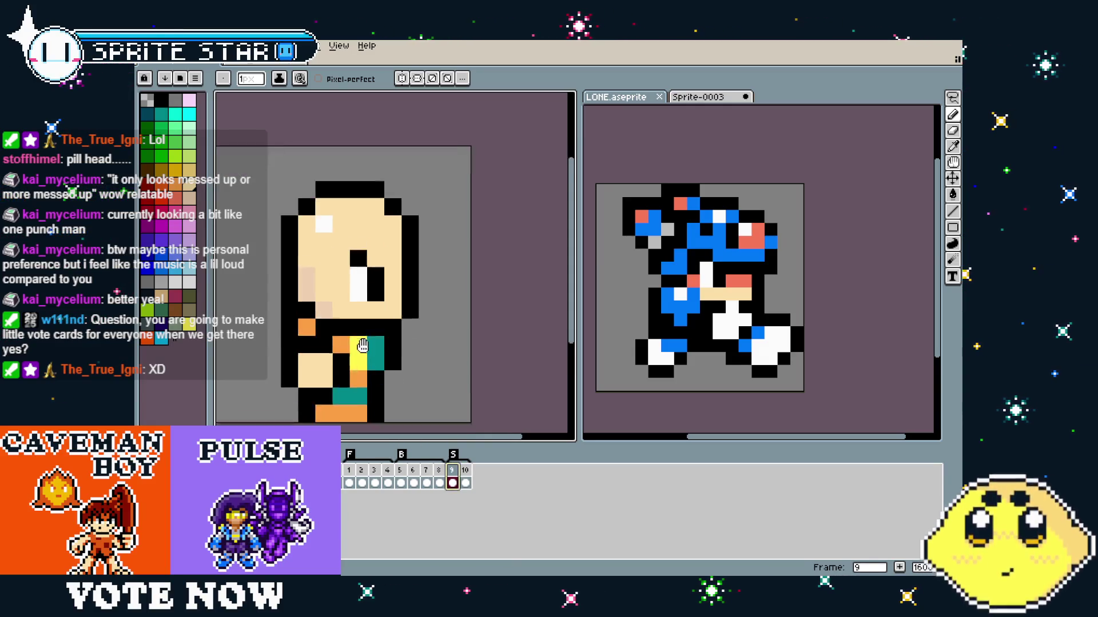
{"action": "key", "text": "i"}
{"action": "left_click", "coordinate": [376, 318]}
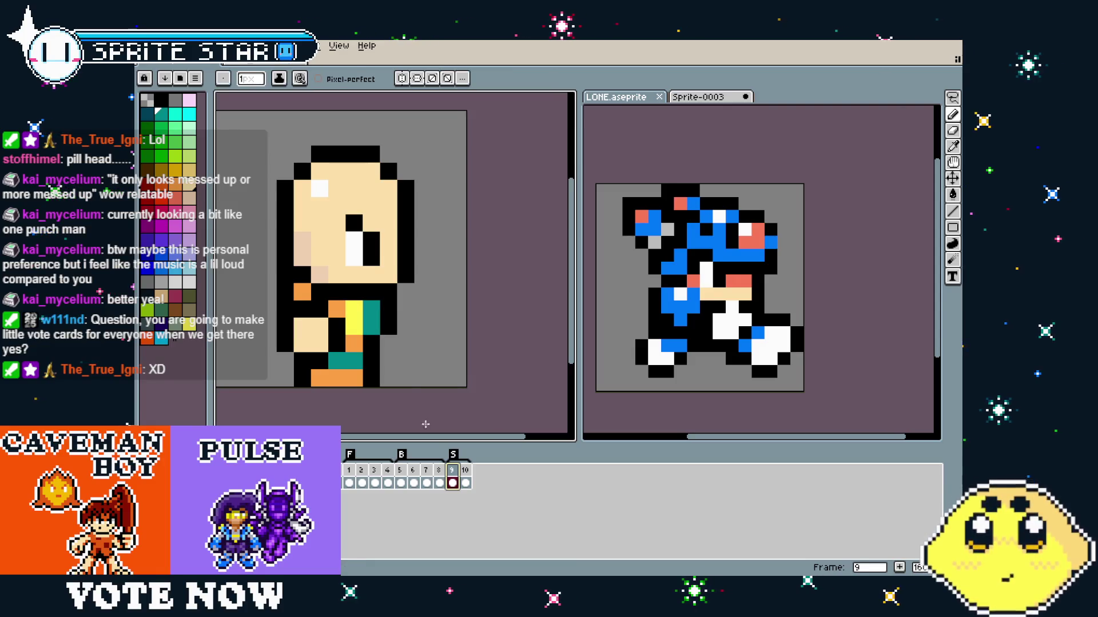
{"action": "left_click", "coordinate": [466, 477]}
{"action": "left_click", "coordinate": [405, 309]}
{"action": "left_click_drag", "start_coordinate": [286, 326], "coordinate": [302, 327]}
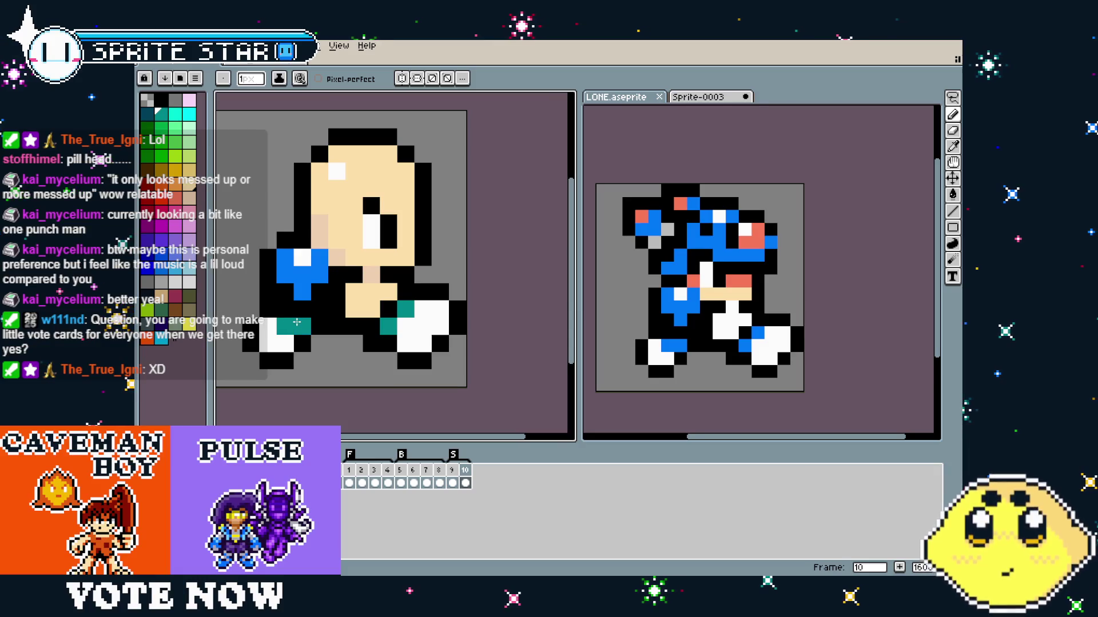
Flood-fill both white feet orange on frame 10 and compare against frame 9.
{"action": "left_click", "coordinate": [464, 482]}
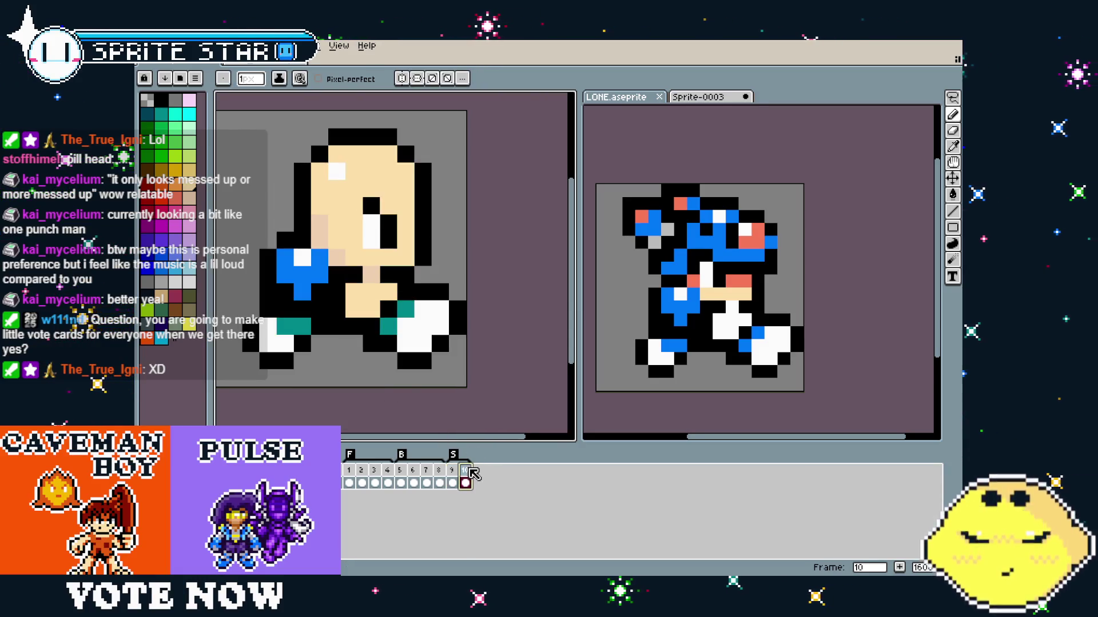
{"action": "key", "text": "g"}
{"action": "left_click", "coordinate": [423, 326]}
{"action": "left_click", "coordinate": [280, 343]}
{"action": "left_click_drag", "start_coordinate": [275, 386], "coordinate": [270, 422]}
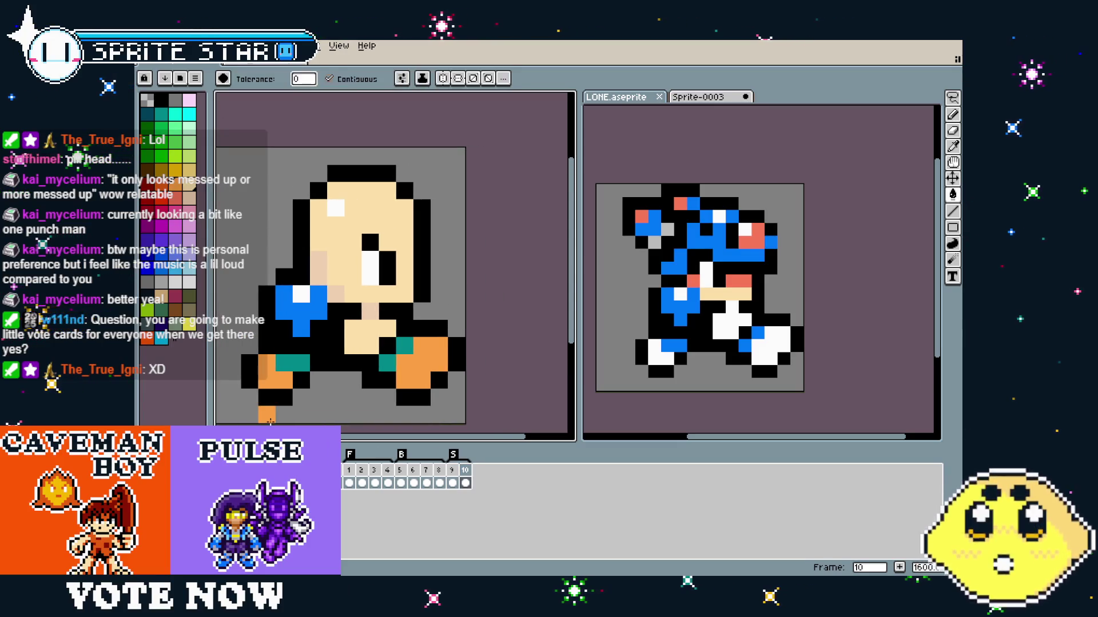
{"action": "left_click", "coordinate": [453, 483]}
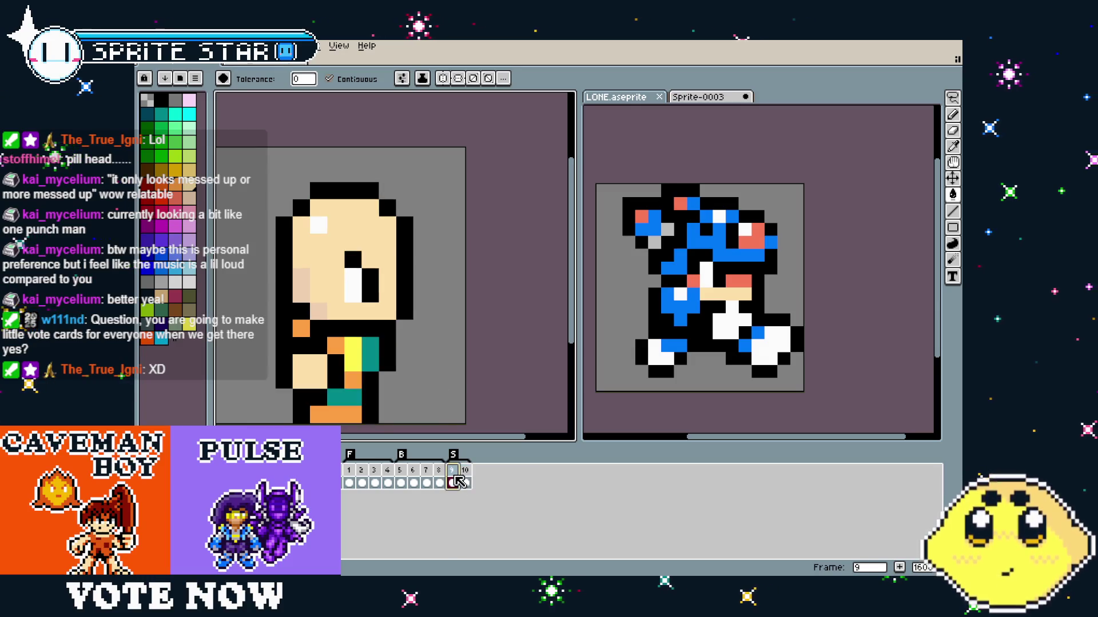
{"action": "left_click", "coordinate": [464, 480]}
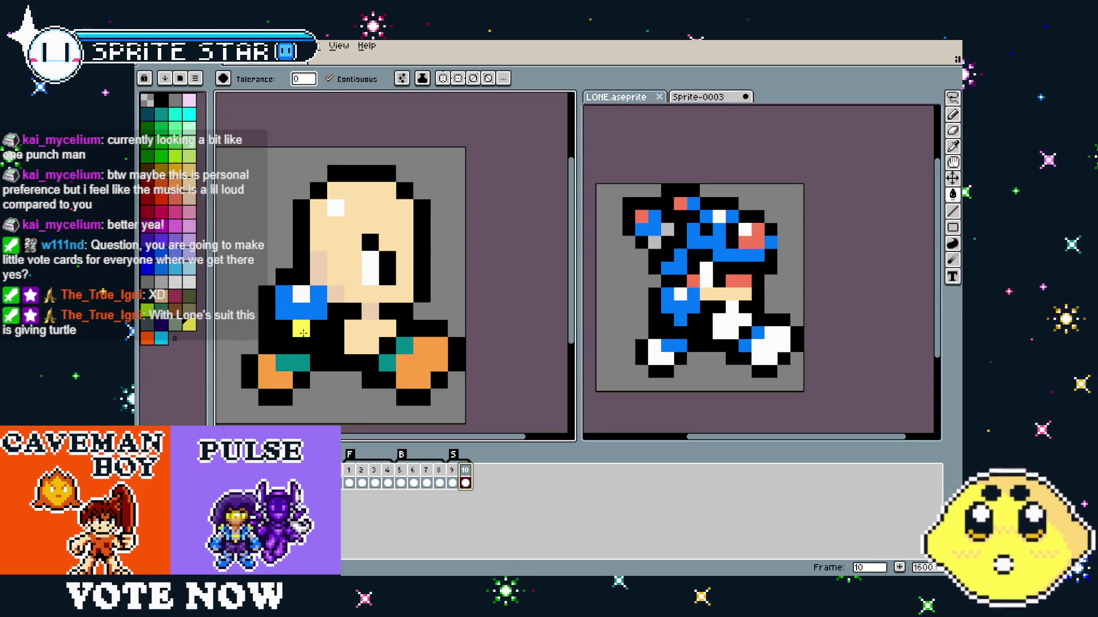
{"action": "scroll", "coordinate": [318, 383], "scroll_direction": "up", "scroll_amount": 1}
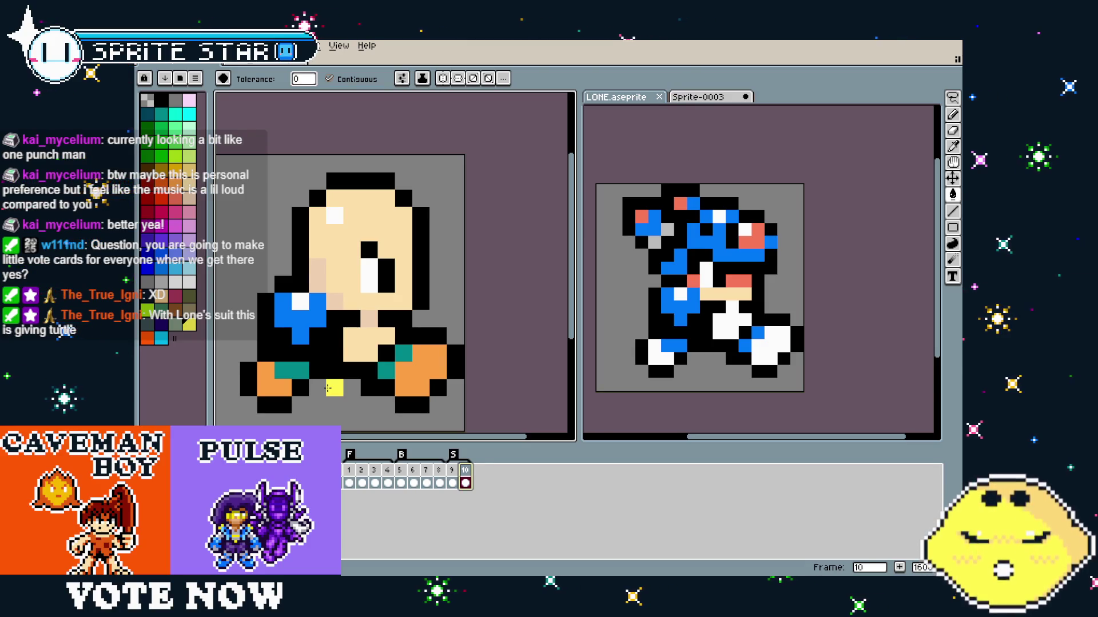
Sample orange from frame 9's arm and fill frame 10's blue fist, then undo the fill and a stray stroke.
{"action": "key", "text": "i"}
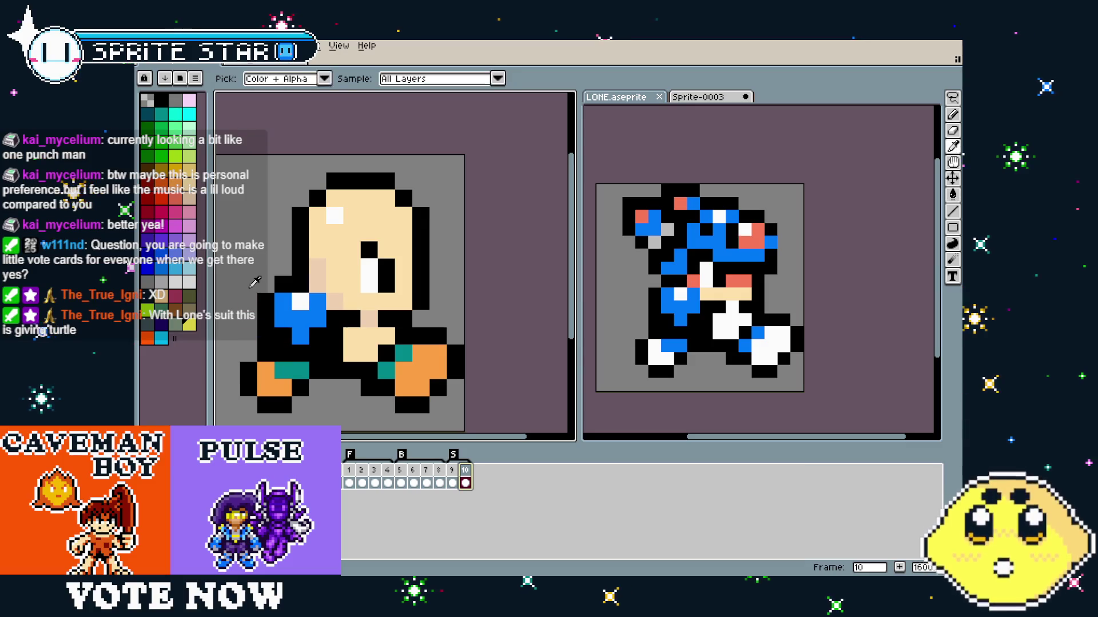
{"action": "left_click", "coordinate": [453, 482]}
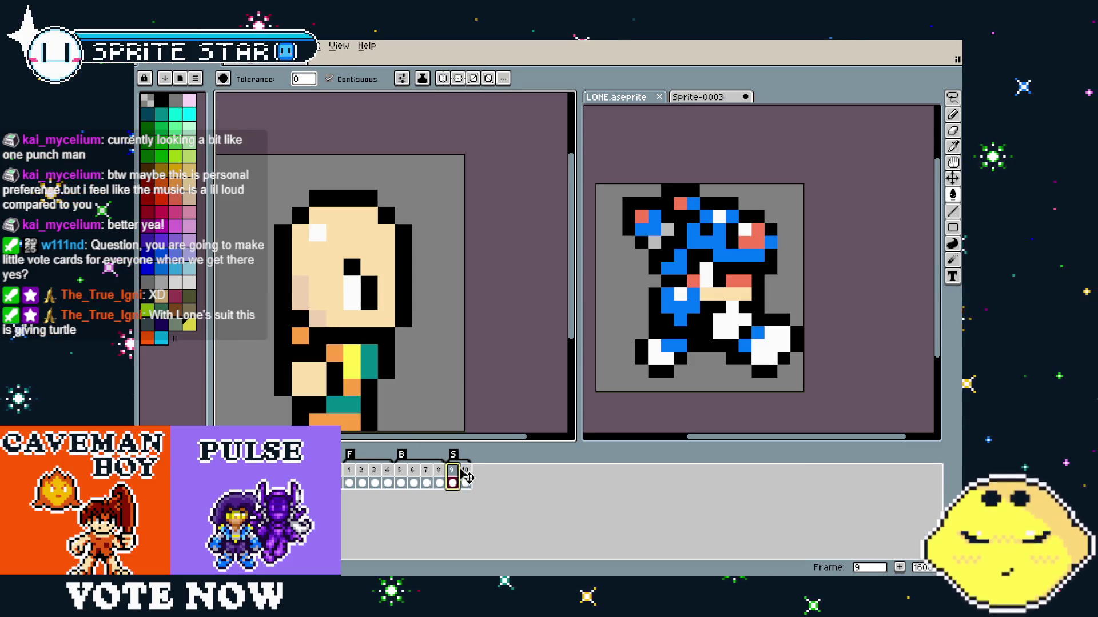
{"action": "key", "text": "i"}
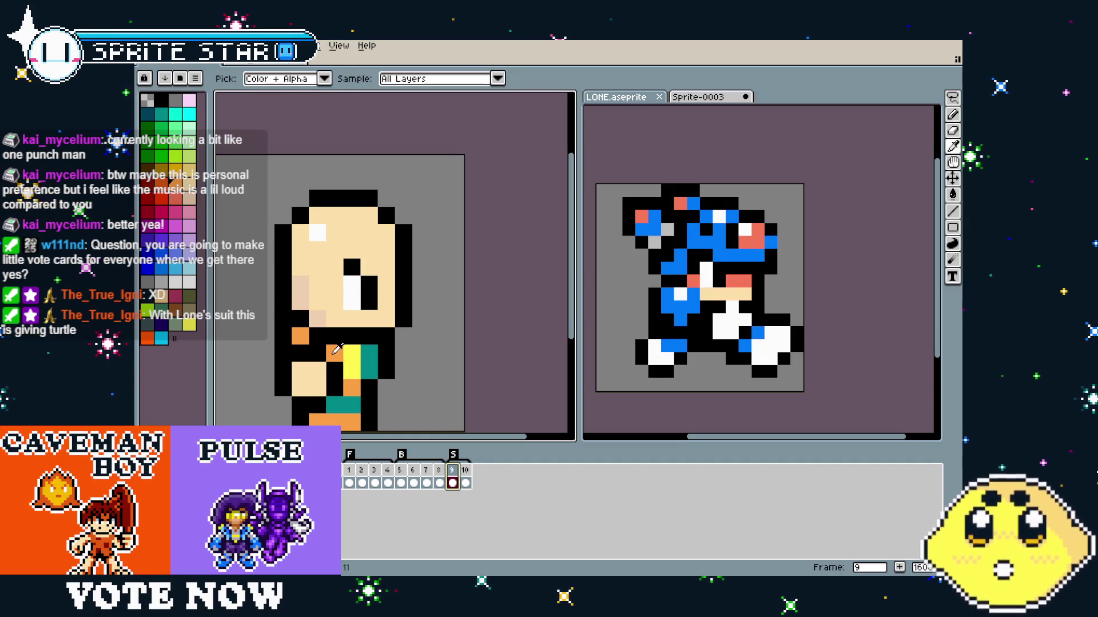
{"action": "left_click", "coordinate": [336, 349], "text": "alt"}
{"action": "left_click", "coordinate": [466, 470]}
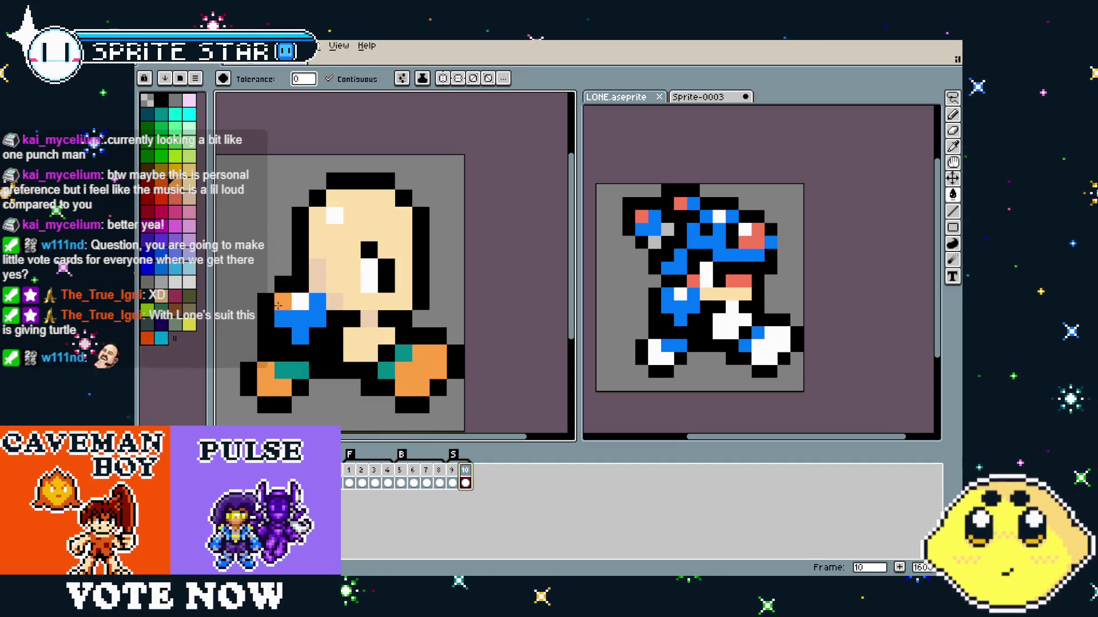
{"action": "key", "text": "alt"}
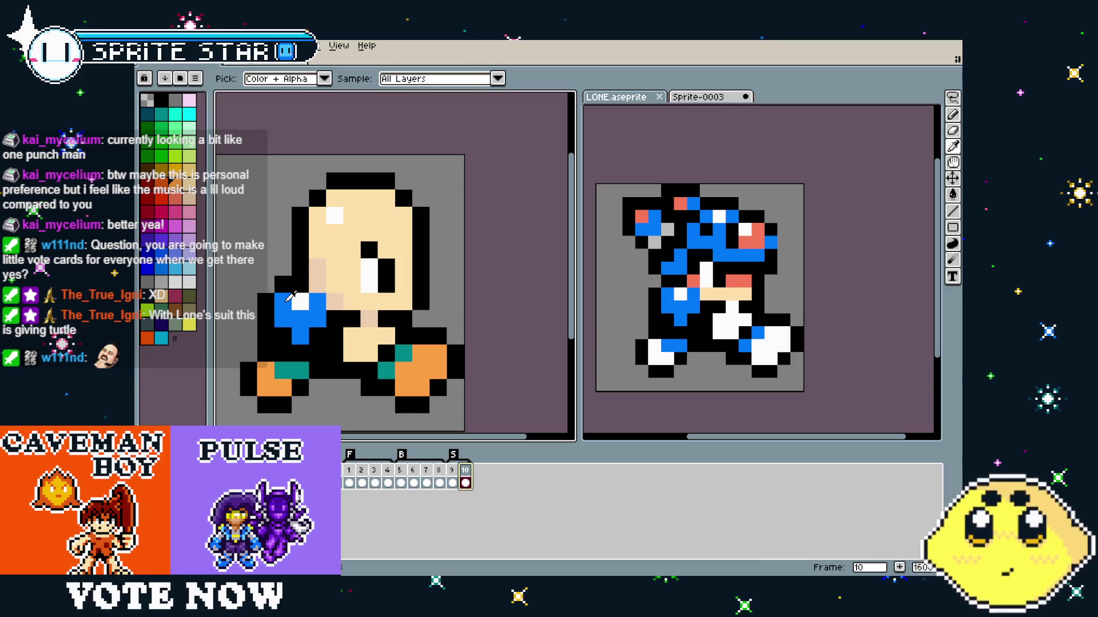
{"action": "left_click", "coordinate": [285, 325]}
{"action": "key", "text": "alt"}
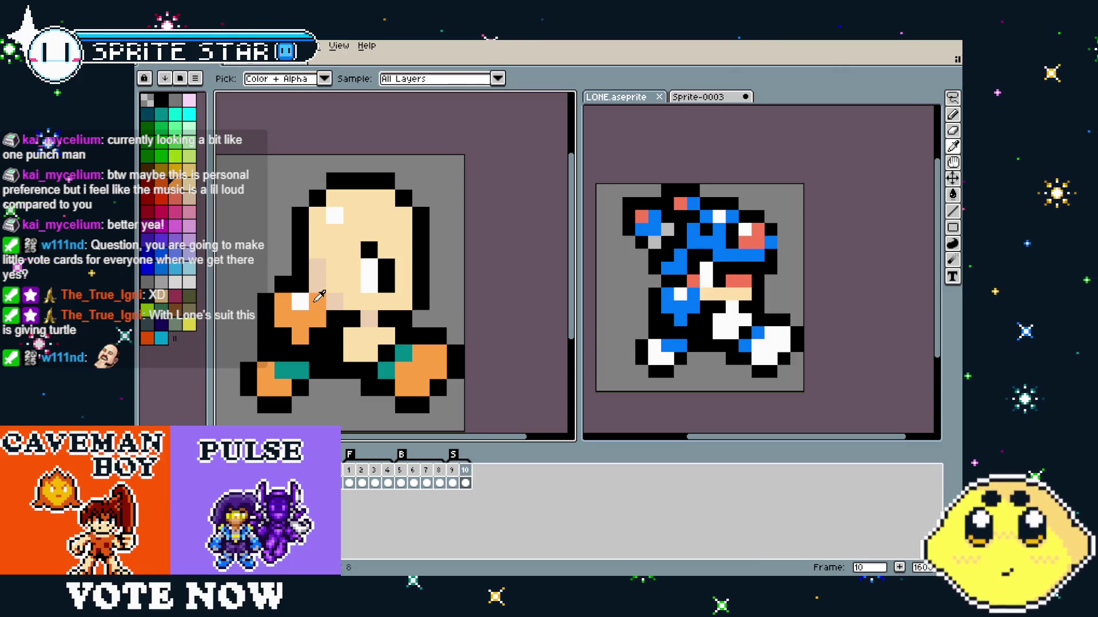
{"action": "key", "text": "ctrl+z"}
{"action": "key", "text": "b"}
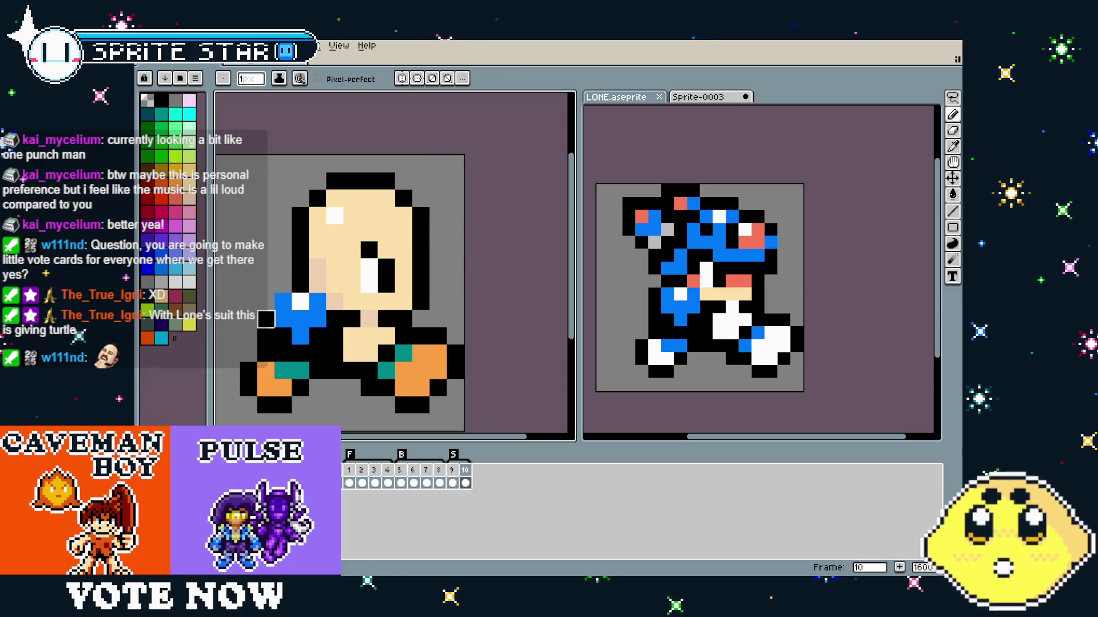
{"action": "key", "text": "ctrl+z"}
{"action": "key", "text": "alt"}
Paint grey pixels beside the blue arm on frame 10, then choose black.
{"action": "left_click", "coordinate": [303, 309]}
{"action": "left_click", "coordinate": [300, 302], "text": "alt"}
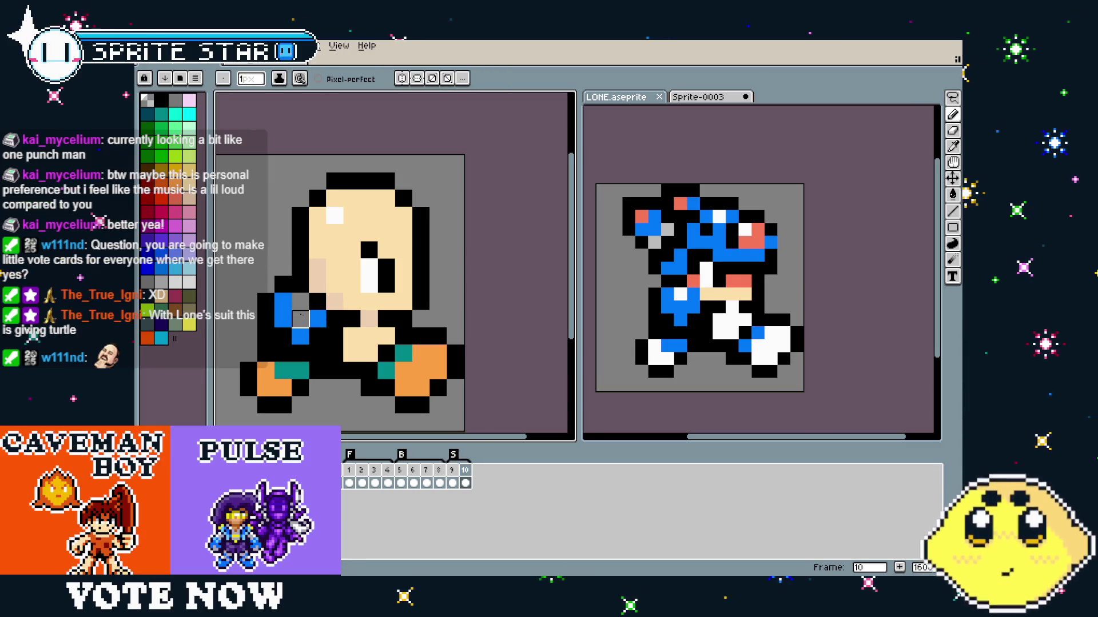
{"action": "left_click_drag", "start_coordinate": [300, 336], "coordinate": [305, 309]}
{"action": "left_click", "coordinate": [300, 319], "text": "alt"}
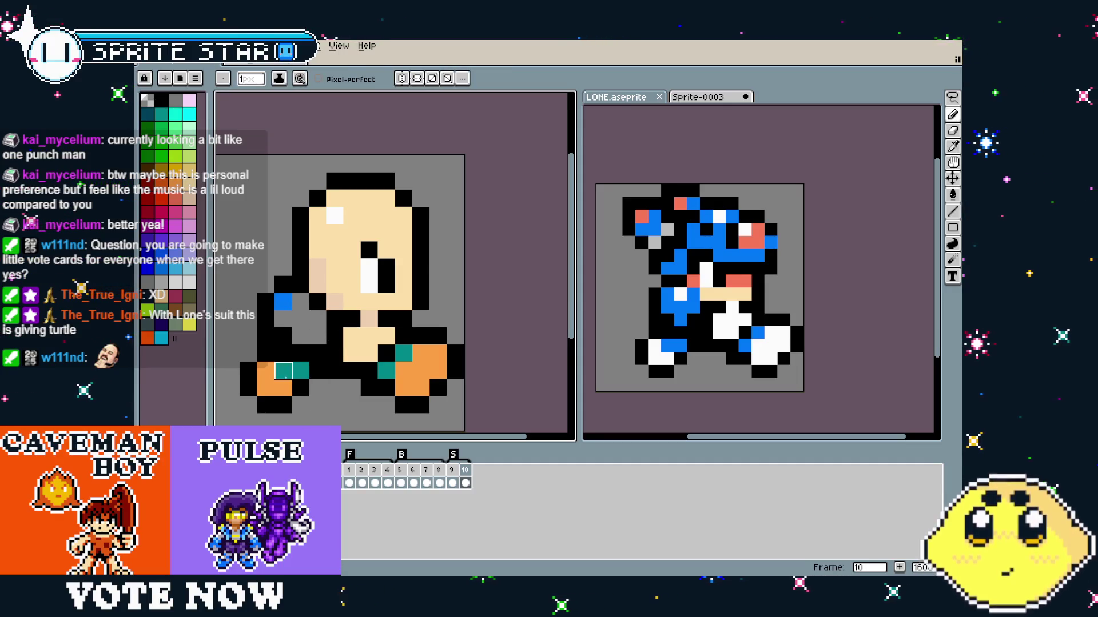
{"action": "left_click", "coordinate": [293, 299], "text": "alt"}
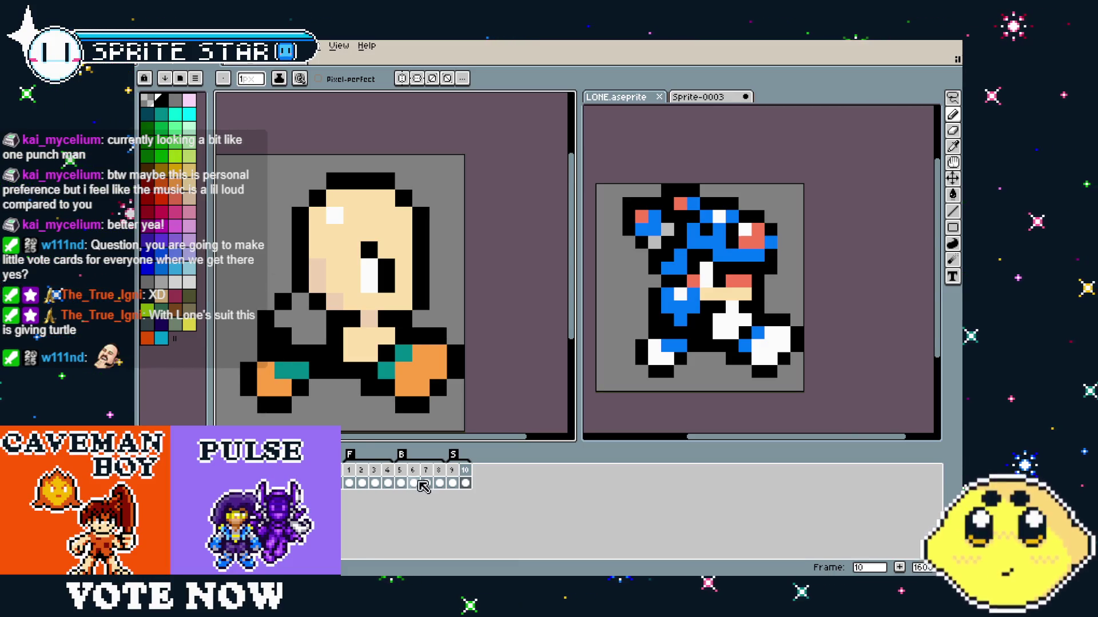
Compare frames 9 and 10 back and forth, ending on frame 10 with the Pencil.
{"action": "left_click", "coordinate": [453, 471]}
{"action": "key", "text": "alt"}
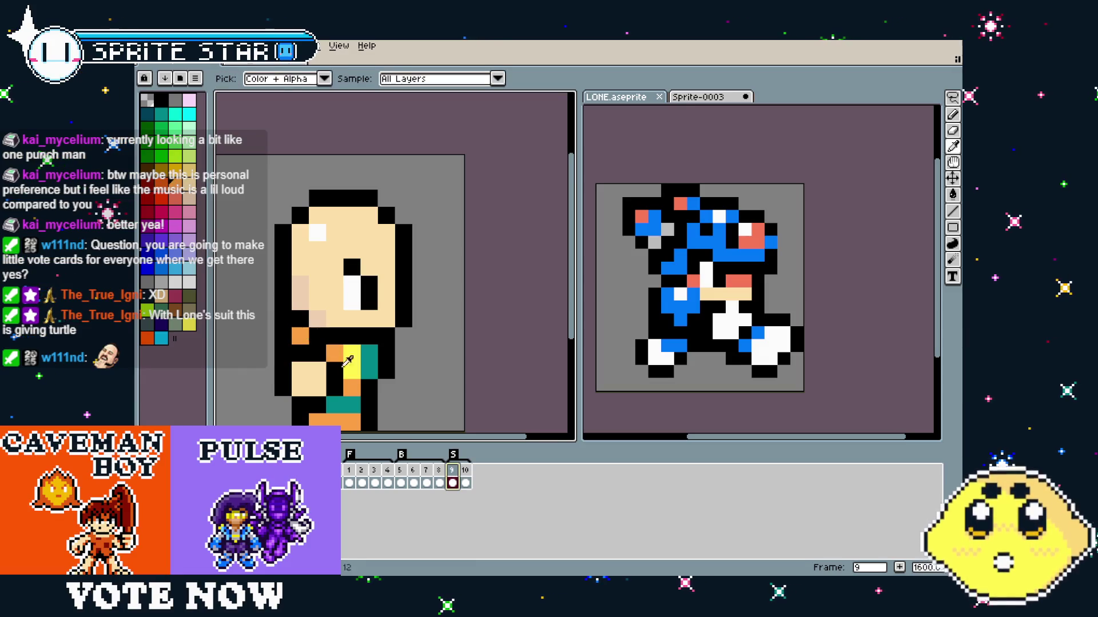
{"action": "key", "text": "period"}
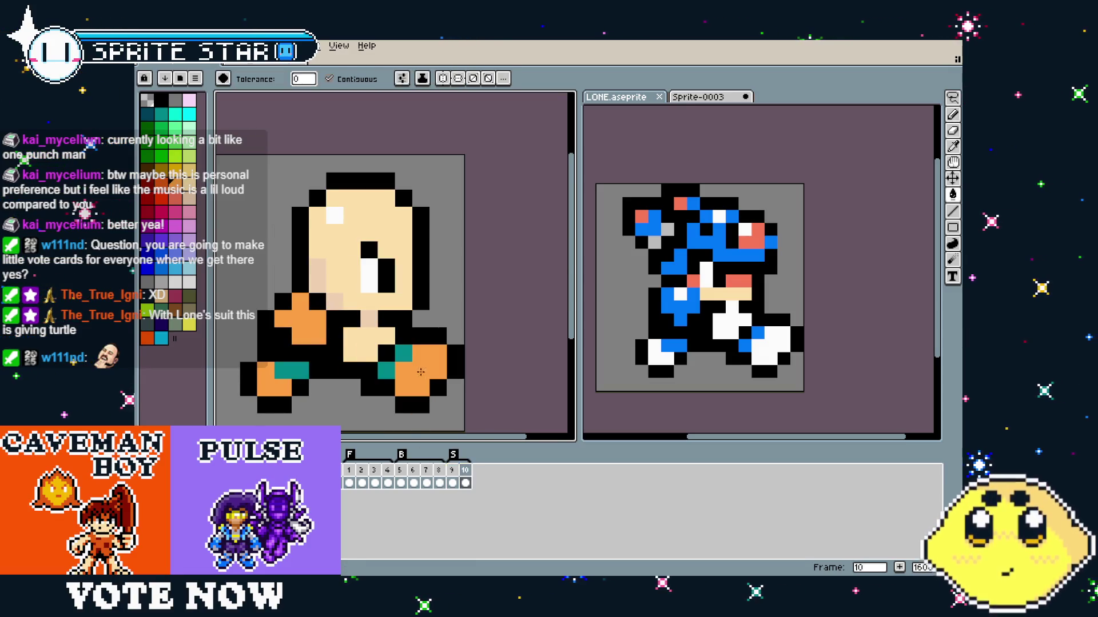
{"action": "left_click", "coordinate": [452, 470]}
{"action": "key", "text": "alt"}
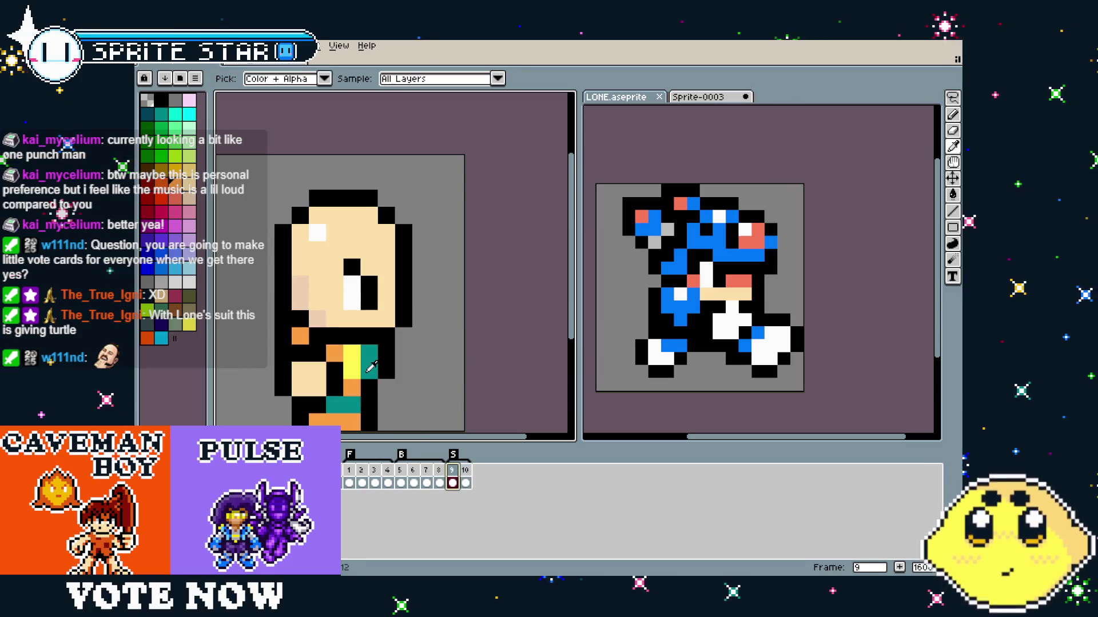
{"action": "left_click", "coordinate": [466, 470]}
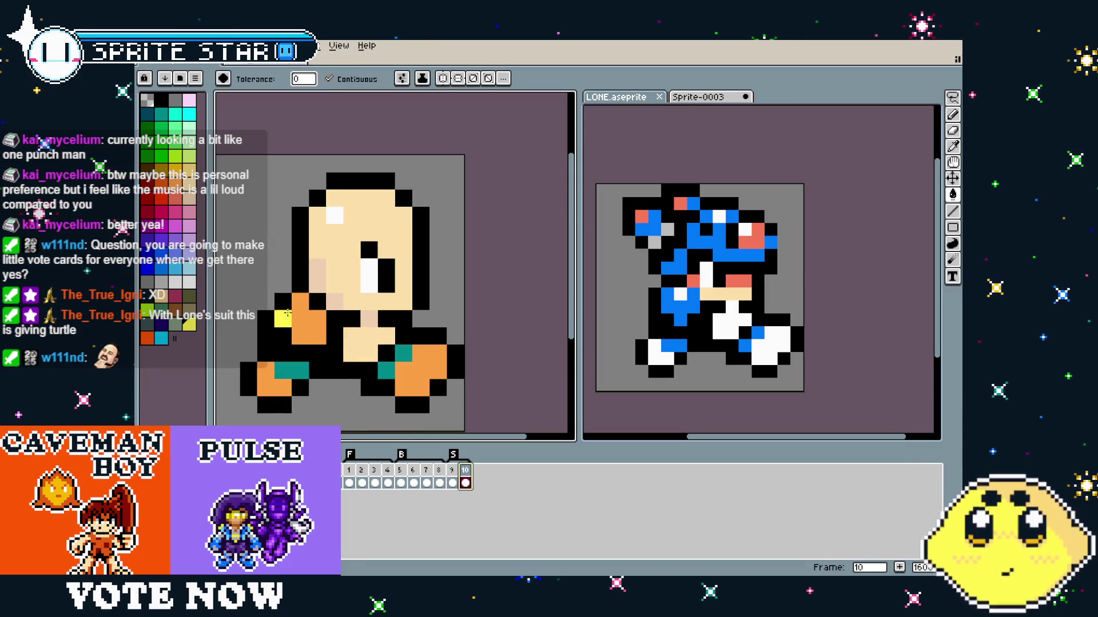
{"action": "key", "text": "b"}
{"action": "scroll", "coordinate": [279, 377], "scroll_direction": "down", "scroll_amount": 3}
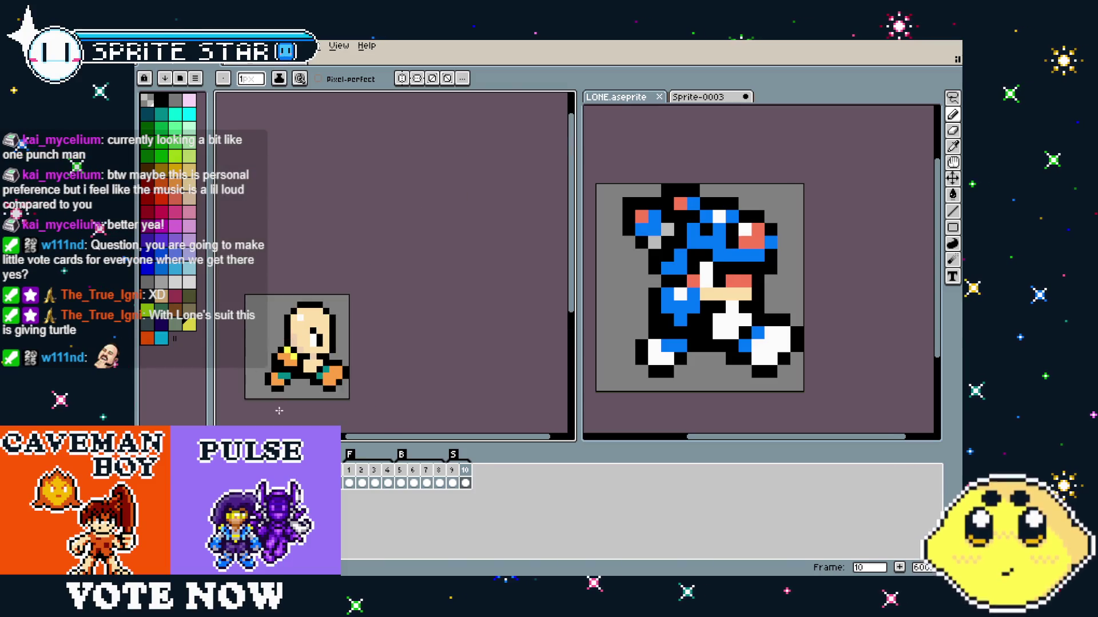
Compare frame 9's side pose with frame 10's front pose, then return to the Pencil.
{"action": "scroll", "coordinate": [341, 428], "scroll_direction": "up", "scroll_amount": 2}
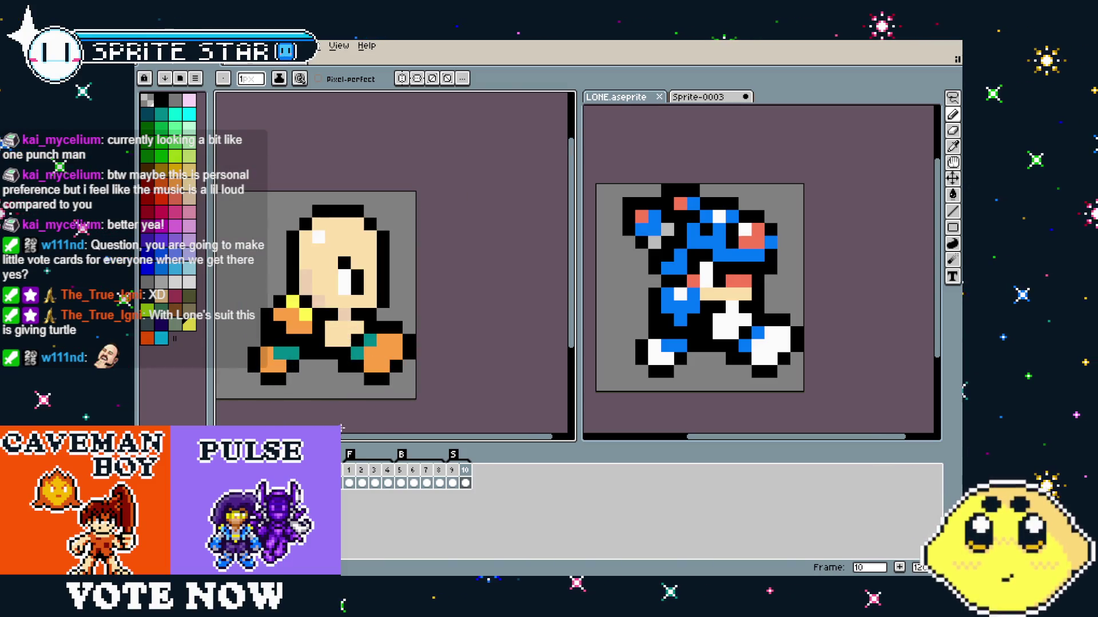
{"action": "left_click", "coordinate": [457, 477]}
{"action": "left_click", "coordinate": [468, 474]}
{"action": "scroll", "coordinate": [385, 384], "scroll_direction": "down", "scroll_amount": 2}
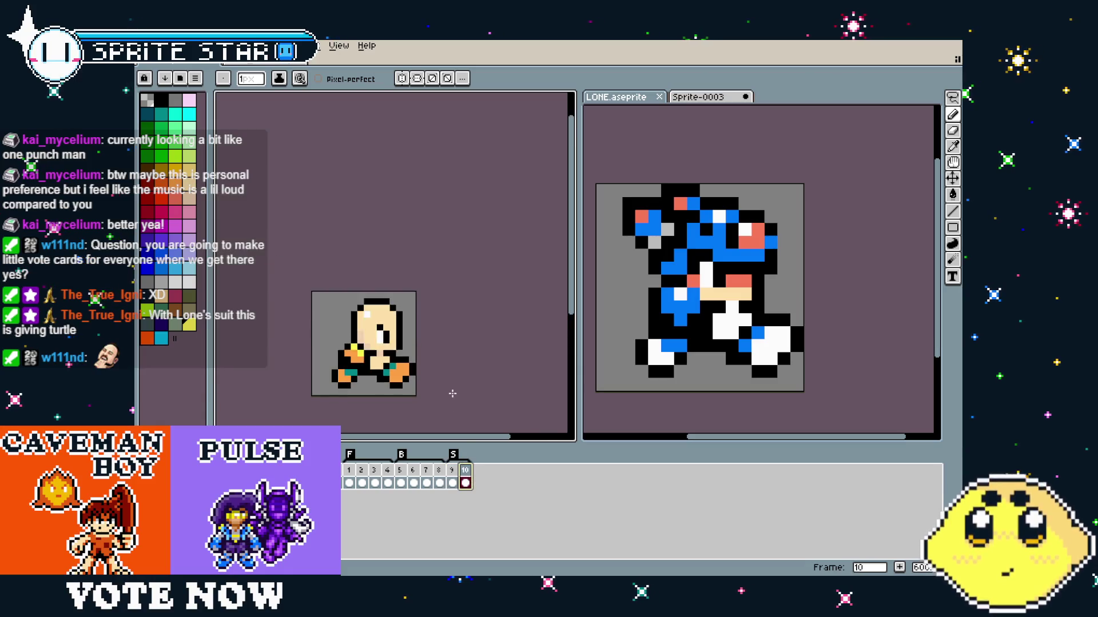
{"action": "scroll", "coordinate": [385, 385], "scroll_direction": "up", "scroll_amount": 3}
{"action": "key", "text": "i"}
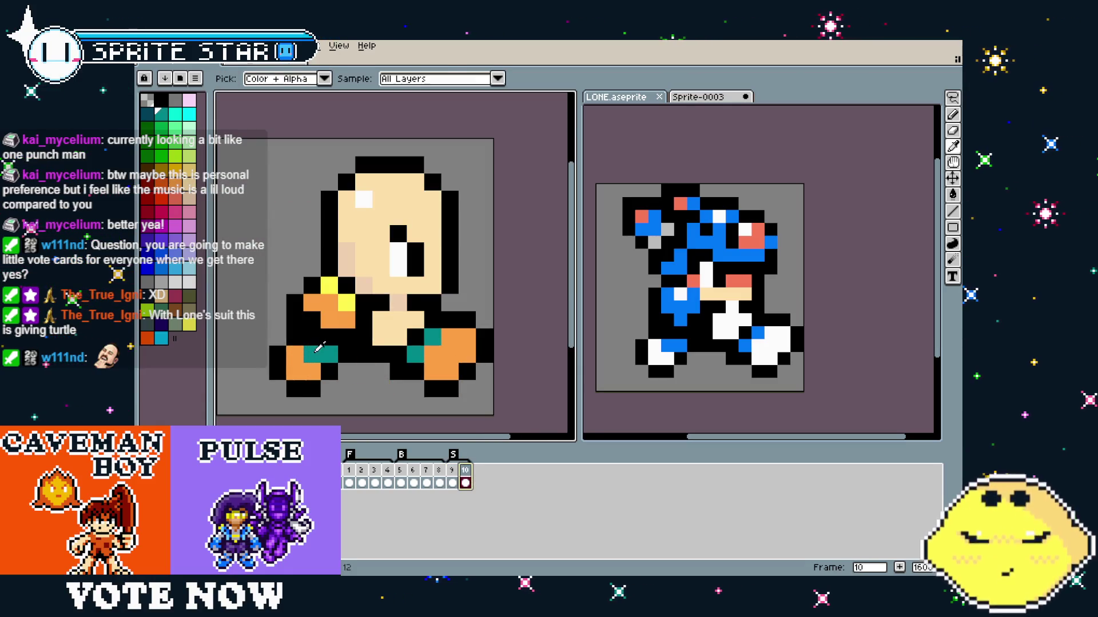
{"action": "key", "text": "b"}
Undo the orange pixels on the left foot and switch to the right-hand reference view.
{"action": "scroll", "coordinate": [319, 347], "scroll_direction": "down", "scroll_amount": 6}
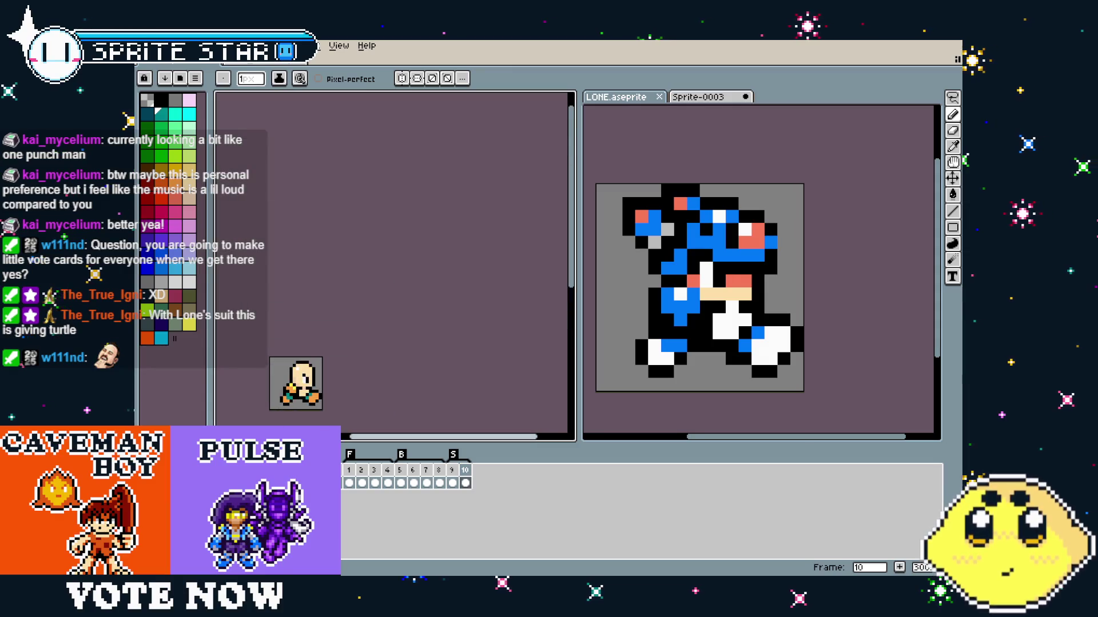
{"action": "scroll", "coordinate": [328, 408], "scroll_direction": "up", "scroll_amount": 4}
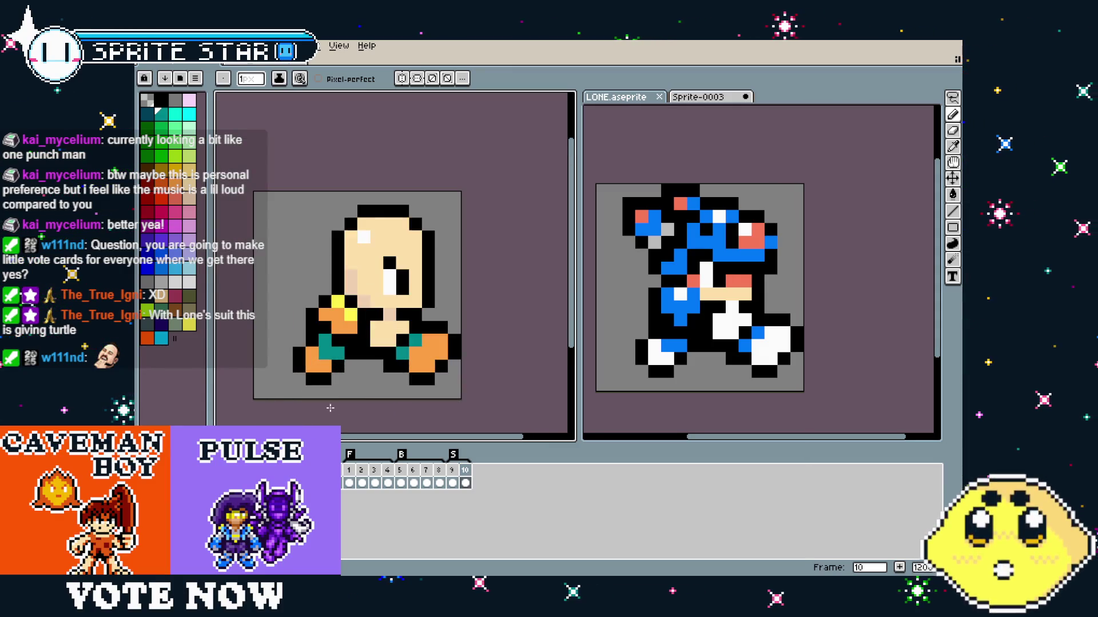
{"action": "left_click_drag", "start_coordinate": [329, 408], "coordinate": [306, 407]}
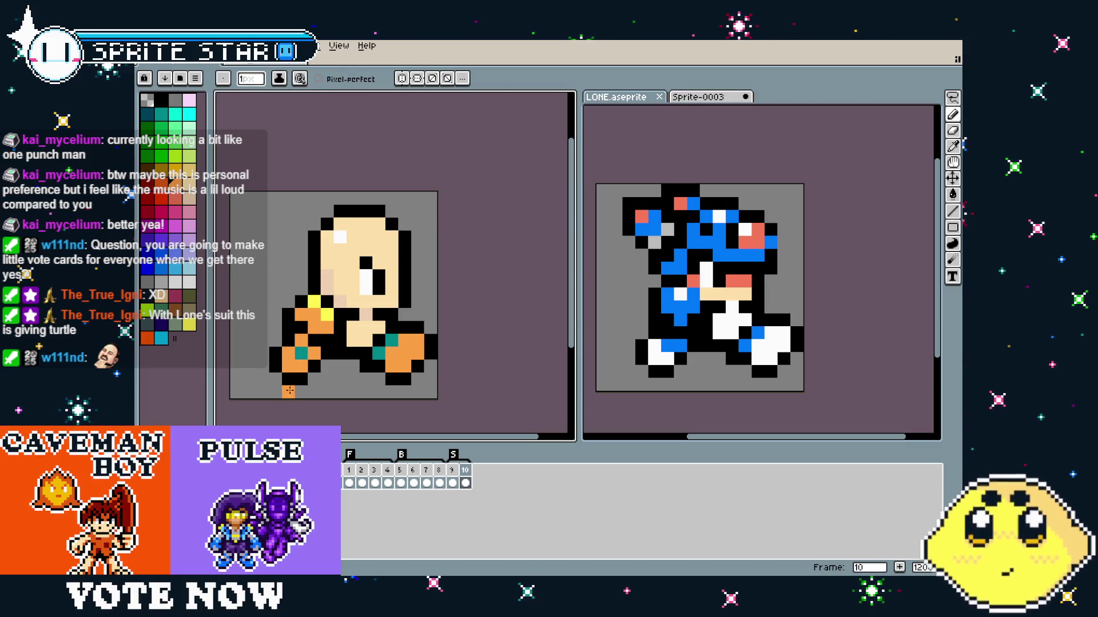
{"action": "key", "text": "ctrl+z"}
{"action": "scroll", "coordinate": [286, 406], "scroll_direction": "down", "scroll_amount": 2}
{"action": "scroll", "coordinate": [274, 409], "scroll_direction": "up", "scroll_amount": 4}
{"action": "left_click_drag", "start_coordinate": [265, 412], "coordinate": [276, 413]}
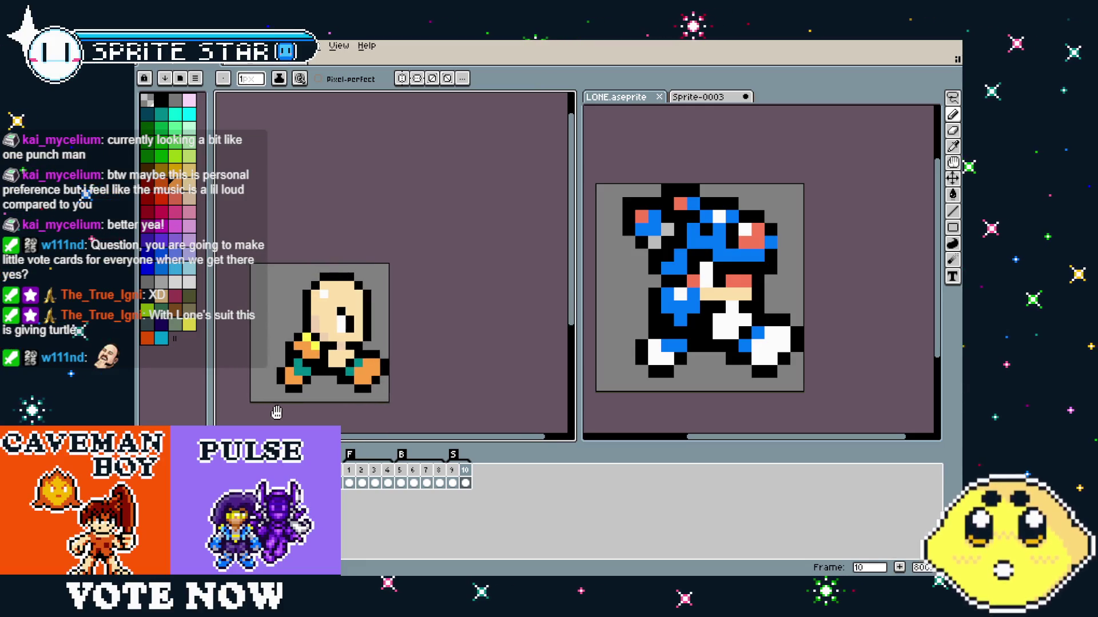
{"action": "scroll", "coordinate": [279, 411], "scroll_direction": "up", "scroll_amount": 2}
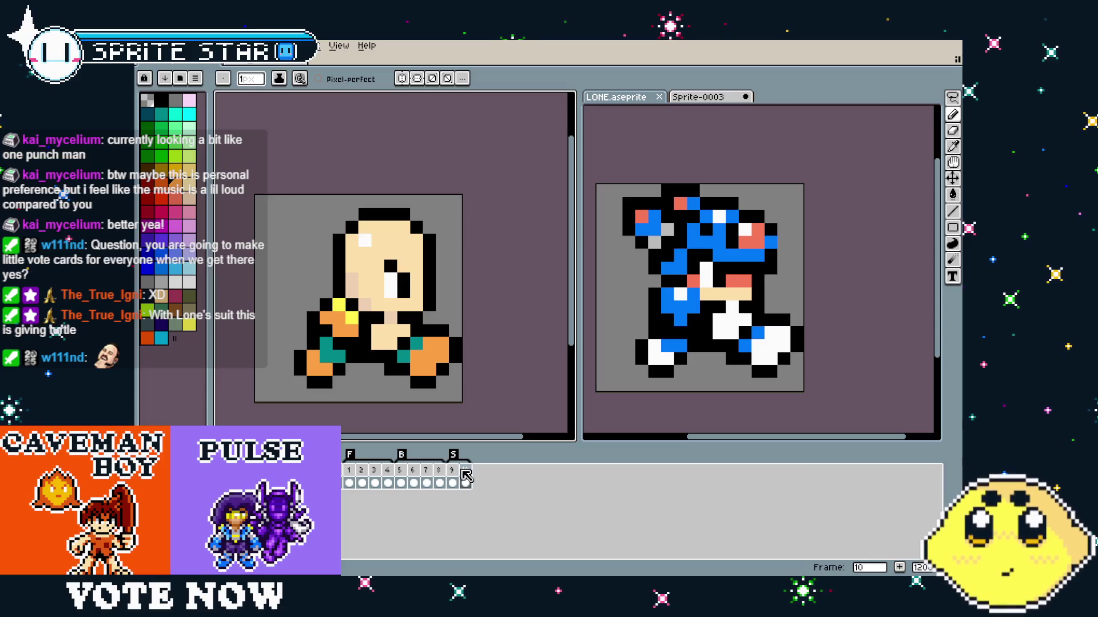
{"action": "left_click", "coordinate": [602, 407]}
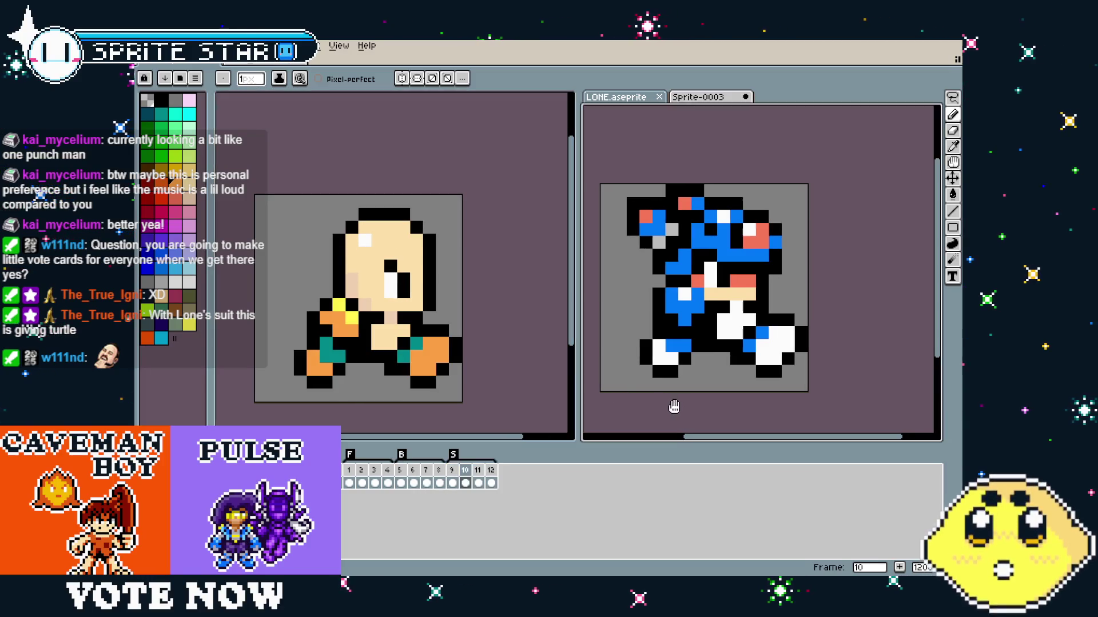
Copy frame 9's side pose into a new frame 10 using the timeline's New Frame option.
{"action": "left_click_drag", "start_coordinate": [670, 406], "coordinate": [678, 403]}
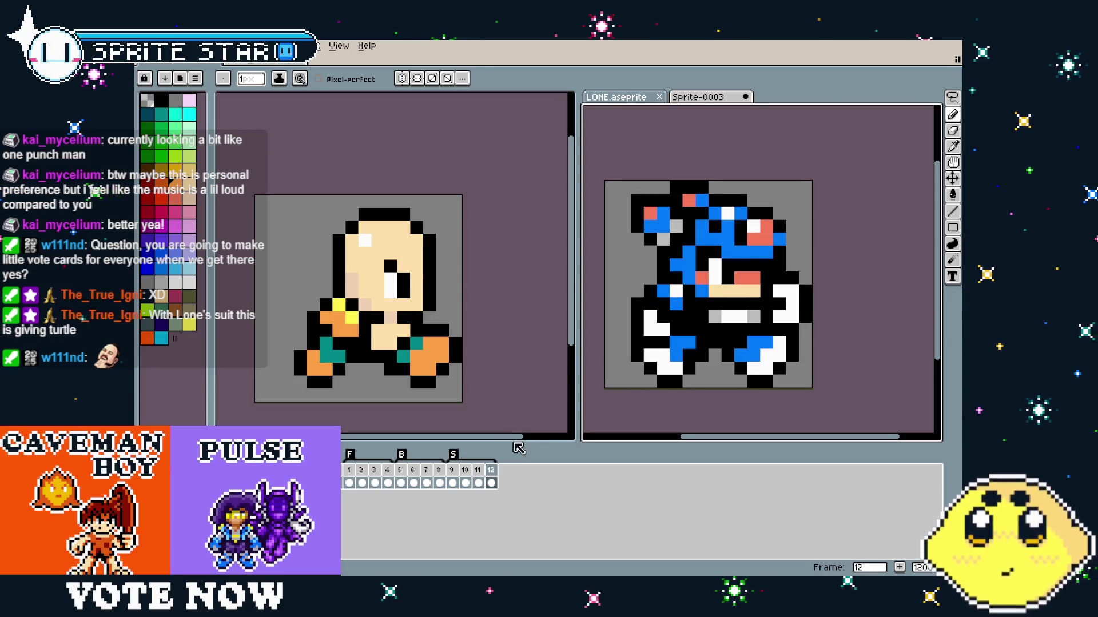
{"action": "key", "text": "ctrl"}
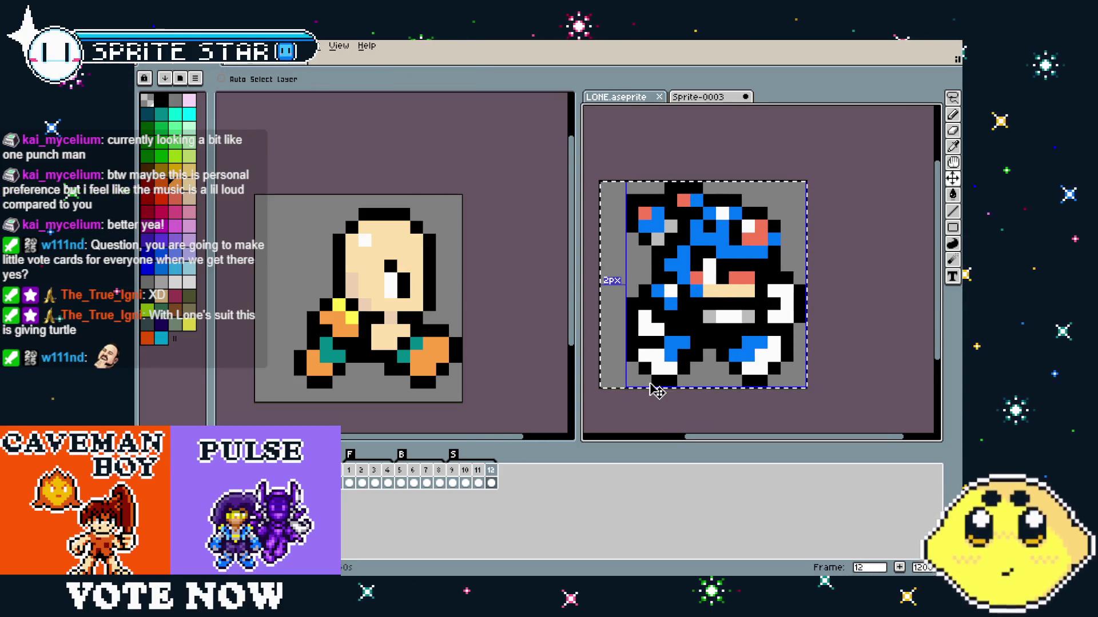
{"action": "right_click", "coordinate": [464, 470]}
{"action": "left_click", "coordinate": [451, 470]}
{"action": "right_click", "coordinate": [452, 470]}
{"action": "left_click", "coordinate": [471, 492]}
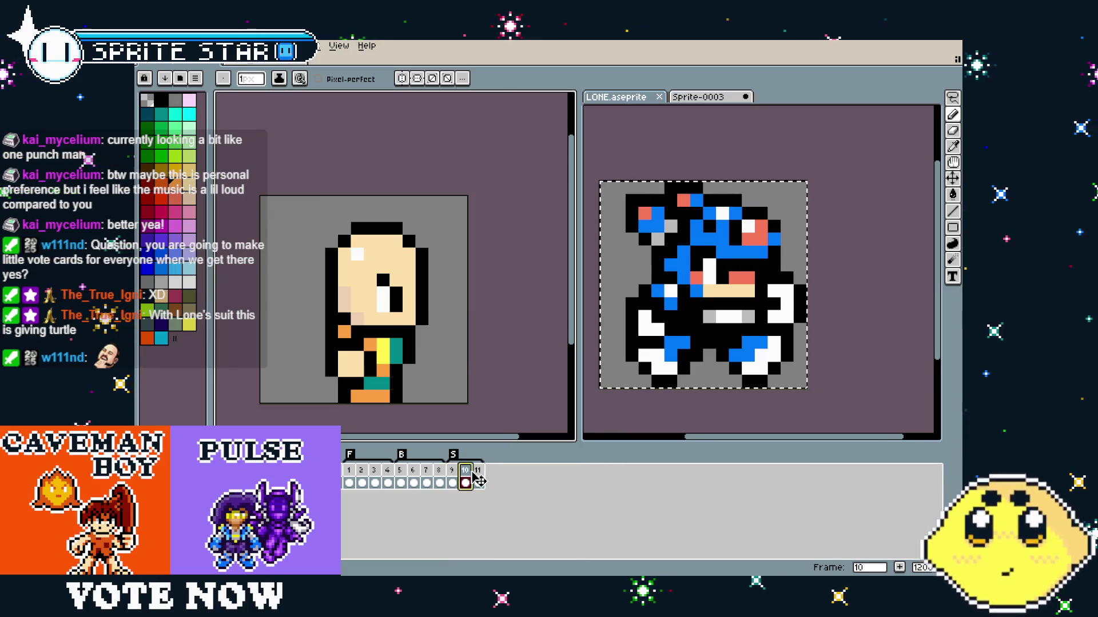
{"action": "right_click", "coordinate": [478, 470]}
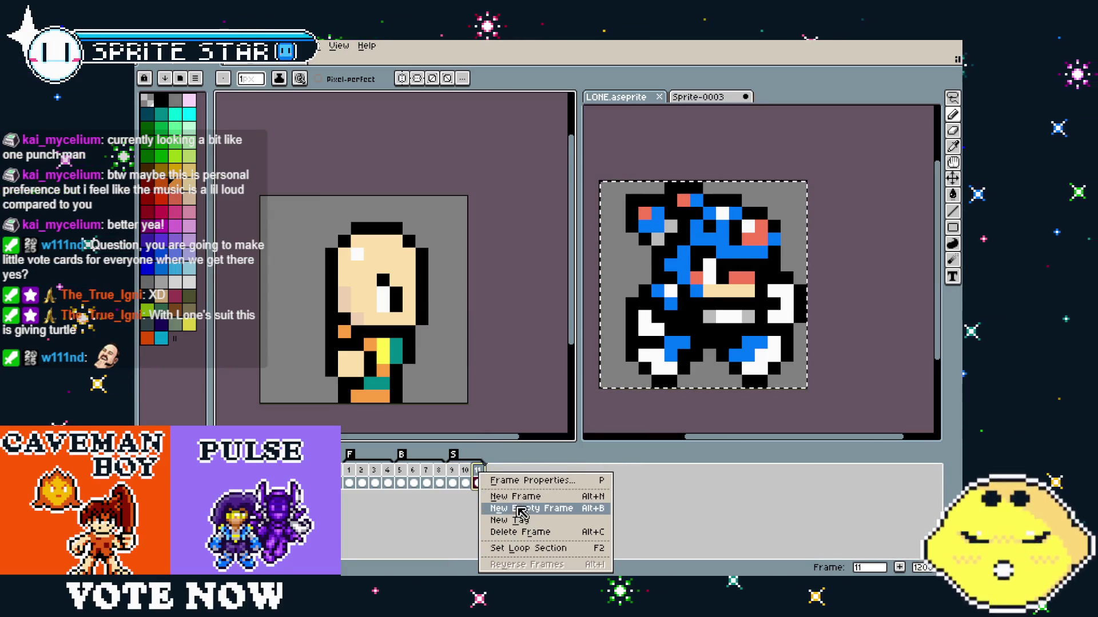
Paste the blue character into a new empty frame 12 and erase its head and upper body.
{"action": "left_click", "coordinate": [503, 508]}
{"action": "key", "text": "ctrl+v"}
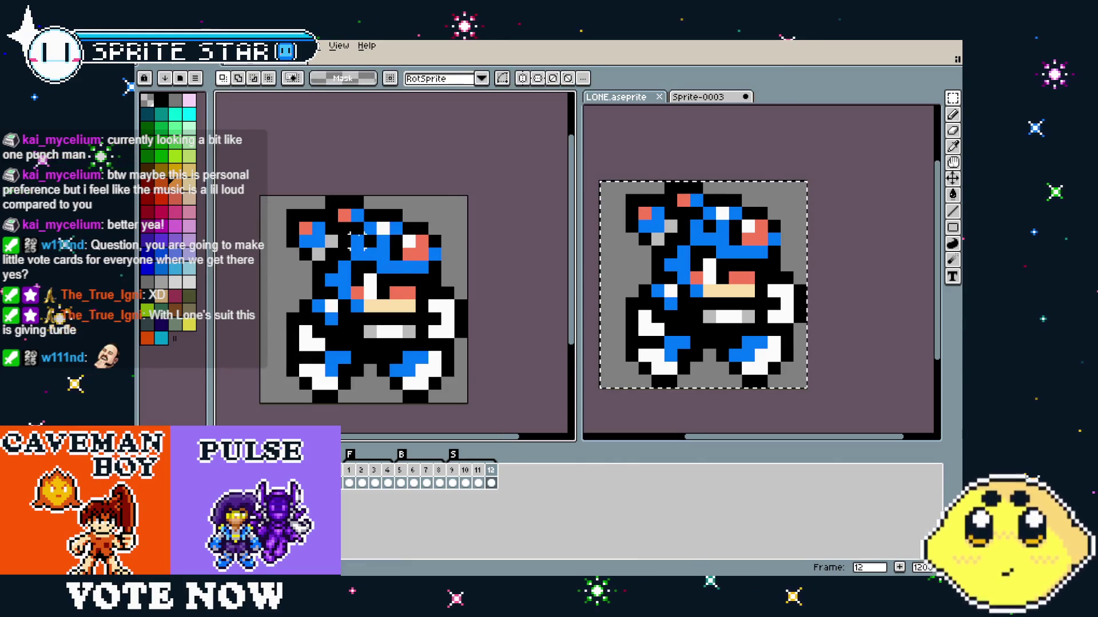
{"action": "mouse_move", "coordinate": [426, 201]}
{"action": "left_mouse_down"}
{"action": "mouse_move", "coordinate": [434, 229]}
{"action": "mouse_move", "coordinate": [320, 228]}
{"action": "mouse_move", "coordinate": [416, 213]}
{"action": "left_mouse_up"}
Lasso frame 11's bald head and paste it onto frame 12, raised one pixel.
{"action": "left_click", "coordinate": [478, 483]}
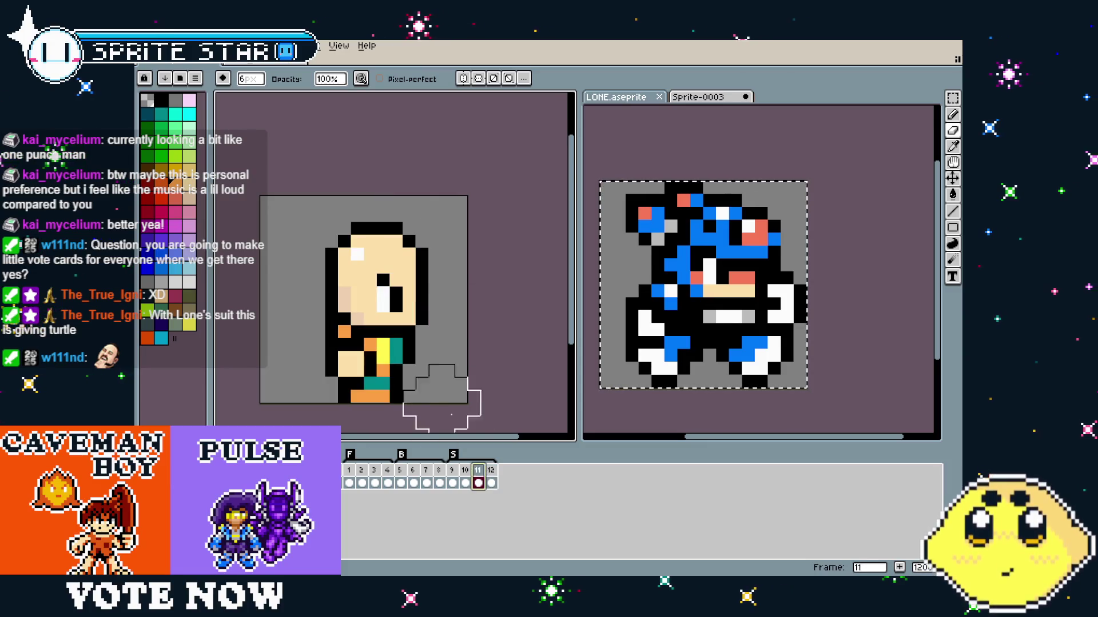
{"action": "key", "text": "q"}
{"action": "mouse_move", "coordinate": [426, 317]}
{"action": "left_mouse_down"}
{"action": "mouse_move", "coordinate": [343, 317]}
{"action": "mouse_move", "coordinate": [300, 206]}
{"action": "mouse_move", "coordinate": [463, 198]}
{"action": "mouse_move", "coordinate": [415, 339]}
{"action": "left_mouse_up"}
{"action": "key", "text": "Right"}
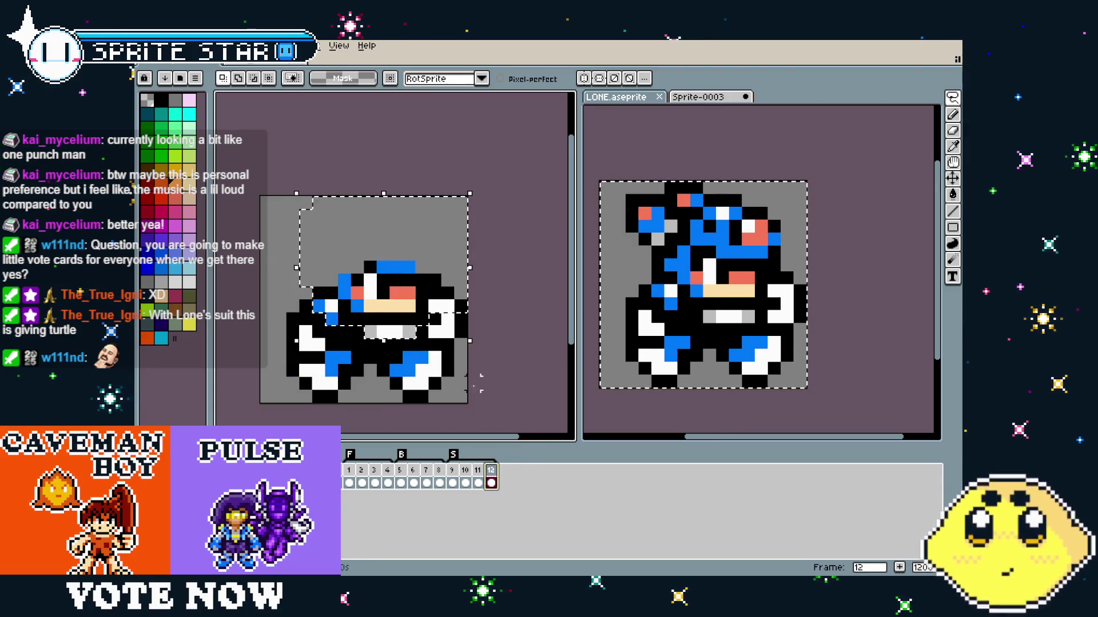
{"action": "key", "text": "ctrl+v"}
{"action": "left_click_drag", "start_coordinate": [394, 292], "coordinate": [394, 277]}
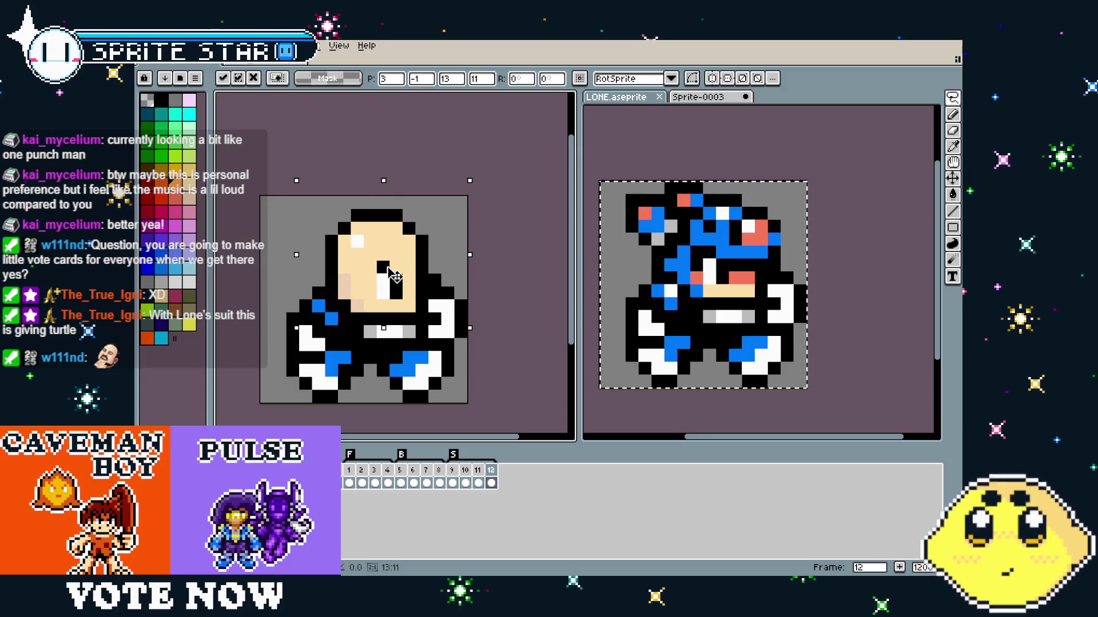
{"action": "key", "text": "ctrl+d"}
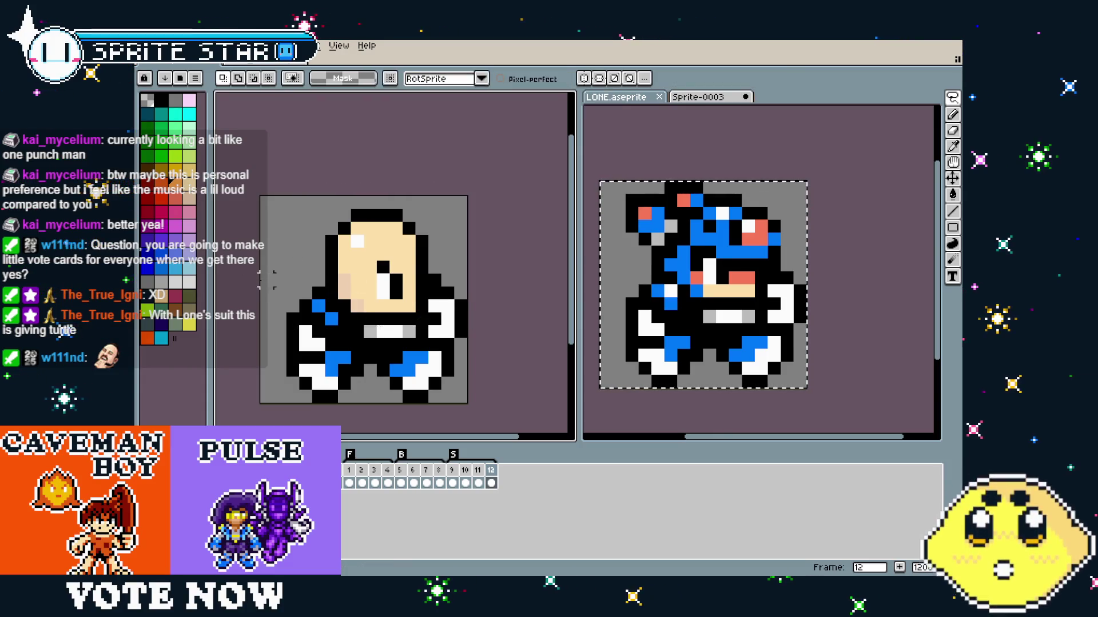
Paint frame 12's blue shoulder pixels orange, checking against frame 11.
{"action": "scroll", "coordinate": [343, 295], "scroll_direction": "up", "scroll_amount": 1}
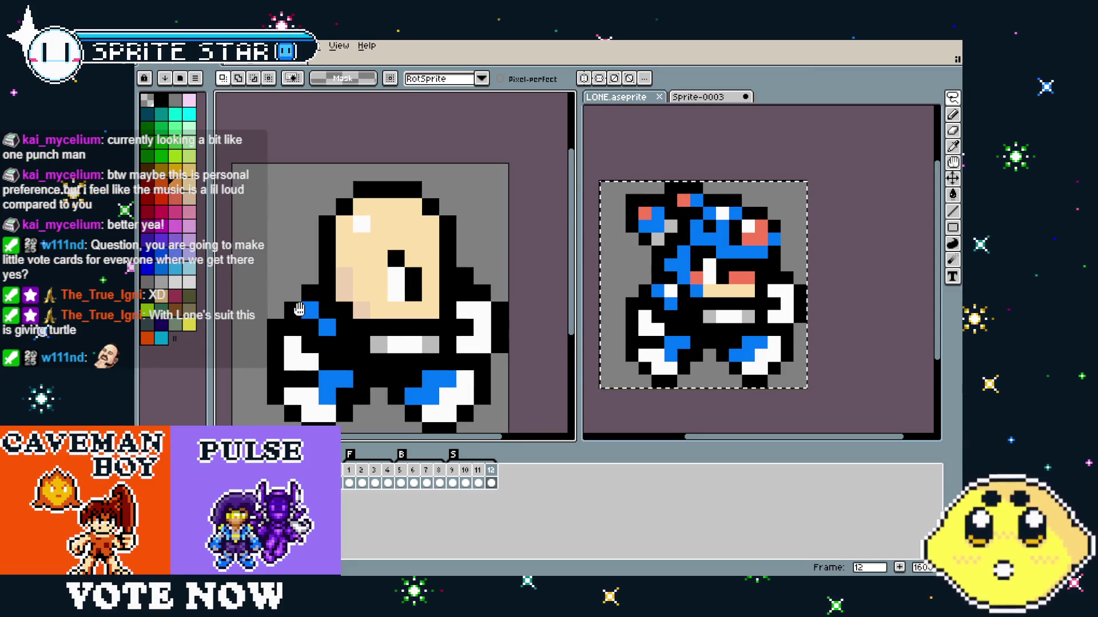
{"action": "left_click", "coordinate": [478, 483]}
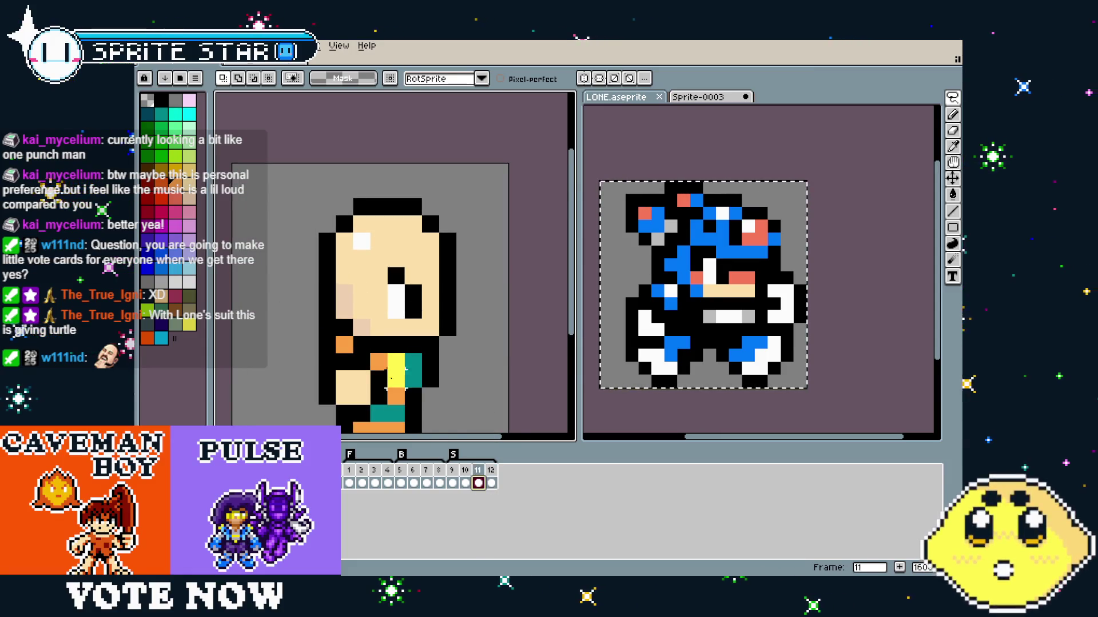
{"action": "key", "text": "Right"}
{"action": "left_click_drag", "start_coordinate": [309, 309], "coordinate": [326, 327]}
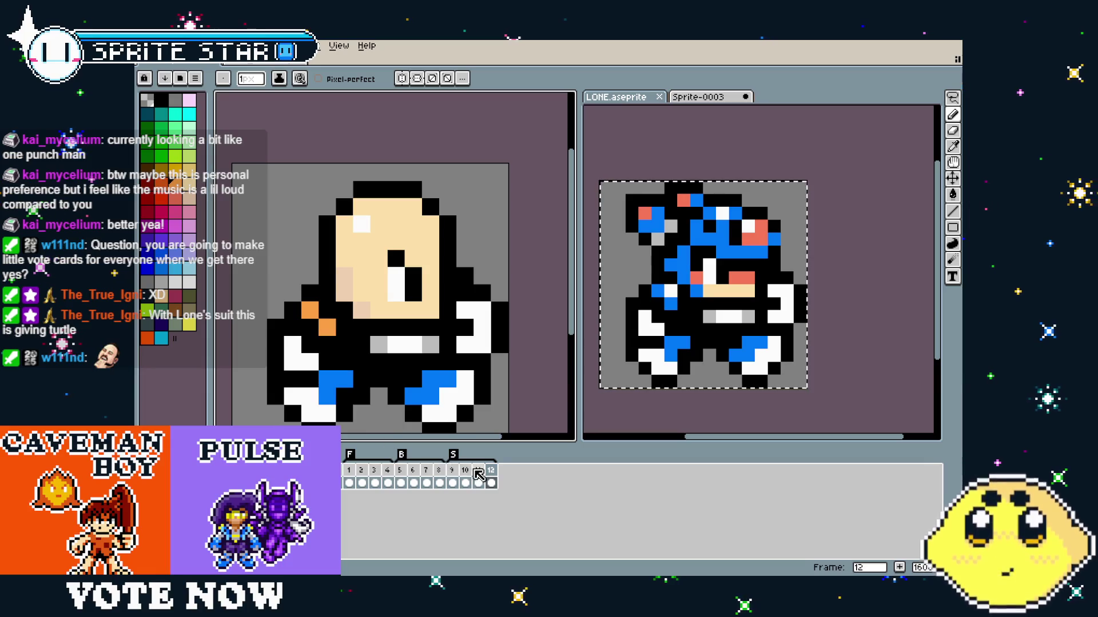
Bucket-fill frame 12's white right boot orange and right hand skin-coloured.
{"action": "left_click", "coordinate": [478, 471]}
{"action": "left_click", "coordinate": [490, 474]}
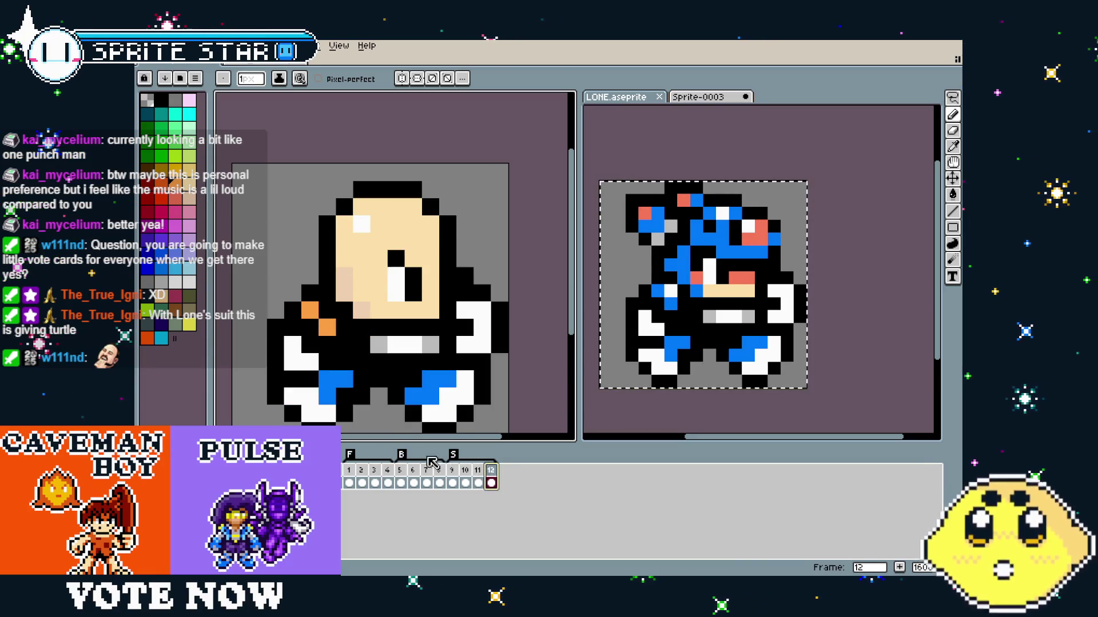
{"action": "key", "text": "g"}
{"action": "left_click", "coordinate": [415, 416]}
{"action": "left_click", "coordinate": [426, 306], "text": "alt"}
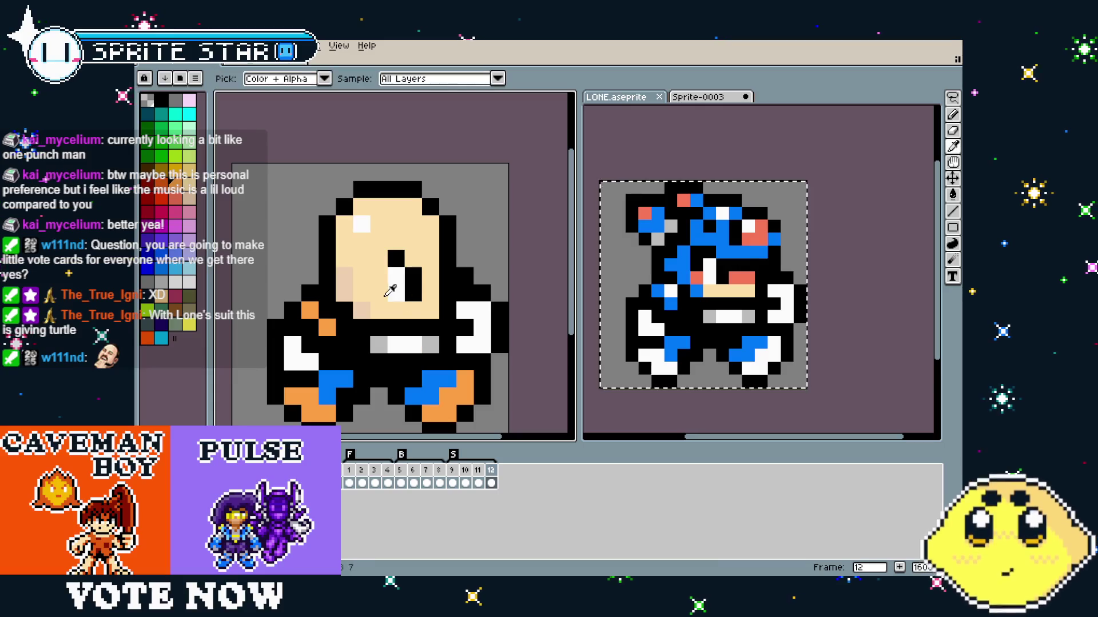
{"action": "left_click", "coordinate": [483, 329]}
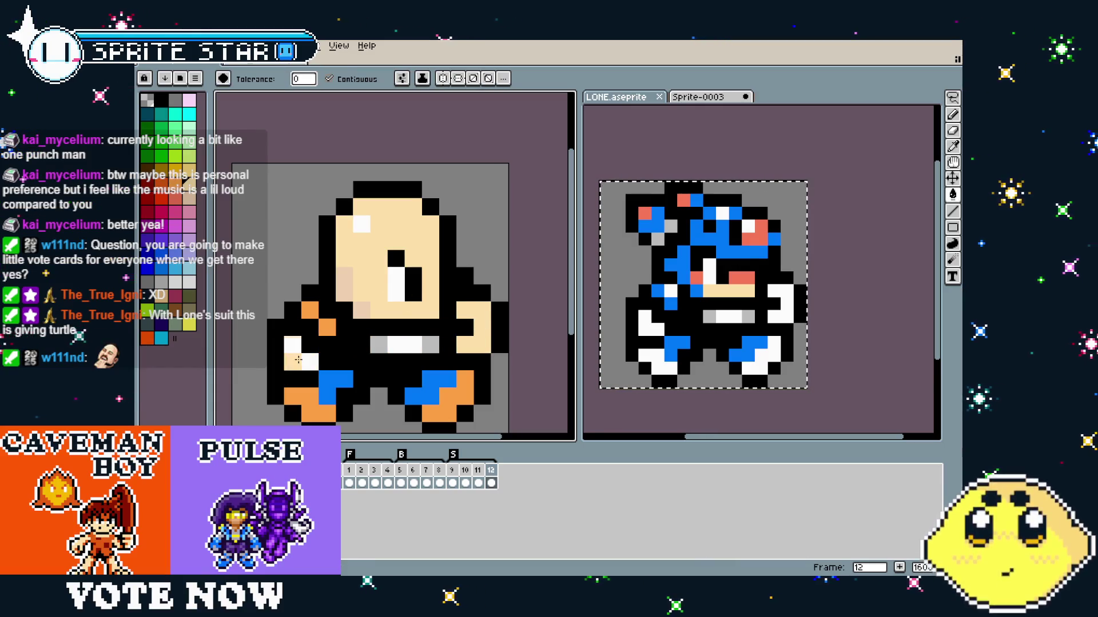
Pencil the belt teal and add yellow strap pixels, using colours sampled from frame 11.
{"action": "left_click", "coordinate": [482, 480]}
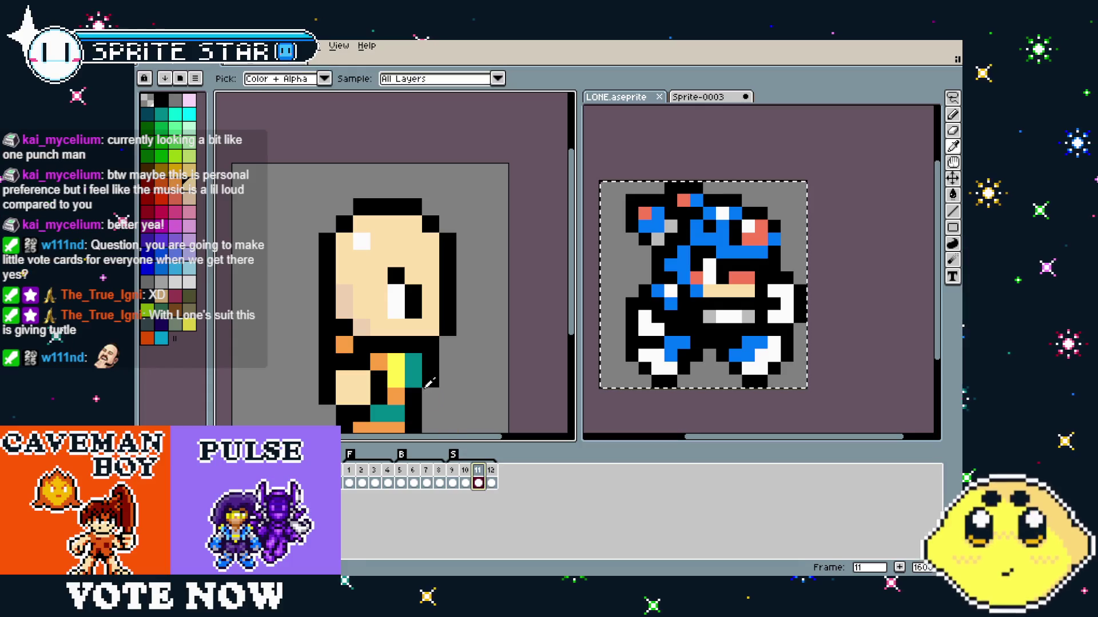
{"action": "left_click", "coordinate": [491, 481]}
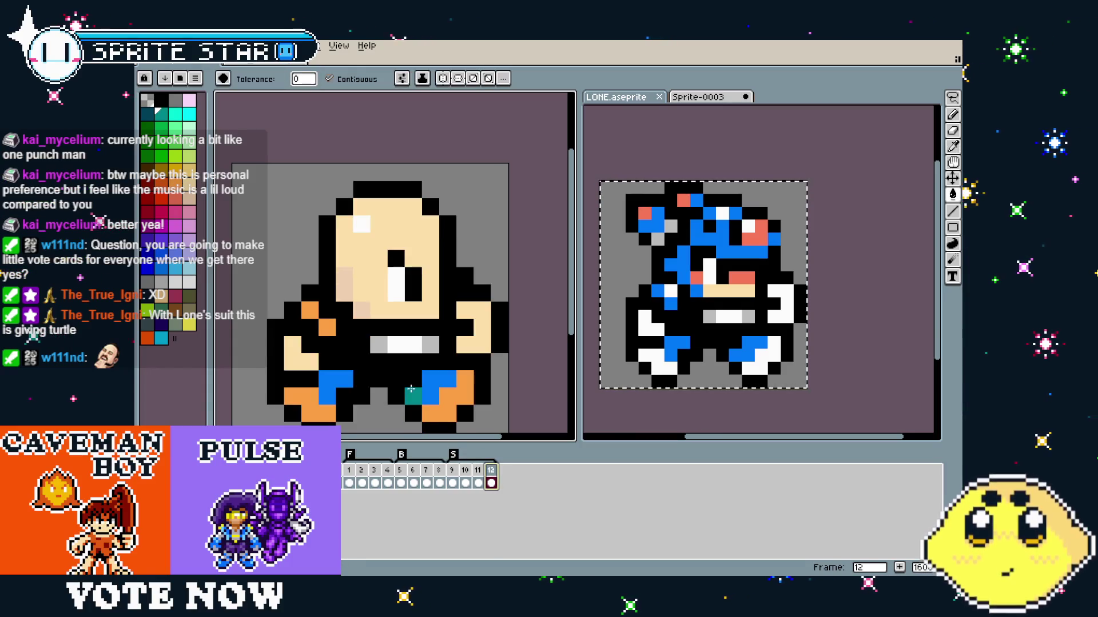
{"action": "key", "text": "b"}
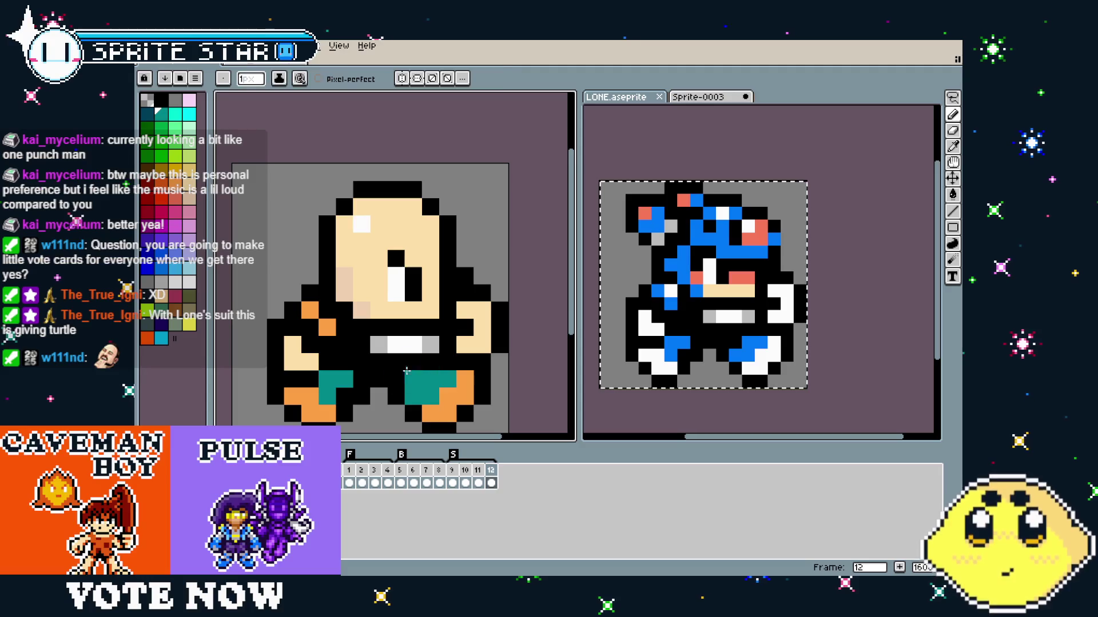
{"action": "left_click_drag", "start_coordinate": [387, 349], "coordinate": [435, 335]}
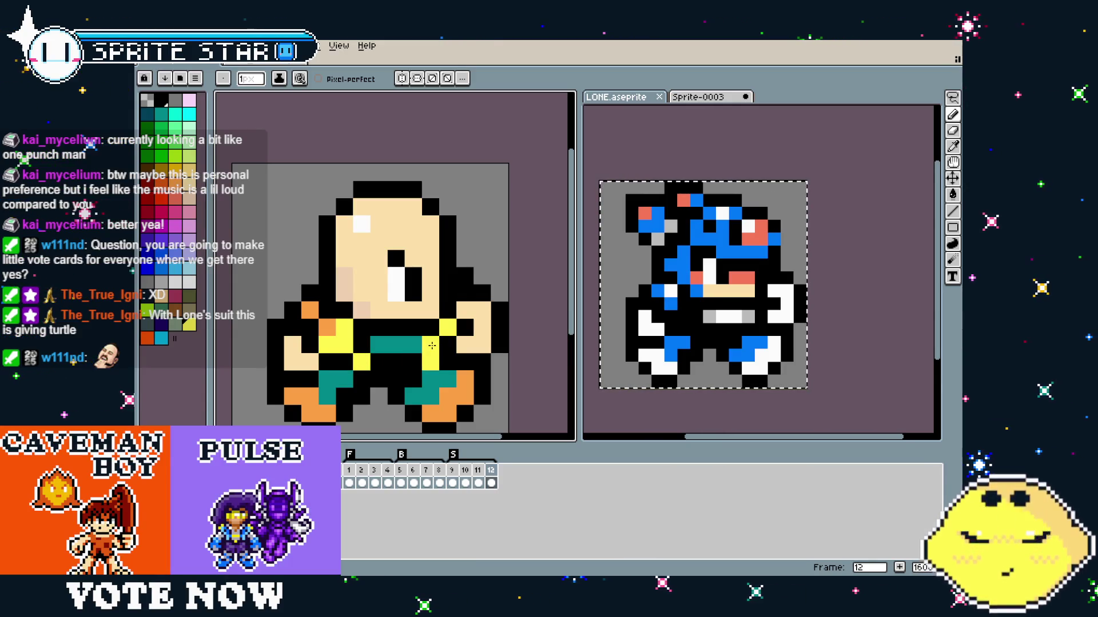
{"action": "left_click", "coordinate": [332, 401]}
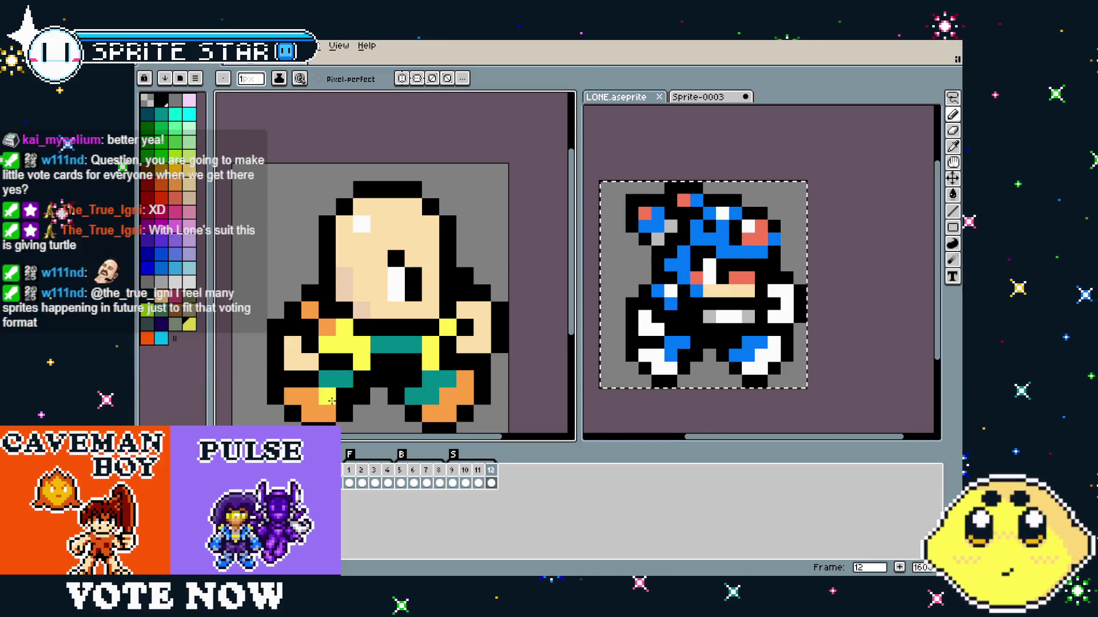
{"action": "left_click", "coordinate": [476, 471]}
{"action": "key", "text": "i"}
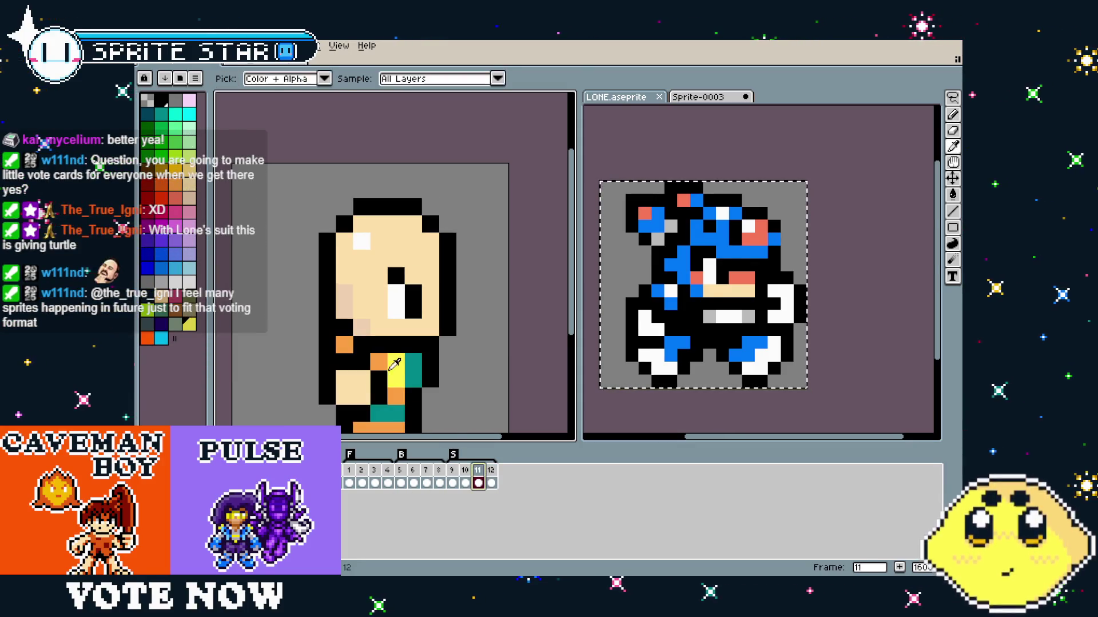
{"action": "key", "text": "b"}
{"action": "left_click", "coordinate": [493, 480]}
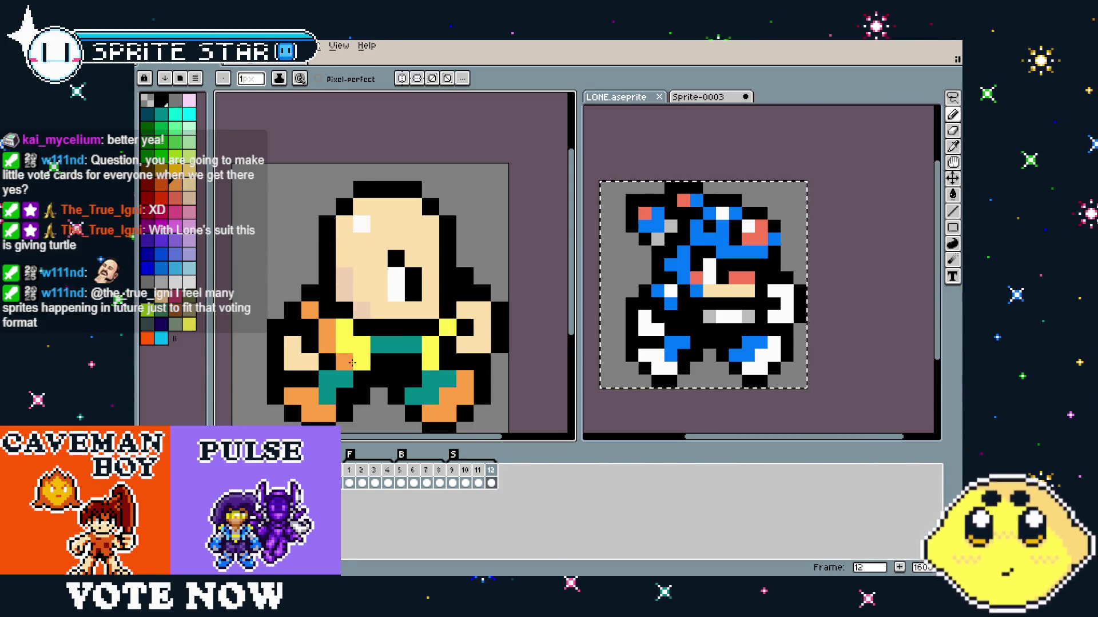
{"action": "scroll", "coordinate": [340, 416], "scroll_direction": "down", "scroll_amount": 3}
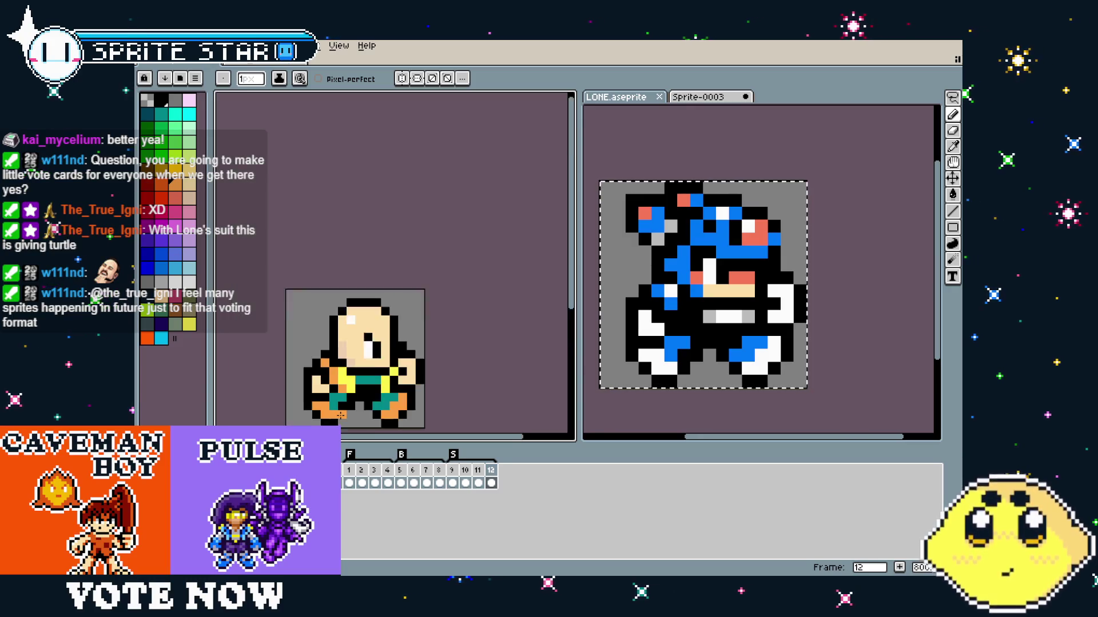
{"action": "scroll", "coordinate": [340, 415], "scroll_direction": "up", "scroll_amount": 3}
{"action": "scroll", "coordinate": [325, 397], "scroll_direction": "down", "scroll_amount": 2}
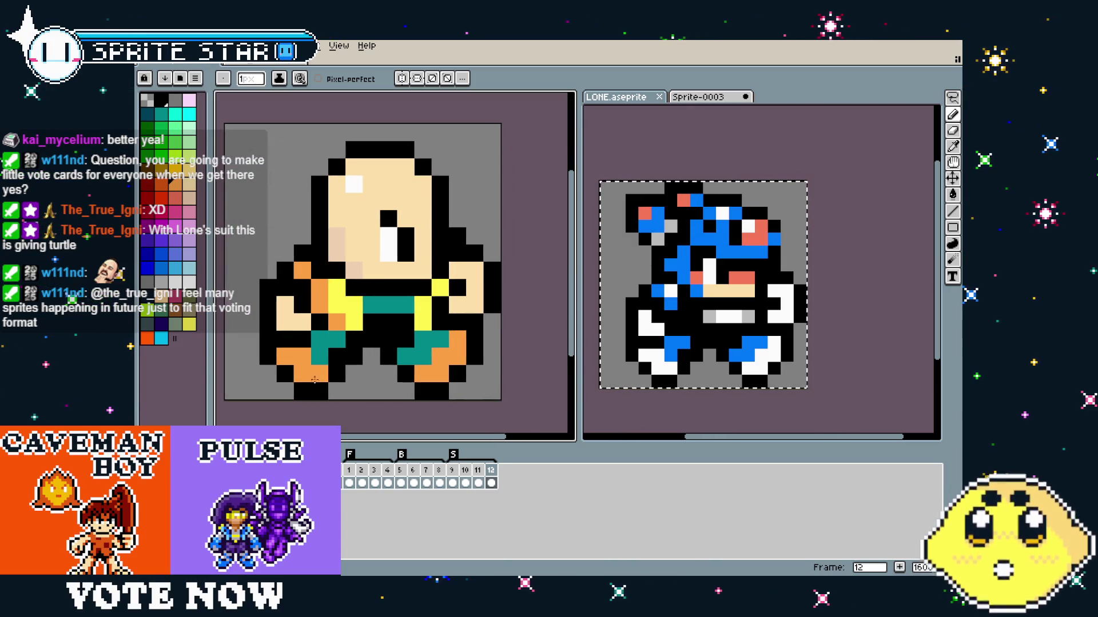
{"action": "scroll", "coordinate": [310, 382], "scroll_direction": "down", "scroll_amount": 1}
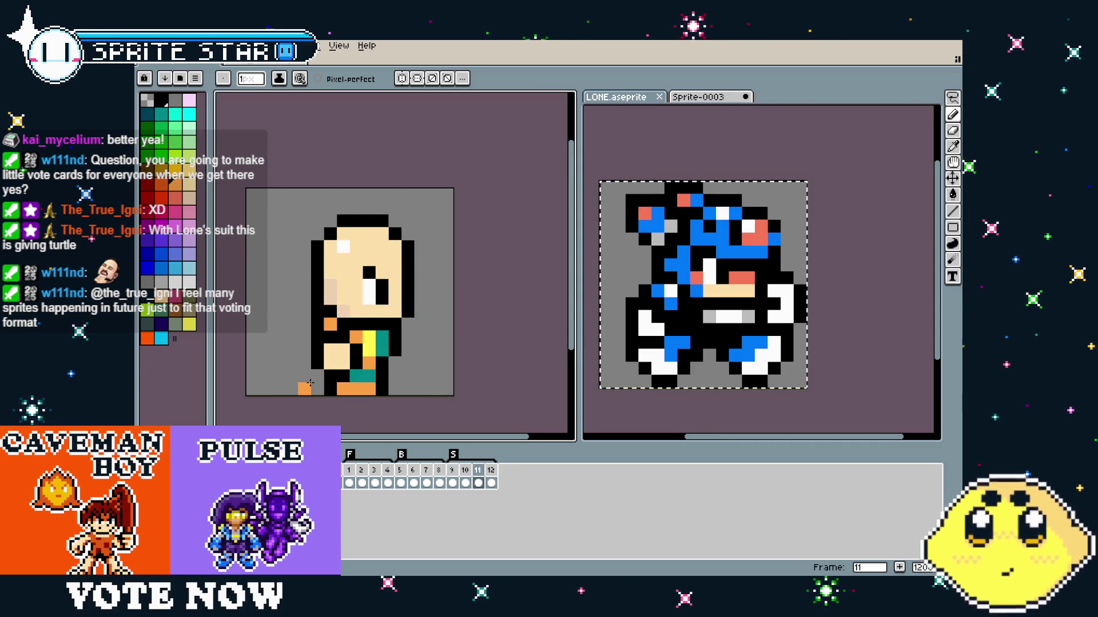
{"action": "left_click_drag", "start_coordinate": [677, 351], "coordinate": [693, 351]}
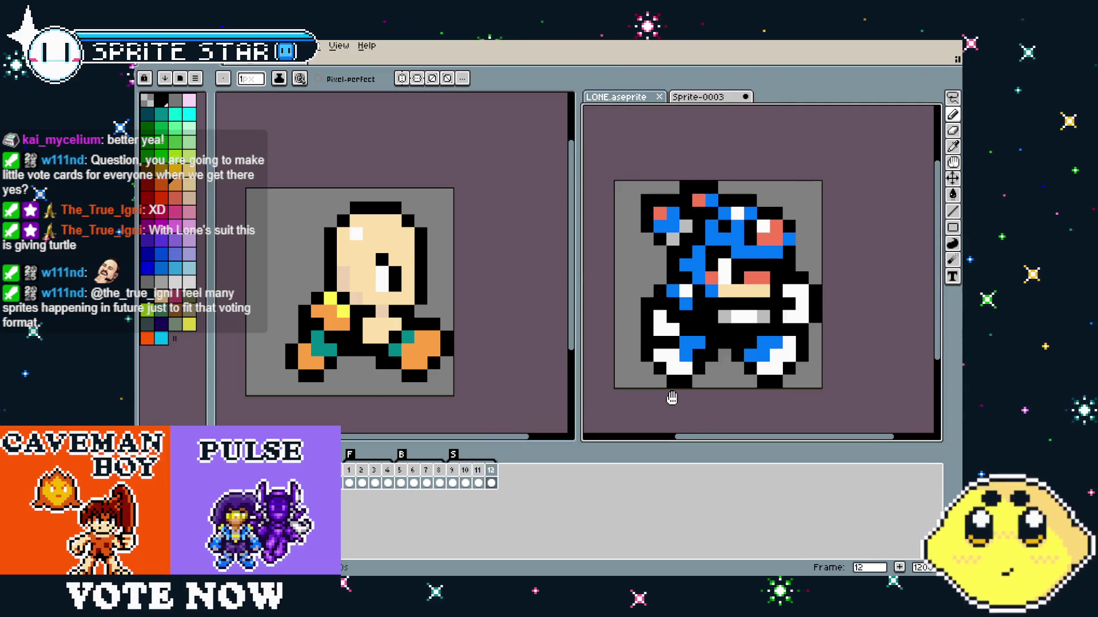
{"action": "left_click_drag", "start_coordinate": [420, 382], "coordinate": [429, 385]}
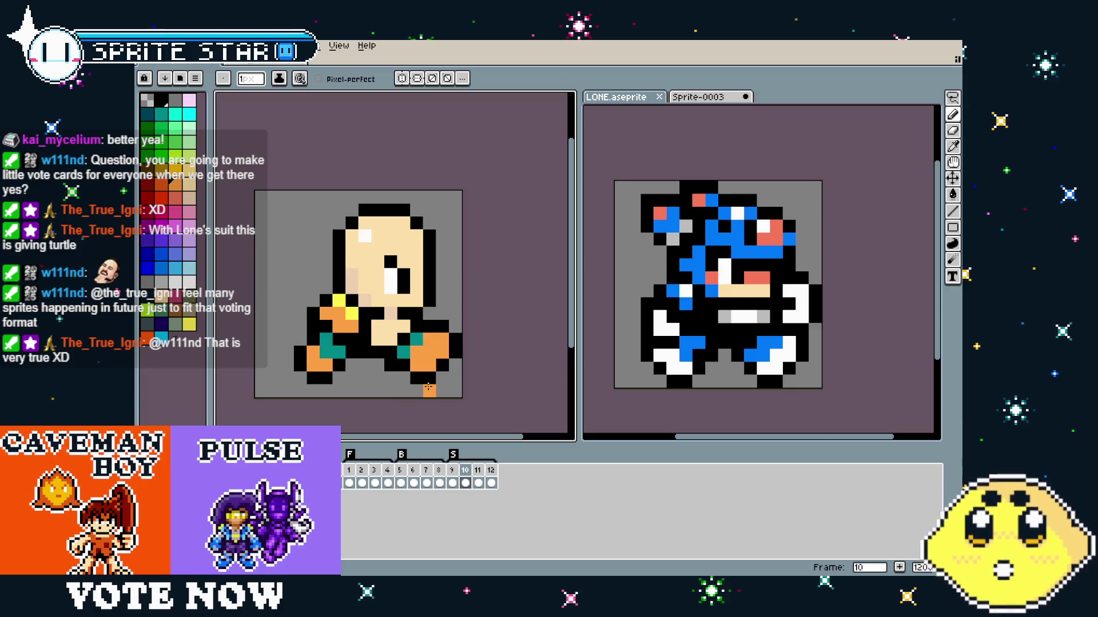
{"action": "left_click_drag", "start_coordinate": [364, 262], "coordinate": [316, 263]}
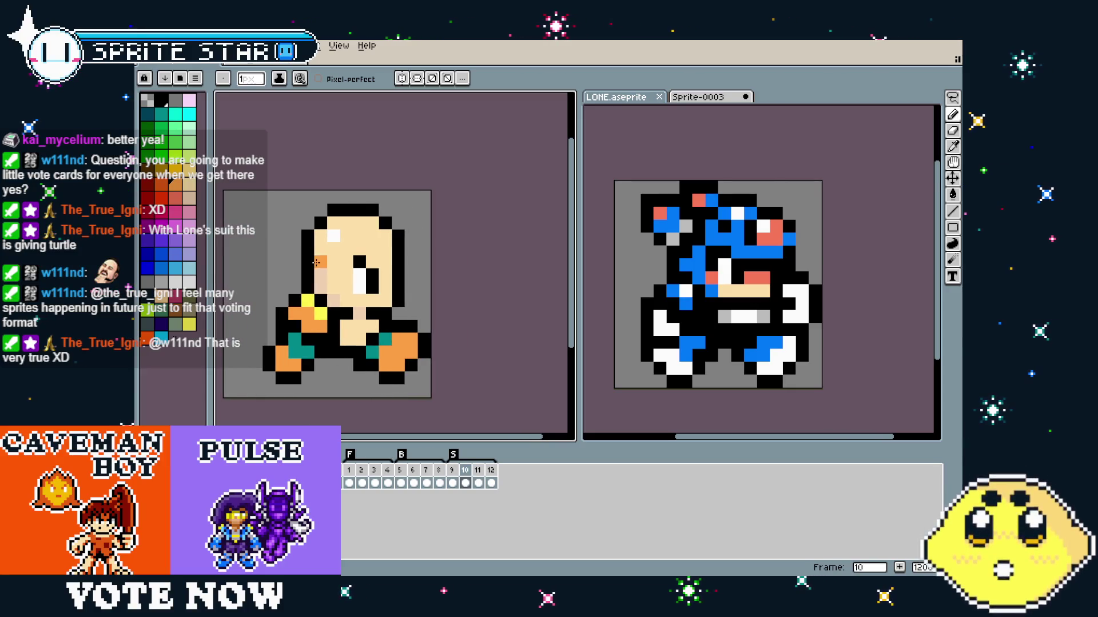
{"action": "key", "text": "m"}
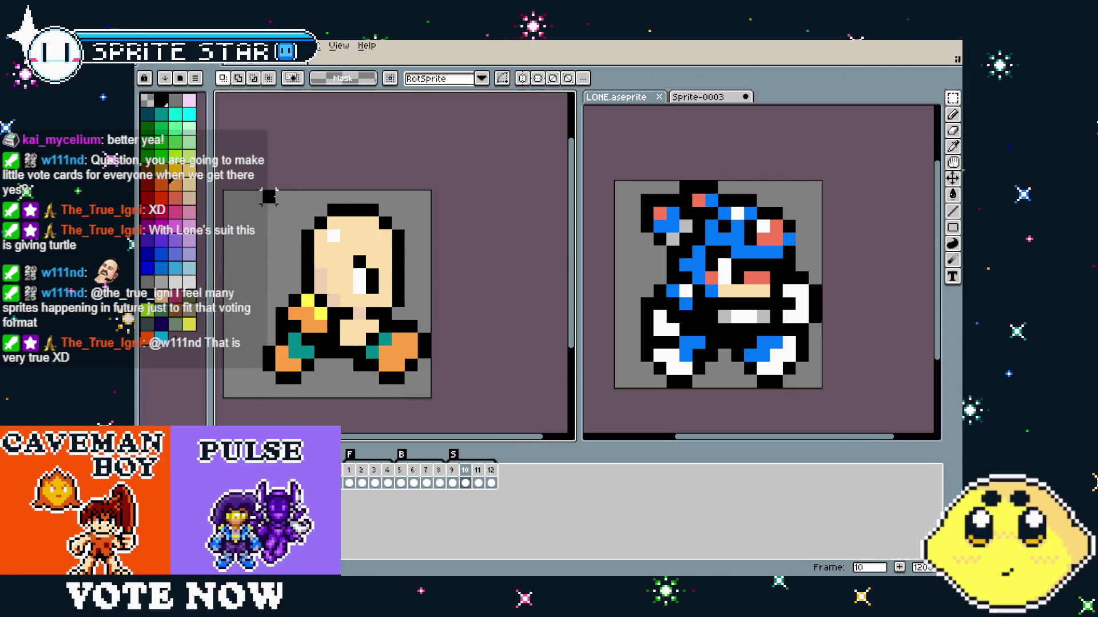
{"action": "left_click_drag", "start_coordinate": [263, 191], "coordinate": [431, 280]}
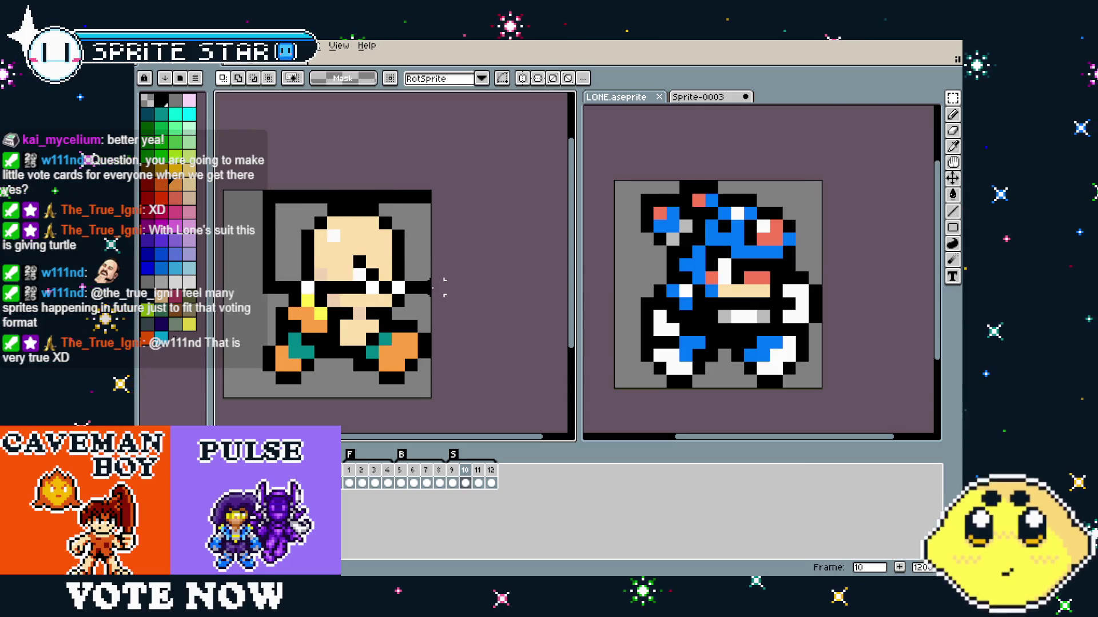
{"action": "scroll", "coordinate": [343, 299], "scroll_direction": "up", "scroll_amount": 1}
{"action": "left_click_drag", "start_coordinate": [343, 299], "coordinate": [368, 301]}
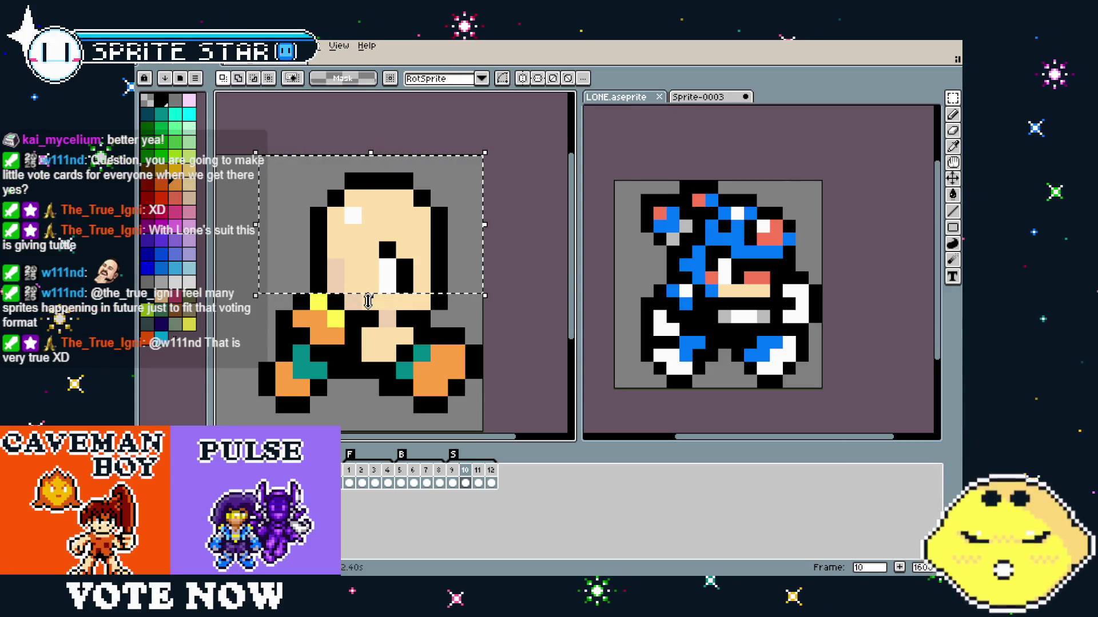
{"action": "mouse_move", "coordinate": [412, 311]}
{"action": "left_mouse_down"}
{"action": "mouse_move", "coordinate": [395, 303]}
{"action": "mouse_move", "coordinate": [438, 302]}
{"action": "mouse_move", "coordinate": [362, 308]}
{"action": "left_mouse_up"}
{"action": "key", "text": "ctrl+z"}
{"action": "key", "text": "ctrl+z"}
{"action": "key", "text": "ctrl+z"}
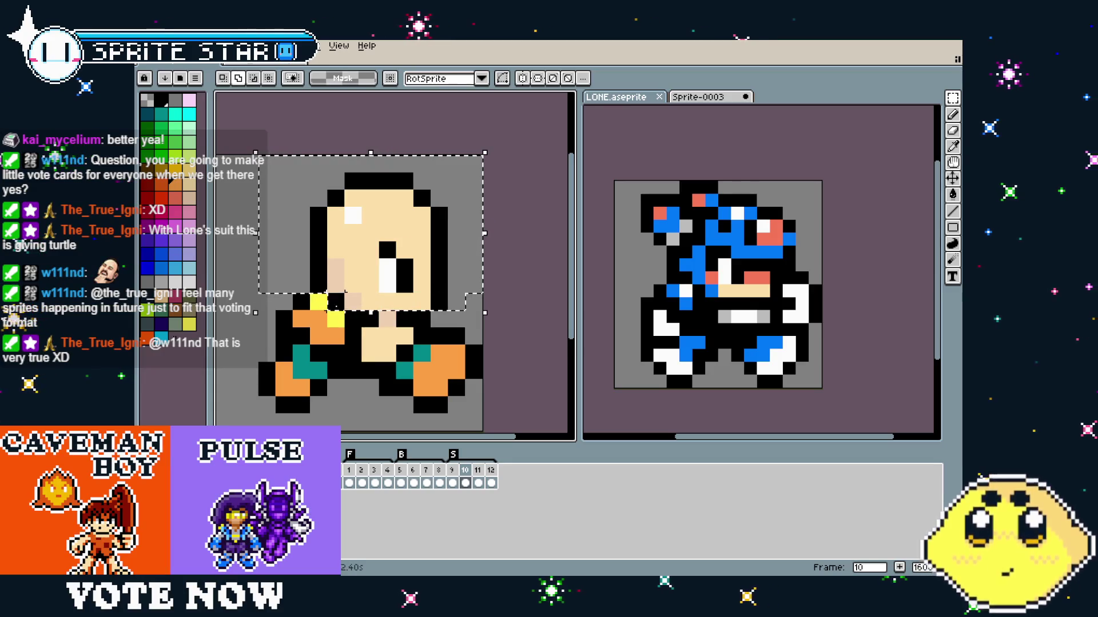
{"action": "left_click_drag", "start_coordinate": [413, 309], "coordinate": [395, 309]}
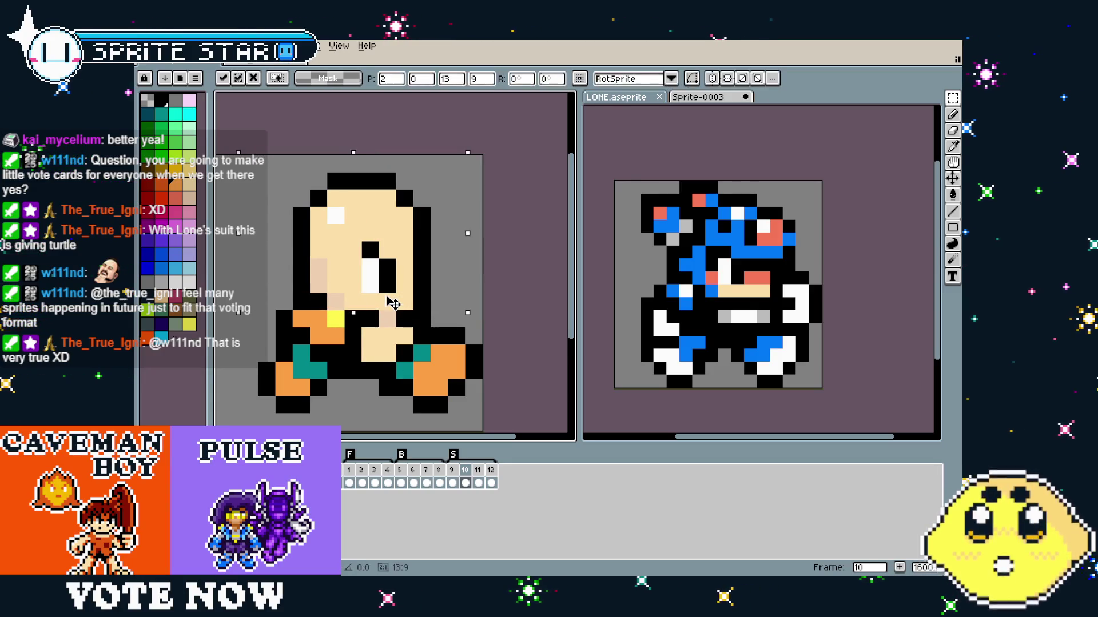
{"action": "key", "text": "ctrl+d"}
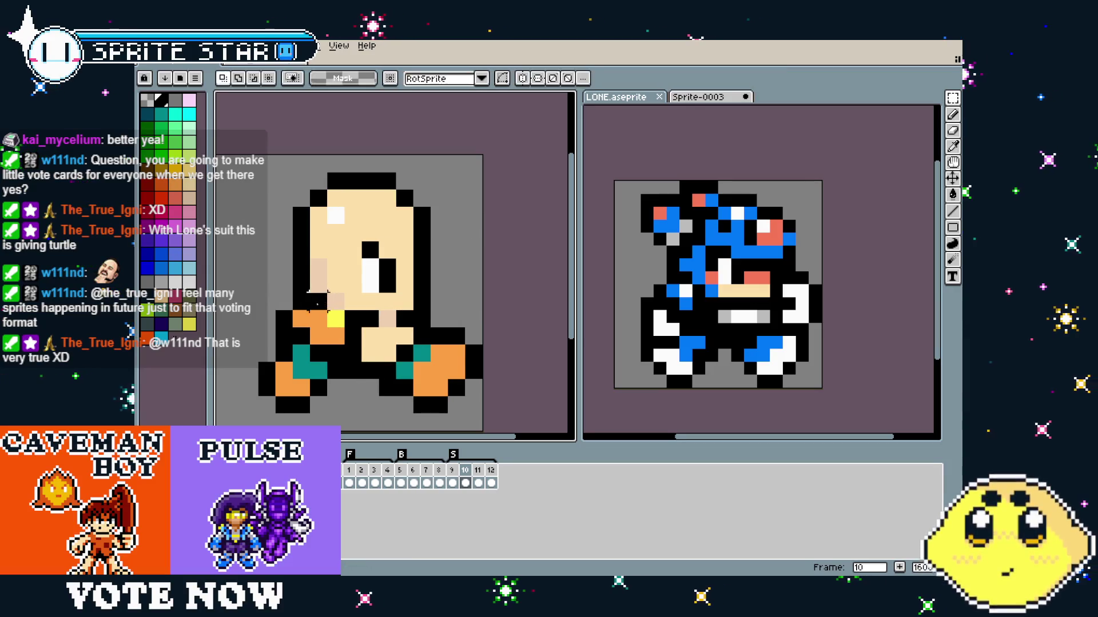
{"action": "key", "text": "b"}
{"action": "left_click", "coordinate": [189, 324]}
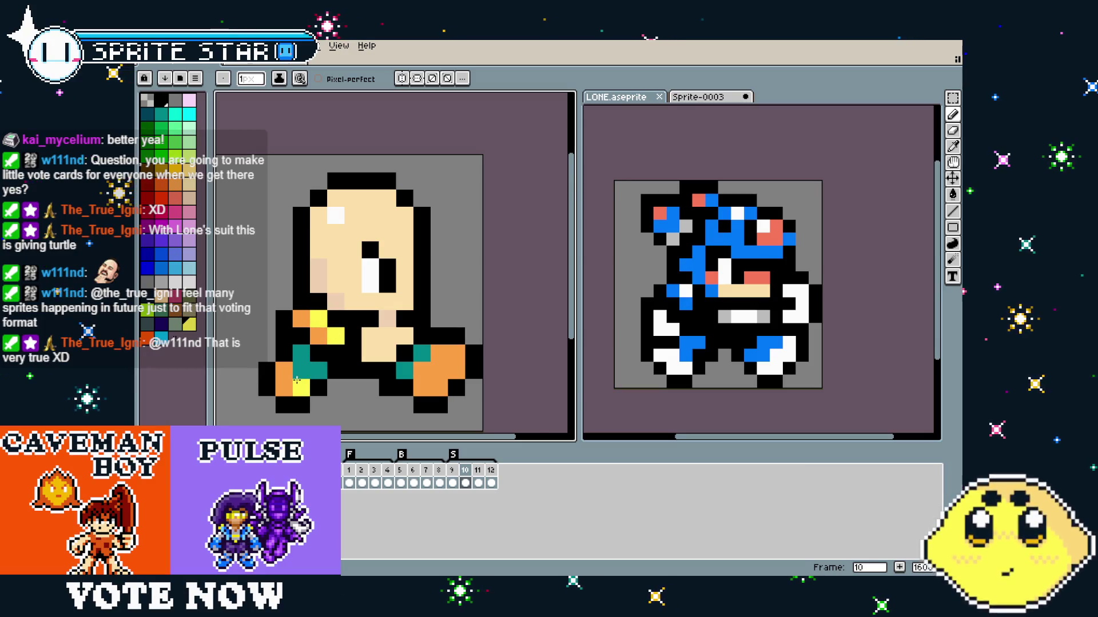
{"action": "scroll", "coordinate": [297, 395], "scroll_direction": "down", "scroll_amount": 4}
{"action": "scroll", "coordinate": [297, 398], "scroll_direction": "up", "scroll_amount": 3}
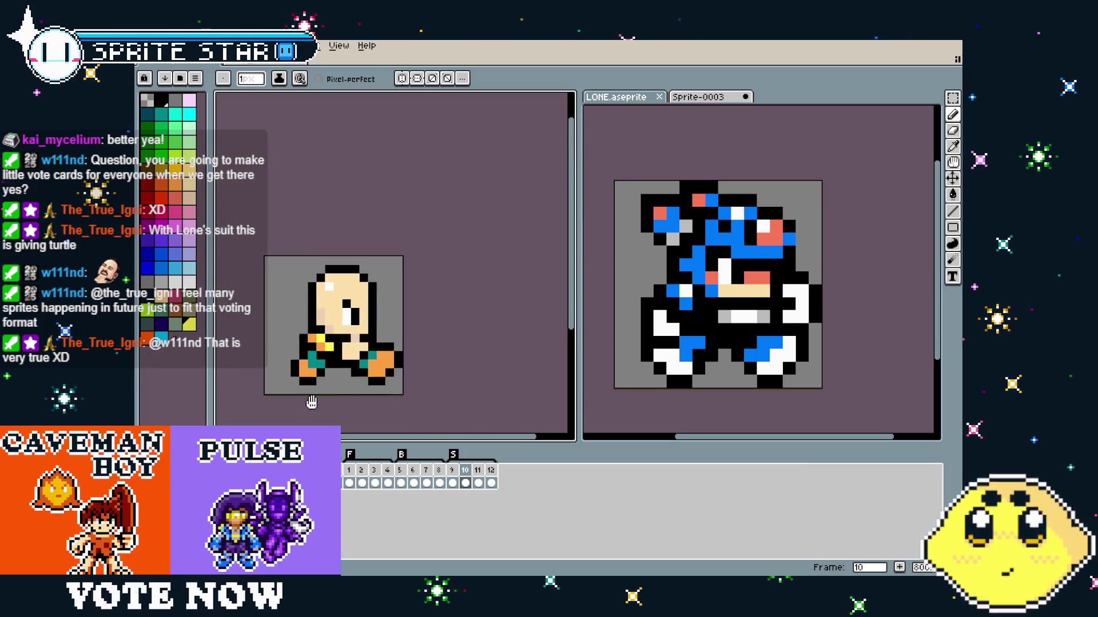
{"action": "left_click_drag", "start_coordinate": [312, 403], "coordinate": [297, 405]}
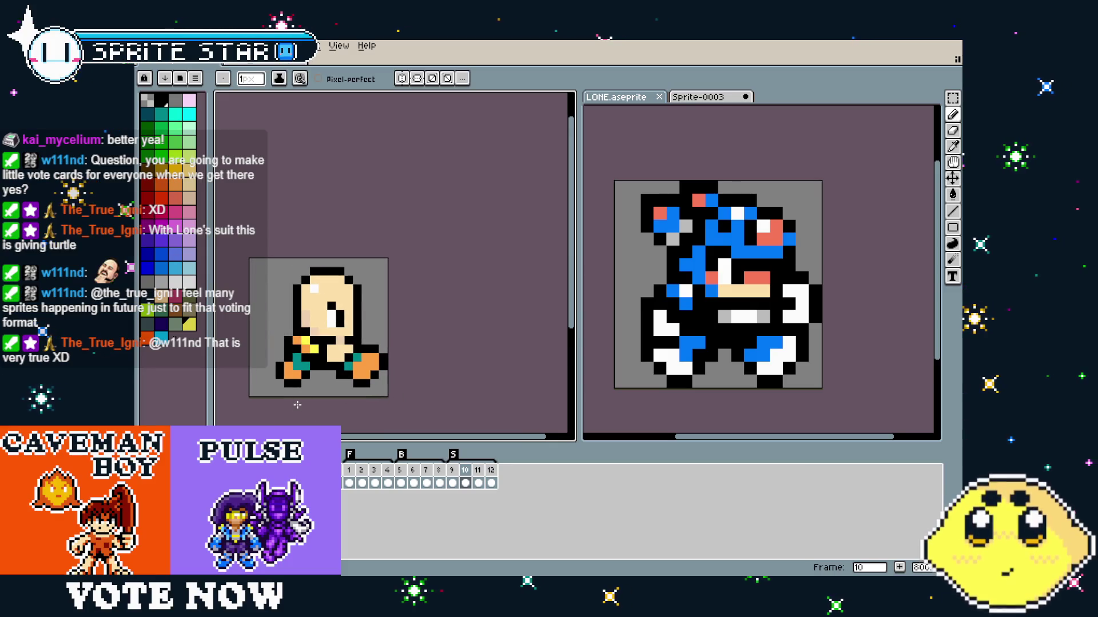
Step through timeline frames 12, 9, 11, 12 and 10 to compare the poses.
{"action": "left_click", "coordinate": [478, 470]}
{"action": "left_click", "coordinate": [486, 473]}
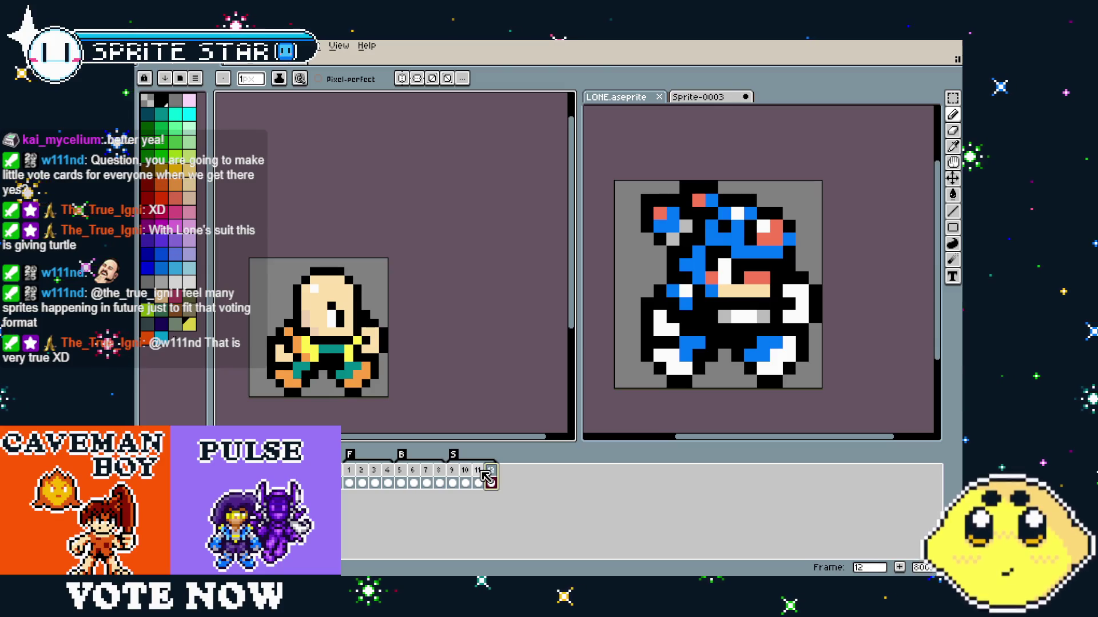
{"action": "left_click", "coordinate": [478, 470]}
{"action": "left_click", "coordinate": [465, 470]}
{"action": "left_click", "coordinate": [457, 474]}
{"action": "left_click", "coordinate": [464, 473]}
{"action": "left_click", "coordinate": [478, 473]}
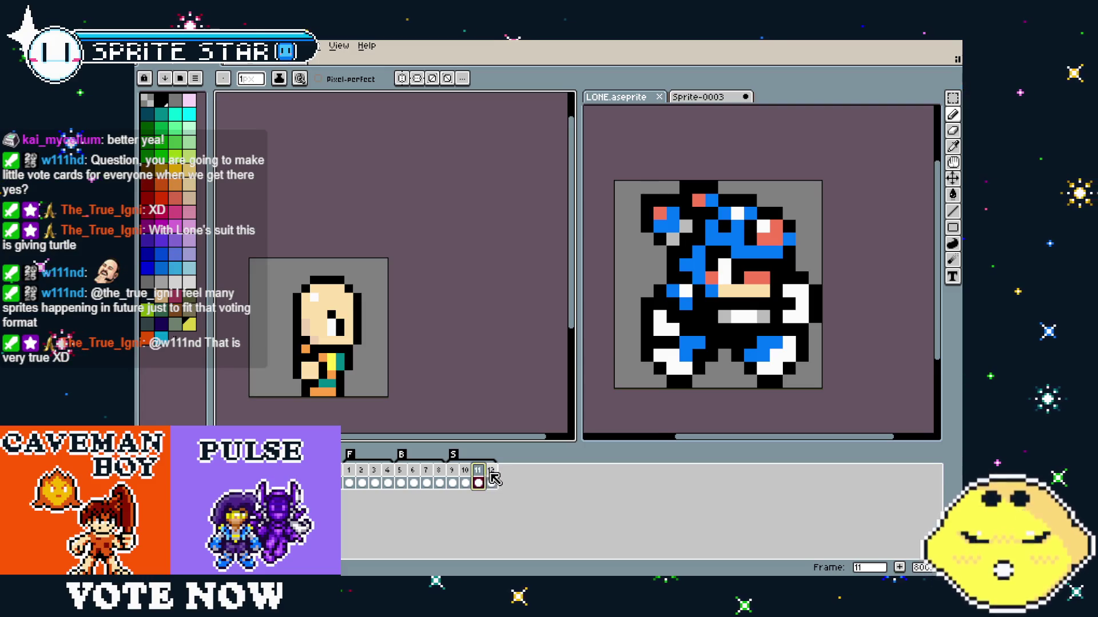
{"action": "left_click", "coordinate": [491, 472]}
{"action": "left_click", "coordinate": [478, 474]}
{"action": "left_click", "coordinate": [466, 474]}
Play the animation and recenter the bald character in the view while zooming.
{"action": "scroll", "coordinate": [303, 378], "scroll_direction": "up", "scroll_amount": 3}
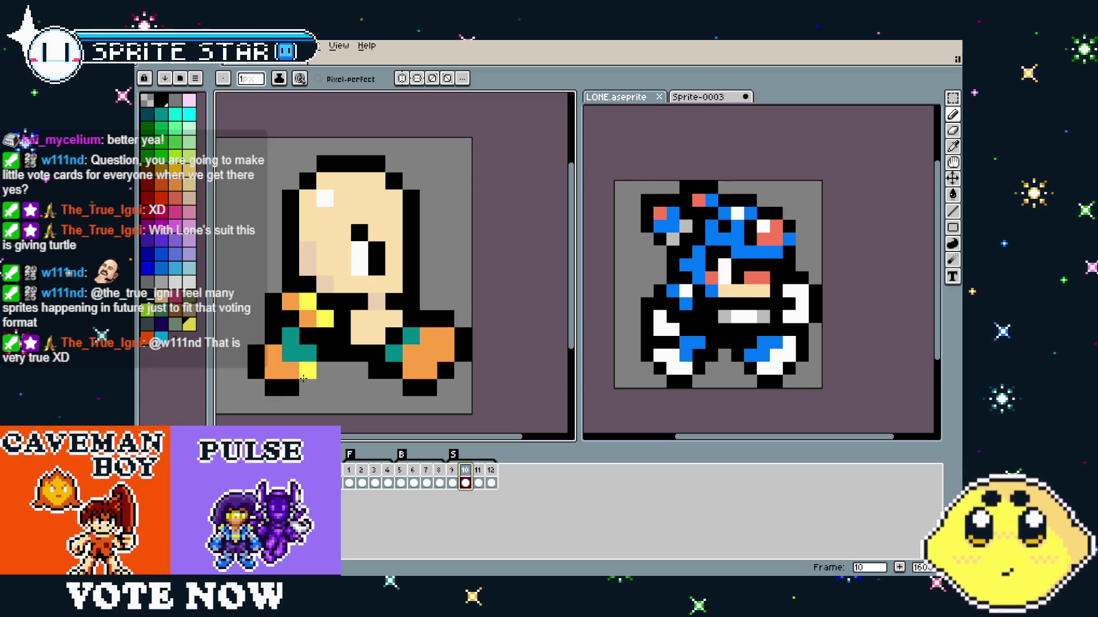
{"action": "scroll", "coordinate": [303, 378], "scroll_direction": "down", "scroll_amount": 1}
{"action": "key", "text": "Return"}
{"action": "left_click_drag", "start_coordinate": [481, 277], "coordinate": [528, 274]}
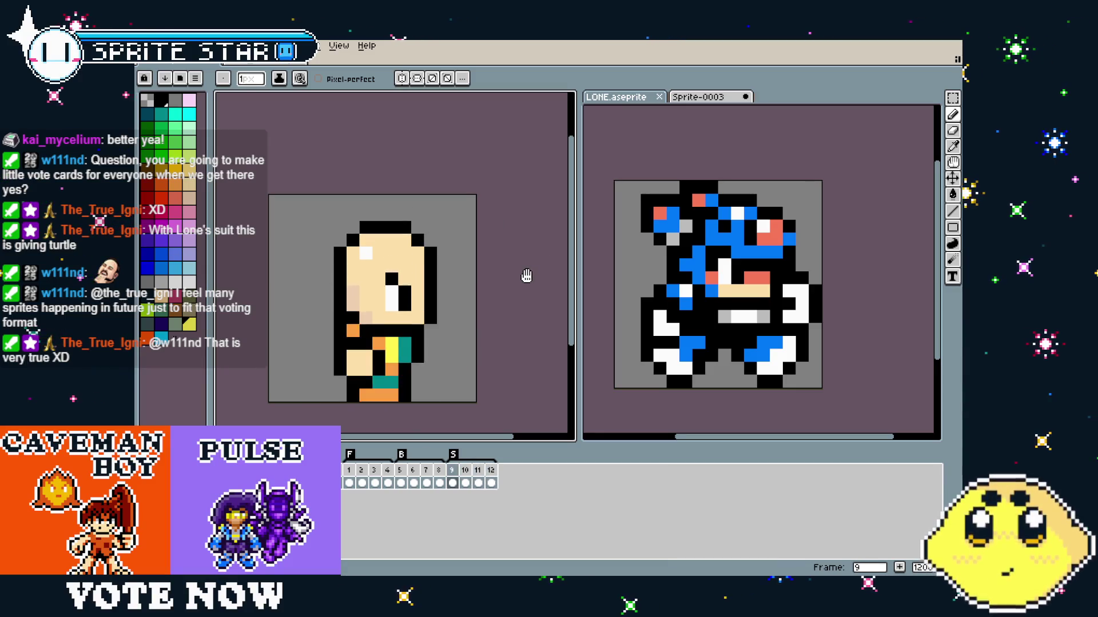
{"action": "scroll", "coordinate": [526, 276], "scroll_direction": "down", "scroll_amount": 2}
{"action": "scroll", "coordinate": [646, 334], "scroll_direction": "up", "scroll_amount": 1}
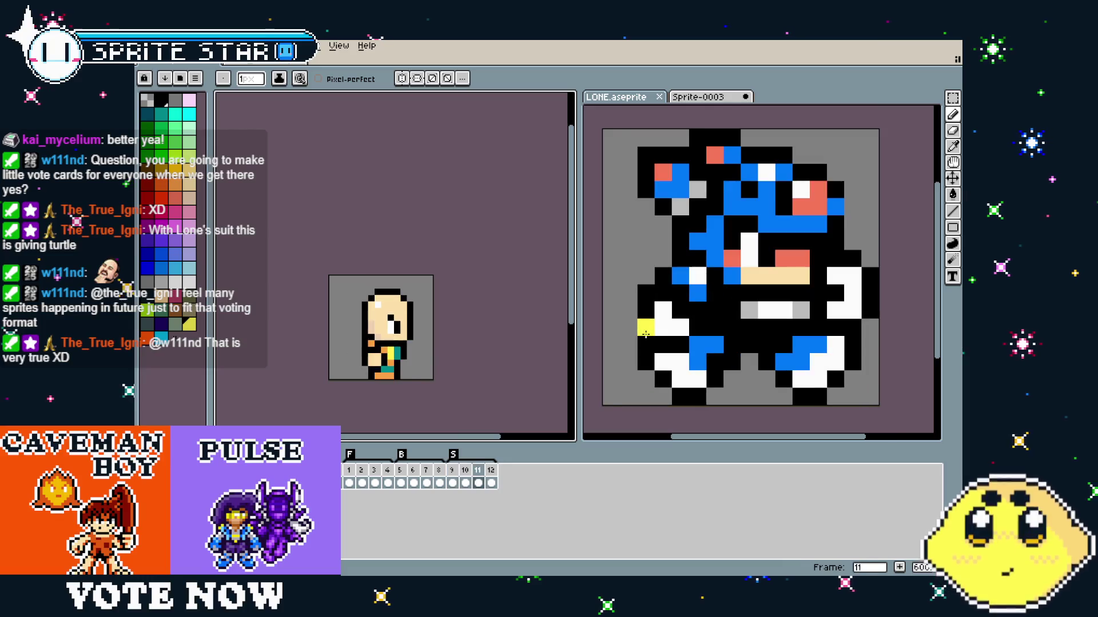
{"action": "scroll", "coordinate": [646, 334], "scroll_direction": "down", "scroll_amount": 3}
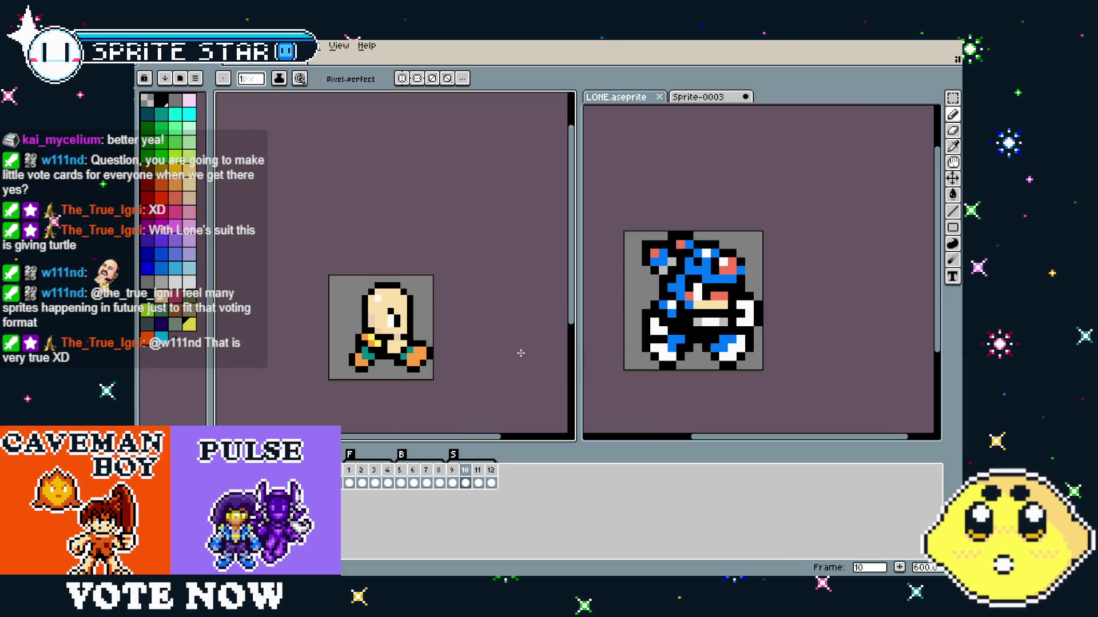
{"action": "scroll", "coordinate": [486, 331], "scroll_direction": "up", "scroll_amount": 1}
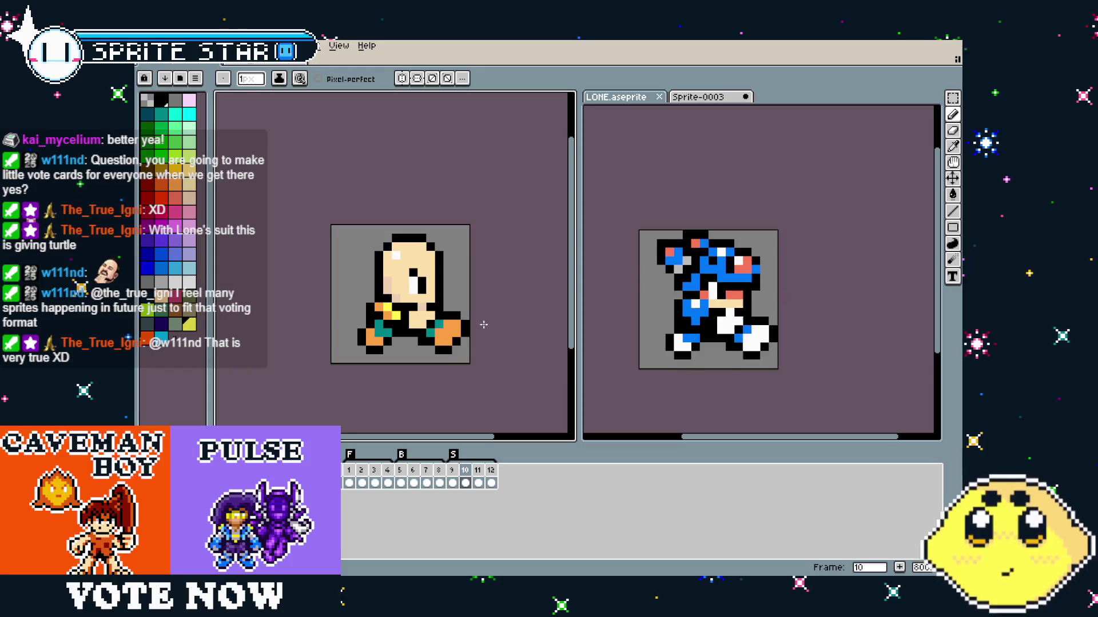
{"action": "left_click_drag", "start_coordinate": [486, 324], "coordinate": [499, 326]}
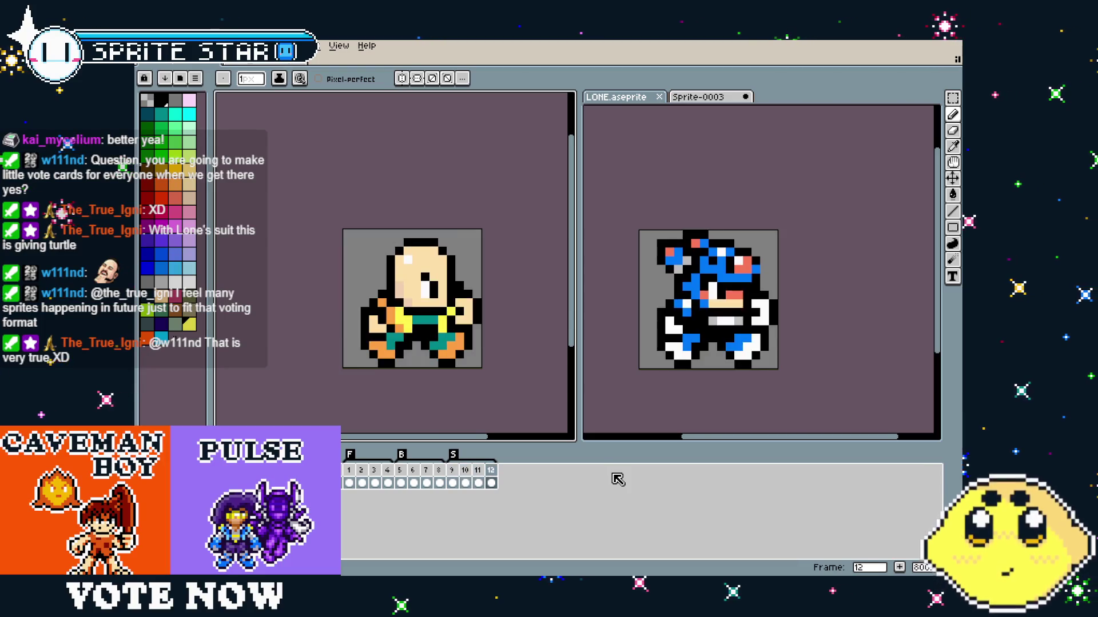
{"action": "scroll", "coordinate": [444, 322], "scroll_direction": "up", "scroll_amount": 3}
{"action": "key", "text": "i"}
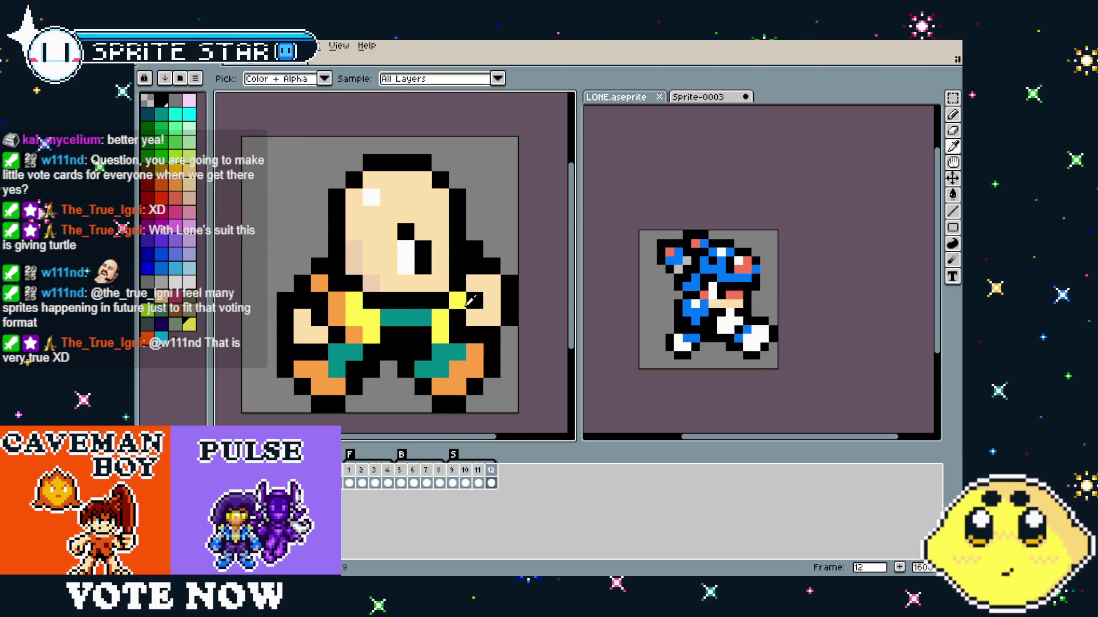
{"action": "key", "text": "b"}
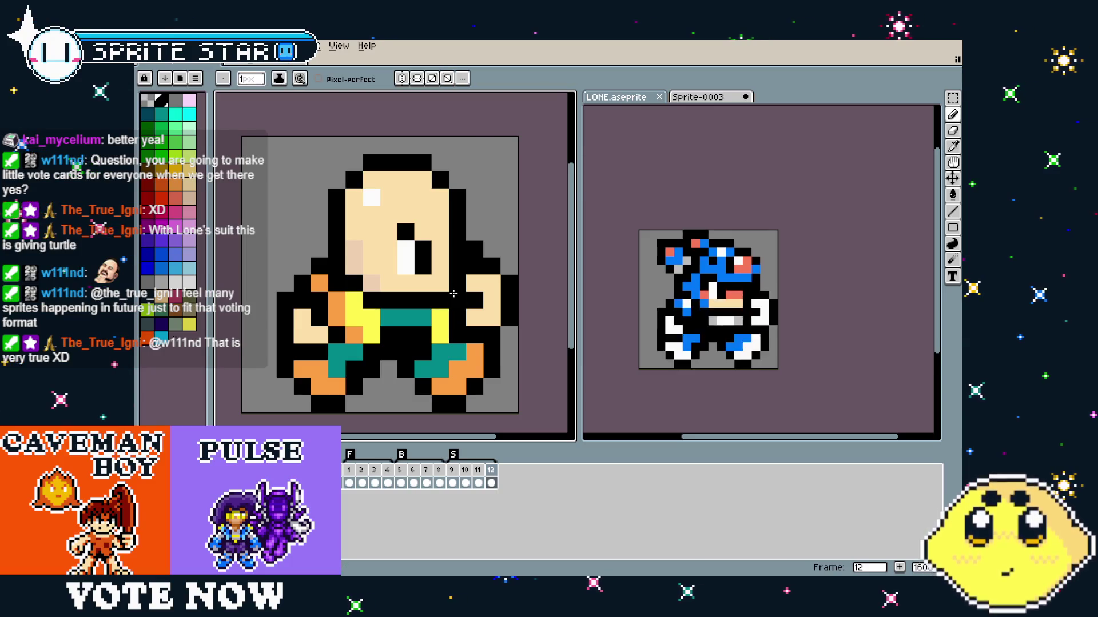
{"action": "scroll", "coordinate": [425, 376], "scroll_direction": "down", "scroll_amount": 5}
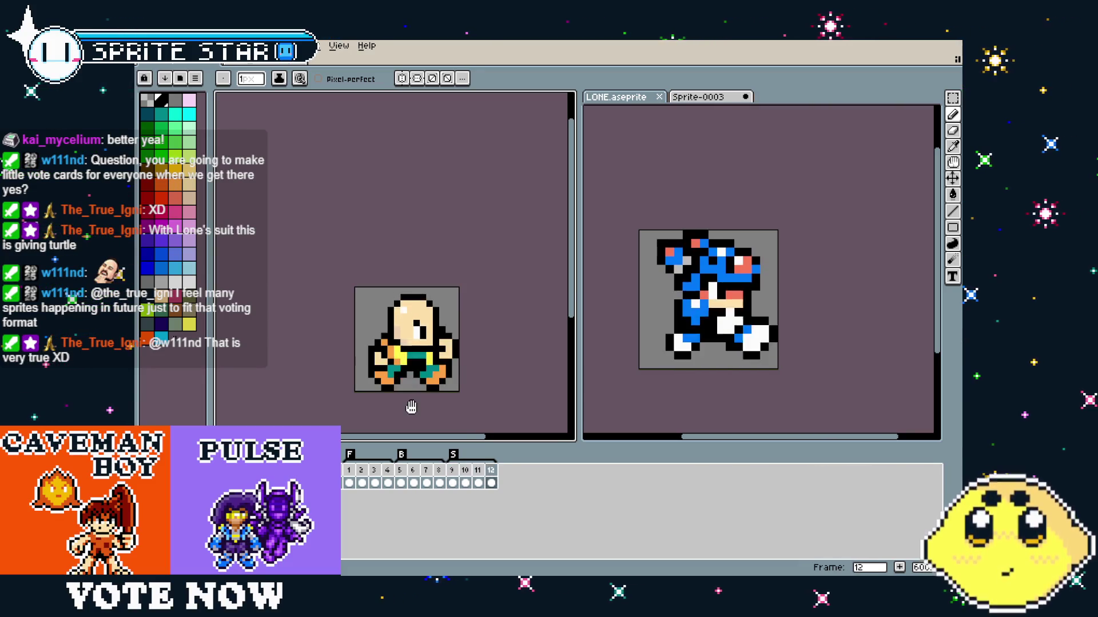
{"action": "key", "text": "Left"}
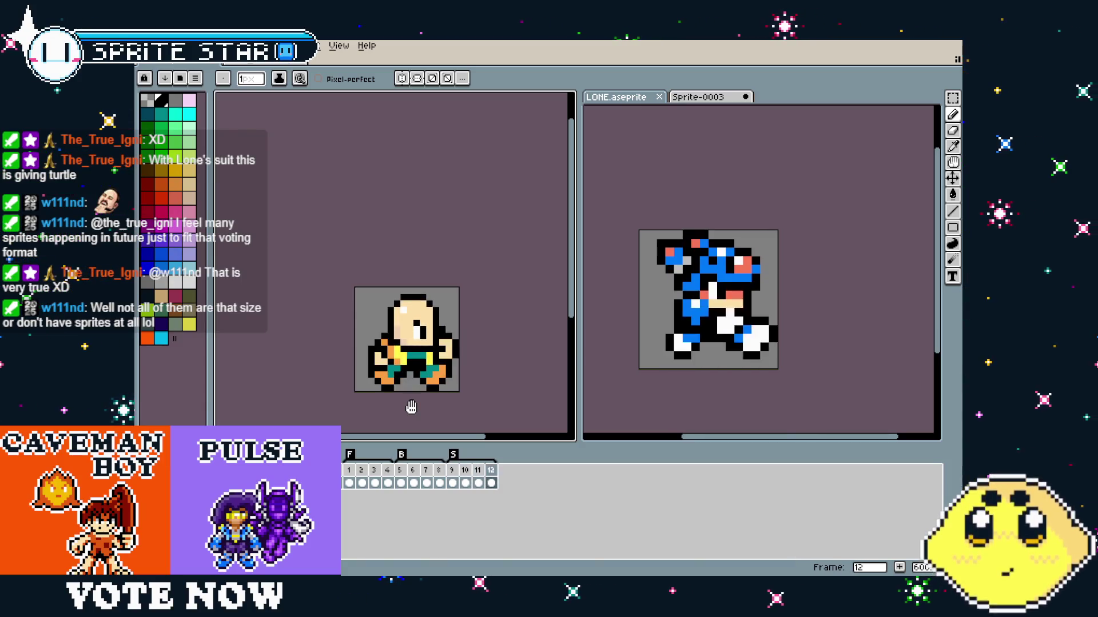
{"action": "key", "text": "Left"}
{"action": "key", "text": "Return"}
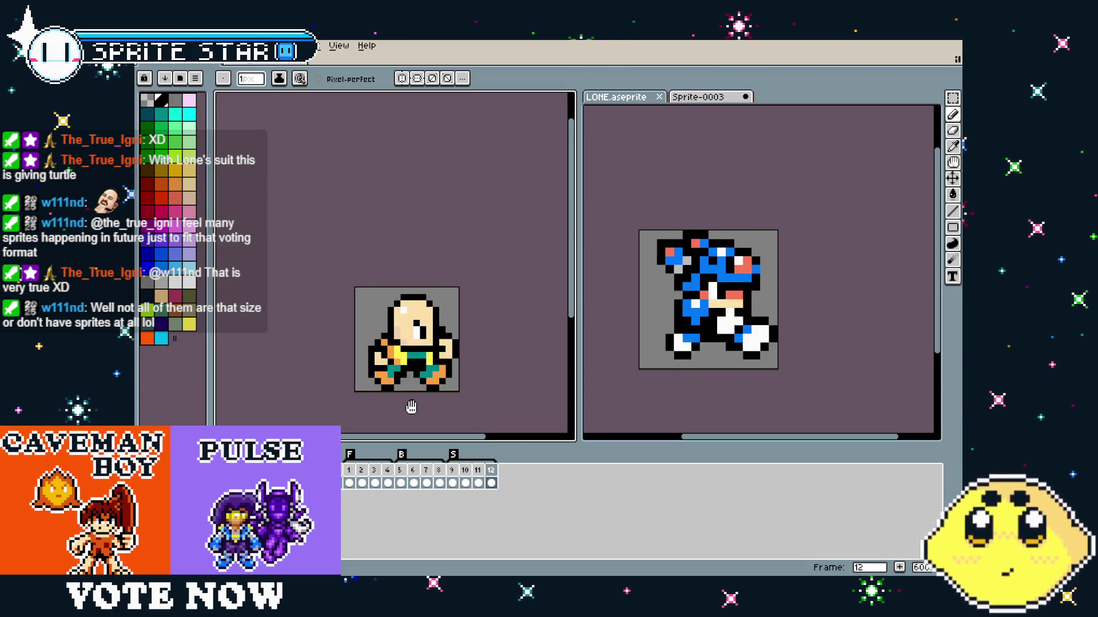
Zoom and pan to bring the character's body into view, keeping the Pencil active.
{"action": "scroll", "coordinate": [419, 363], "scroll_direction": "up", "scroll_amount": 1}
{"action": "scroll", "coordinate": [419, 363], "scroll_direction": "up", "scroll_amount": 1}
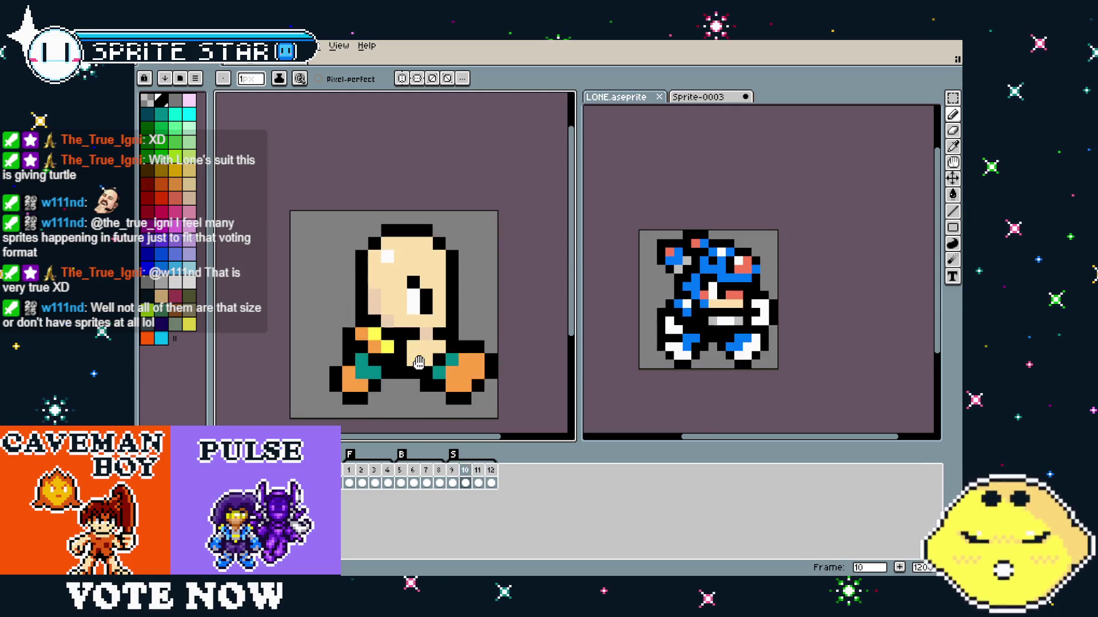
{"action": "mouse_move", "coordinate": [418, 363]}
{"action": "left_mouse_down"}
{"action": "mouse_move", "coordinate": [373, 343]}
{"action": "mouse_move", "coordinate": [383, 347]}
{"action": "left_mouse_up"}
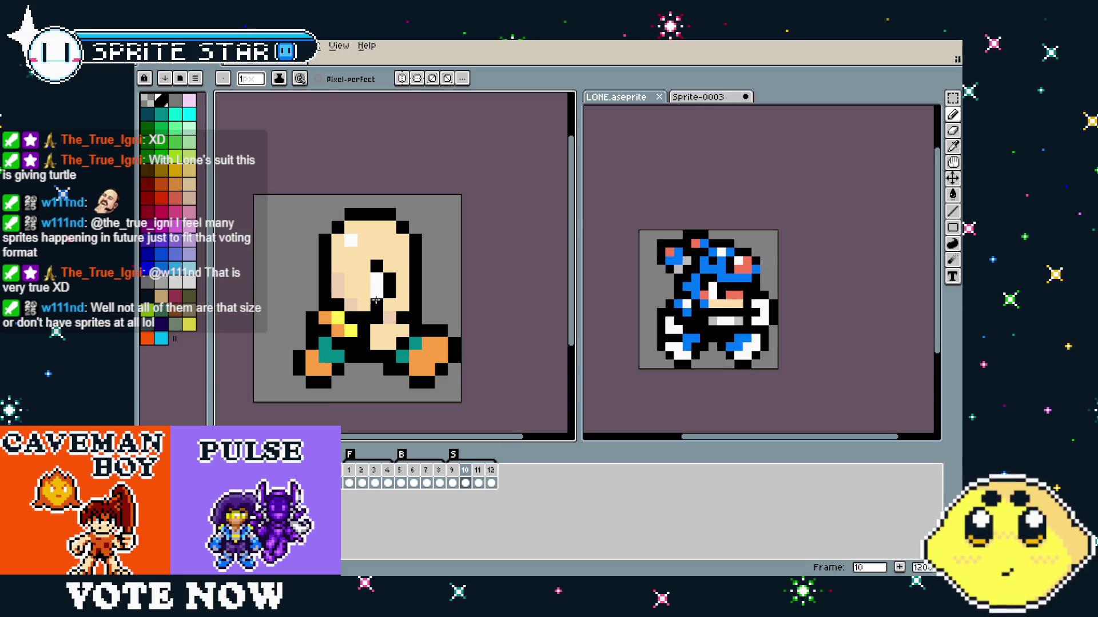
{"action": "key", "text": "i"}
{"action": "key", "text": "b"}
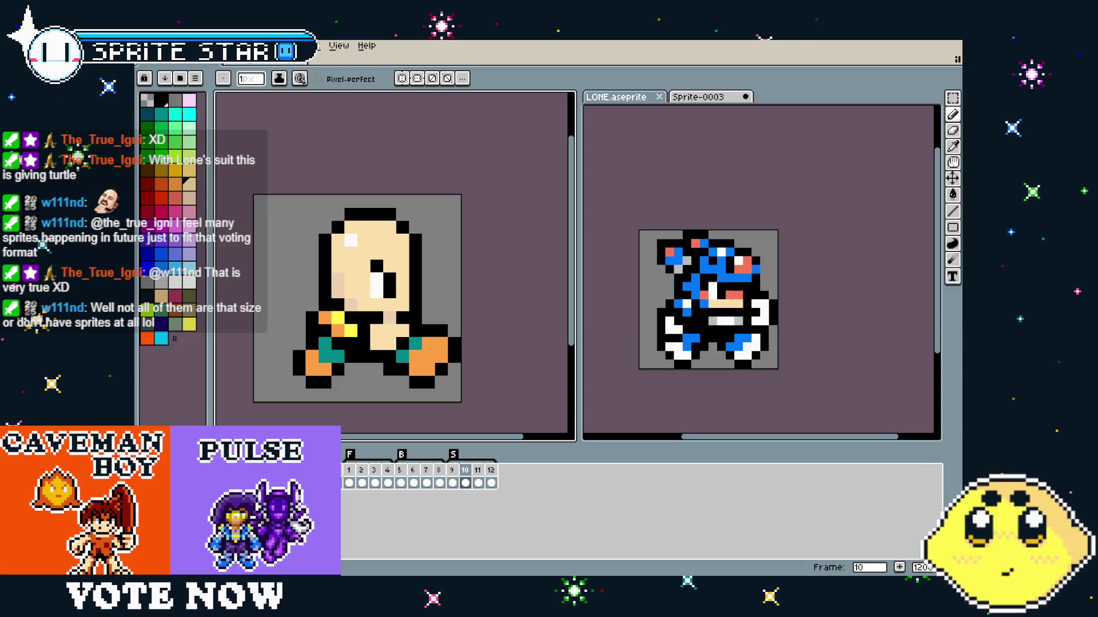
Advance to frame 11, play the animation while recentring, then step back to frame 10.
{"action": "key", "text": "."}
{"action": "left_click_drag", "start_coordinate": [391, 405], "coordinate": [406, 405]}
{"action": "key", "text": "Return"}
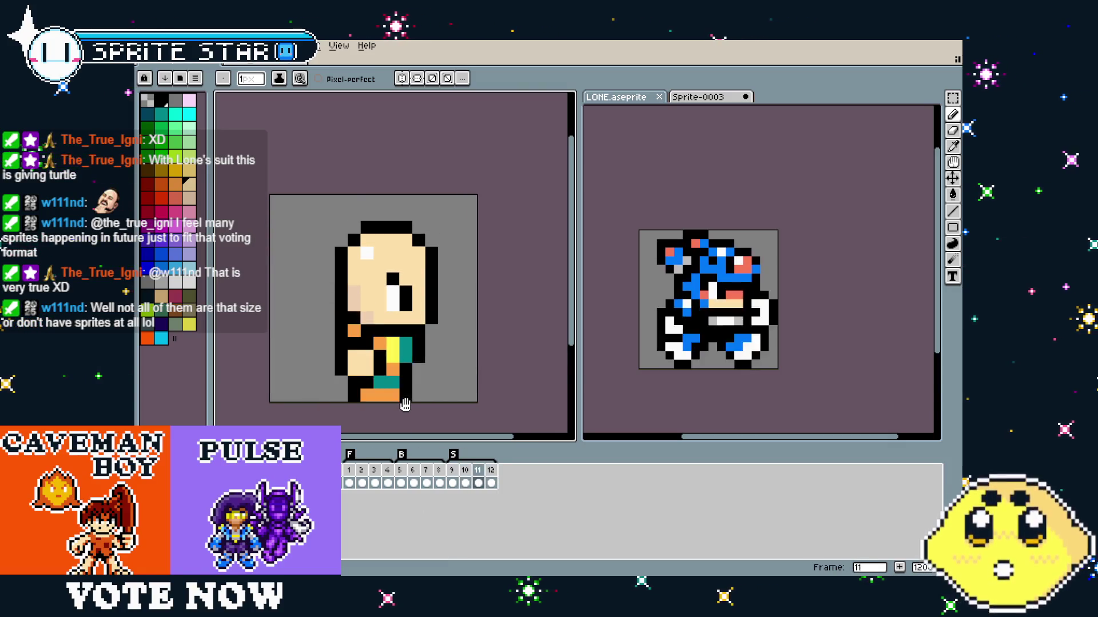
{"action": "left_click_drag", "start_coordinate": [404, 405], "coordinate": [389, 368]}
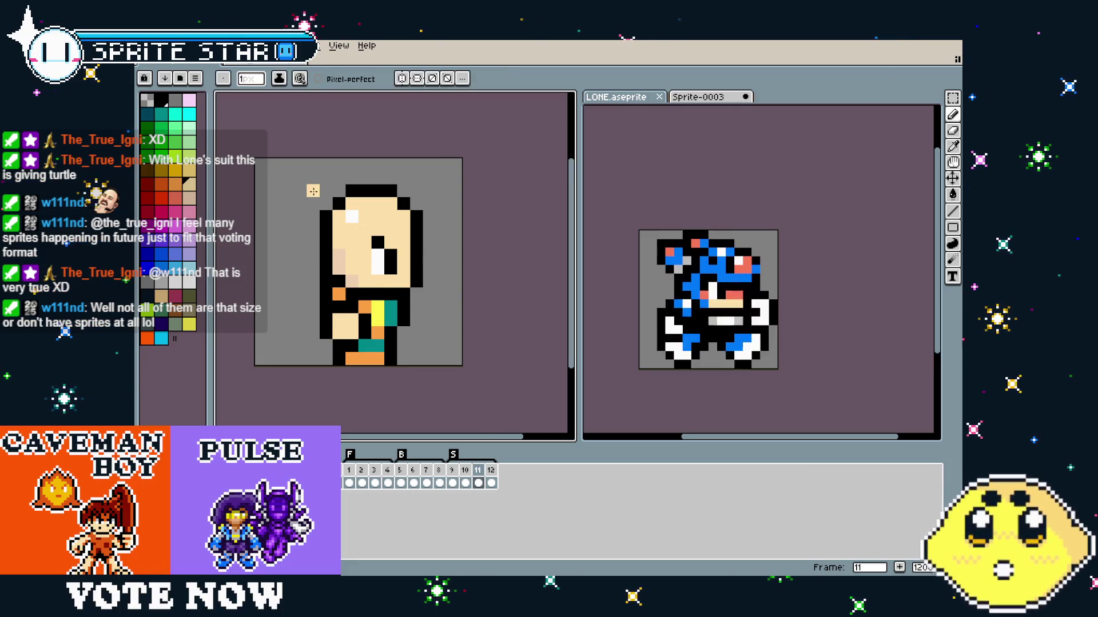
{"action": "key", "text": "comma"}
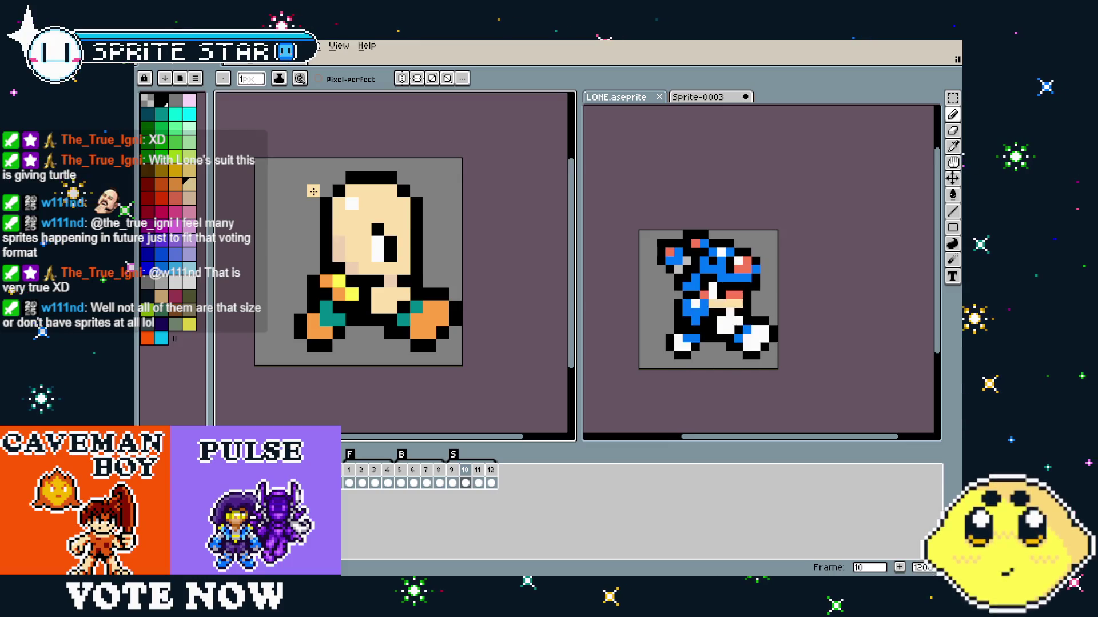
Marquee the head's left half, flip it horizontally with Shift+H, and fill the middle gap.
{"action": "key", "text": "m"}
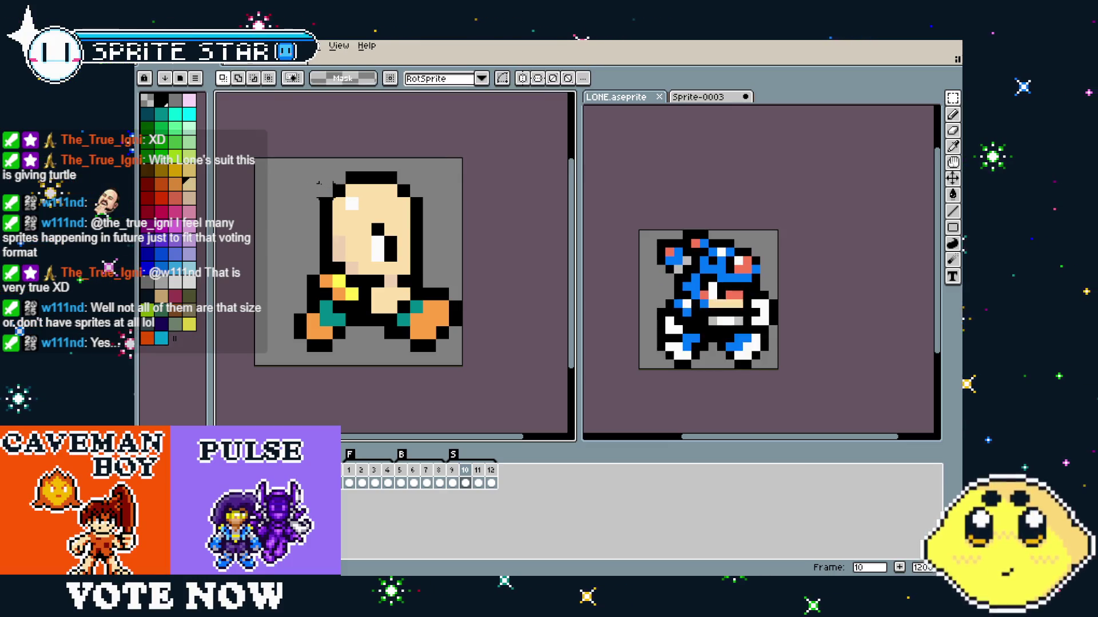
{"action": "left_click", "coordinate": [693, 400]}
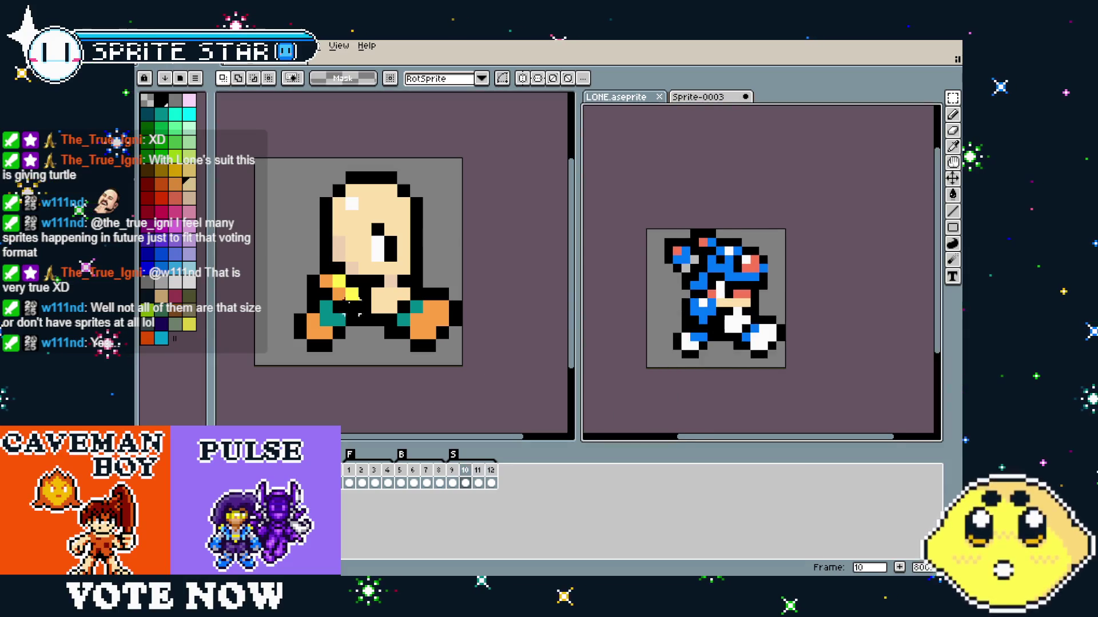
{"action": "mouse_move", "coordinate": [299, 246]}
{"action": "left_mouse_down"}
{"action": "mouse_move", "coordinate": [352, 243]}
{"action": "mouse_move", "coordinate": [278, 155]}
{"action": "left_mouse_up"}
{"action": "key", "text": "shift+h"}
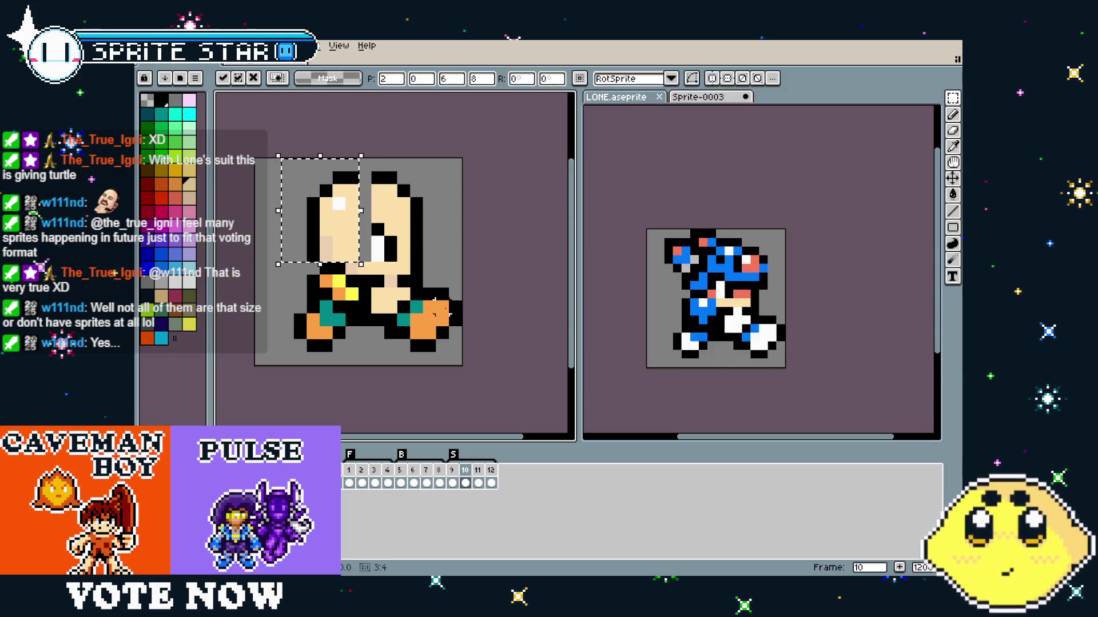
{"action": "left_click", "coordinate": [366, 224]}
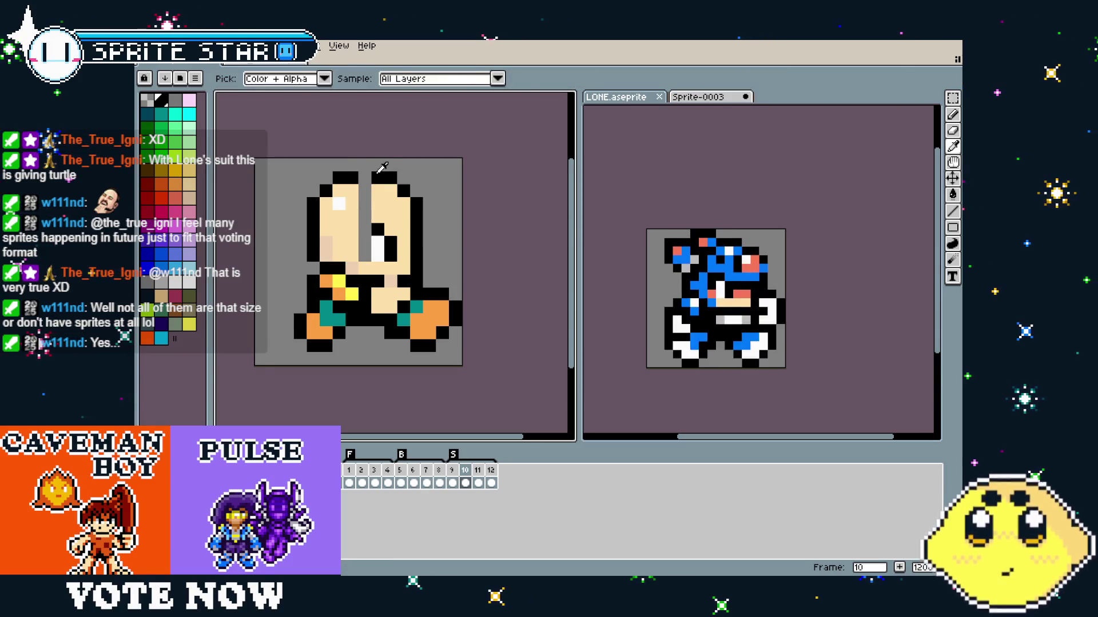
{"action": "left_click_drag", "start_coordinate": [365, 179], "coordinate": [366, 252]}
Try a bucket fill around the chin, undo the pink fill, and return to the Pencil.
{"action": "key", "text": "g"}
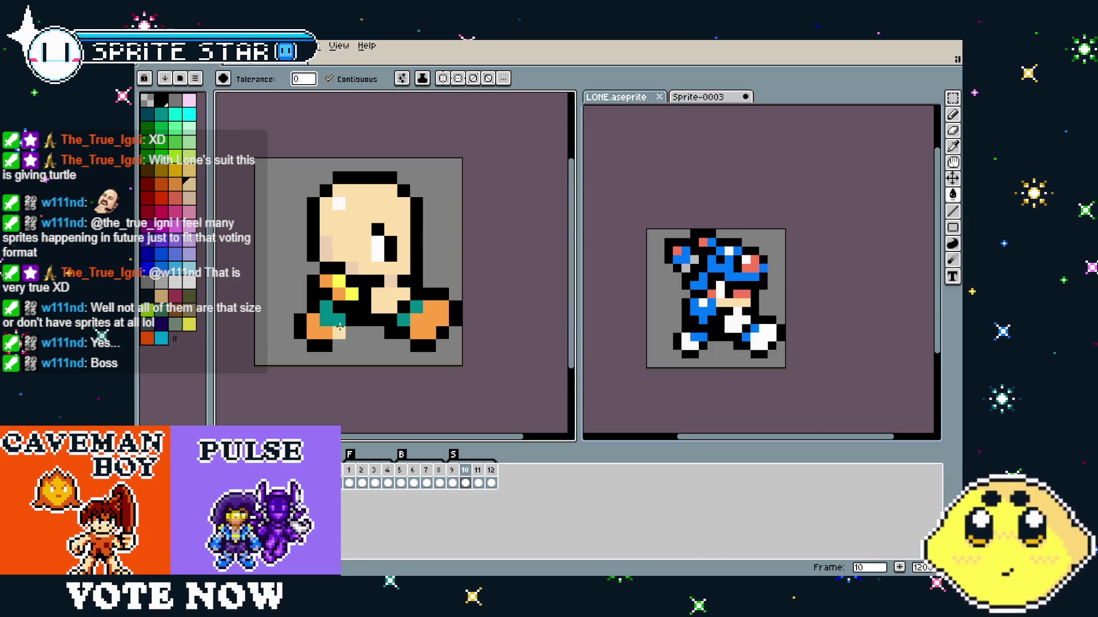
{"action": "left_click", "coordinate": [361, 264]}
{"action": "key", "text": "ctrl+z"}
{"action": "key", "text": "i"}
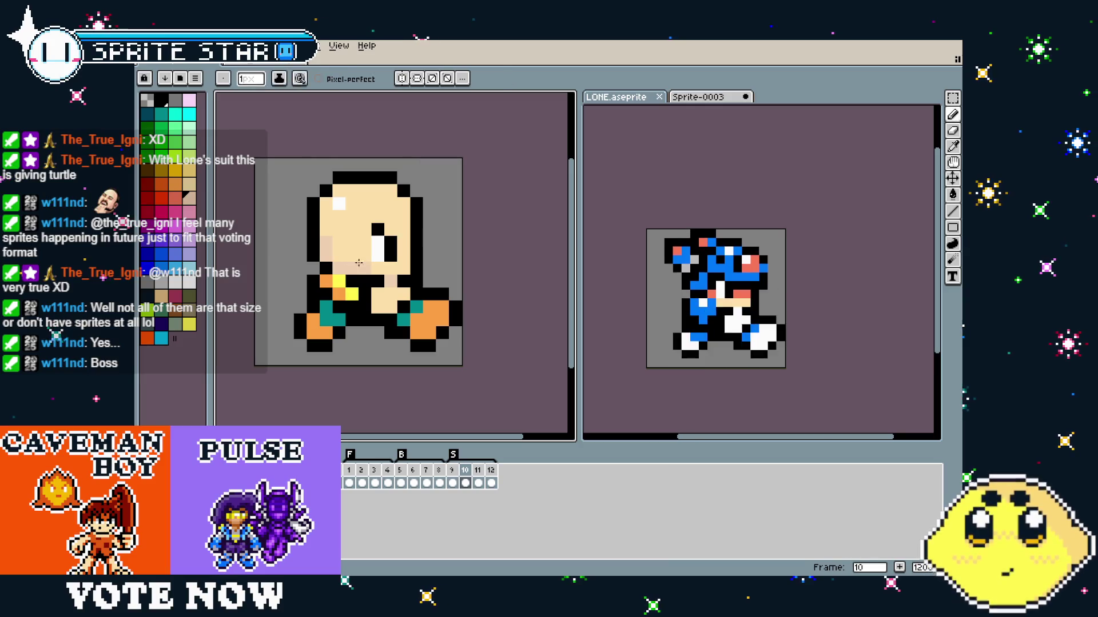
{"action": "key", "text": "b"}
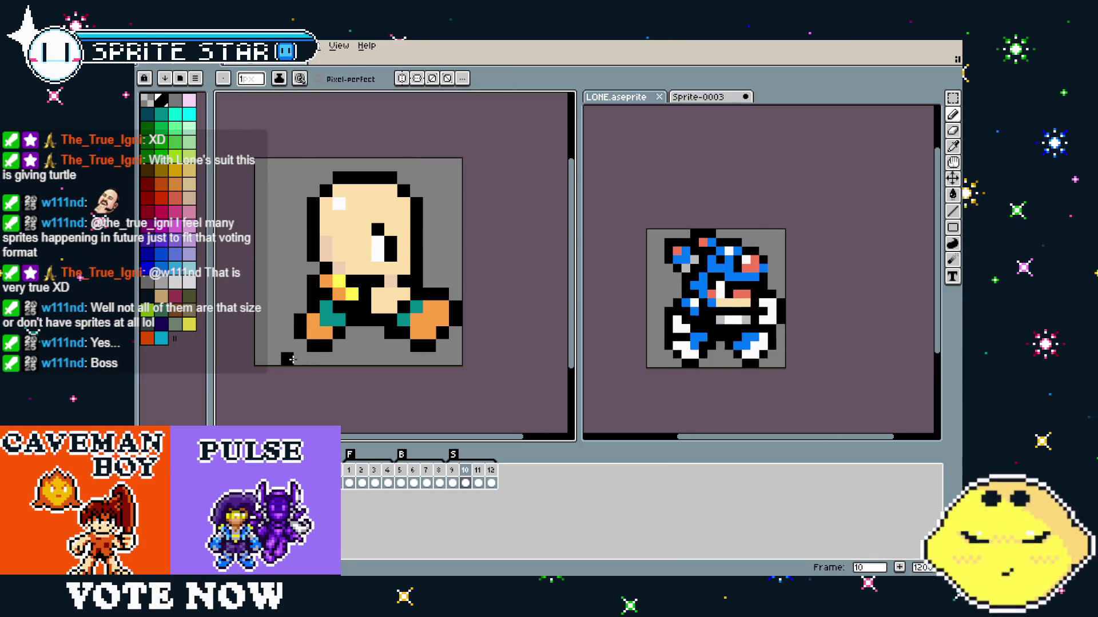
{"action": "scroll", "coordinate": [292, 359], "scroll_direction": "down", "scroll_amount": 4}
{"action": "scroll", "coordinate": [291, 359], "scroll_direction": "up", "scroll_amount": 2}
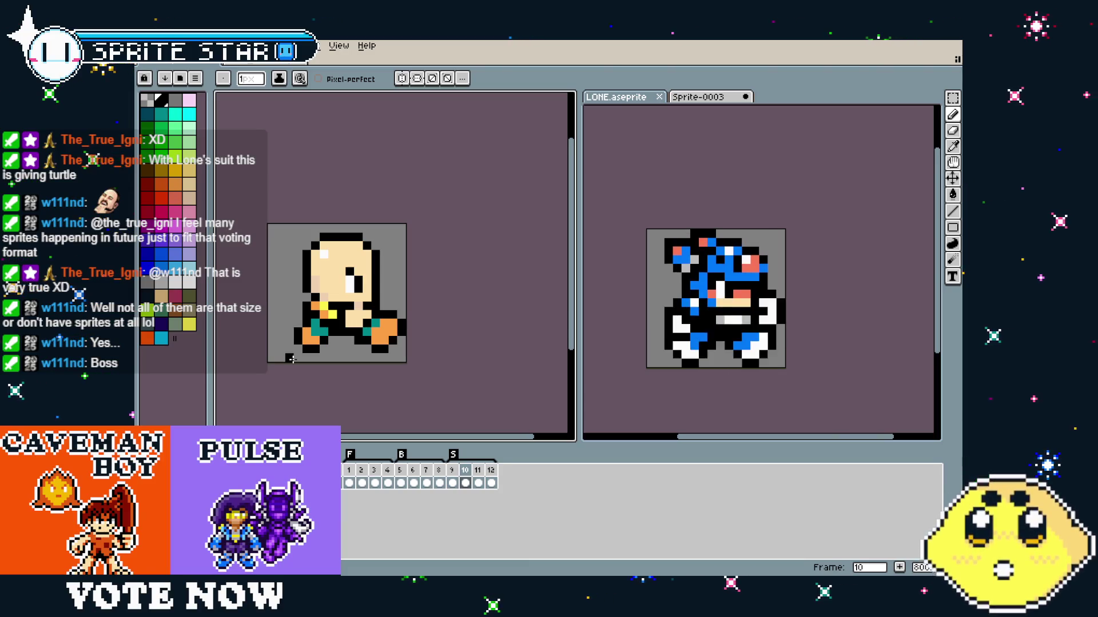
Undo the last pencil stroke on frame 10 after comparing it with frame 9.
{"action": "key", "text": "Left"}
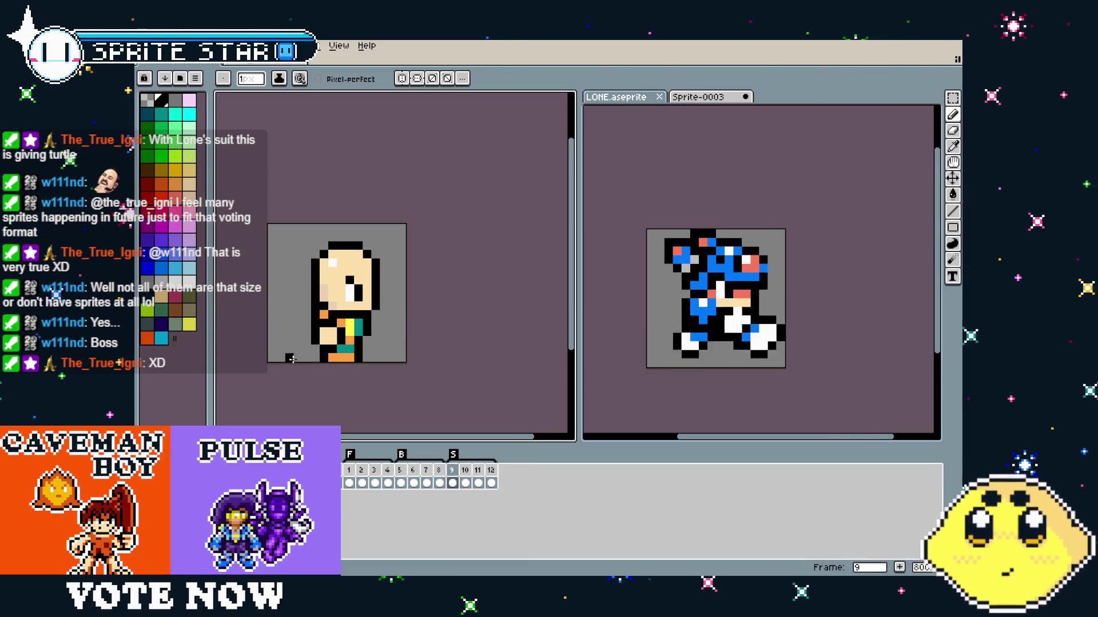
{"action": "key", "text": "Right"}
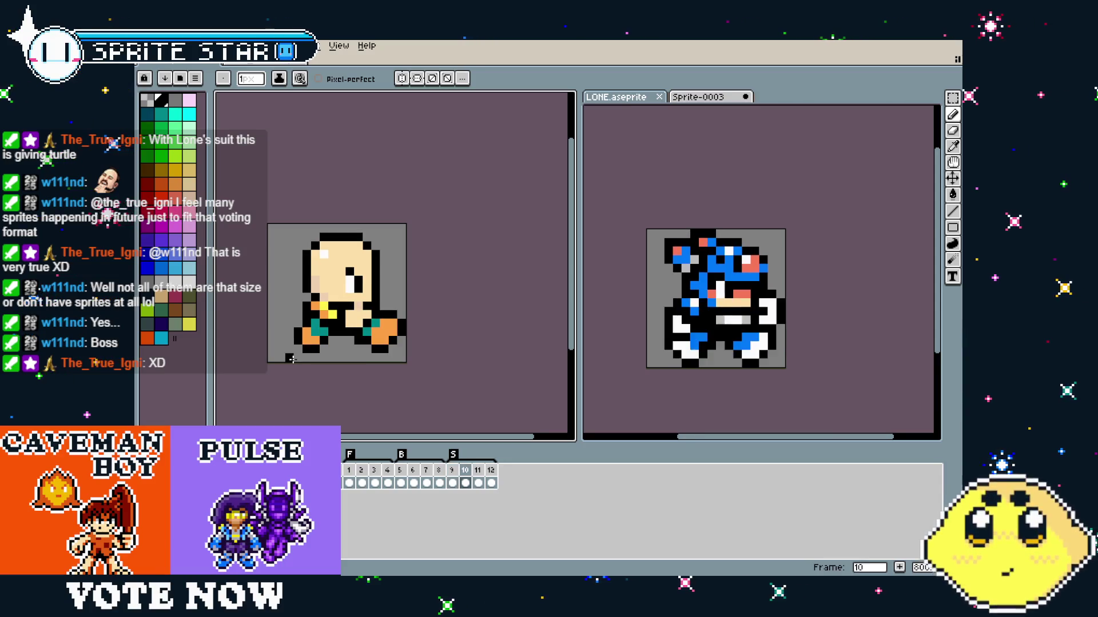
{"action": "scroll", "coordinate": [351, 296], "scroll_direction": "up", "scroll_amount": 1}
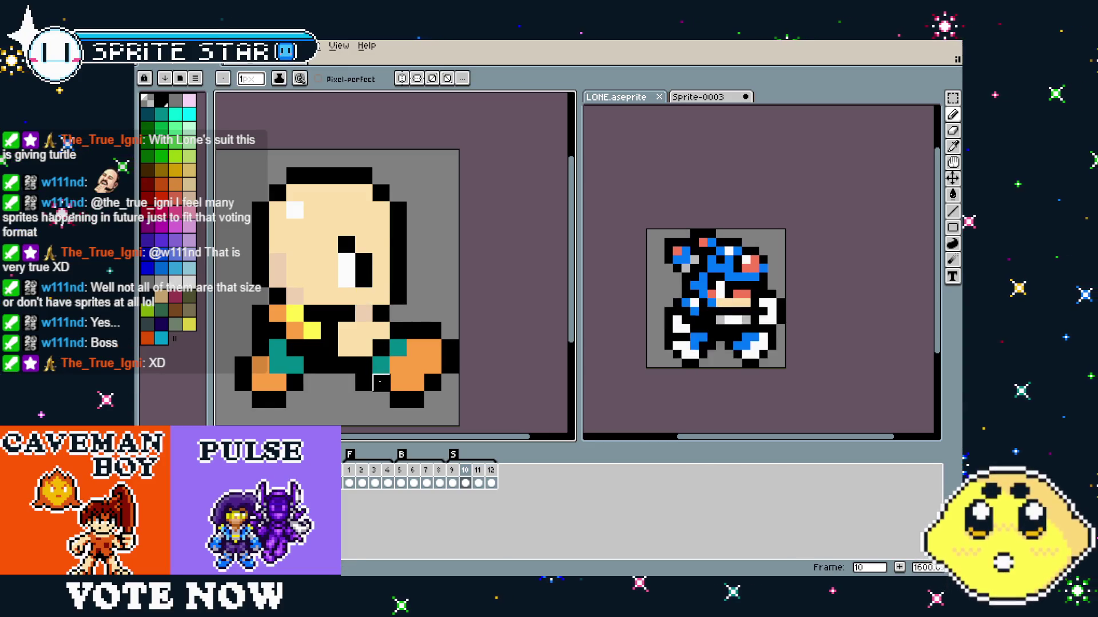
{"action": "scroll", "coordinate": [399, 313], "scroll_direction": "down", "scroll_amount": 4}
{"action": "scroll", "coordinate": [377, 393], "scroll_direction": "up", "scroll_amount": 2}
{"action": "scroll", "coordinate": [377, 394], "scroll_direction": "up", "scroll_amount": 2}
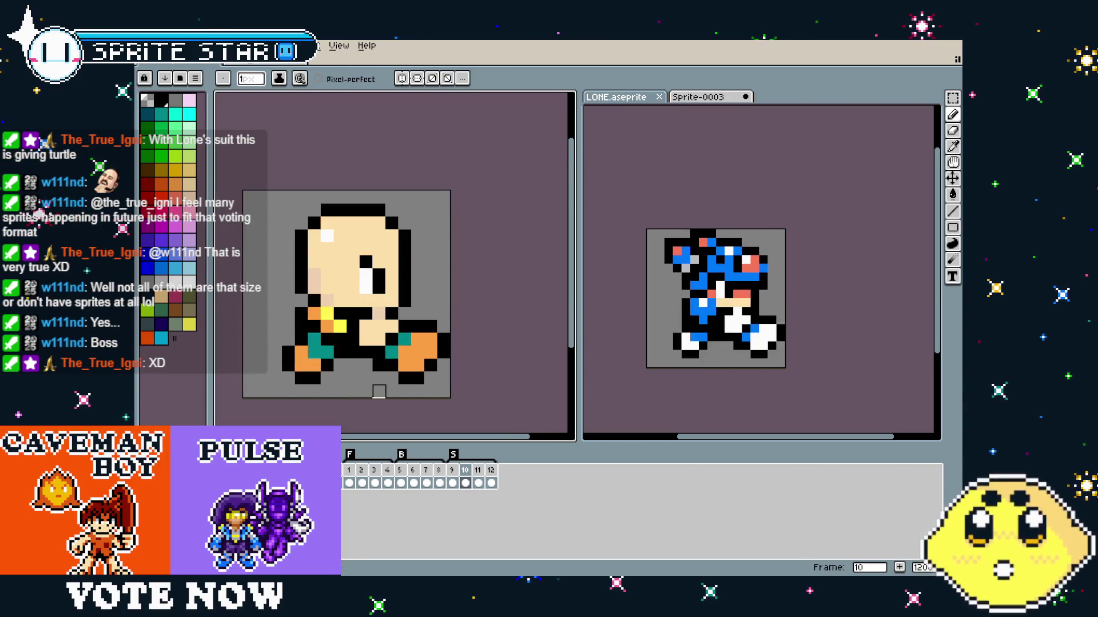
{"action": "left_click", "coordinate": [693, 380]}
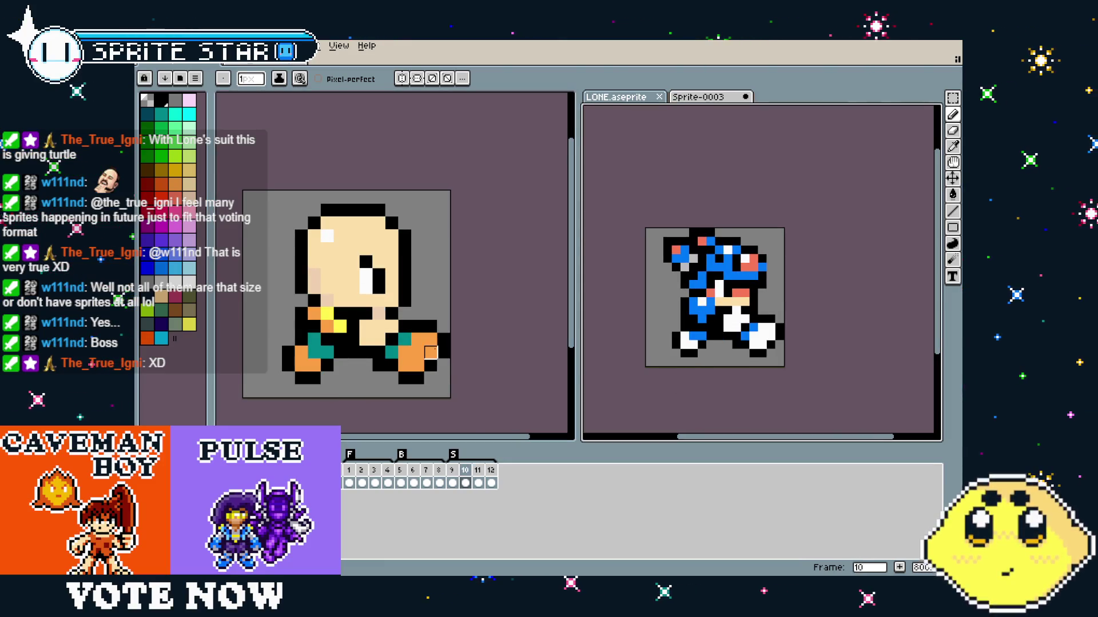
{"action": "left_click", "coordinate": [431, 352]}
{"action": "key", "text": "ctrl+z"}
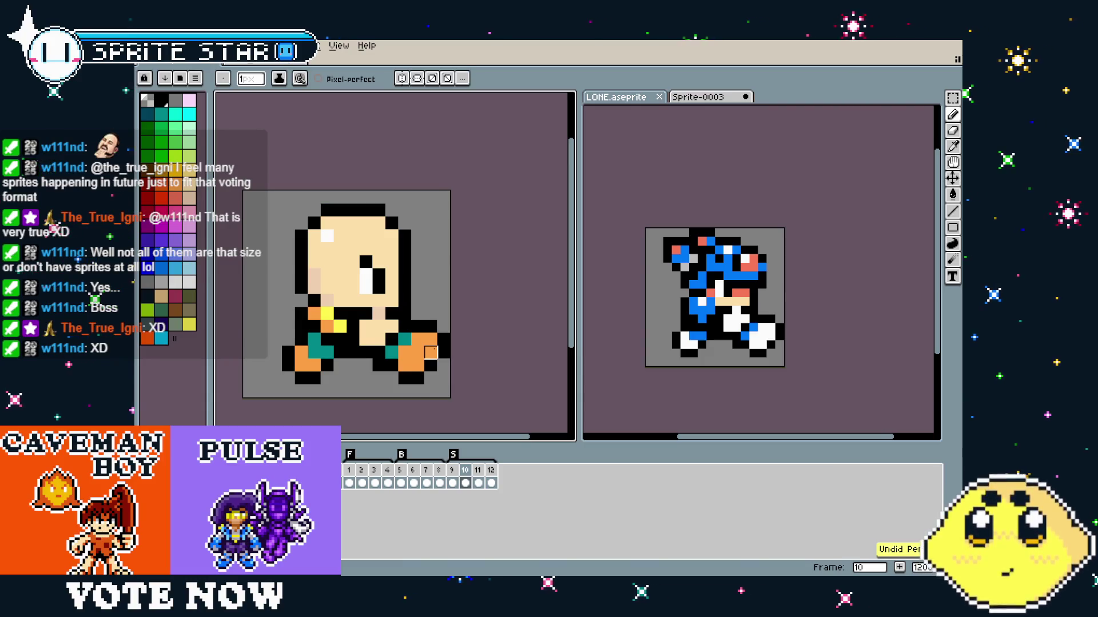
{"action": "left_click_drag", "start_coordinate": [431, 352], "coordinate": [444, 356]}
On frame 9, marquee-select the side pose's head and reposition it.
{"action": "key", "text": "comma"}
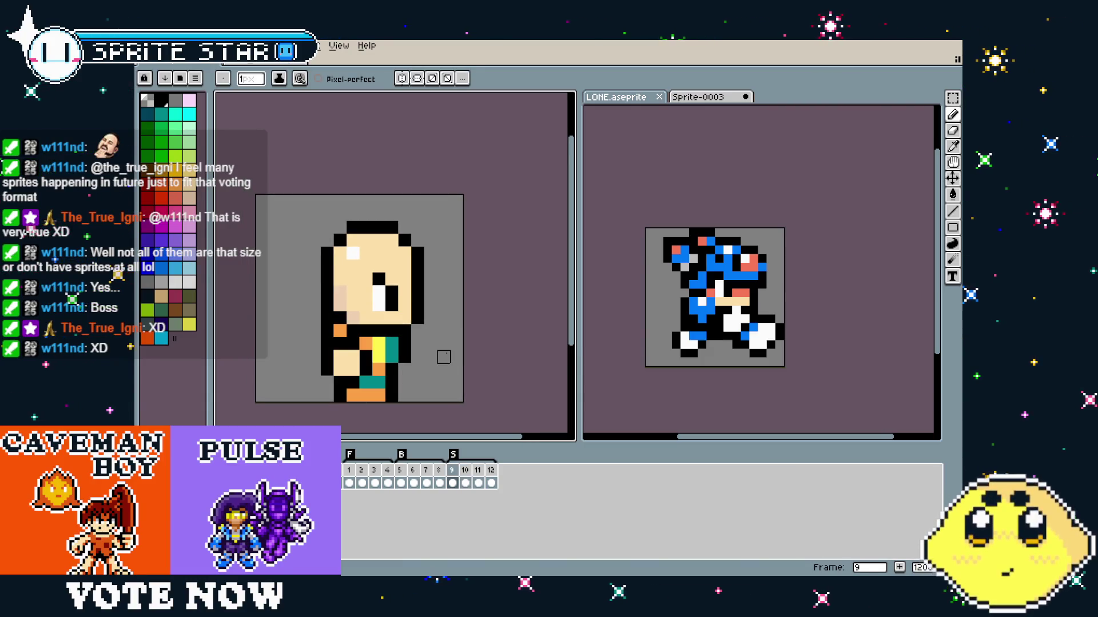
{"action": "key", "text": "period"}
{"action": "key", "text": "comma"}
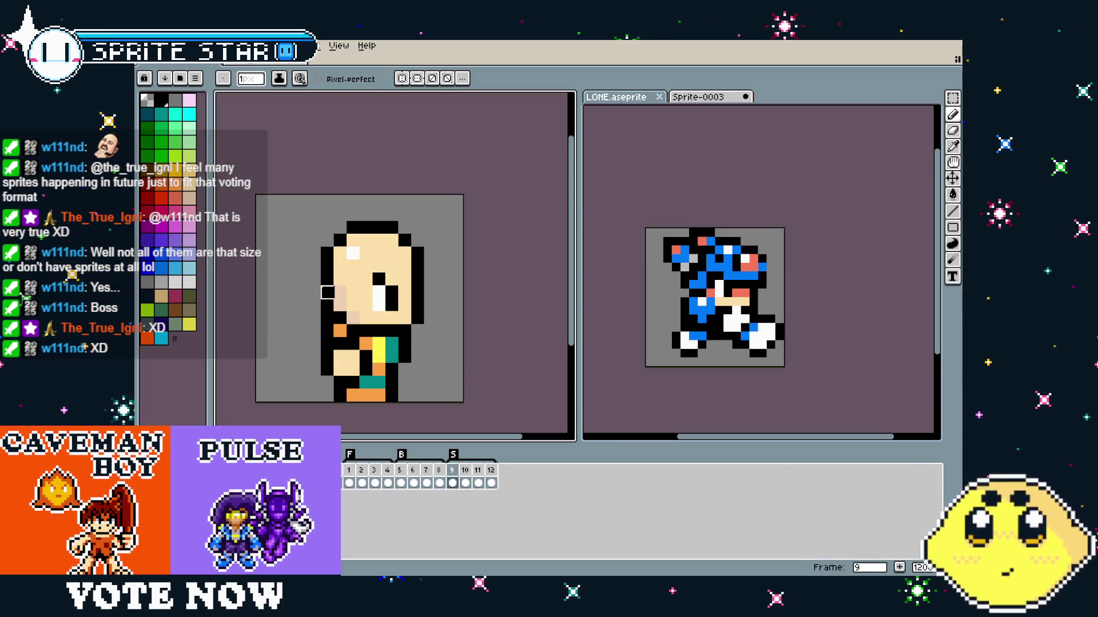
{"action": "key", "text": "m"}
{"action": "scroll", "coordinate": [364, 303], "scroll_direction": "up", "scroll_amount": 1}
{"action": "mouse_move", "coordinate": [255, 161]}
{"action": "left_mouse_down"}
{"action": "mouse_move", "coordinate": [310, 215]}
{"action": "mouse_move", "coordinate": [356, 309]}
{"action": "mouse_move", "coordinate": [345, 304]}
{"action": "left_mouse_up"}
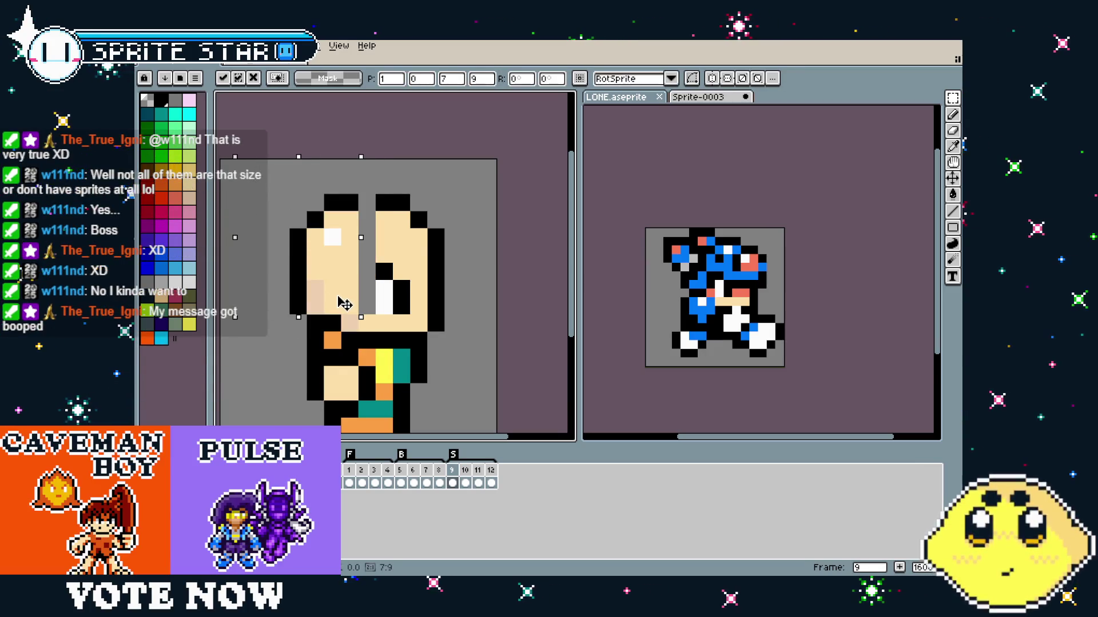
{"action": "left_click", "coordinate": [330, 323]}
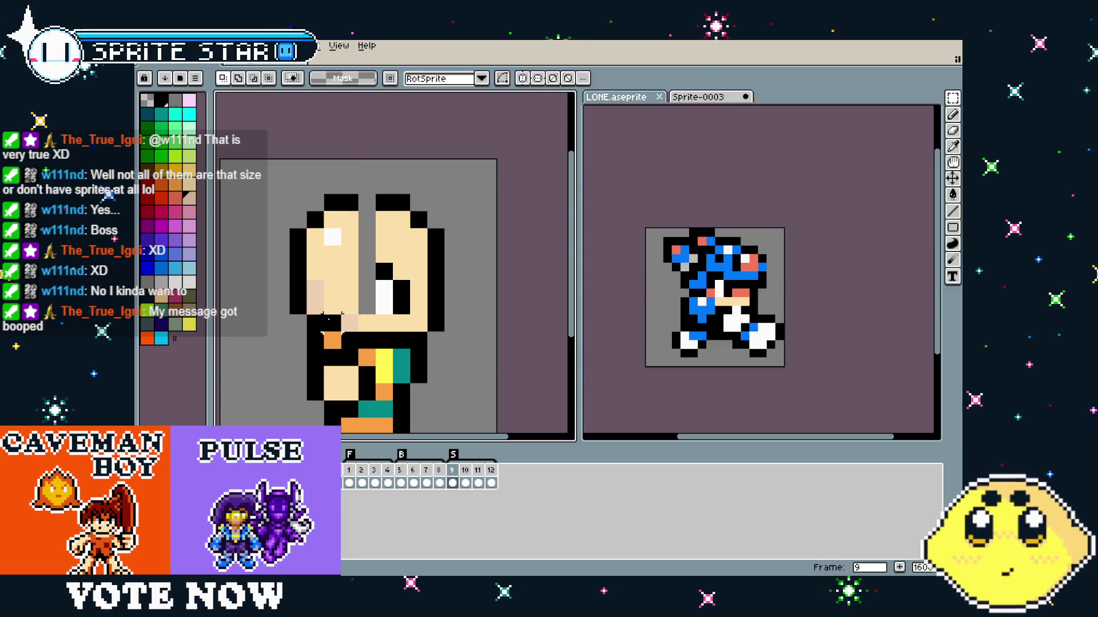
Fill frame 9's grey face gap with skin colour and patch the top outline pixels.
{"action": "key", "text": "i"}
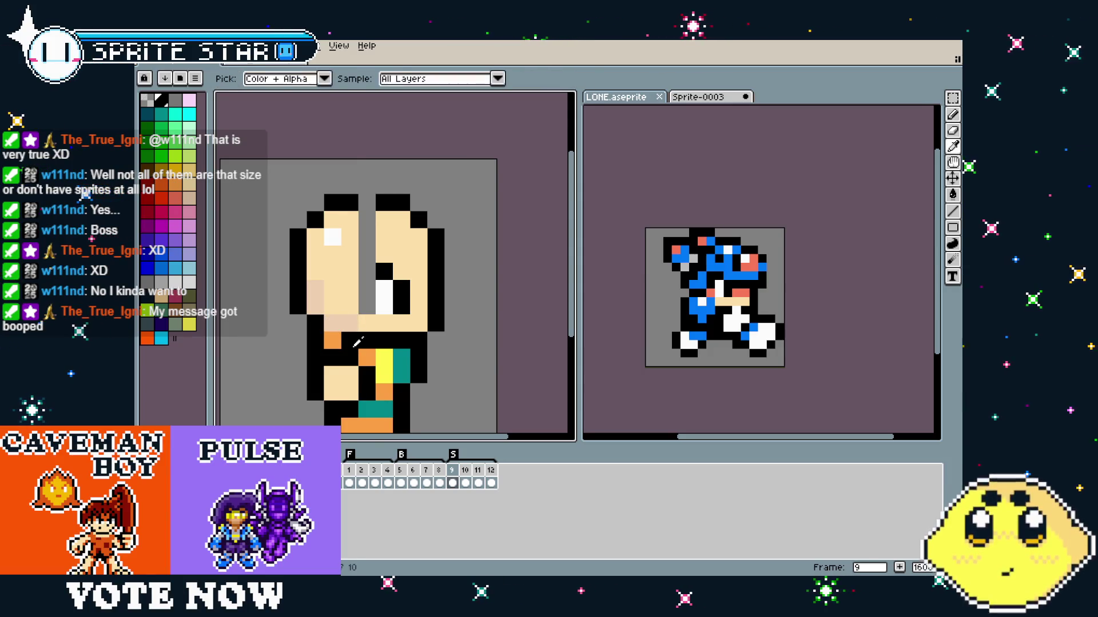
{"action": "key", "text": "b"}
{"action": "left_click_drag", "start_coordinate": [367, 311], "coordinate": [367, 213]}
{"action": "left_click", "coordinate": [343, 203], "text": "alt"}
{"action": "left_click", "coordinate": [367, 203]}
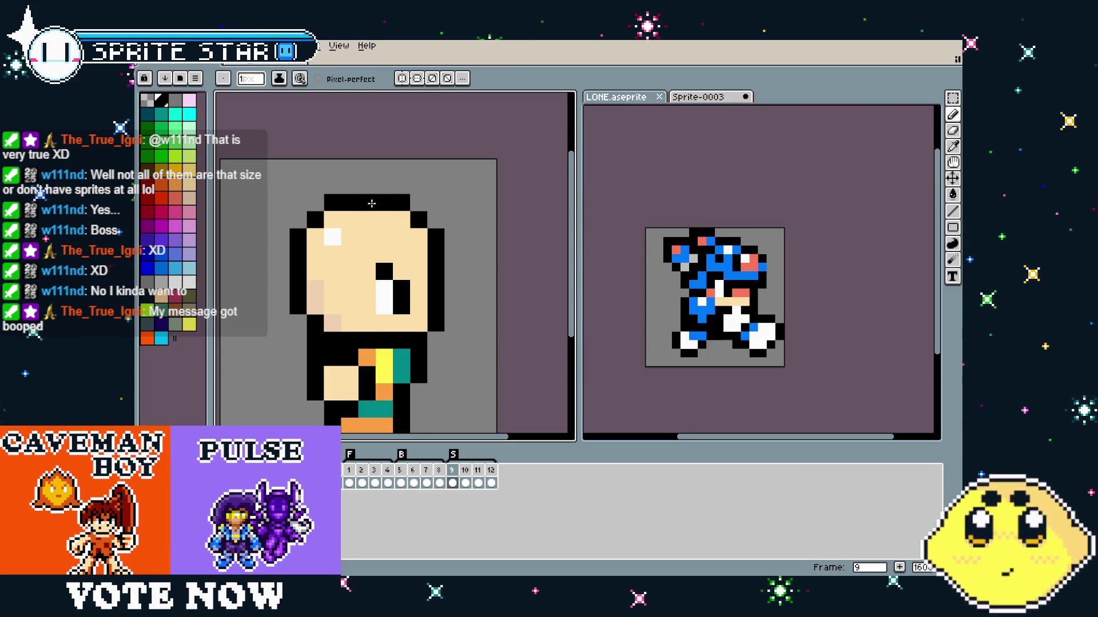
{"action": "scroll", "coordinate": [356, 369], "scroll_direction": "down", "scroll_amount": 6}
{"action": "scroll", "coordinate": [356, 369], "scroll_direction": "up", "scroll_amount": 5}
{"action": "left_click_drag", "start_coordinate": [356, 368], "coordinate": [330, 390]}
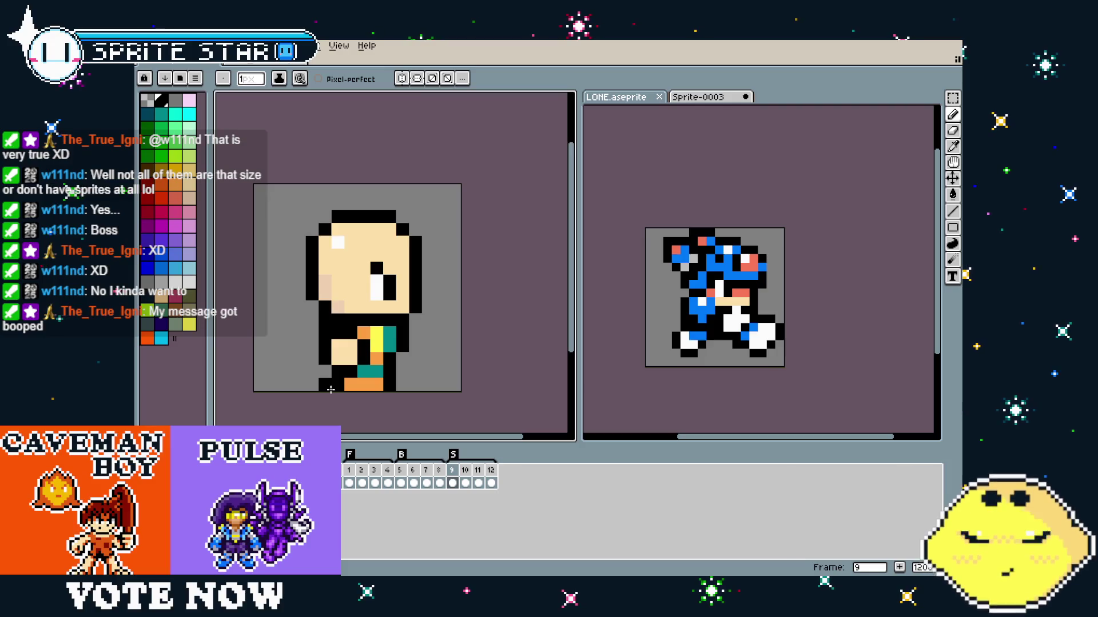
{"action": "key", "text": "period"}
{"action": "key", "text": "period"}
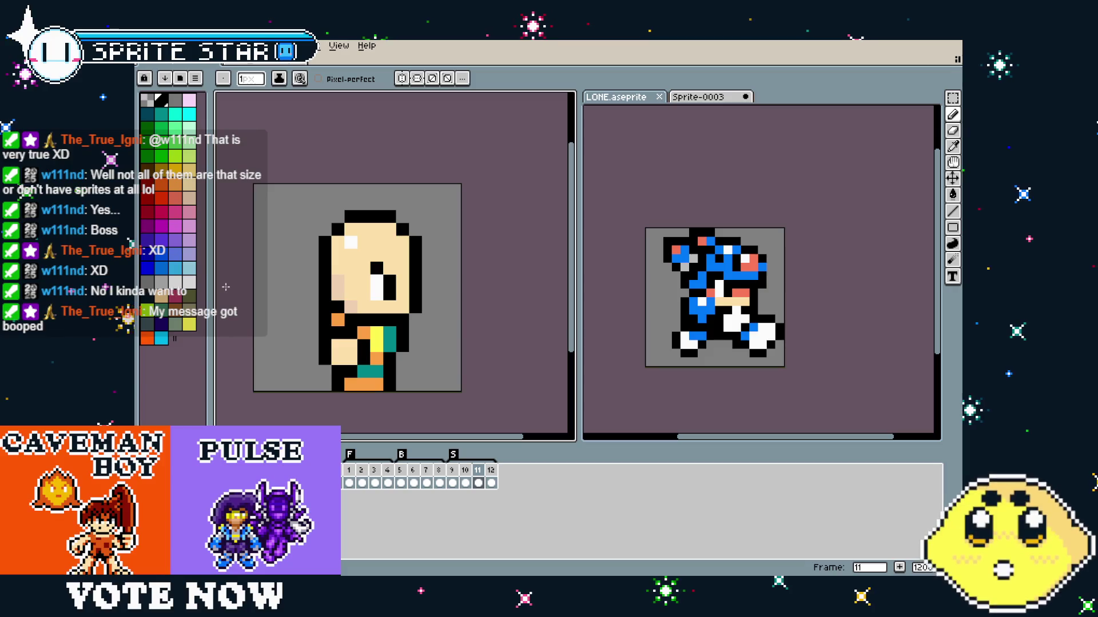
Shift frame 11's head one pixel left and deselect.
{"action": "key", "text": "m"}
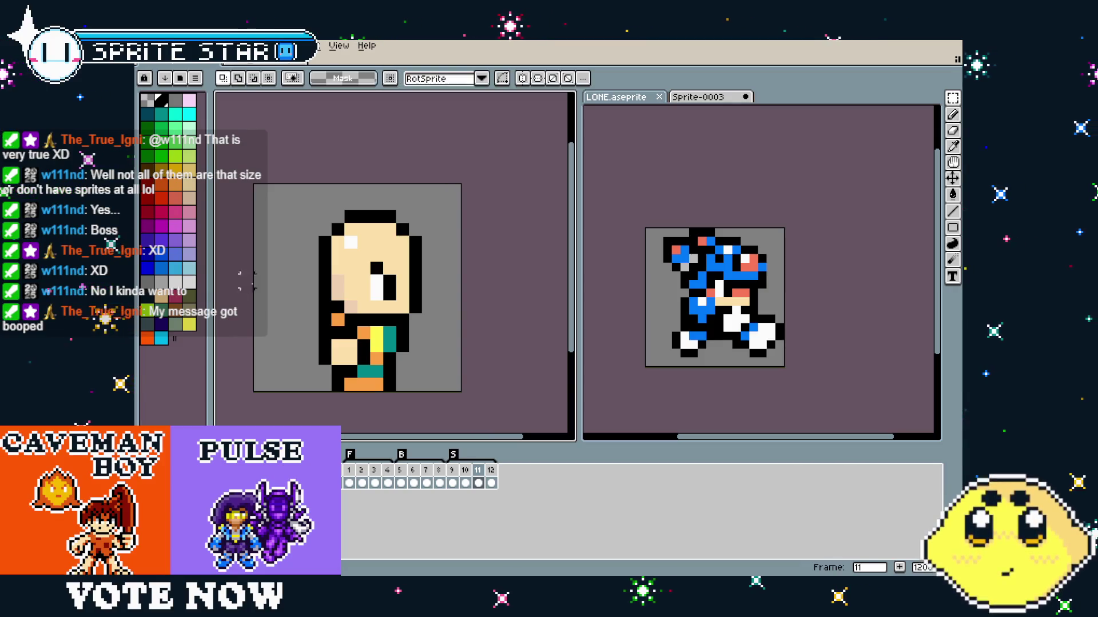
{"action": "left_click_drag", "start_coordinate": [276, 194], "coordinate": [372, 303]}
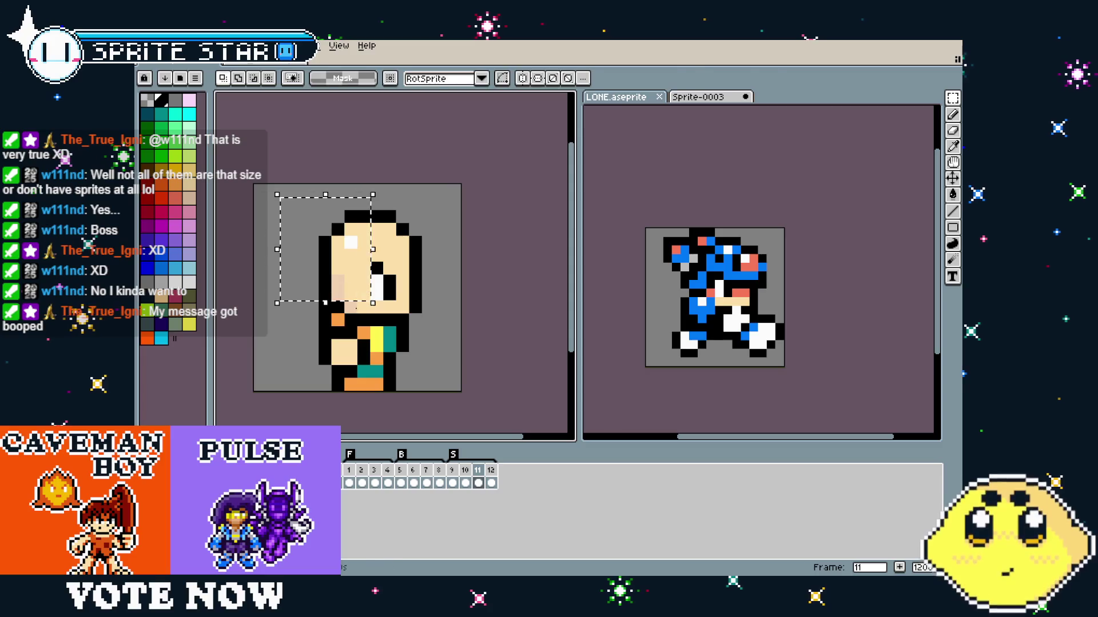
{"action": "key", "text": "Left"}
{"action": "key", "text": "ctrl+d"}
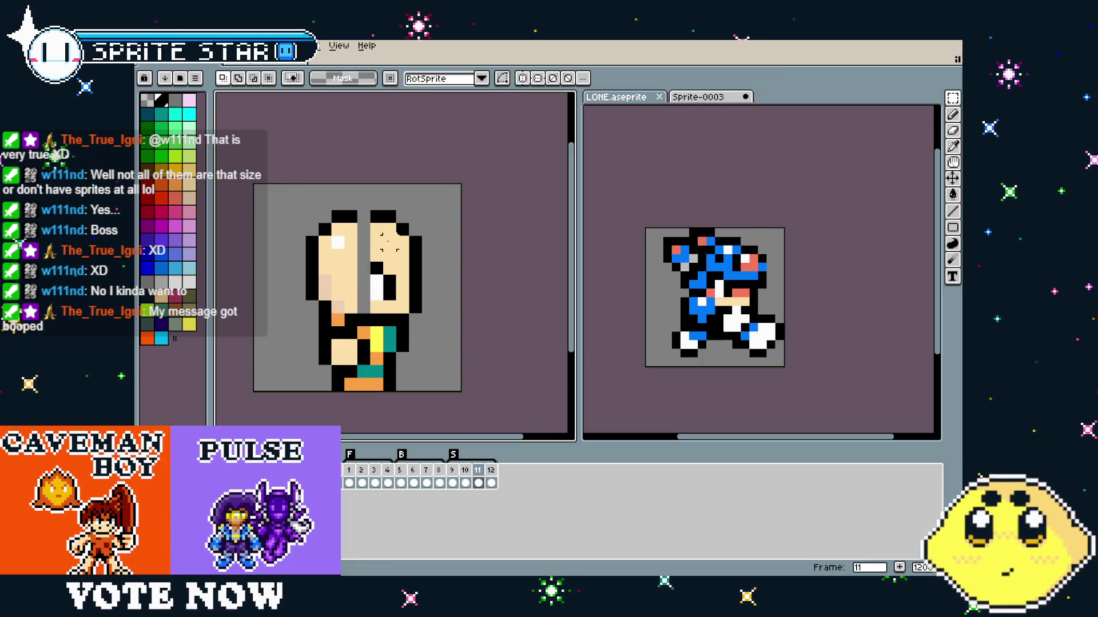
Paint over the dark seam in the face with the sampled skin colour.
{"action": "key", "text": "i"}
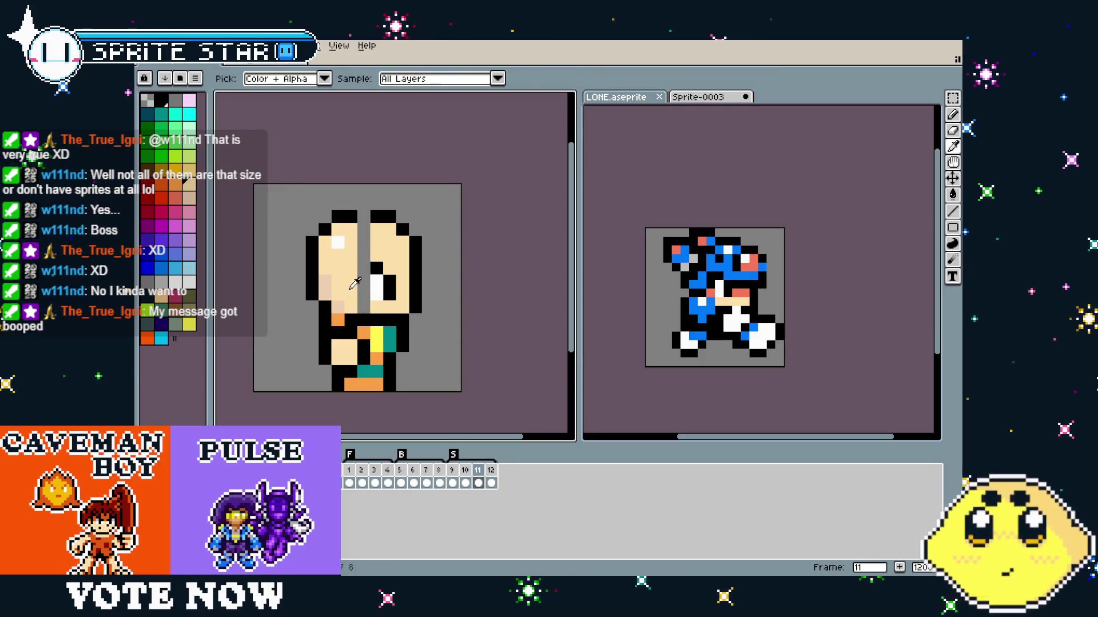
{"action": "left_click", "coordinate": [355, 284]}
{"action": "key", "text": "b"}
{"action": "left_click_drag", "start_coordinate": [364, 292], "coordinate": [362, 242]}
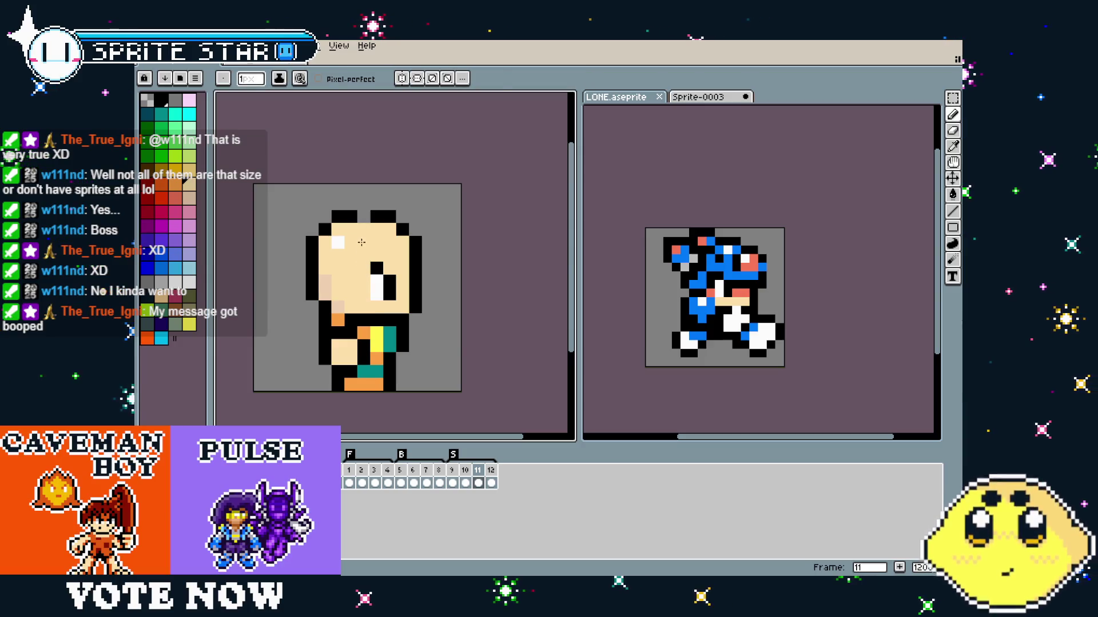
Flip between frames 9, 10 and 11 to compare the poses.
{"action": "key", "text": "comma"}
{"action": "key", "text": "comma"}
{"action": "key", "text": "comma"}
{"action": "key", "text": "period"}
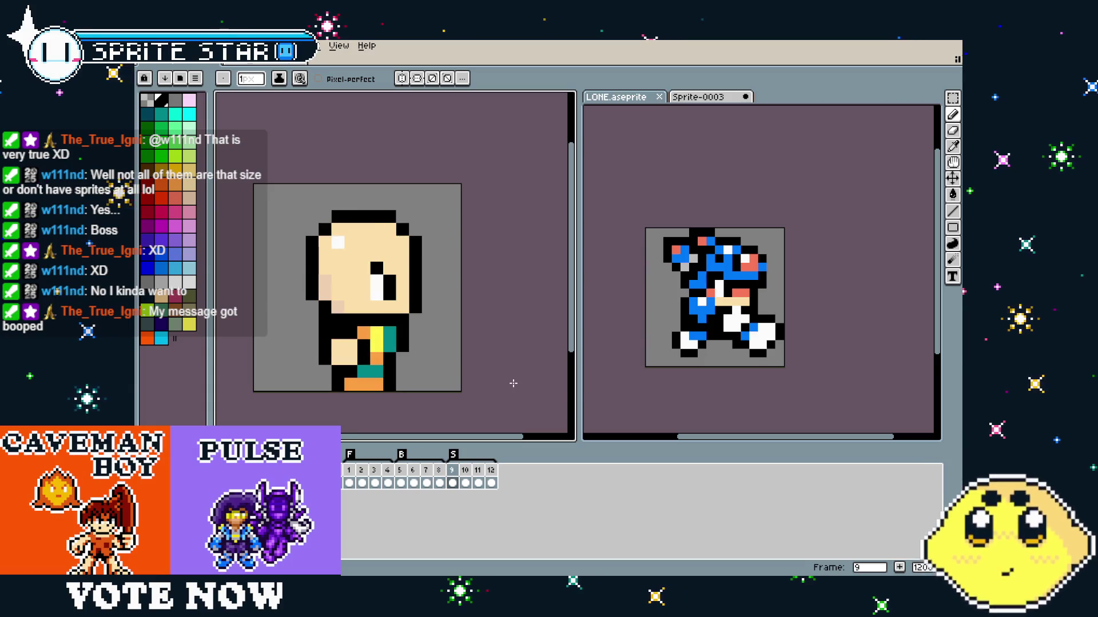
{"action": "key", "text": "period"}
{"action": "key", "text": "comma"}
{"action": "key", "text": "period"}
{"action": "key", "text": "period"}
{"action": "key", "text": "comma"}
{"action": "key", "text": "comma"}
{"action": "key", "text": "comma"}
{"action": "key", "text": "period"}
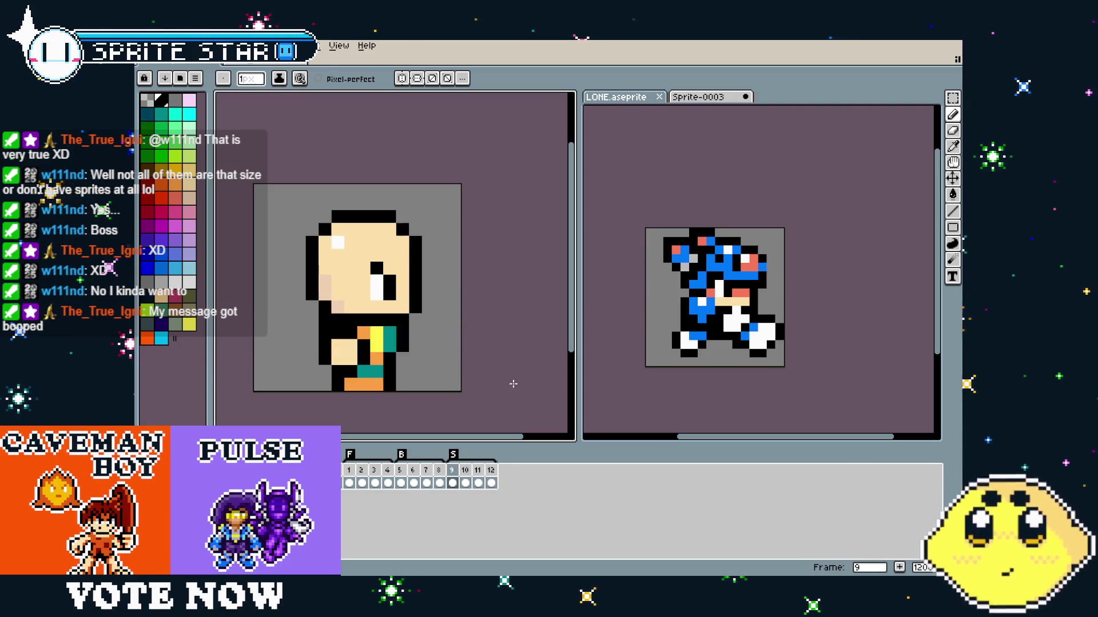
{"action": "key", "text": "period"}
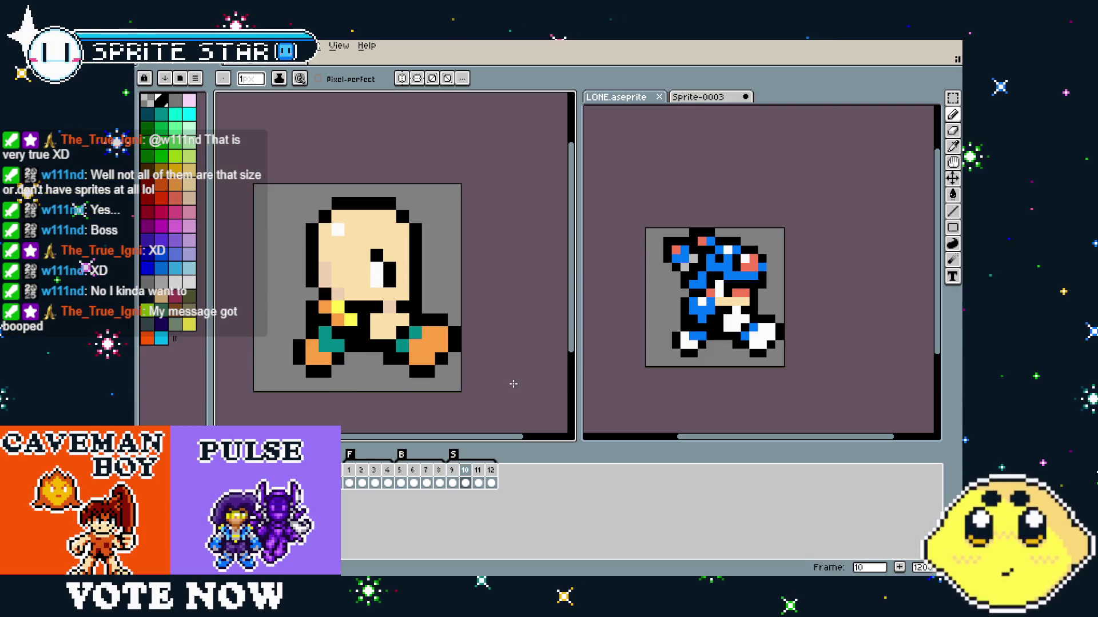
{"action": "key", "text": "period"}
{"action": "key", "text": "comma"}
{"action": "key", "text": "comma"}
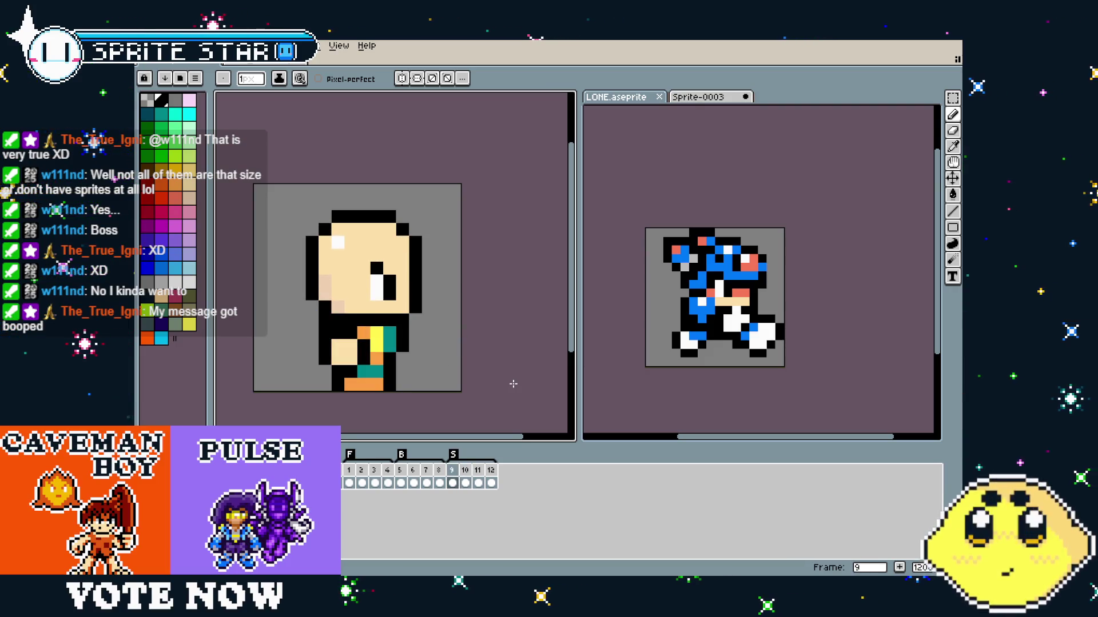
Zoom the view and recheck frame 10 against frame 9.
{"action": "scroll", "coordinate": [343, 329], "scroll_direction": "up", "scroll_amount": 2}
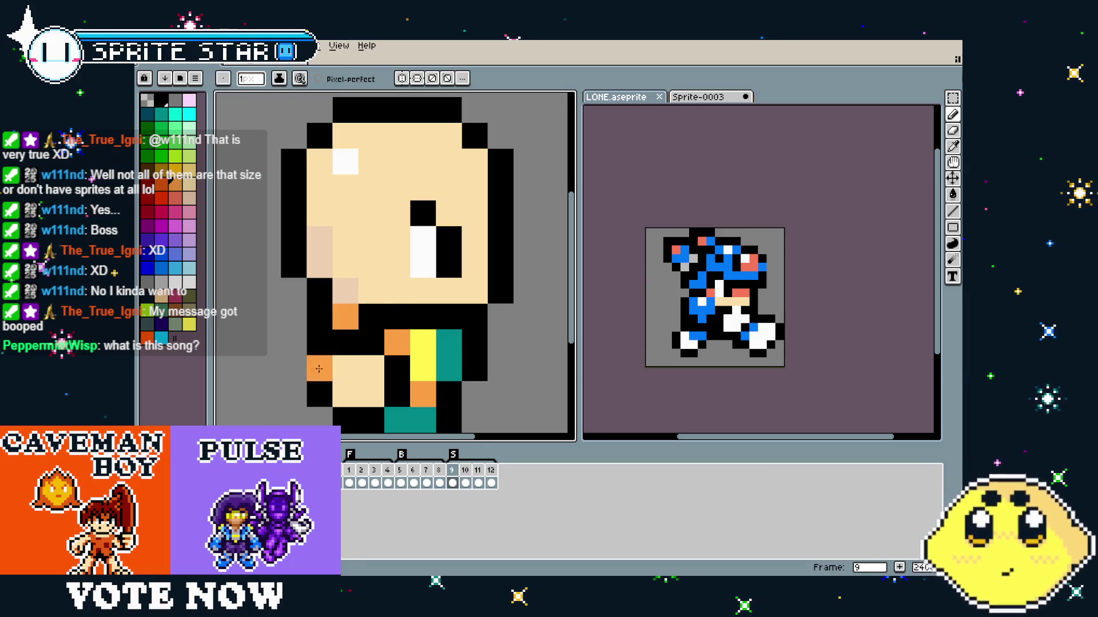
{"action": "scroll", "coordinate": [303, 389], "scroll_direction": "down", "scroll_amount": 8}
{"action": "scroll", "coordinate": [300, 397], "scroll_direction": "up", "scroll_amount": 3}
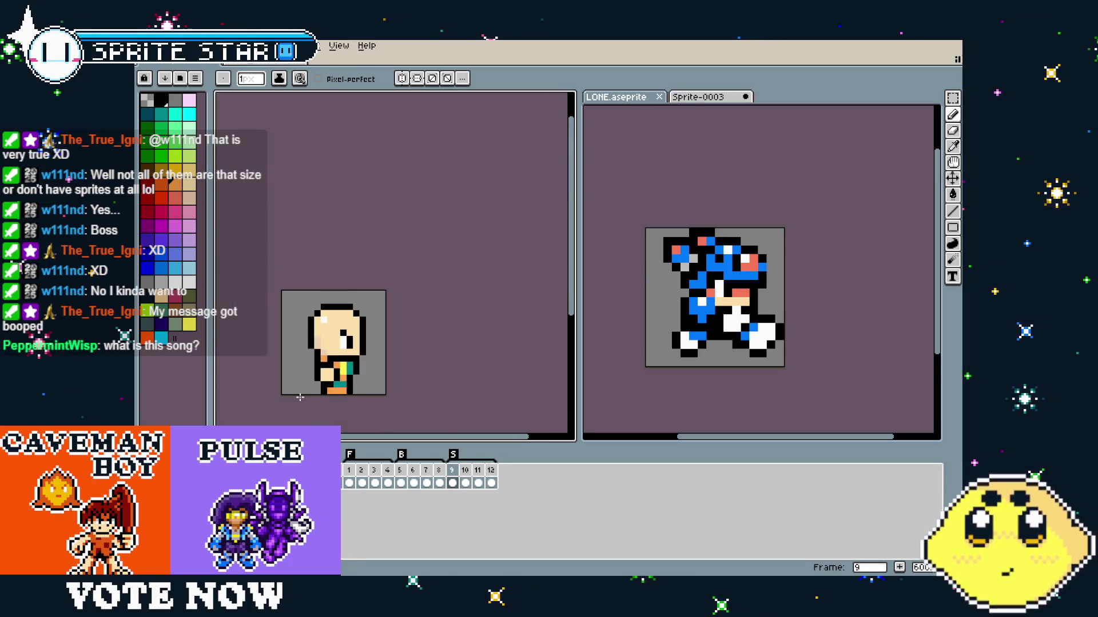
{"action": "key", "text": "period"}
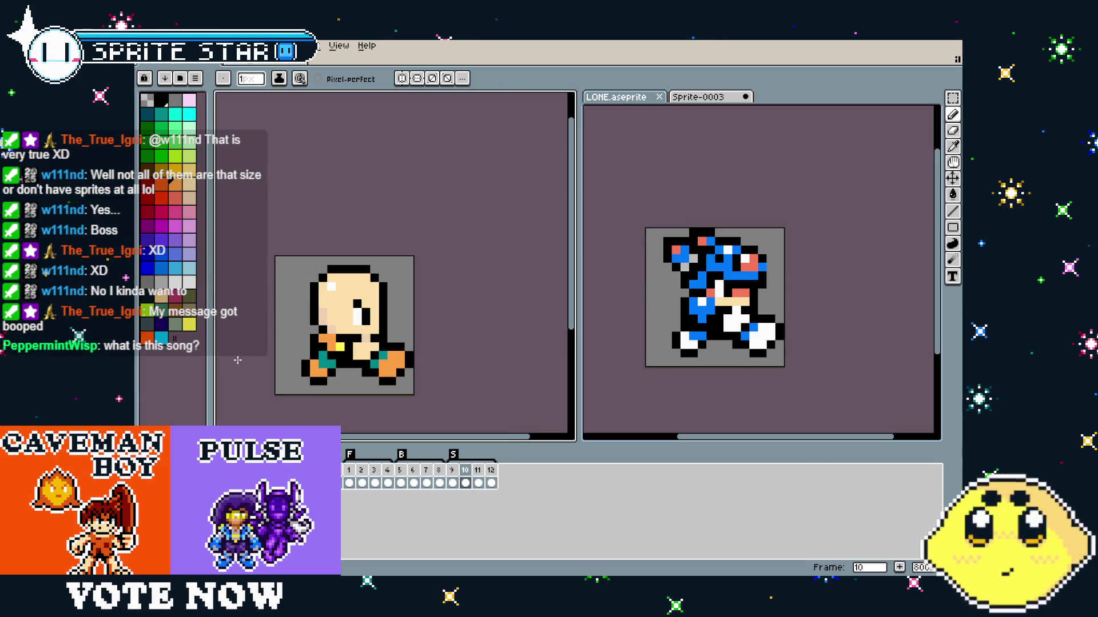
{"action": "key", "text": "comma"}
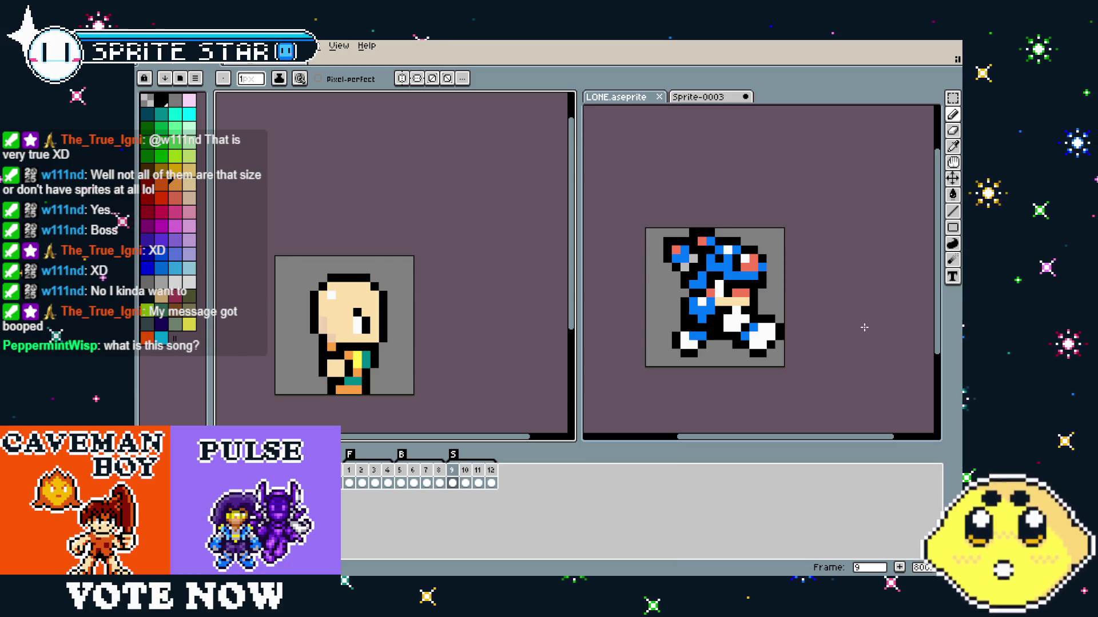
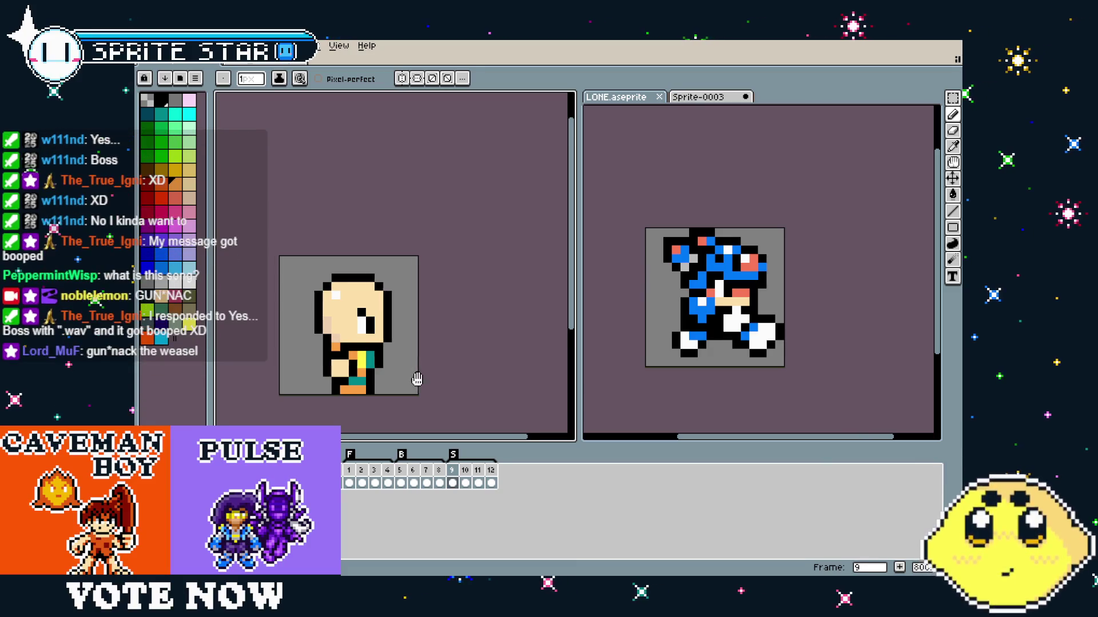
Paint two orange shading pixels on the bald character's side pose in frame 9.
{"action": "scroll", "coordinate": [368, 345], "scroll_direction": "up", "scroll_amount": 3}
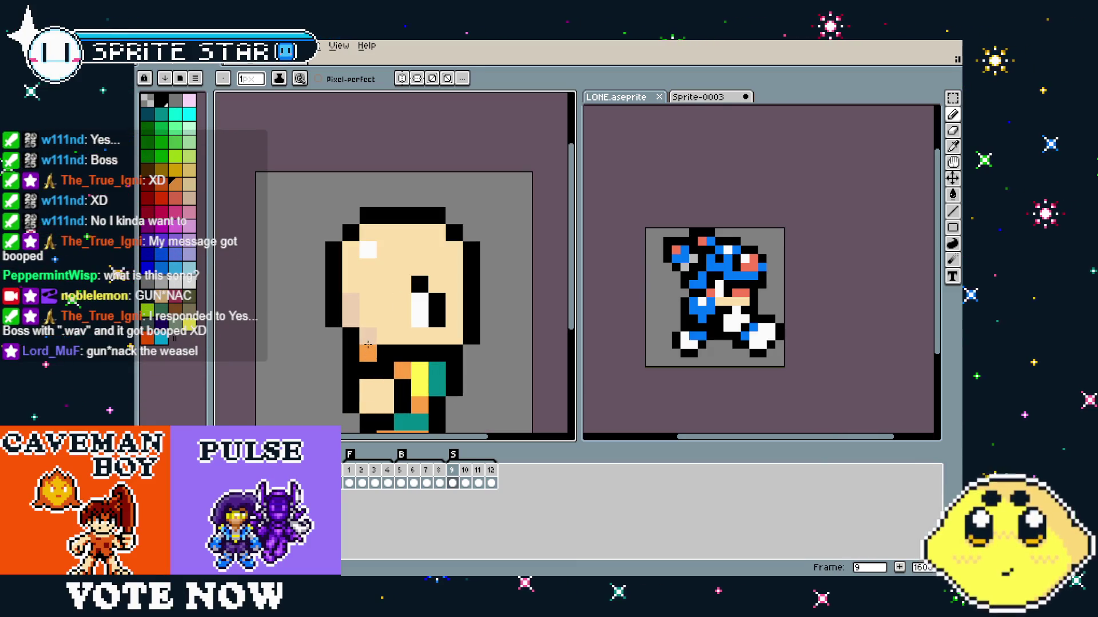
{"action": "left_click", "coordinate": [371, 322]}
{"action": "left_click", "coordinate": [348, 385]}
Box-select the character's head and move it up one pixel in frame 12.
{"action": "key", "text": "period"}
{"action": "key", "text": "period"}
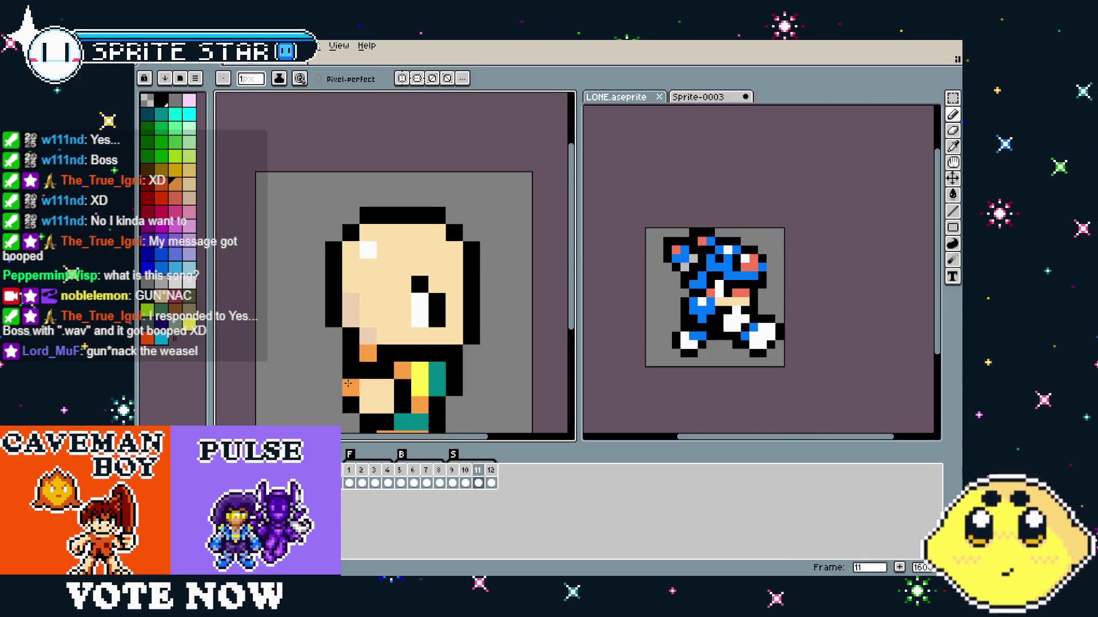
{"action": "key", "text": "period"}
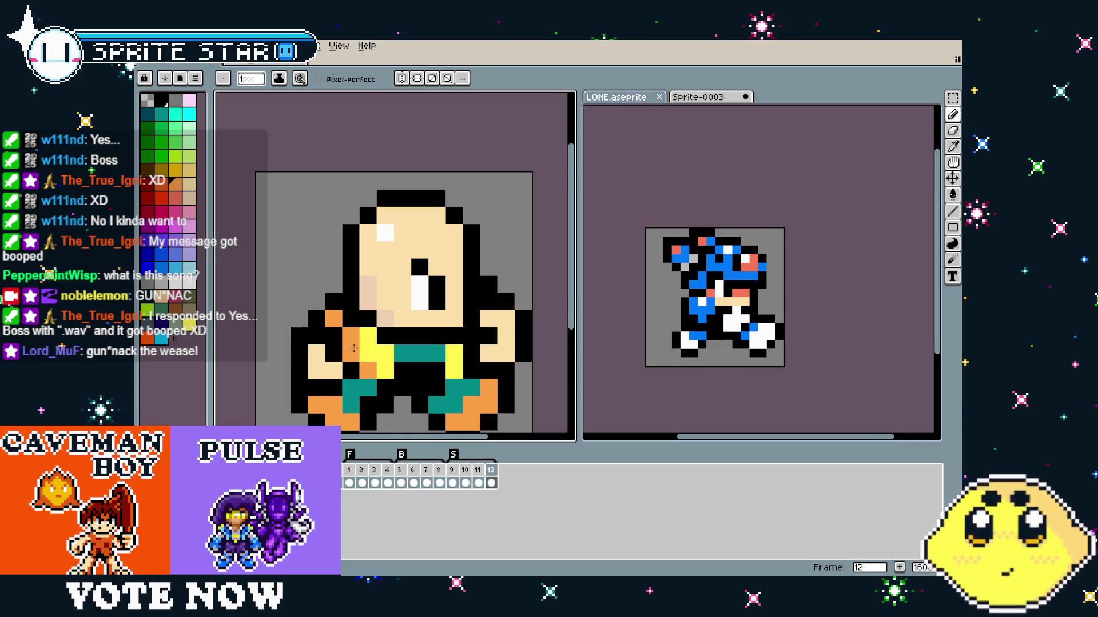
{"action": "key", "text": "comma"}
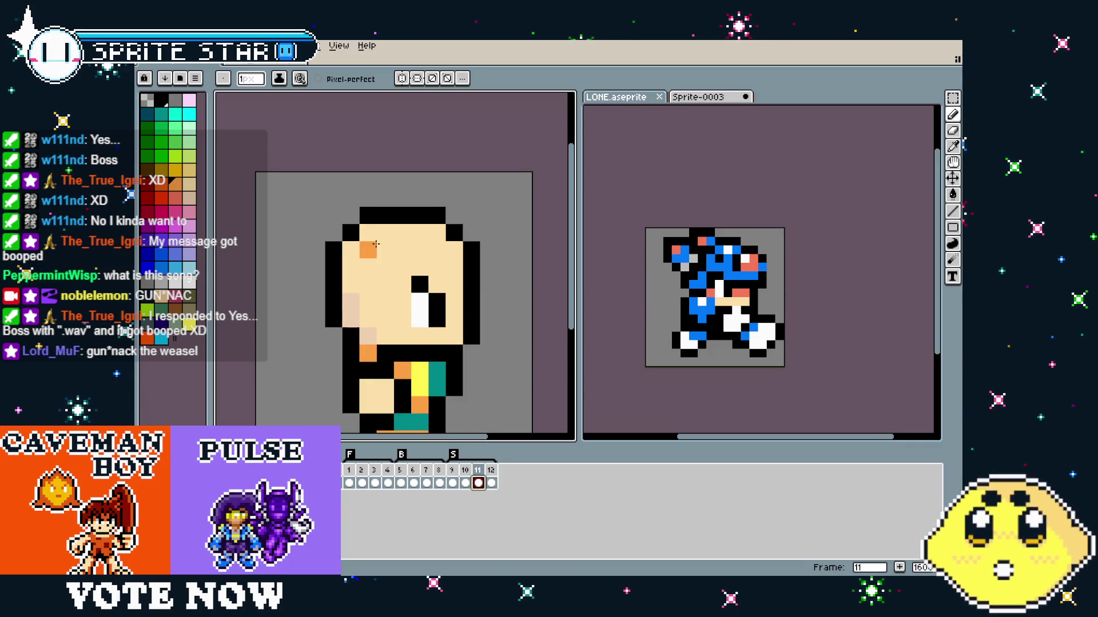
{"action": "key", "text": "m"}
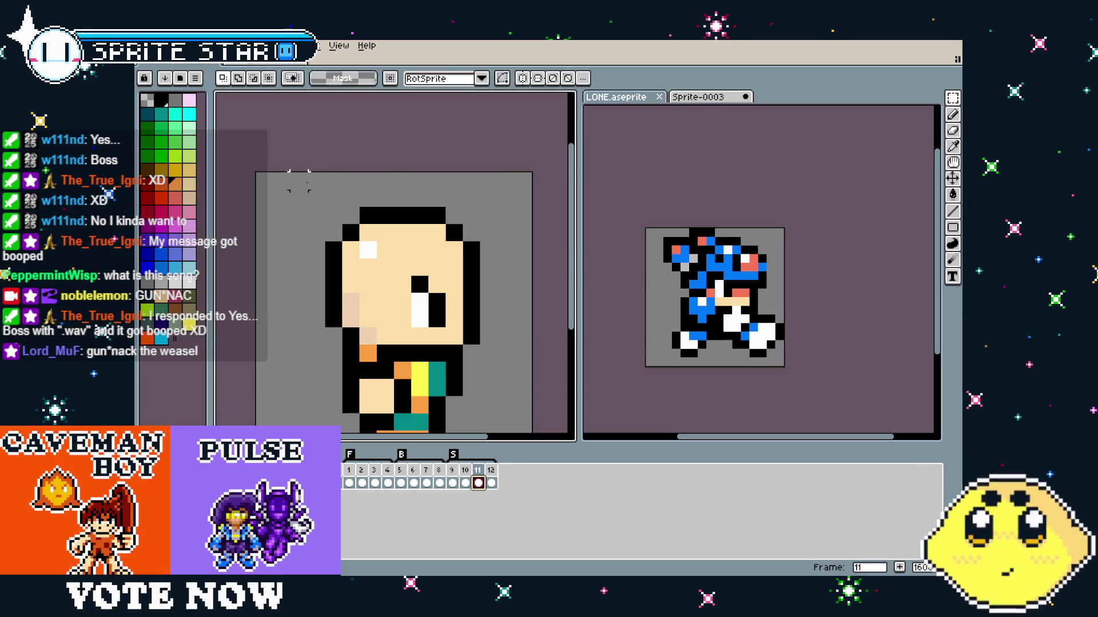
{"action": "left_click_drag", "start_coordinate": [291, 173], "coordinate": [521, 319]}
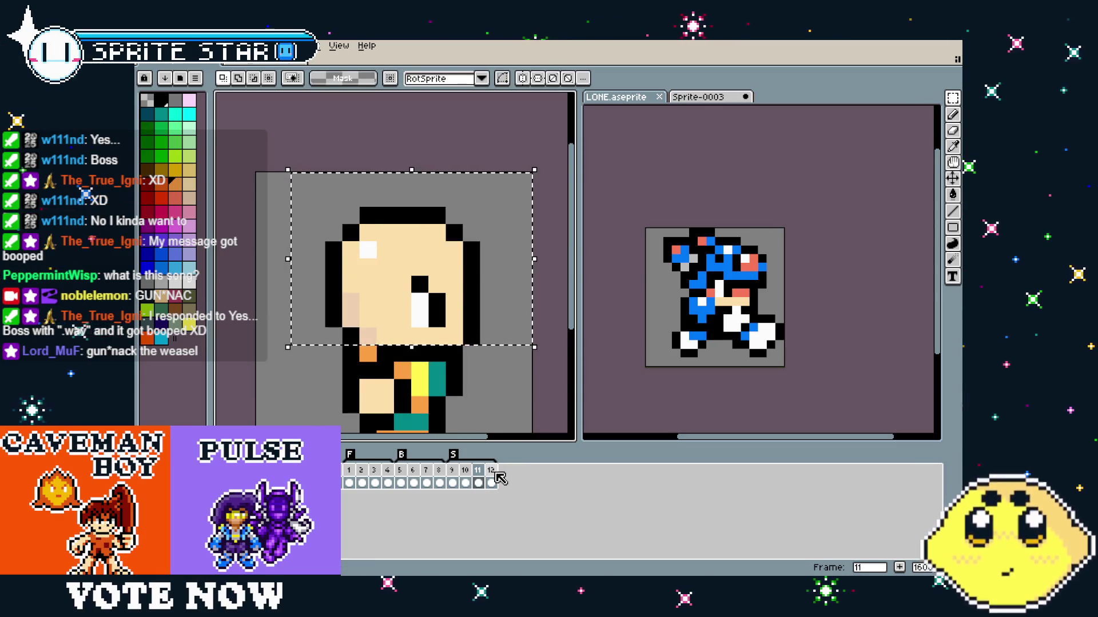
{"action": "key", "text": "period"}
{"action": "mouse_move", "coordinate": [423, 320]}
{"action": "left_mouse_down"}
{"action": "mouse_move", "coordinate": [329, 298]}
{"action": "mouse_move", "coordinate": [367, 301]}
{"action": "mouse_move", "coordinate": [405, 343]}
{"action": "mouse_move", "coordinate": [399, 311]}
{"action": "mouse_move", "coordinate": [374, 309]}
{"action": "mouse_move", "coordinate": [379, 290]}
{"action": "mouse_move", "coordinate": [375, 307]}
{"action": "mouse_move", "coordinate": [403, 311]}
{"action": "left_mouse_up"}
{"action": "left_click", "coordinate": [265, 302]}
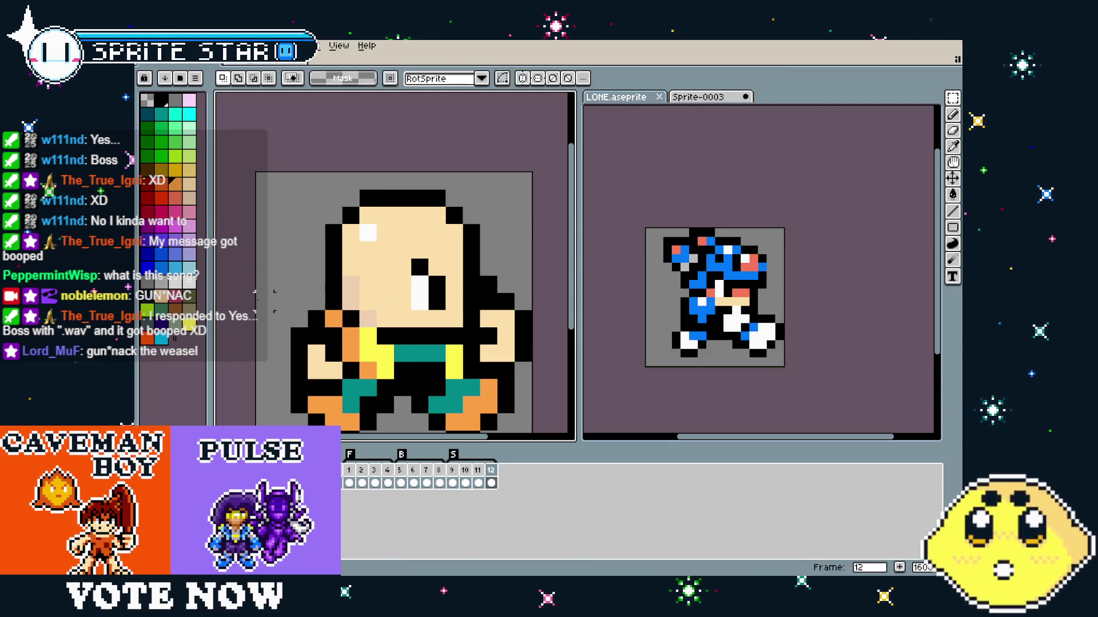
{"action": "scroll", "coordinate": [320, 389], "scroll_direction": "down", "scroll_amount": 3}
{"action": "scroll", "coordinate": [309, 407], "scroll_direction": "up", "scroll_amount": 2}
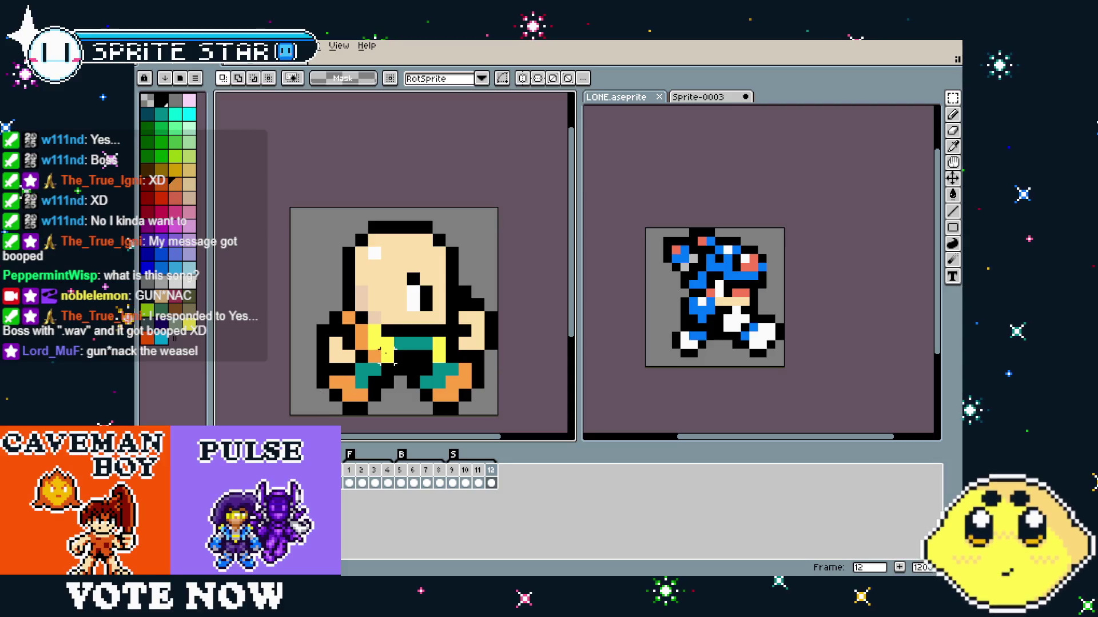
{"action": "key", "text": "b"}
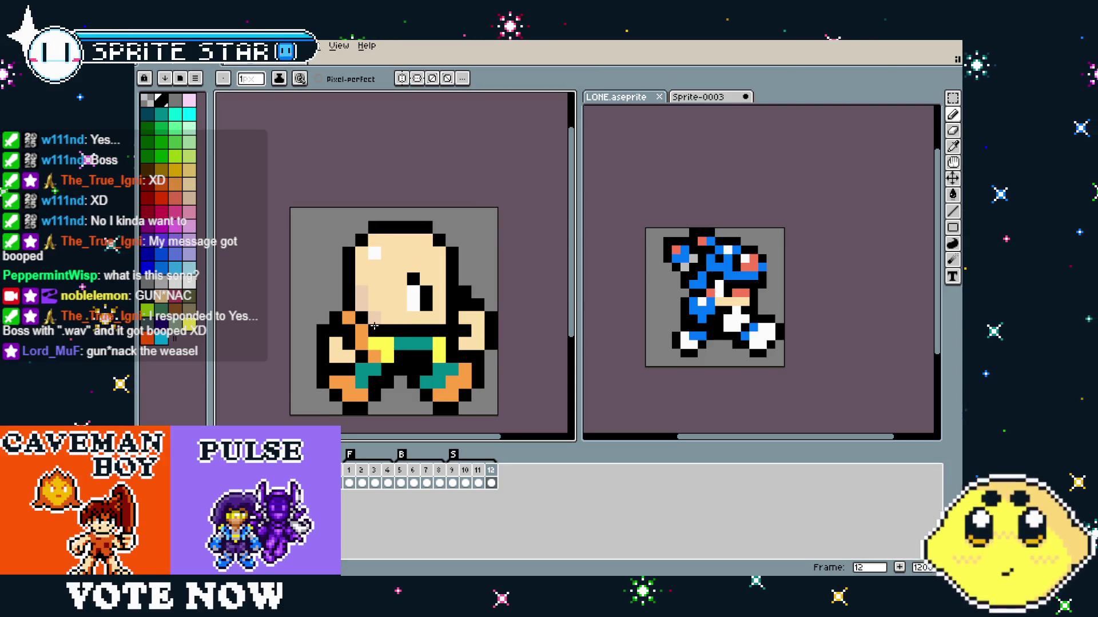
{"action": "scroll", "coordinate": [379, 371], "scroll_direction": "down", "scroll_amount": 4}
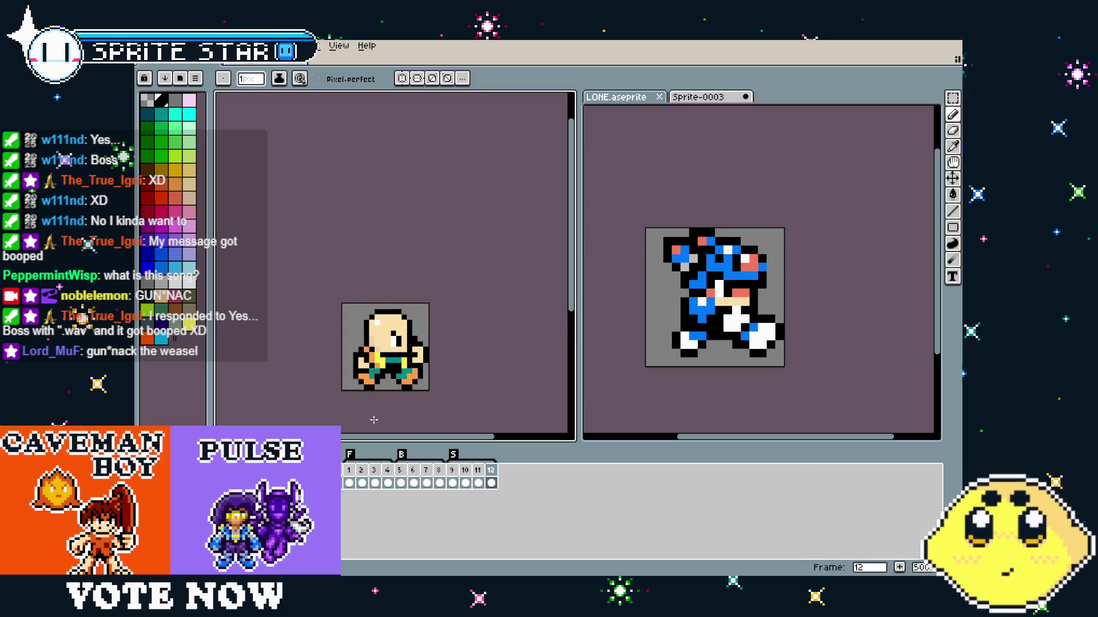
{"action": "scroll", "coordinate": [341, 403], "scroll_direction": "up", "scroll_amount": 1}
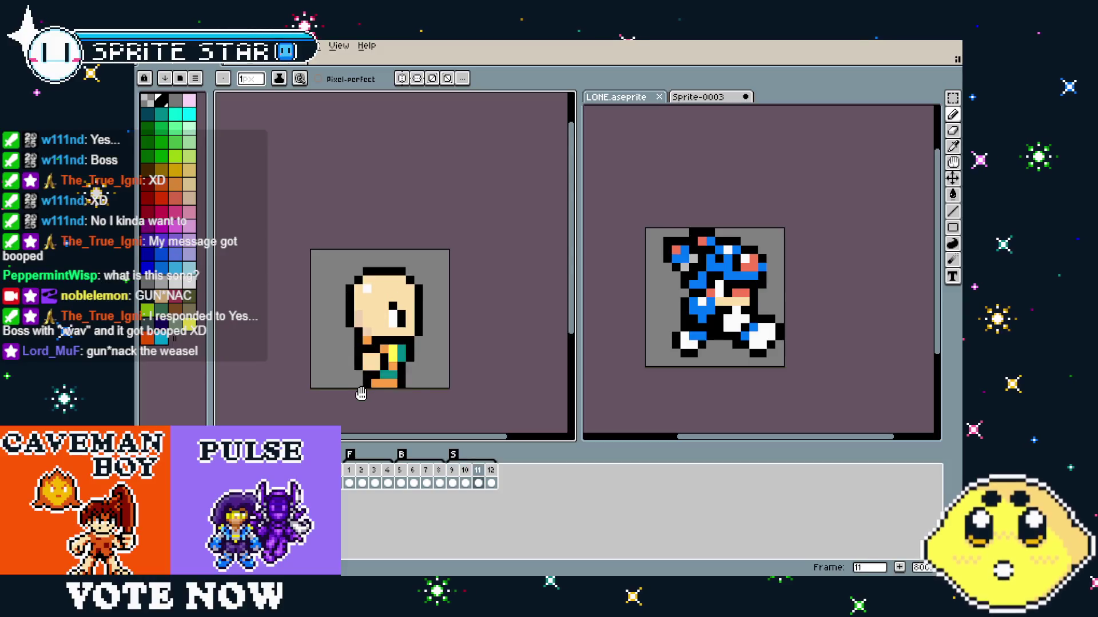
{"action": "key", "text": "Right"}
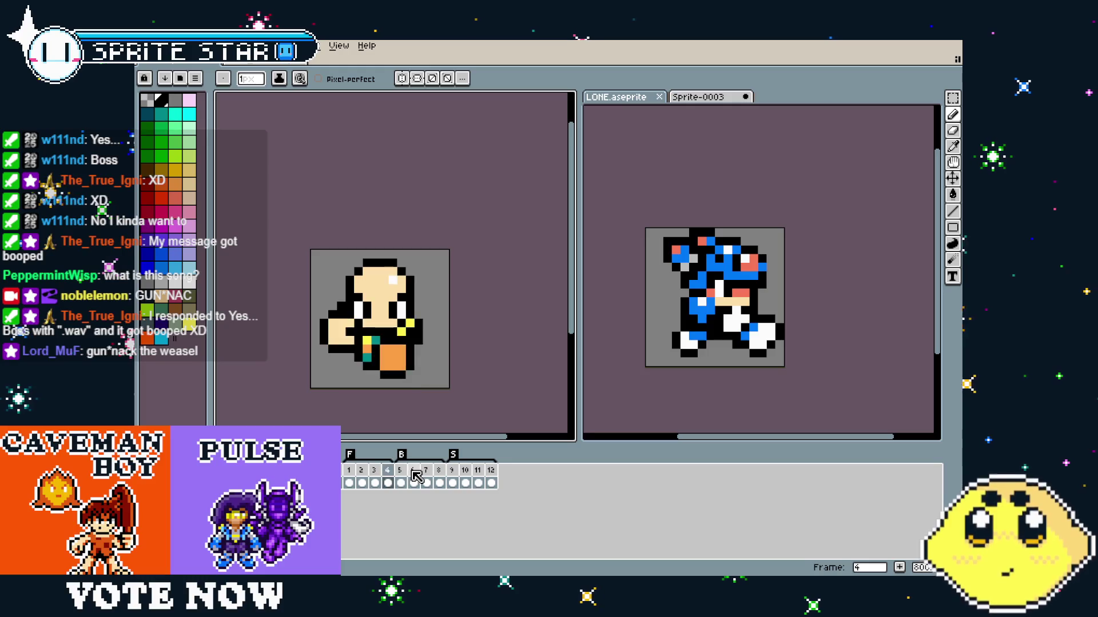
{"action": "left_click", "coordinate": [466, 476]}
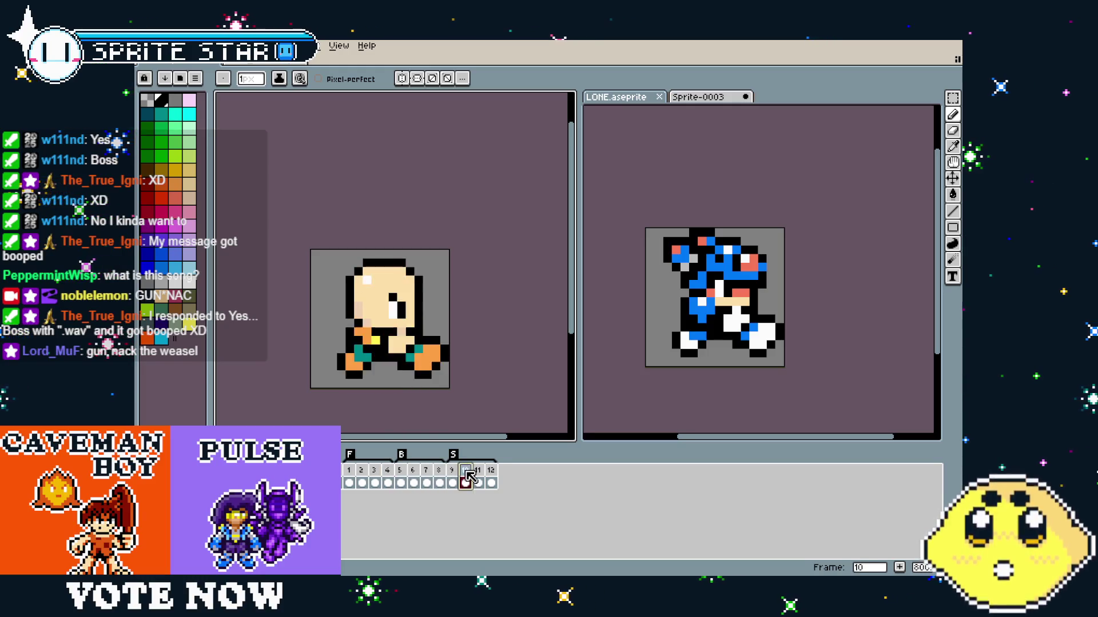
{"action": "key", "text": "Right"}
{"action": "key", "text": "Right"}
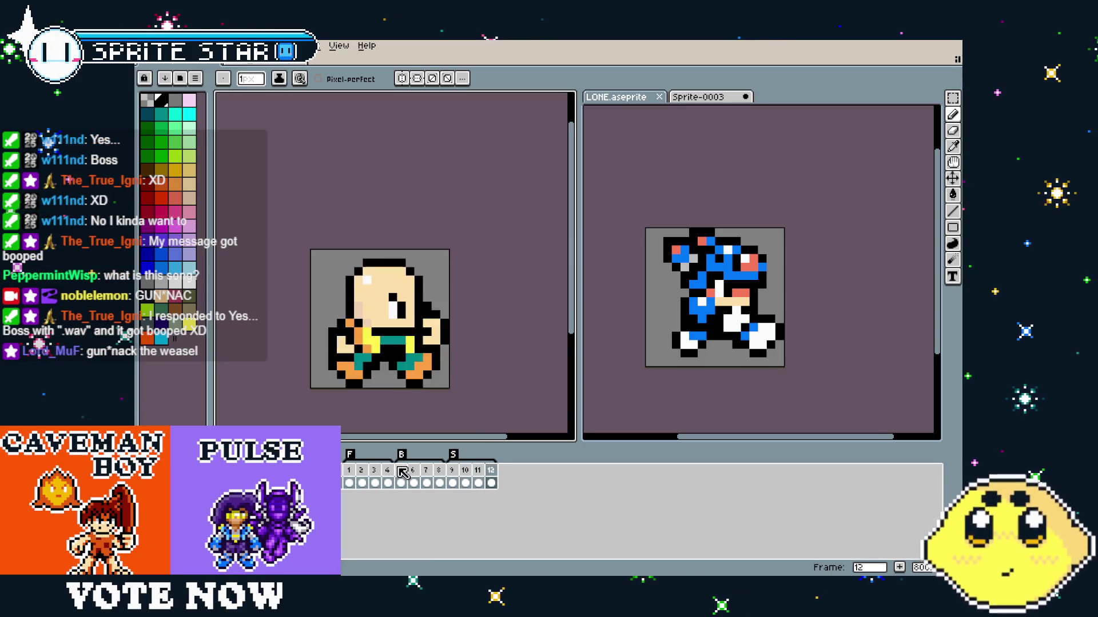
{"action": "left_click", "coordinate": [453, 470]}
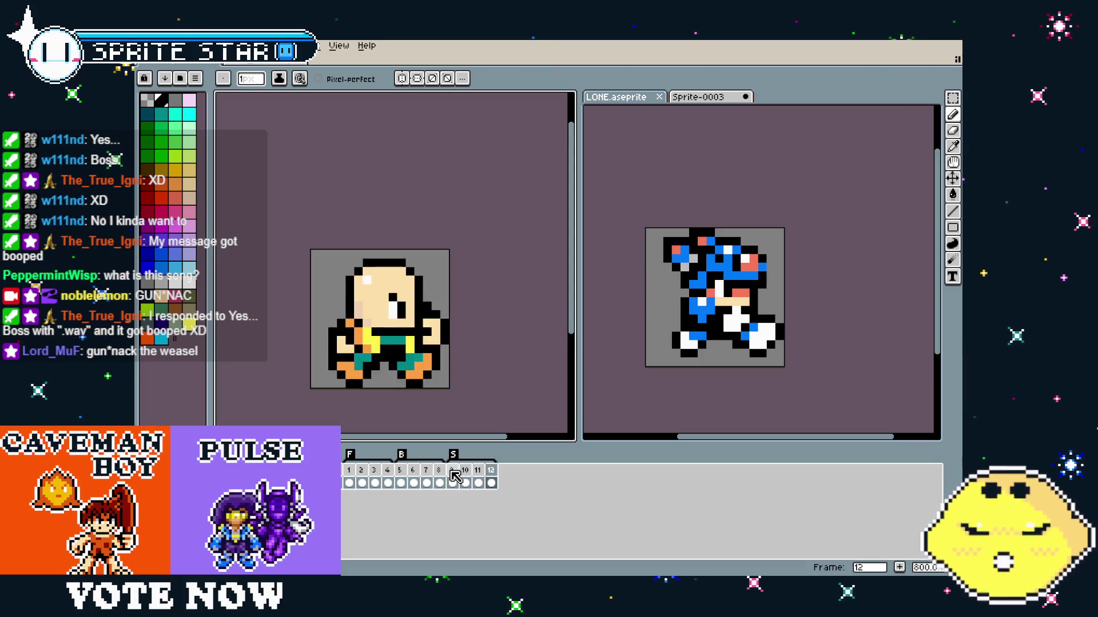
{"action": "key", "text": "Left"}
{"action": "key", "text": "Left"}
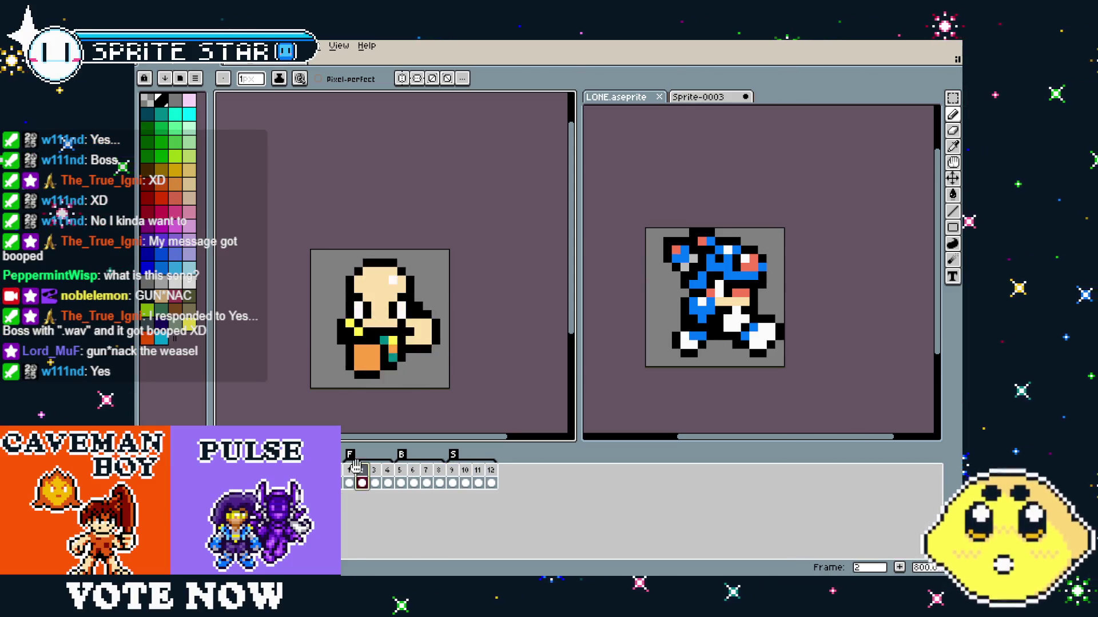
{"action": "key", "text": "Right"}
{"action": "key", "text": "Right"}
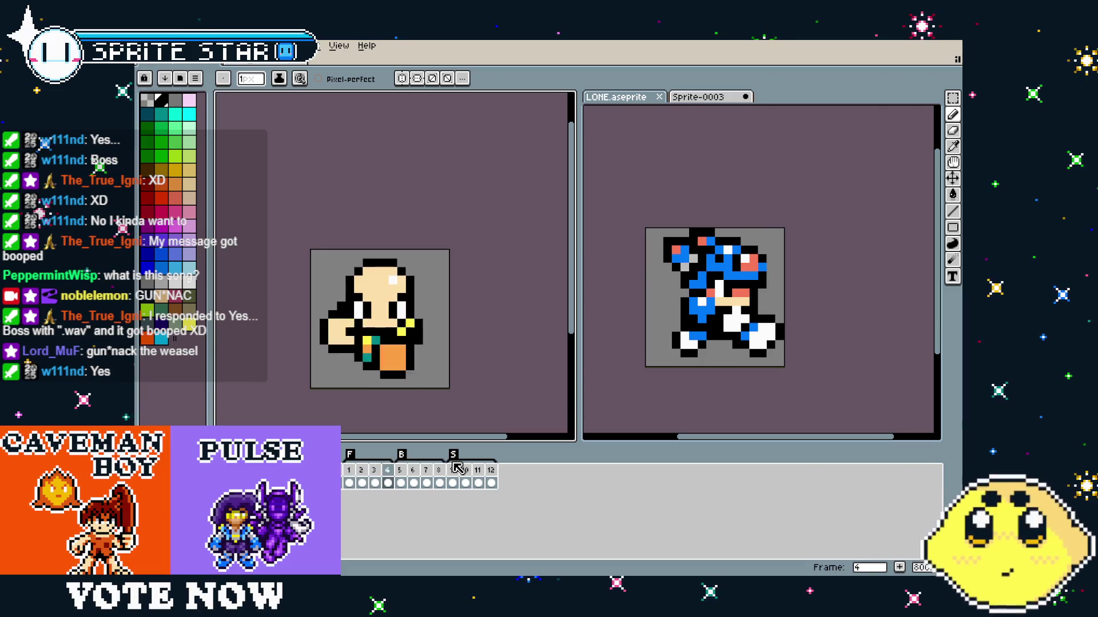
{"action": "left_click", "coordinate": [454, 469]}
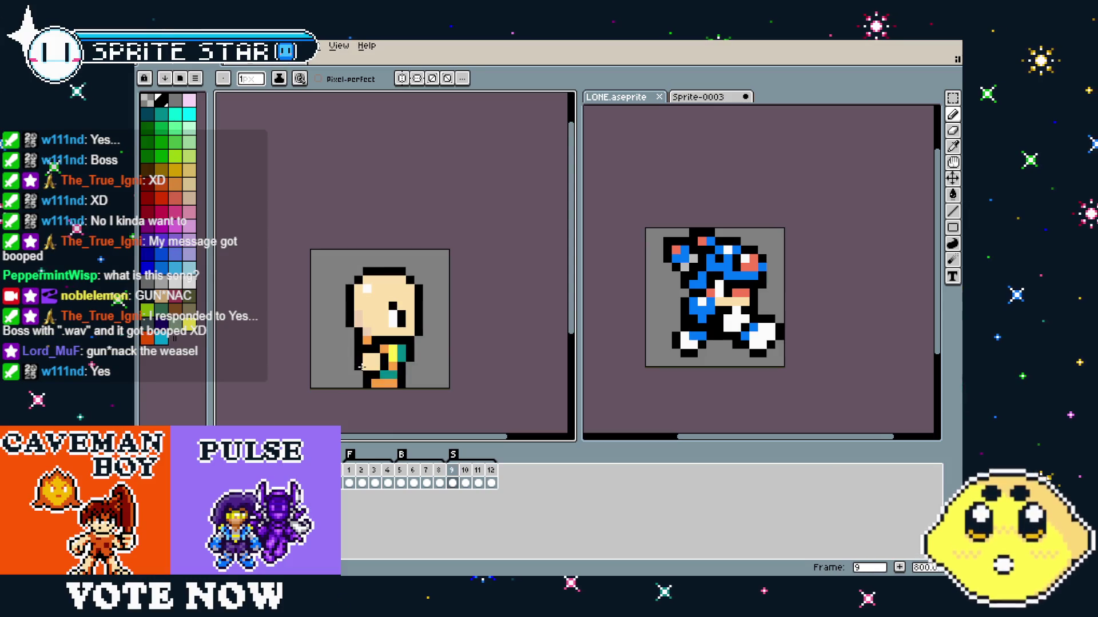
{"action": "scroll", "coordinate": [361, 365], "scroll_direction": "up", "scroll_amount": 2}
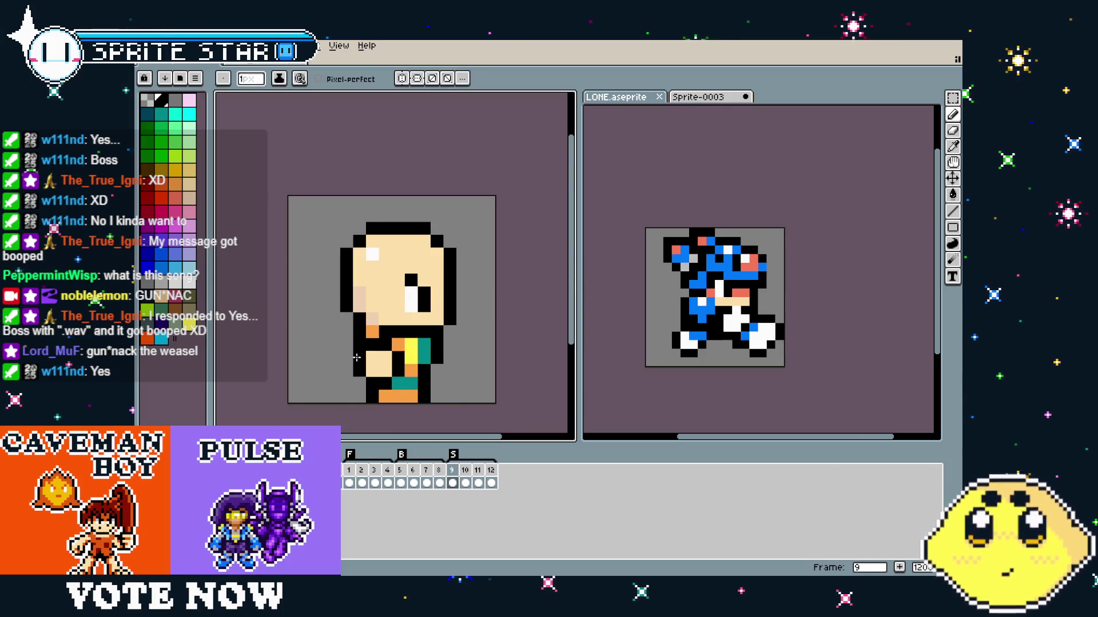
{"action": "left_click_drag", "start_coordinate": [357, 358], "coordinate": [336, 358]}
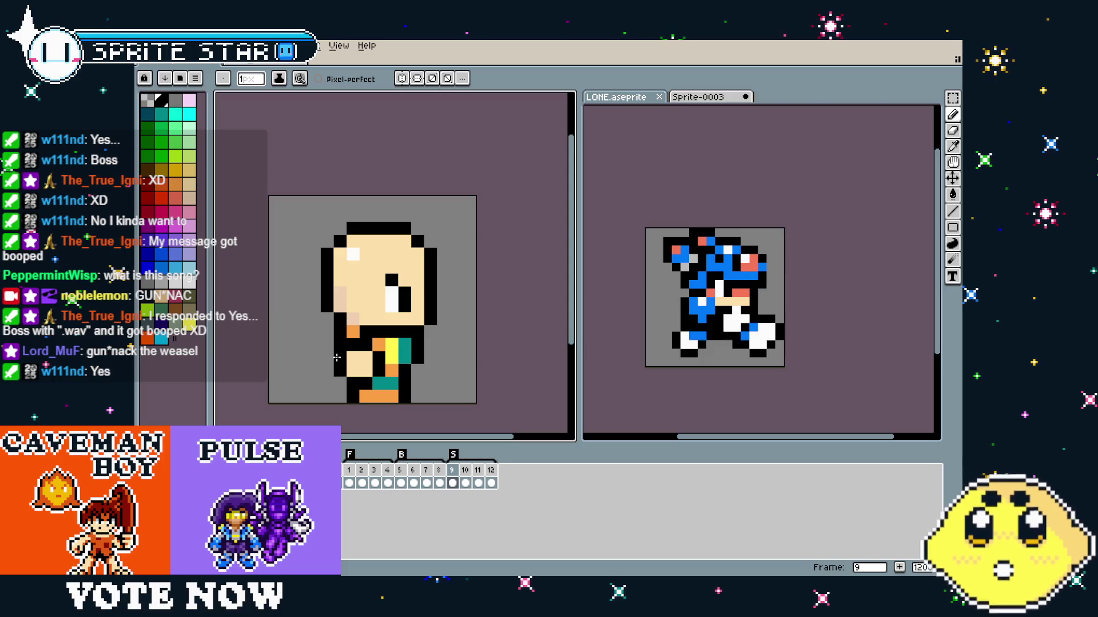
Close the Sprite-0003 notes document, discarding its unsaved changes.
{"action": "left_click", "coordinate": [717, 100]}
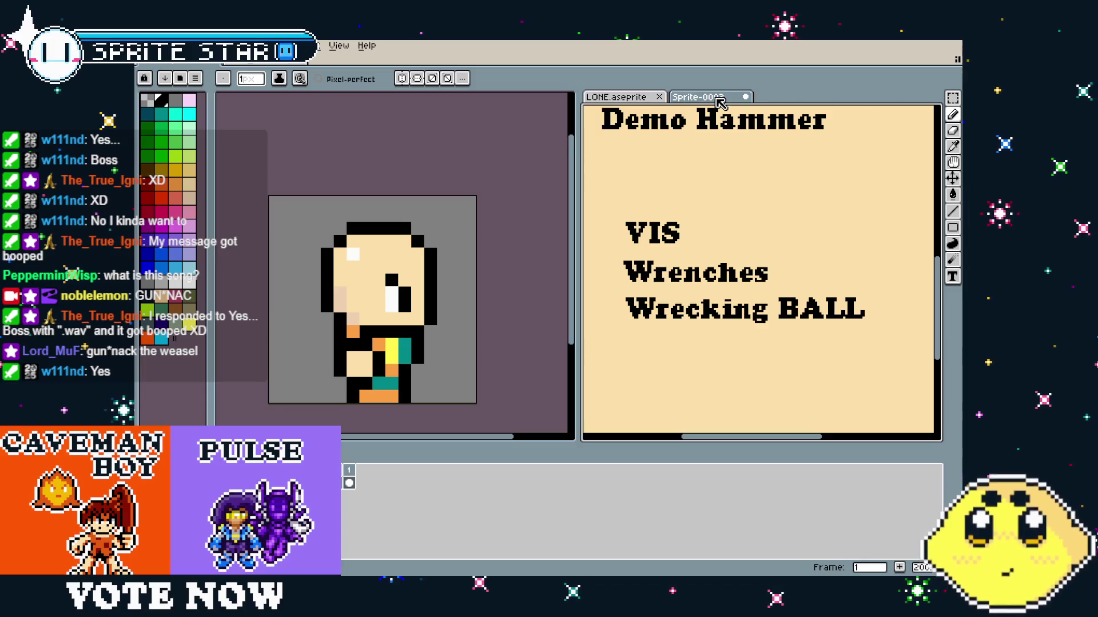
{"action": "scroll", "coordinate": [640, 321], "scroll_direction": "up", "scroll_amount": 1}
{"action": "scroll", "coordinate": [729, 258], "scroll_direction": "up", "scroll_amount": 1}
{"action": "scroll", "coordinate": [729, 259], "scroll_direction": "up", "scroll_amount": 3}
{"action": "scroll", "coordinate": [715, 252], "scroll_direction": "down", "scroll_amount": 1}
{"action": "scroll", "coordinate": [690, 239], "scroll_direction": "down", "scroll_amount": 2}
{"action": "scroll", "coordinate": [690, 239], "scroll_direction": "up", "scroll_amount": 2}
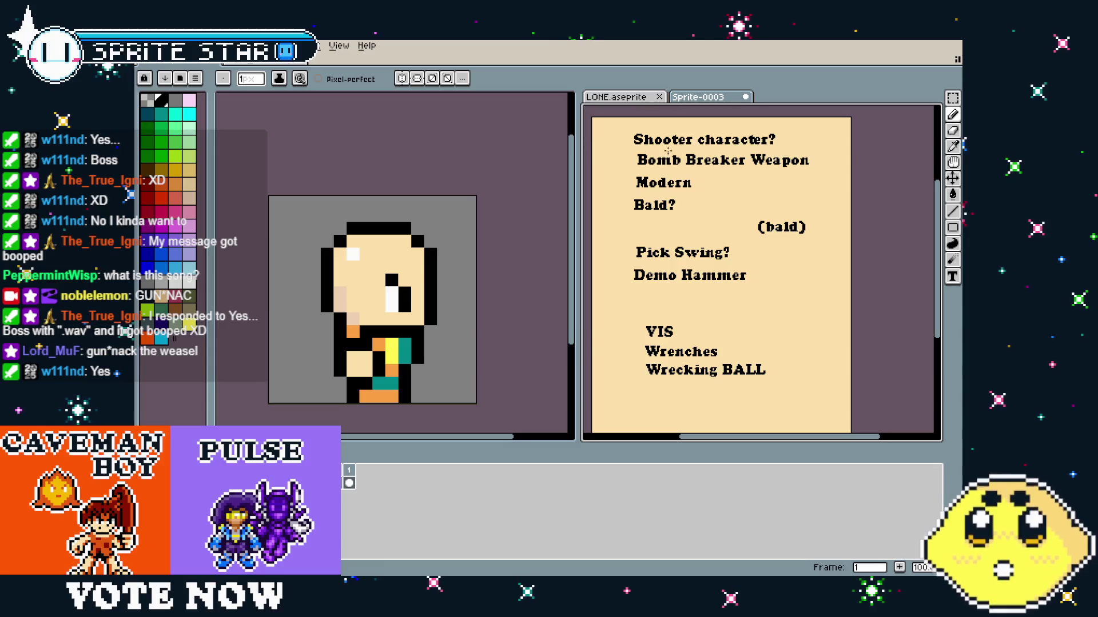
{"action": "left_click", "coordinate": [747, 99]}
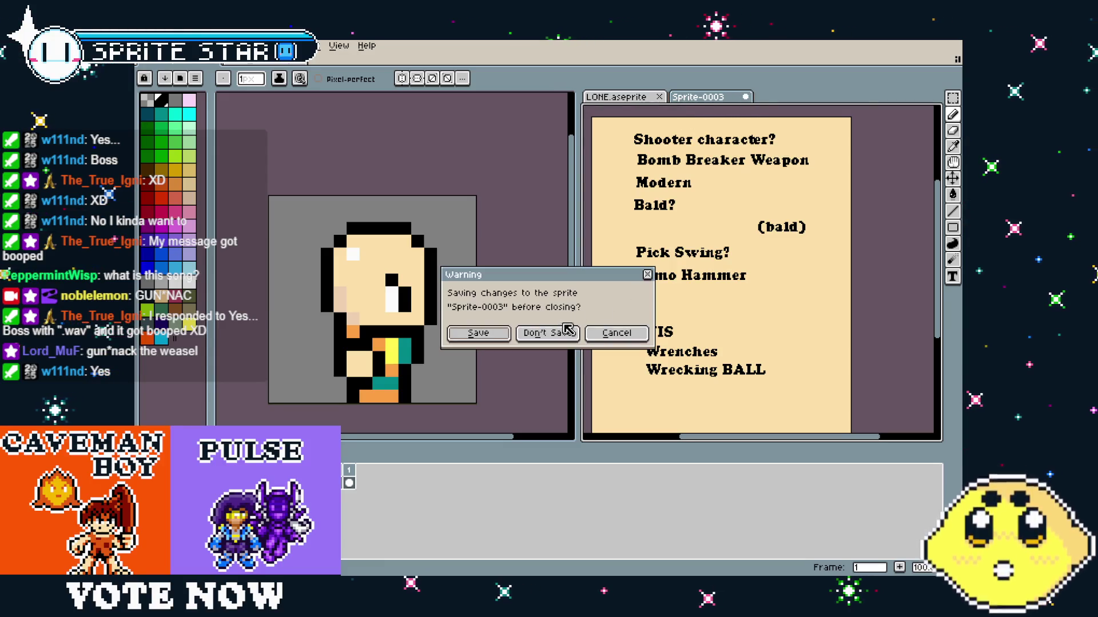
{"action": "left_click", "coordinate": [557, 333]}
Drag the LONE.aseprite tab to merge the two editors into one view.
{"action": "scroll", "coordinate": [694, 216], "scroll_direction": "up", "scroll_amount": 2}
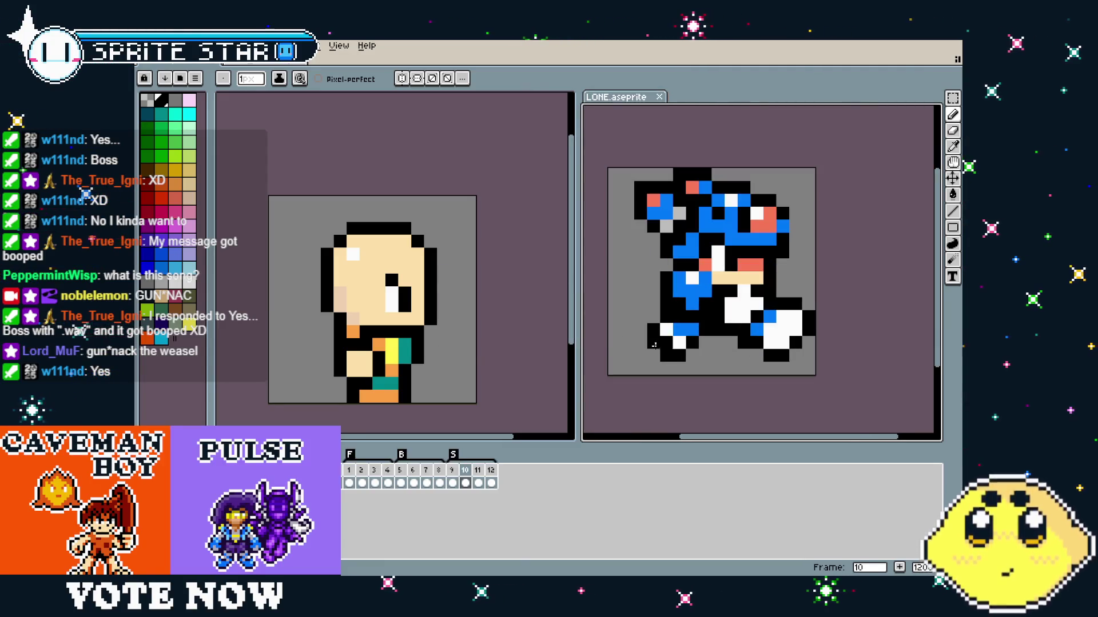
{"action": "key", "text": "Left"}
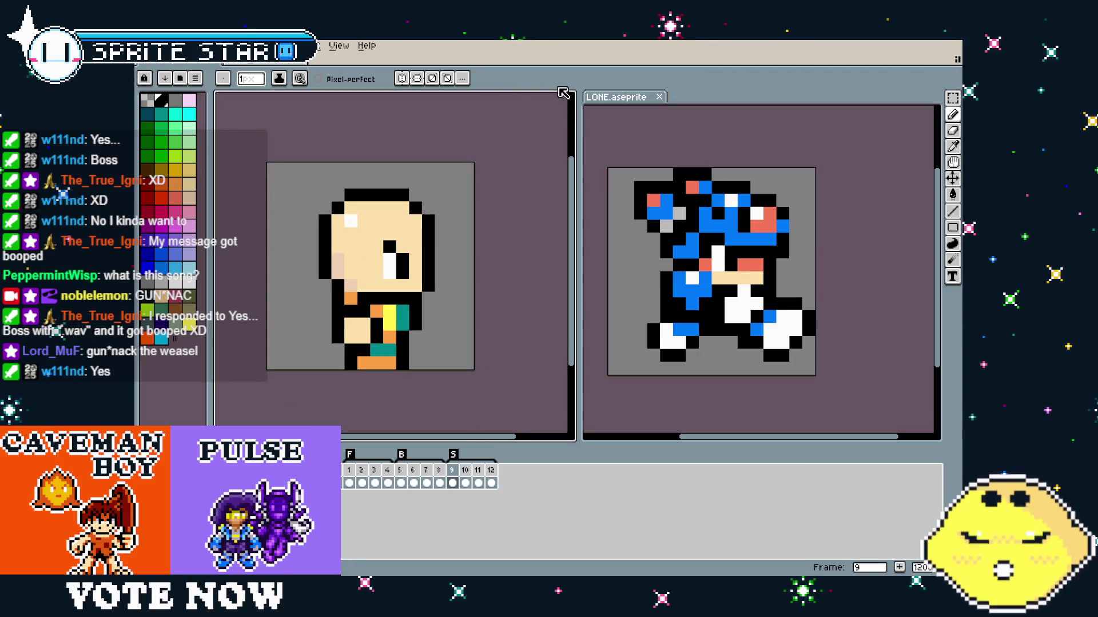
{"action": "left_click_drag", "start_coordinate": [618, 97], "coordinate": [569, 70]}
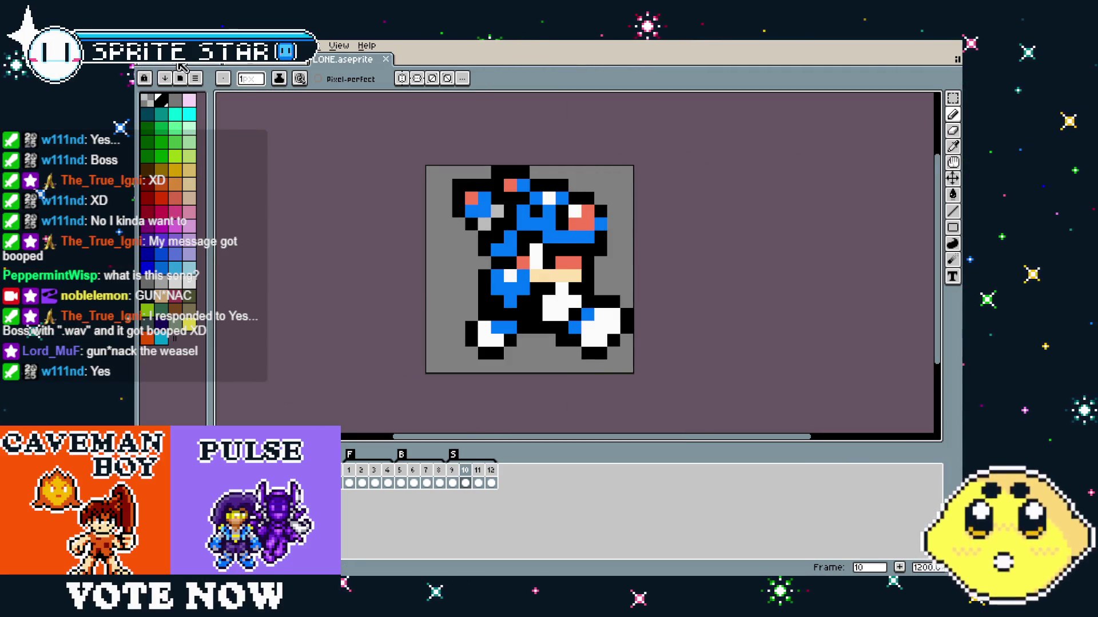
{"action": "key", "text": "Left"}
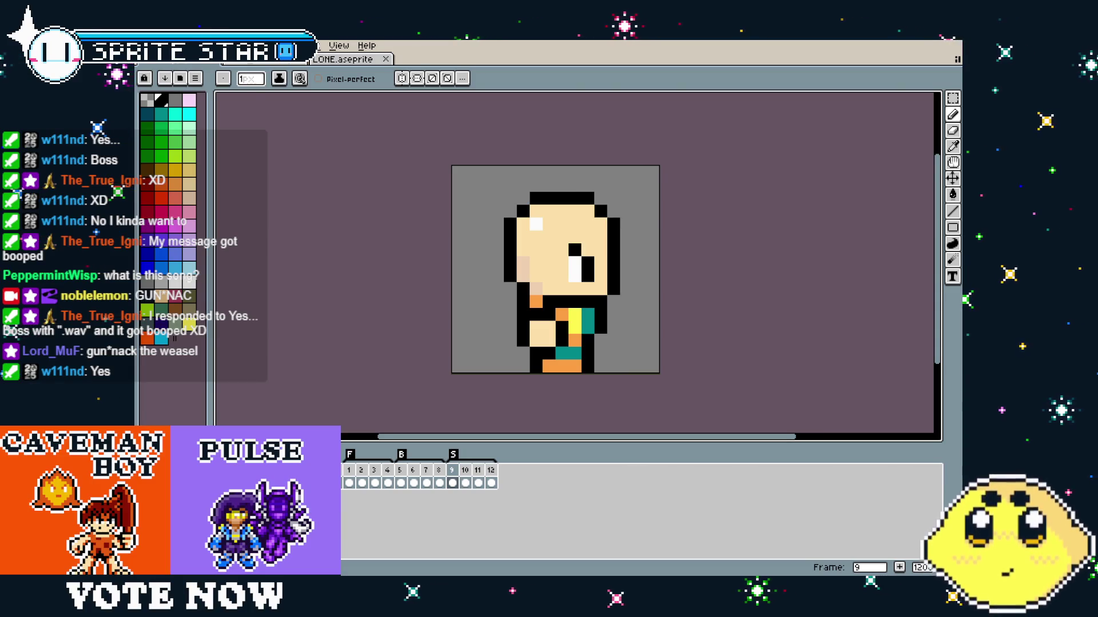
Switch to the green-and-grey tileset document with Ctrl+Tab.
{"action": "left_click", "coordinate": [144, 46]}
{"action": "mouse_move", "coordinate": [171, 46]}
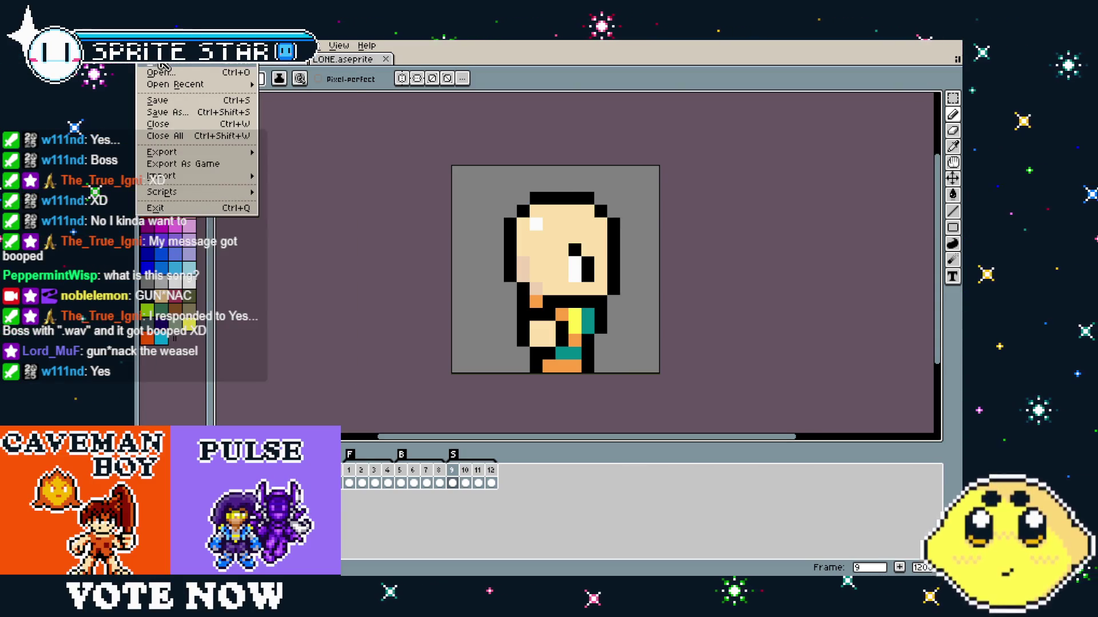
{"action": "key", "text": "Escape"}
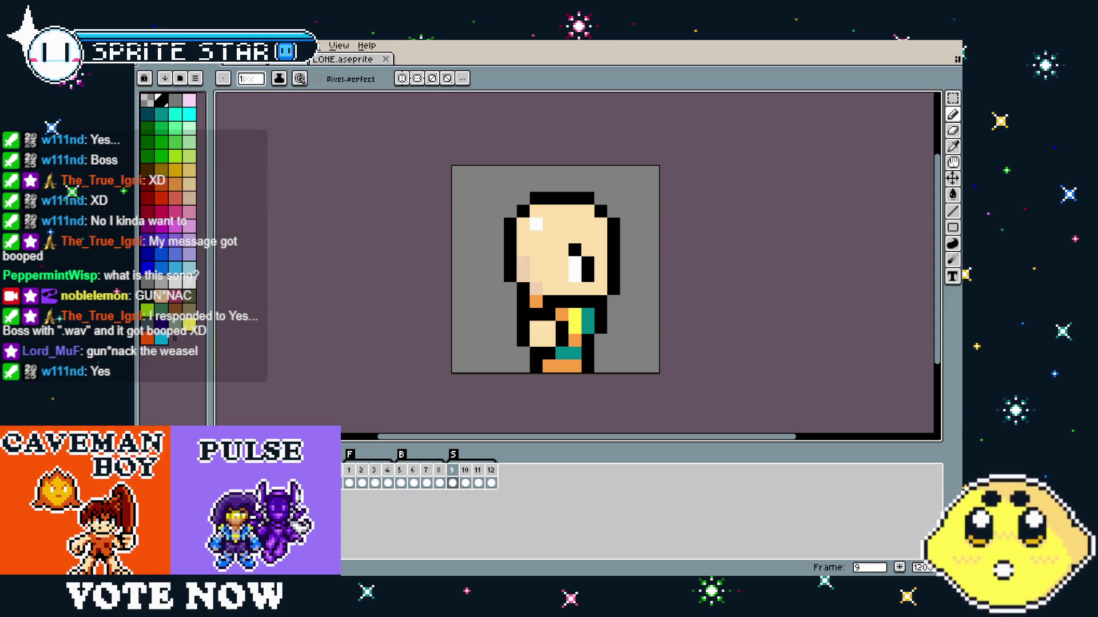
{"action": "key", "text": "ctrl+Tab"}
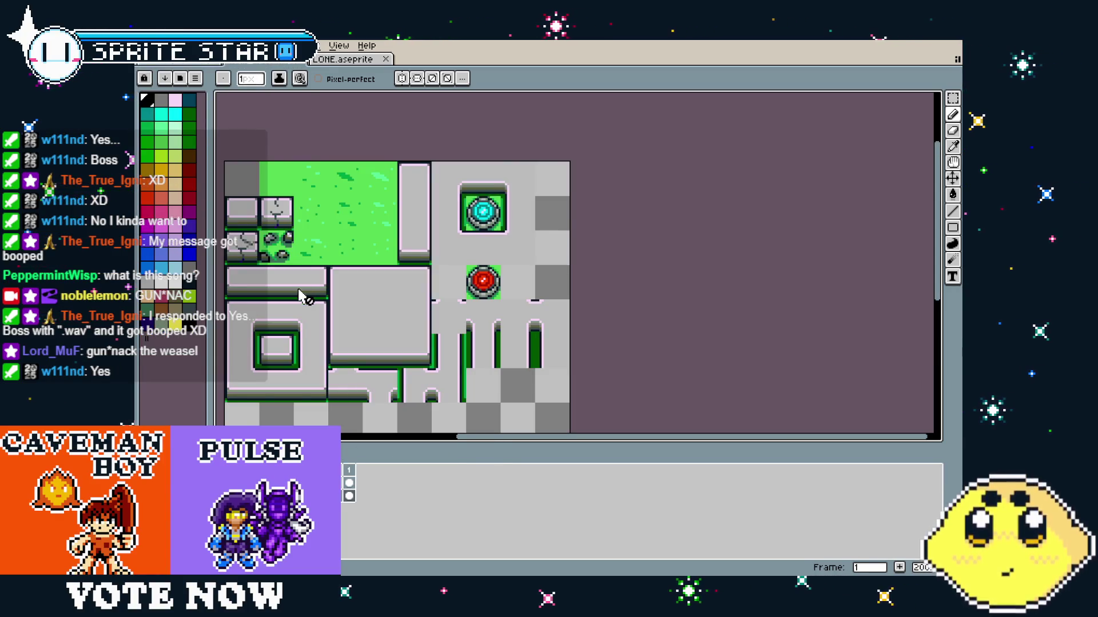
{"action": "left_click_drag", "start_coordinate": [263, 271], "coordinate": [423, 273]}
{"action": "scroll", "coordinate": [423, 274], "scroll_direction": "up", "scroll_amount": 1}
{"action": "scroll", "coordinate": [423, 273], "scroll_direction": "up", "scroll_amount": 1}
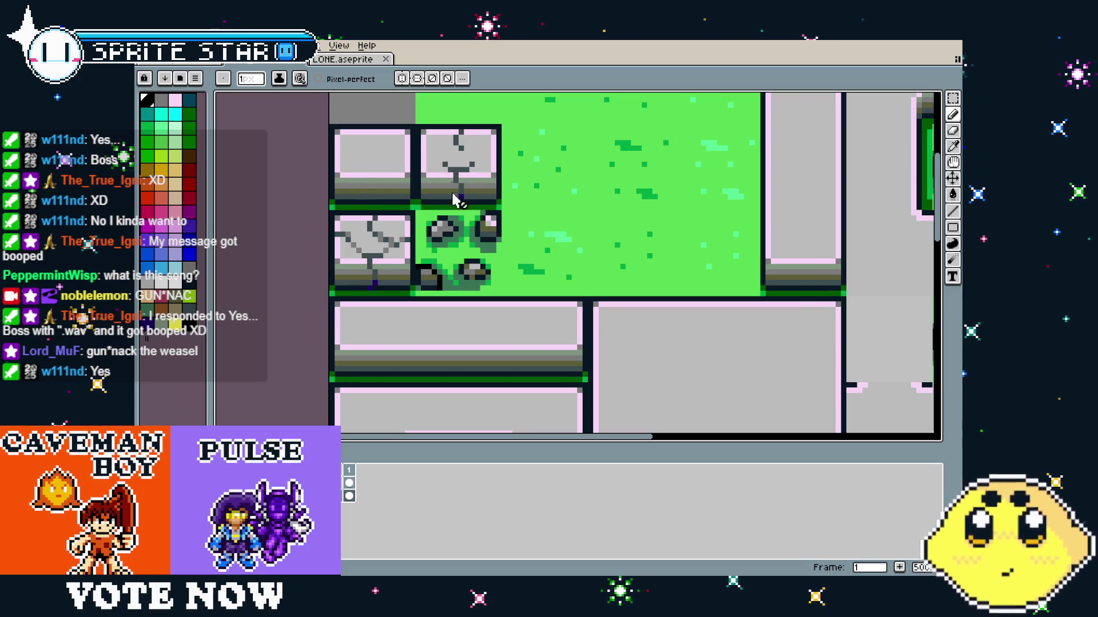
{"action": "left_click_drag", "start_coordinate": [454, 254], "coordinate": [400, 263]}
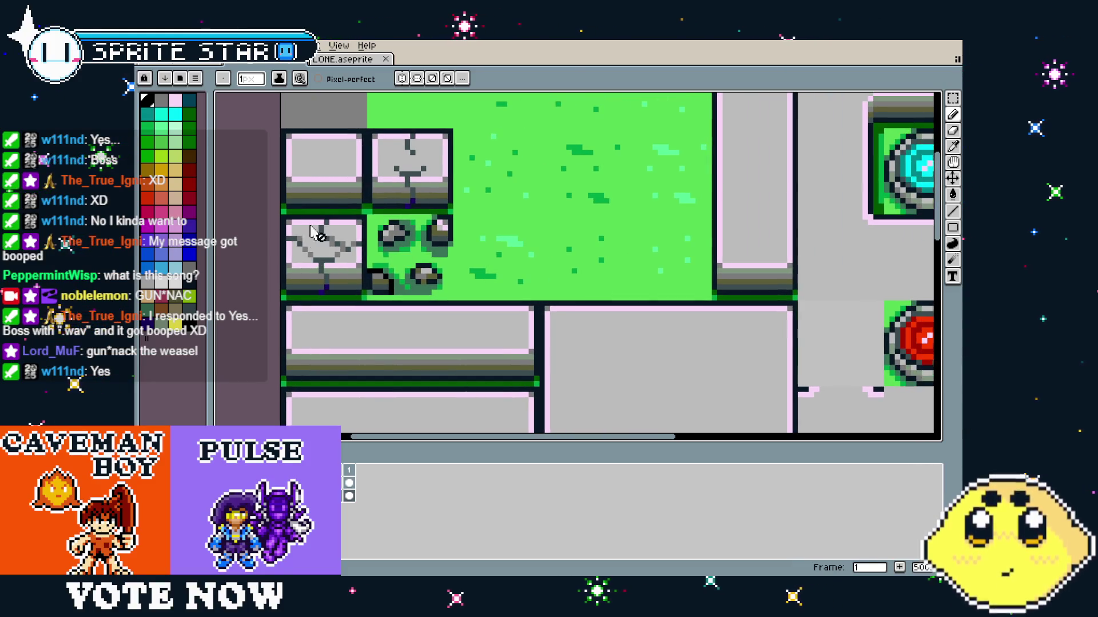
{"action": "scroll", "coordinate": [400, 263], "scroll_direction": "down", "scroll_amount": 1}
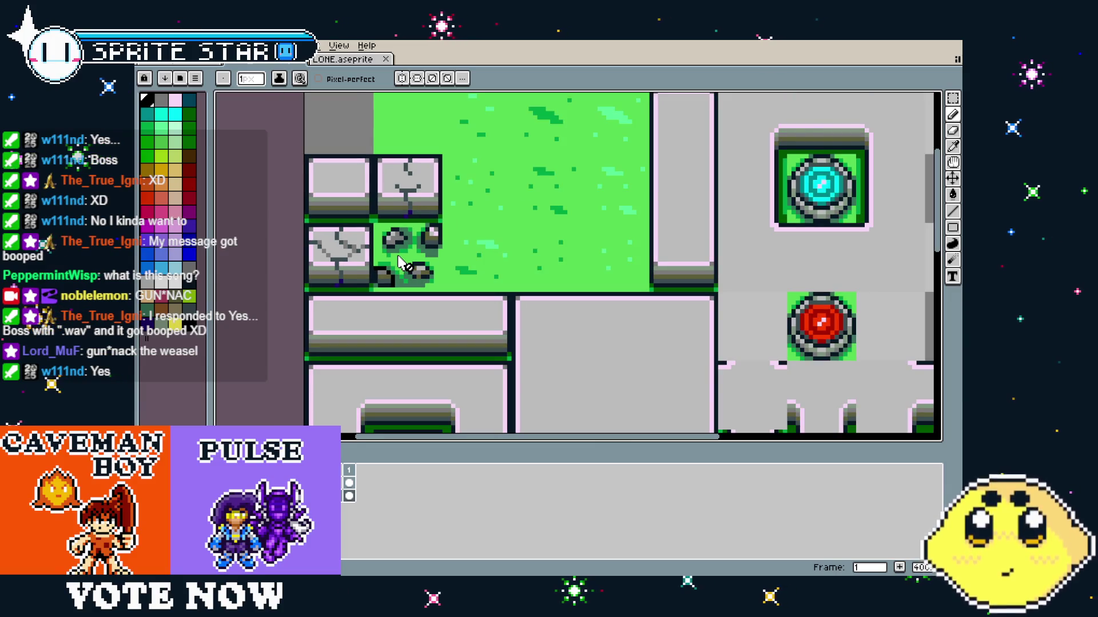
{"action": "scroll", "coordinate": [400, 263], "scroll_direction": "down", "scroll_amount": 1}
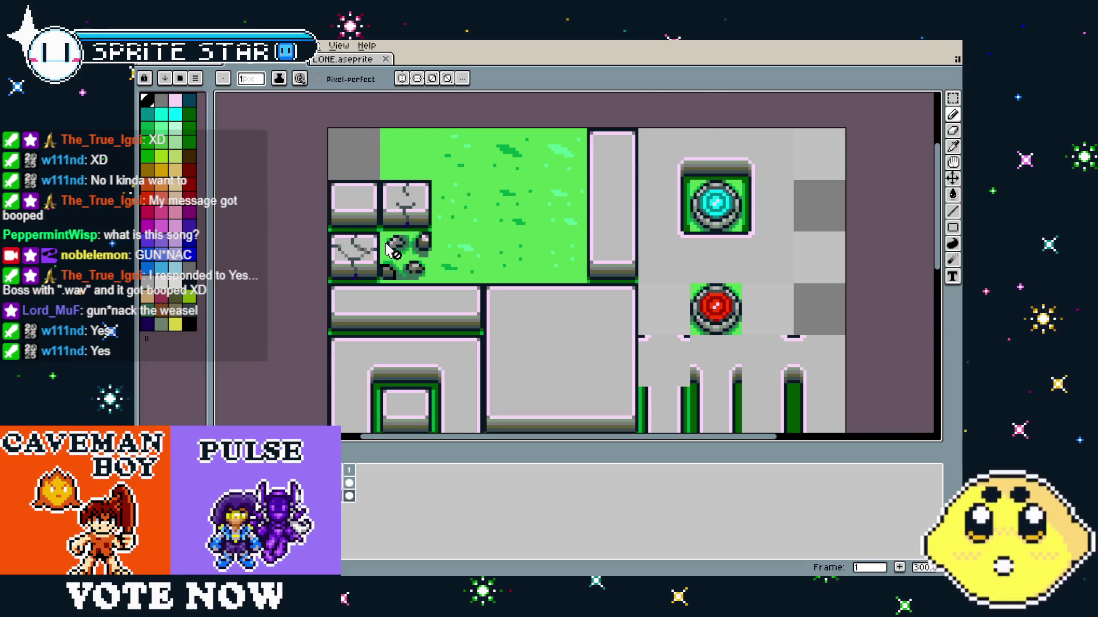
{"action": "scroll", "coordinate": [384, 249], "scroll_direction": "up", "scroll_amount": 1}
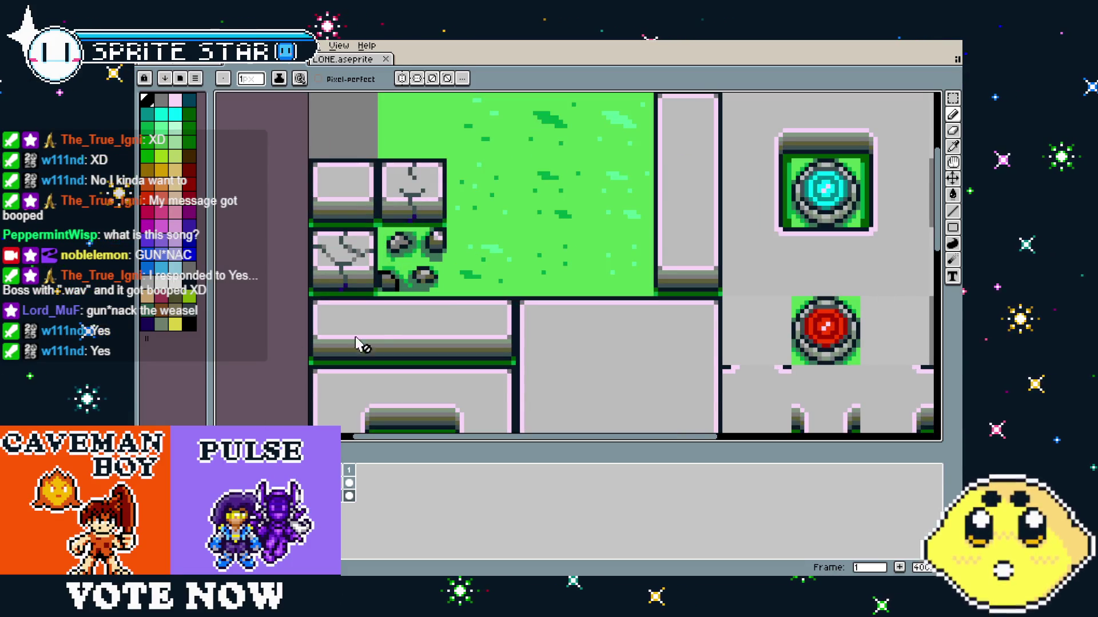
{"action": "scroll", "coordinate": [371, 322], "scroll_direction": "down", "scroll_amount": 1}
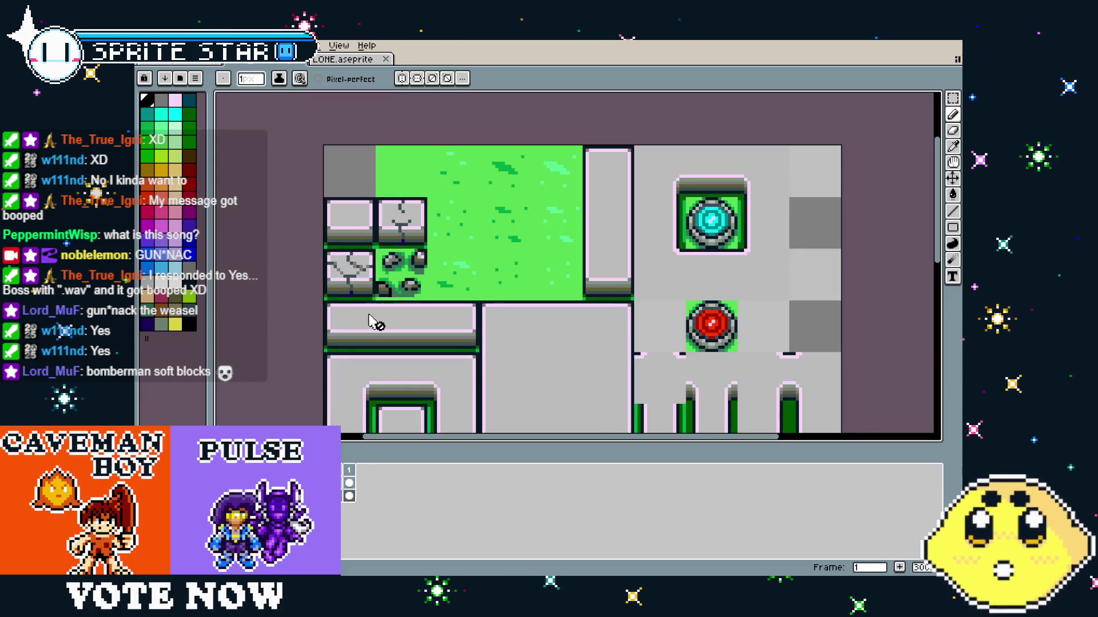
{"action": "left_click_drag", "start_coordinate": [372, 322], "coordinate": [316, 232]}
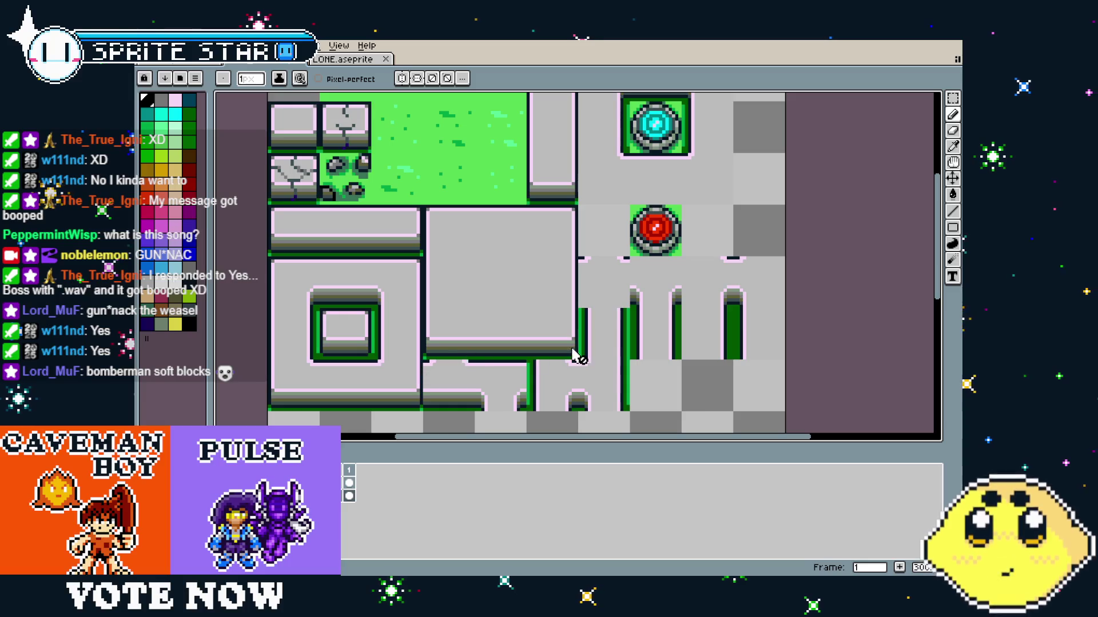
{"action": "left_click_drag", "start_coordinate": [473, 257], "coordinate": [508, 313]}
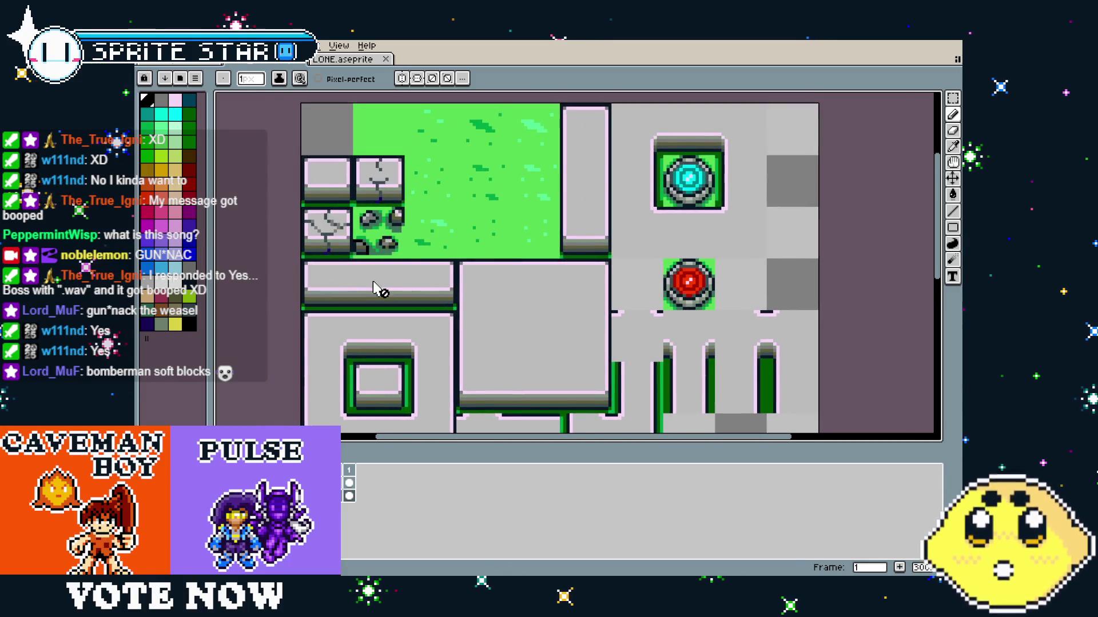
{"action": "scroll", "coordinate": [569, 220], "scroll_direction": "up", "scroll_amount": 1}
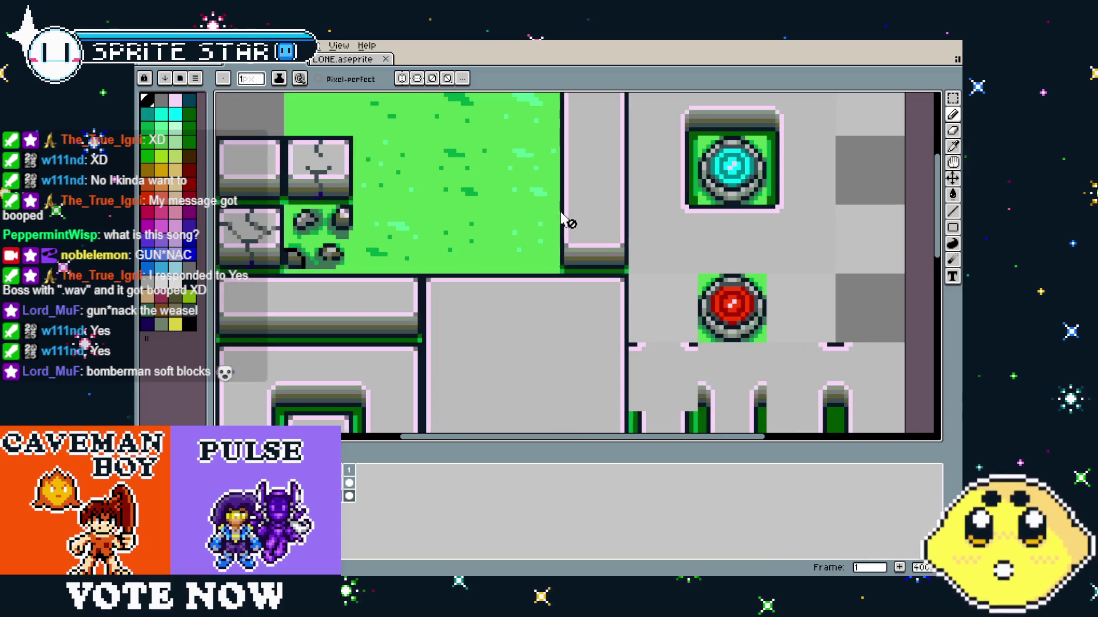
{"action": "scroll", "coordinate": [598, 199], "scroll_direction": "up", "scroll_amount": 1}
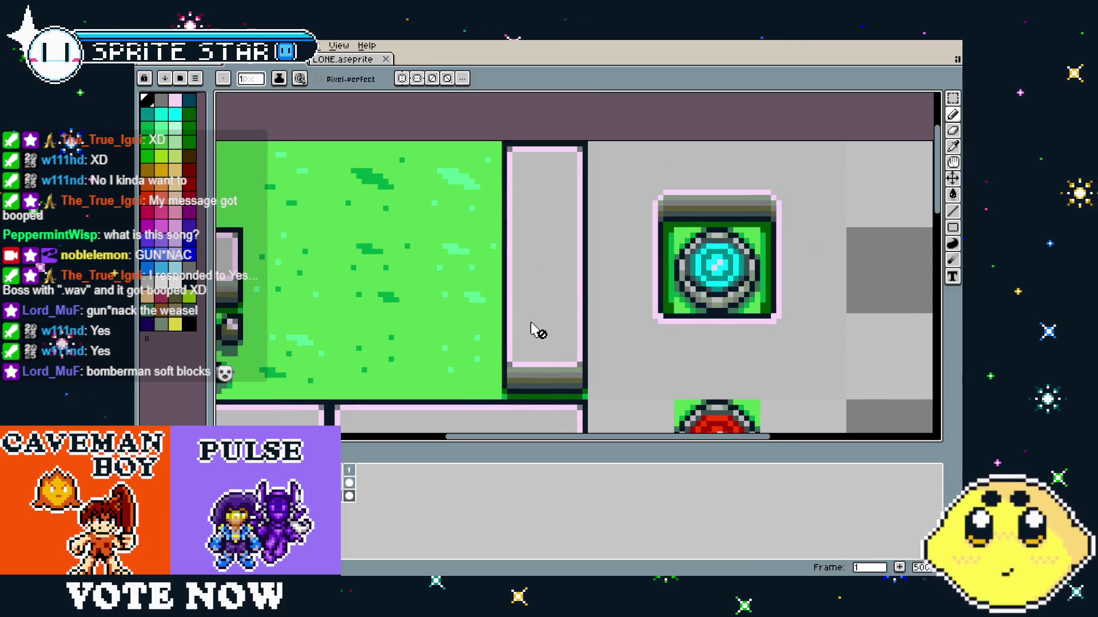
{"action": "scroll", "coordinate": [538, 332], "scroll_direction": "down", "scroll_amount": 1}
{"action": "left_click_drag", "start_coordinate": [386, 414], "coordinate": [569, 299]}
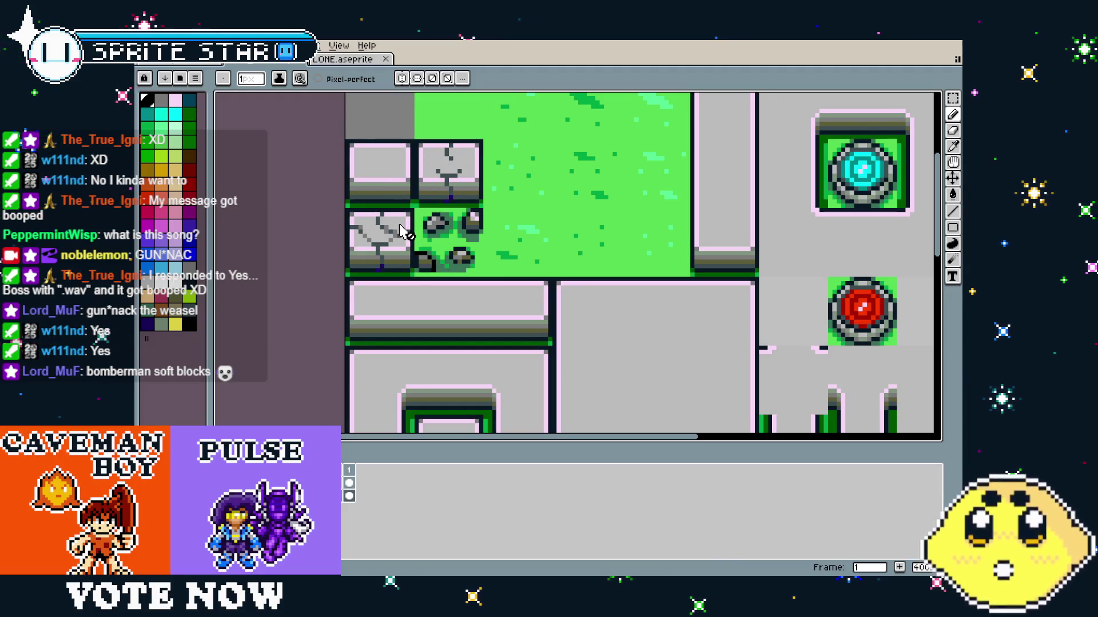
{"action": "scroll", "coordinate": [436, 358], "scroll_direction": "down", "scroll_amount": 2}
{"action": "left_click_drag", "start_coordinate": [437, 358], "coordinate": [410, 295]}
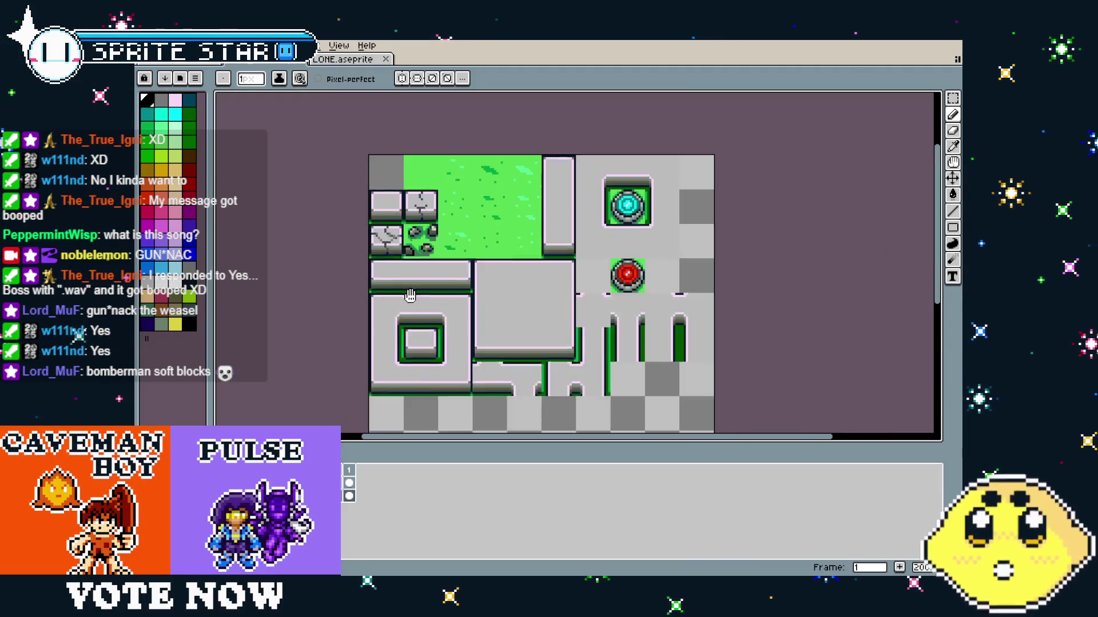
{"action": "scroll", "coordinate": [418, 305], "scroll_direction": "up", "scroll_amount": 2}
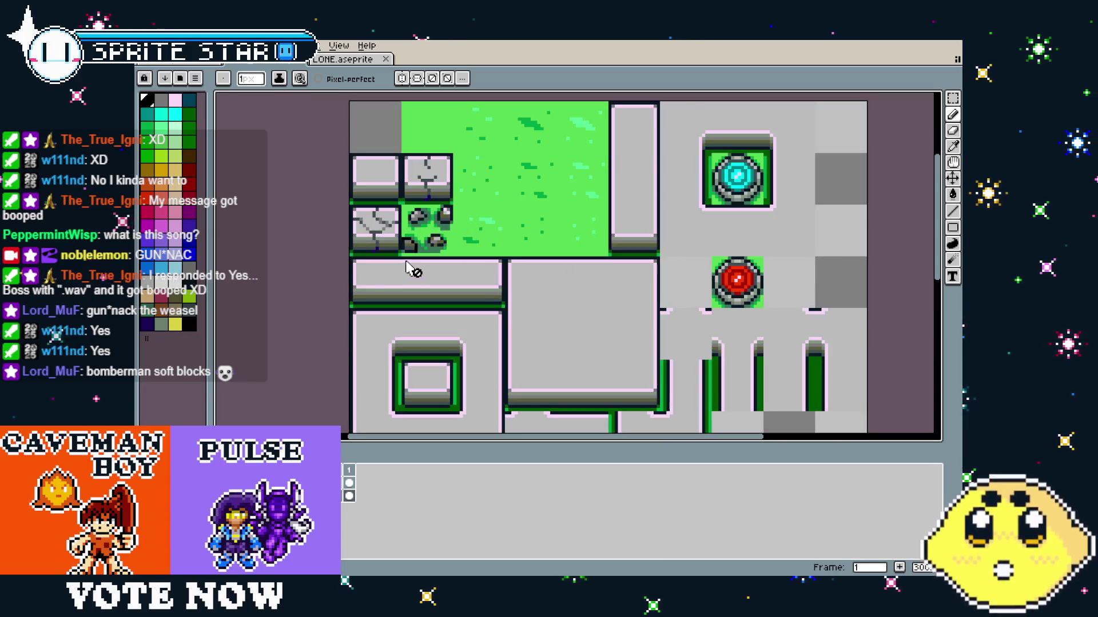
{"action": "left_click_drag", "start_coordinate": [411, 269], "coordinate": [401, 304]}
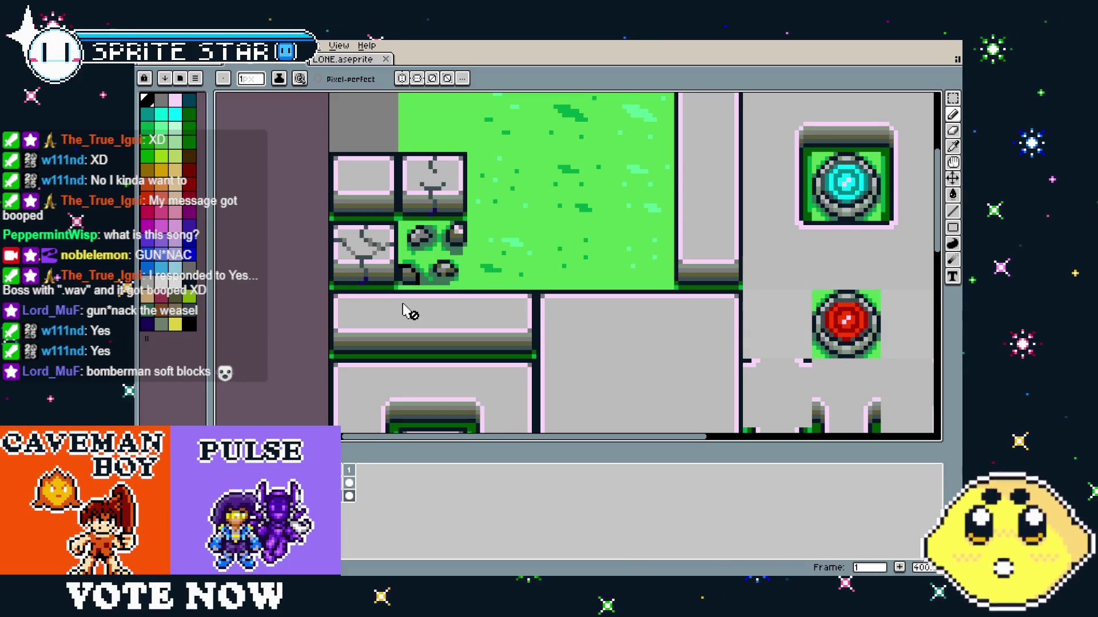
{"action": "scroll", "coordinate": [407, 312], "scroll_direction": "up", "scroll_amount": 1}
{"action": "left_click_drag", "start_coordinate": [383, 223], "coordinate": [379, 254]}
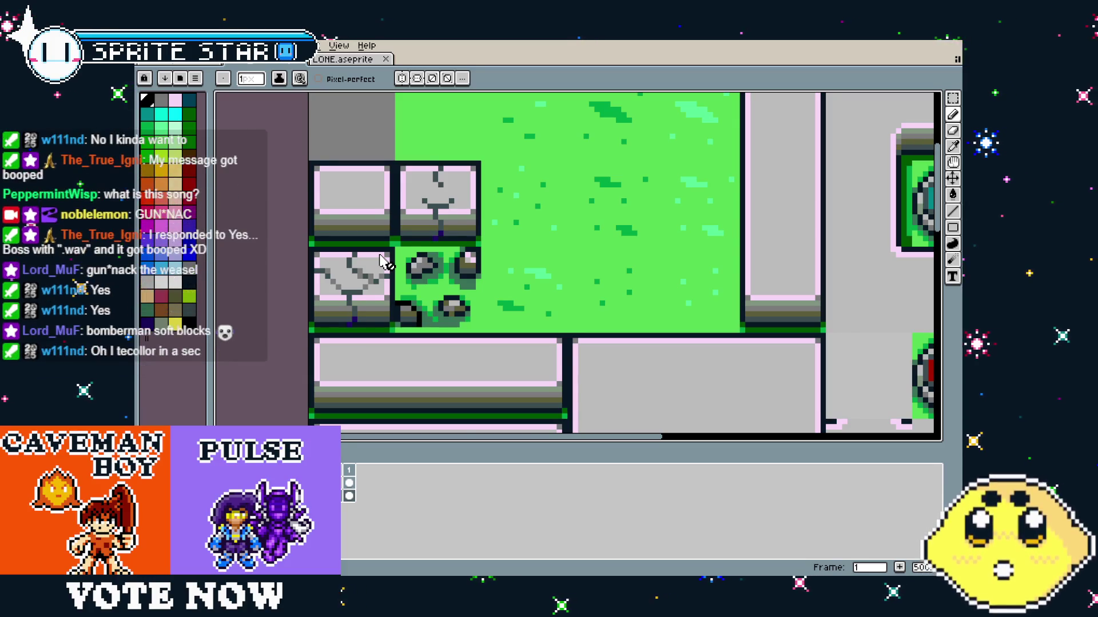
{"action": "scroll", "coordinate": [384, 264], "scroll_direction": "down", "scroll_amount": 2}
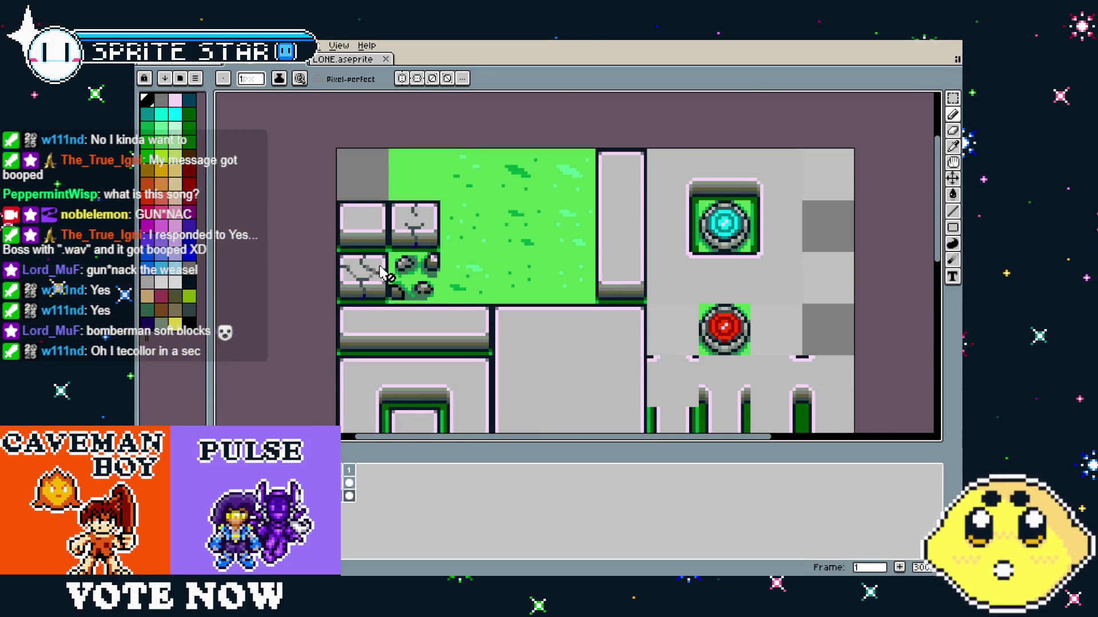
{"action": "scroll", "coordinate": [377, 277], "scroll_direction": "down", "scroll_amount": 1}
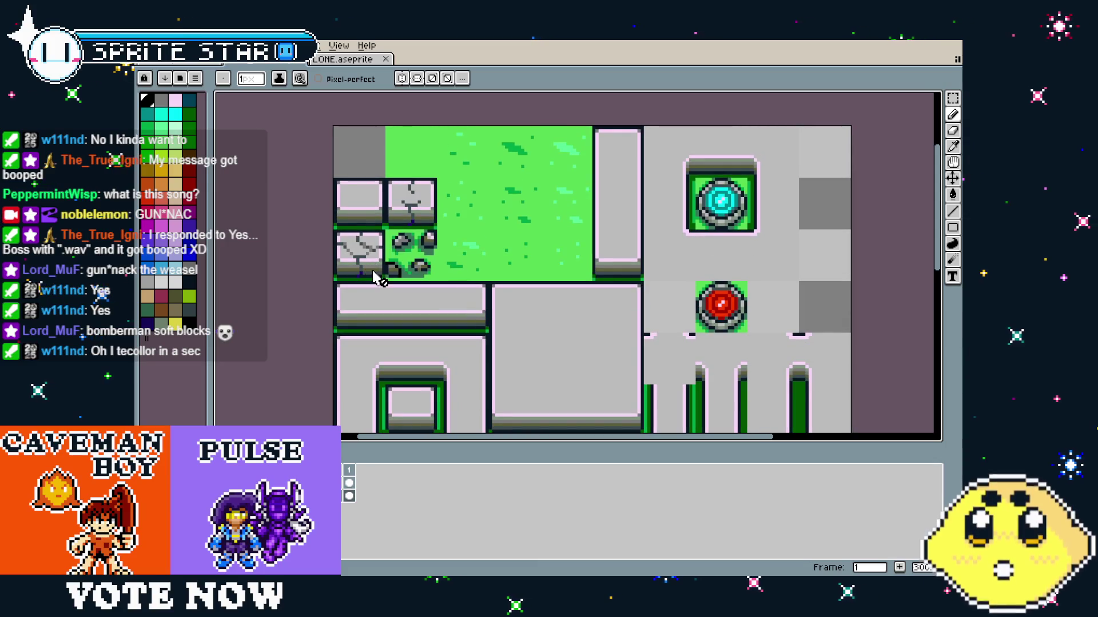
{"action": "left_click_drag", "start_coordinate": [394, 339], "coordinate": [370, 339]}
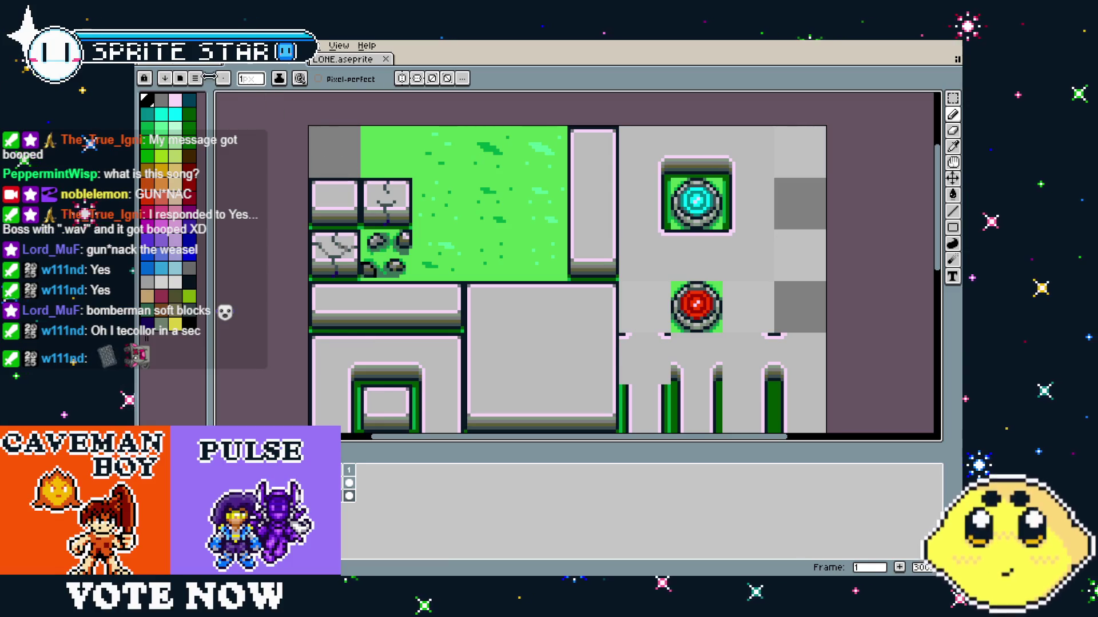
{"action": "key", "text": "ctrl+Tab"}
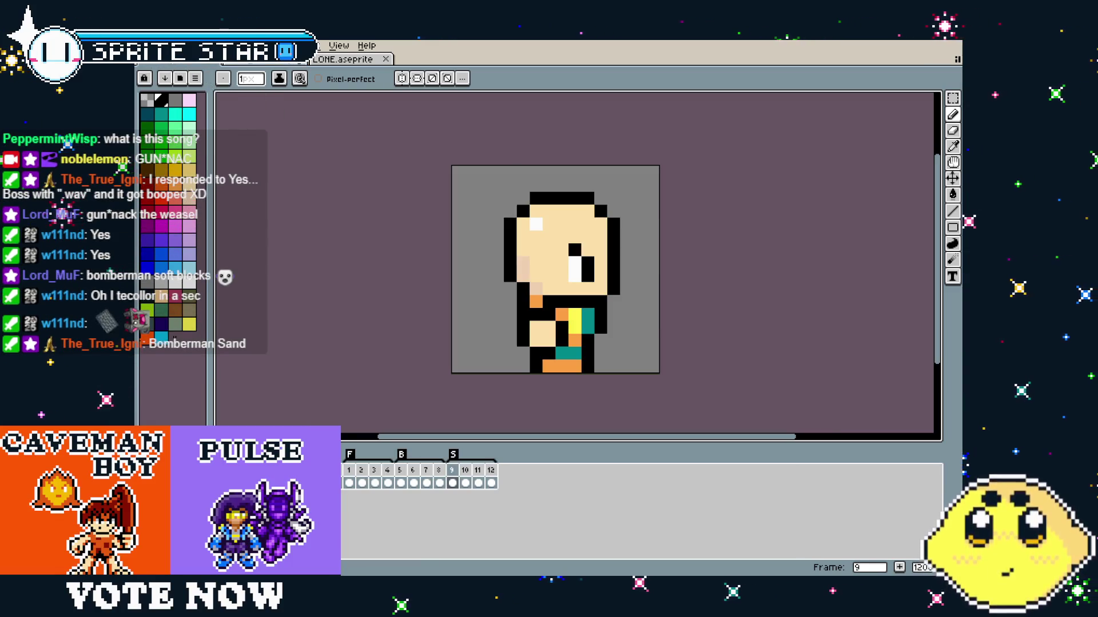
Cycle through the open documents to the 12-frame bald-character sprite and pan its view.
{"action": "key", "text": "ctrl+Tab"}
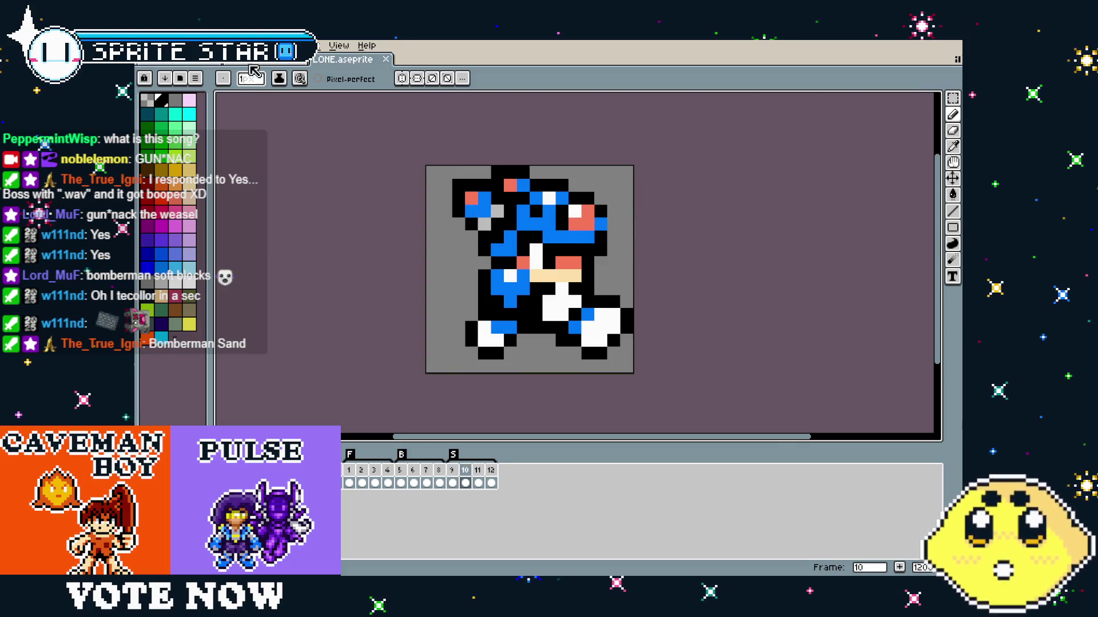
{"action": "key", "text": "ctrl+Tab"}
{"action": "key", "text": "ctrl+Tab"}
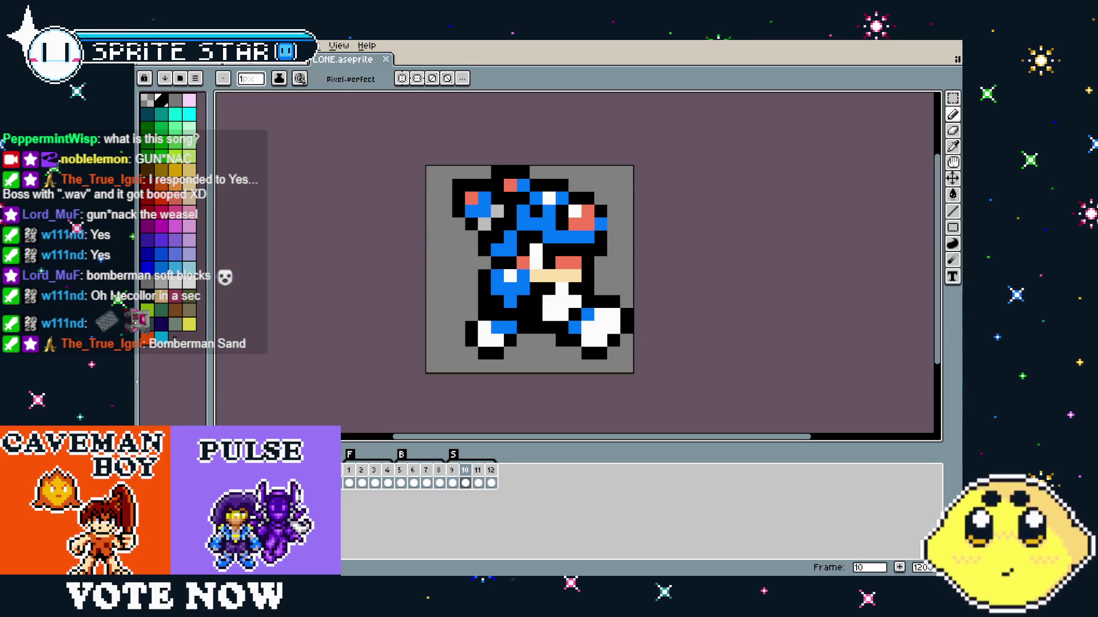
{"action": "left_click", "coordinate": [236, 63]}
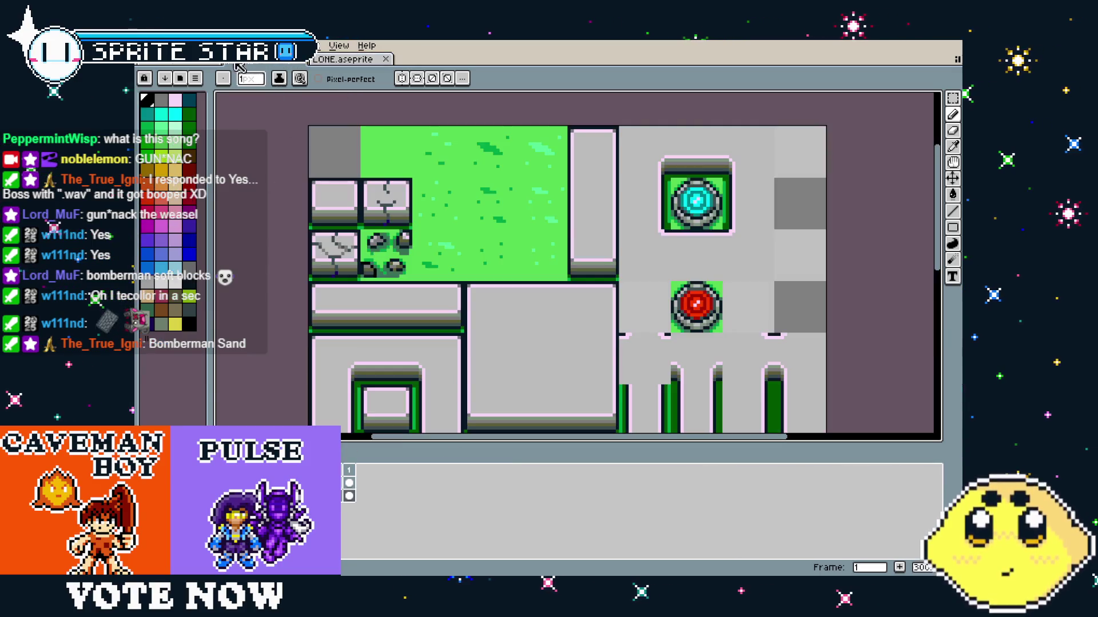
{"action": "key", "text": "ctrl+Tab"}
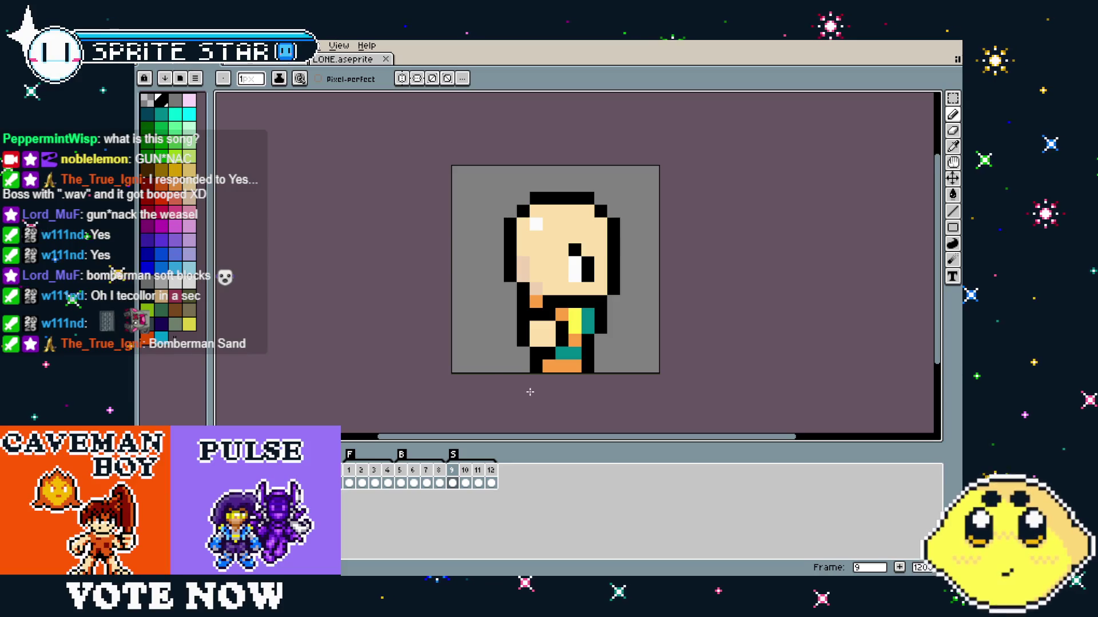
{"action": "left_click_drag", "start_coordinate": [552, 385], "coordinate": [535, 386]}
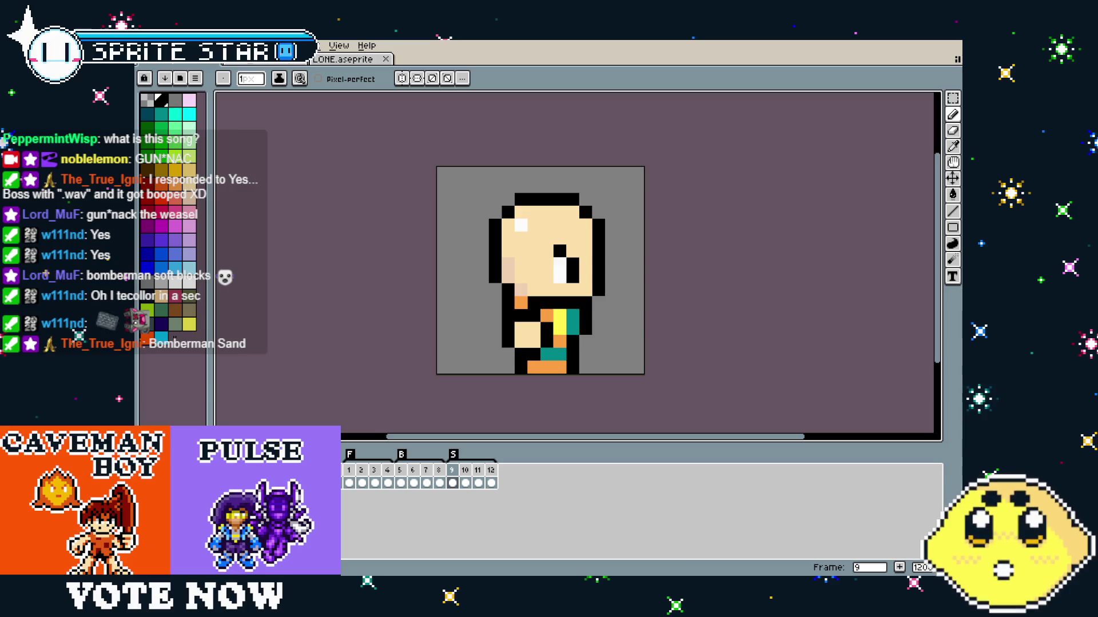
{"action": "key", "text": "alt+f"}
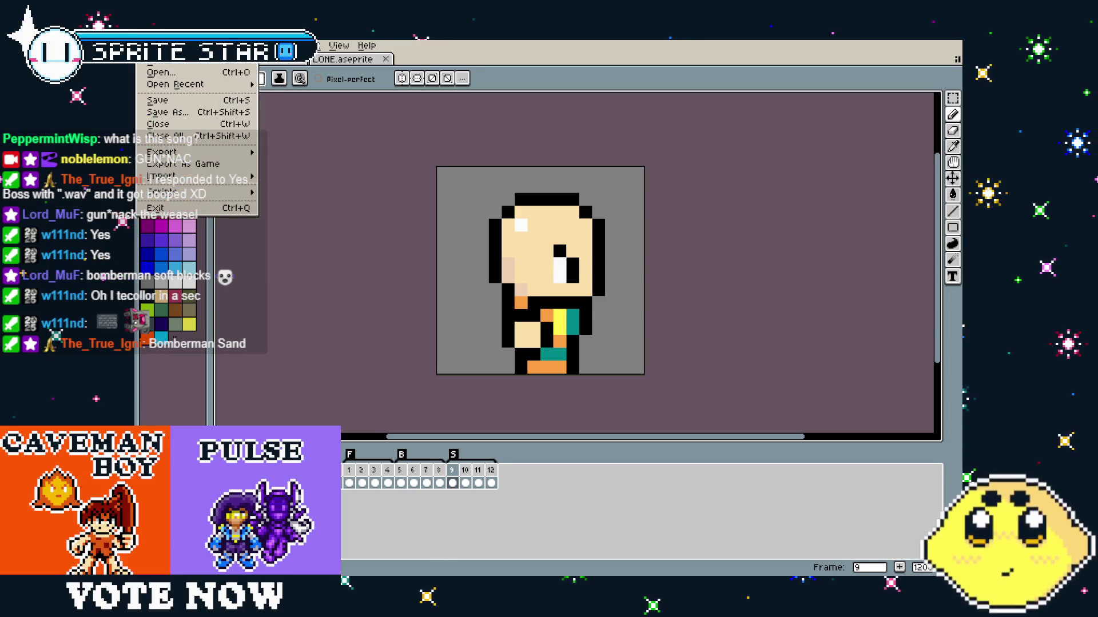
Create the new blank sprite Sprite-0004 and select yellow from the palette.
{"action": "key", "text": "Escape"}
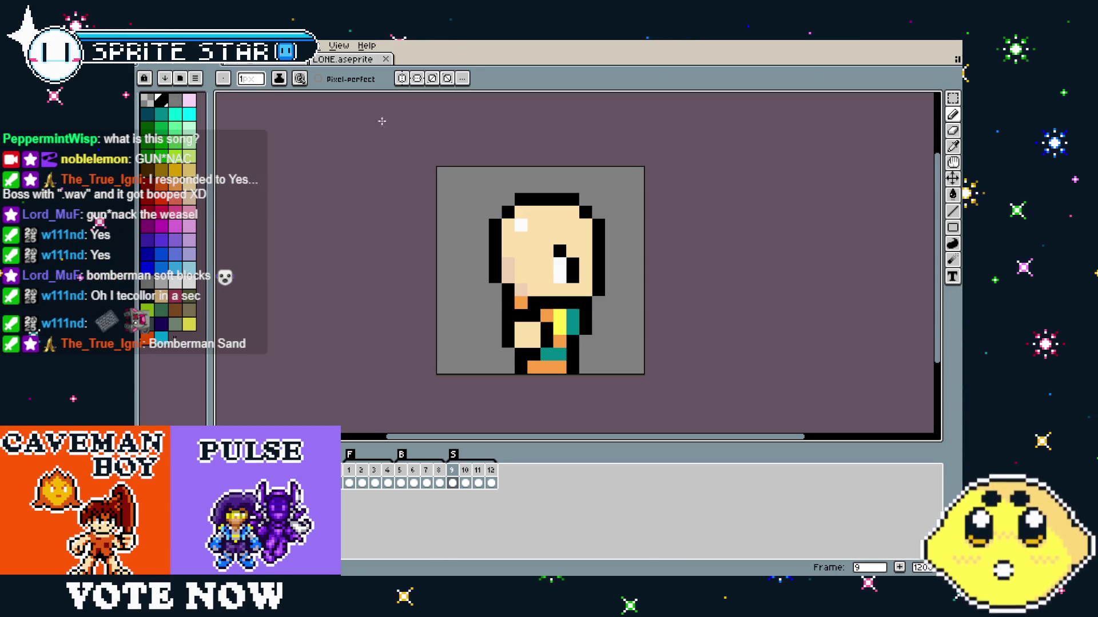
{"action": "left_click_drag", "start_coordinate": [586, 269], "coordinate": [542, 260]}
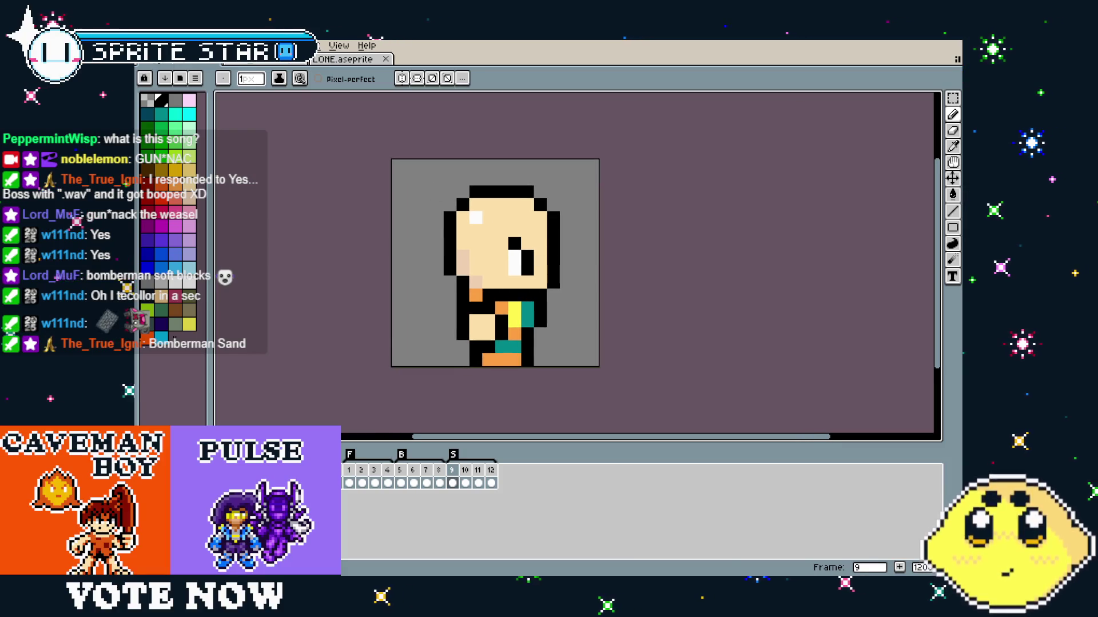
{"action": "key", "text": "alt+f"}
{"action": "left_click", "coordinate": [195, 78]}
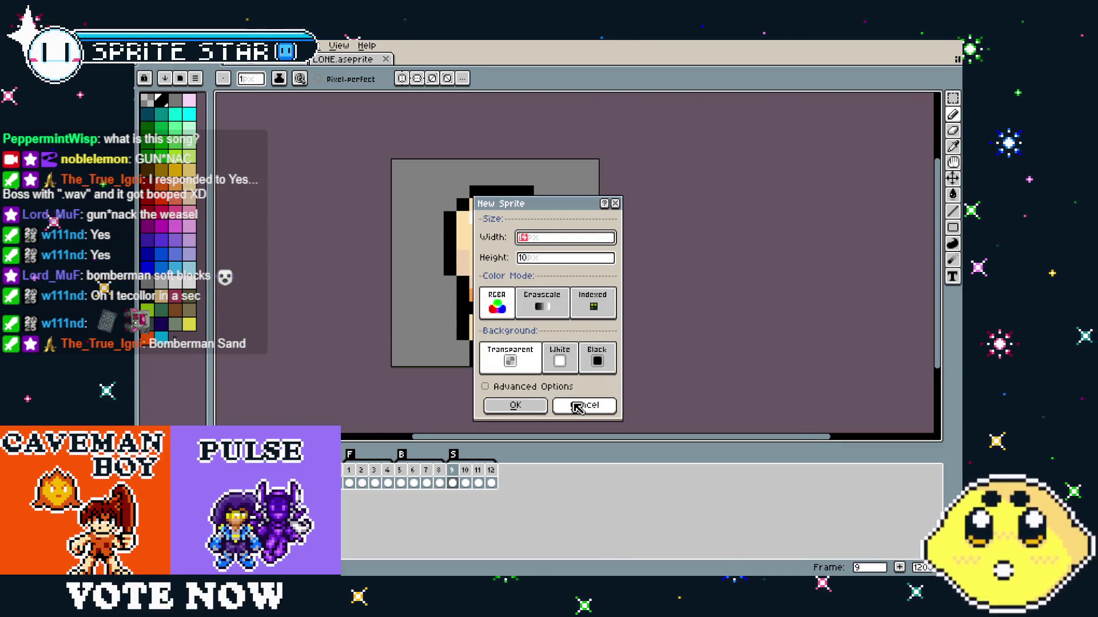
{"action": "left_click", "coordinate": [520, 405]}
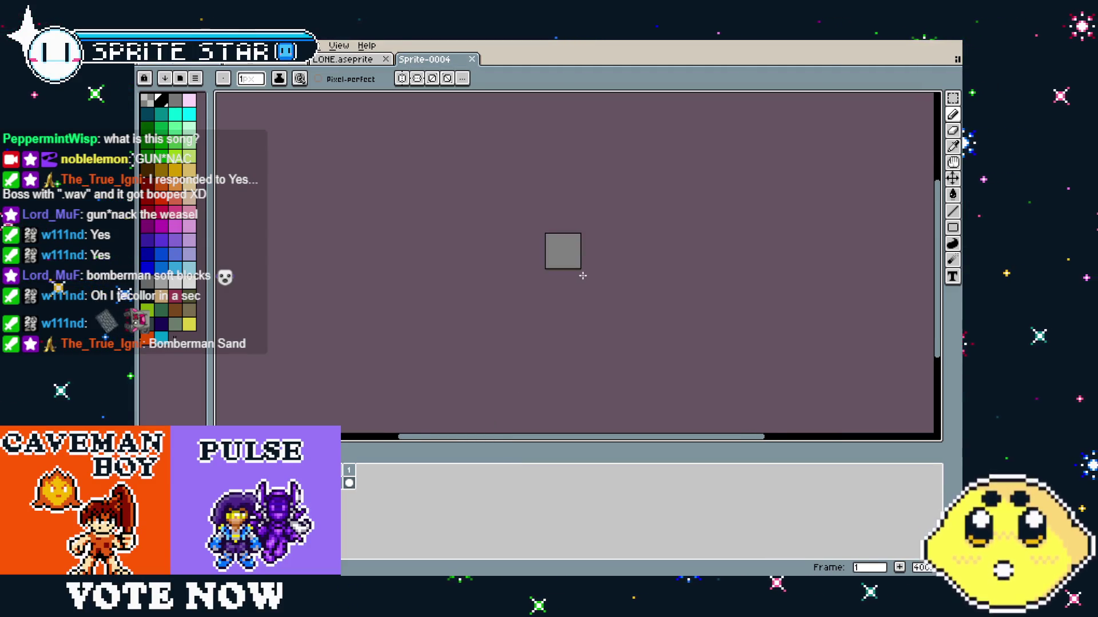
{"action": "scroll", "coordinate": [582, 276], "scroll_direction": "up", "scroll_amount": 8}
{"action": "left_click", "coordinate": [361, 354]}
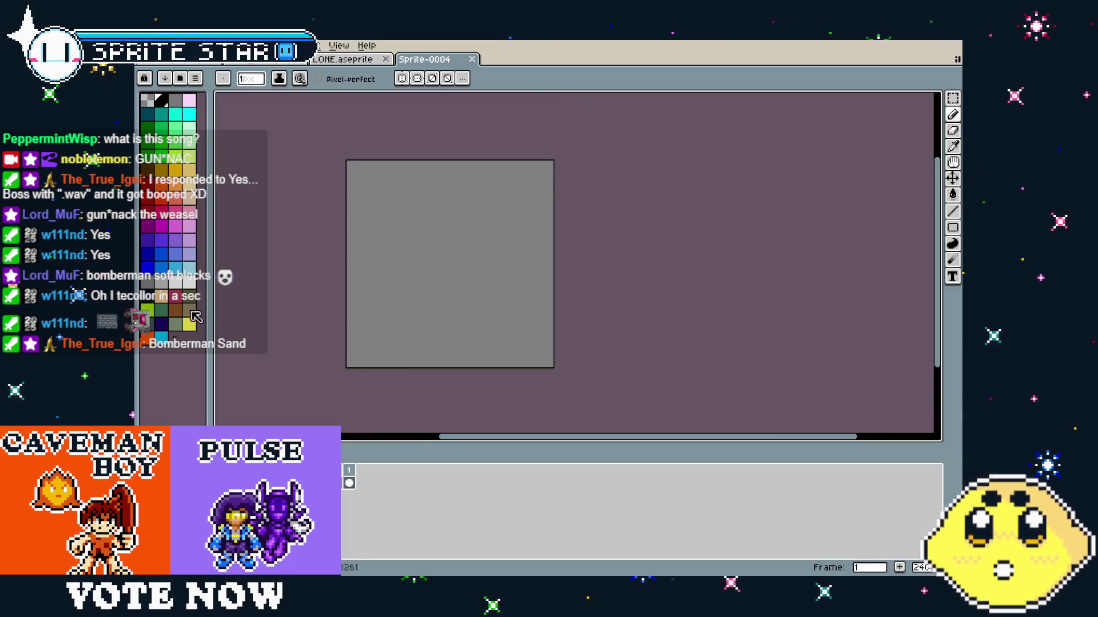
{"action": "left_click", "coordinate": [195, 324]}
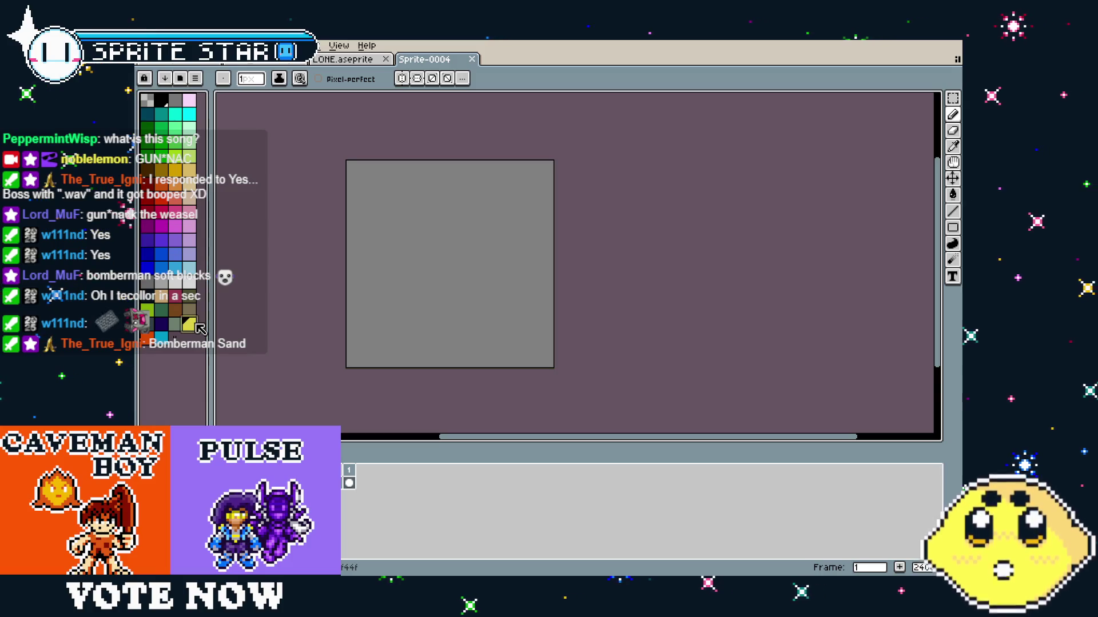
Draw a rough yellow cross-shaped body on the blank canvas.
{"action": "left_click", "coordinate": [953, 227]}
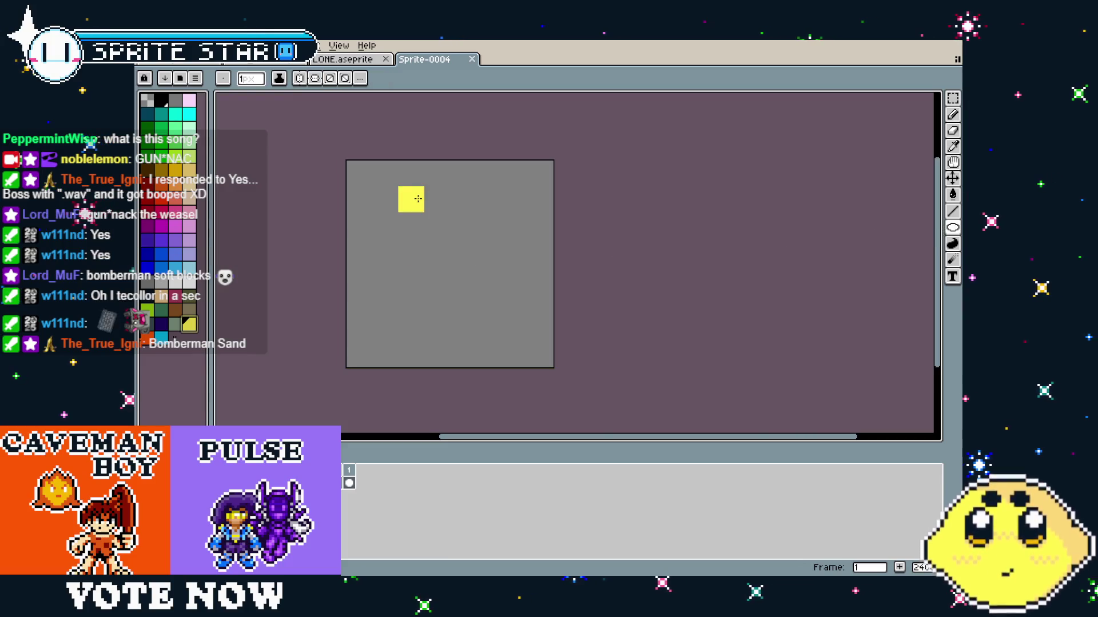
{"action": "mouse_move", "coordinate": [417, 199]}
{"action": "left_mouse_down"}
{"action": "mouse_move", "coordinate": [492, 278]}
{"action": "mouse_move", "coordinate": [517, 277]}
{"action": "mouse_move", "coordinate": [496, 301]}
{"action": "mouse_move", "coordinate": [498, 280]}
{"action": "left_mouse_up"}
{"action": "left_click", "coordinate": [457, 240]}
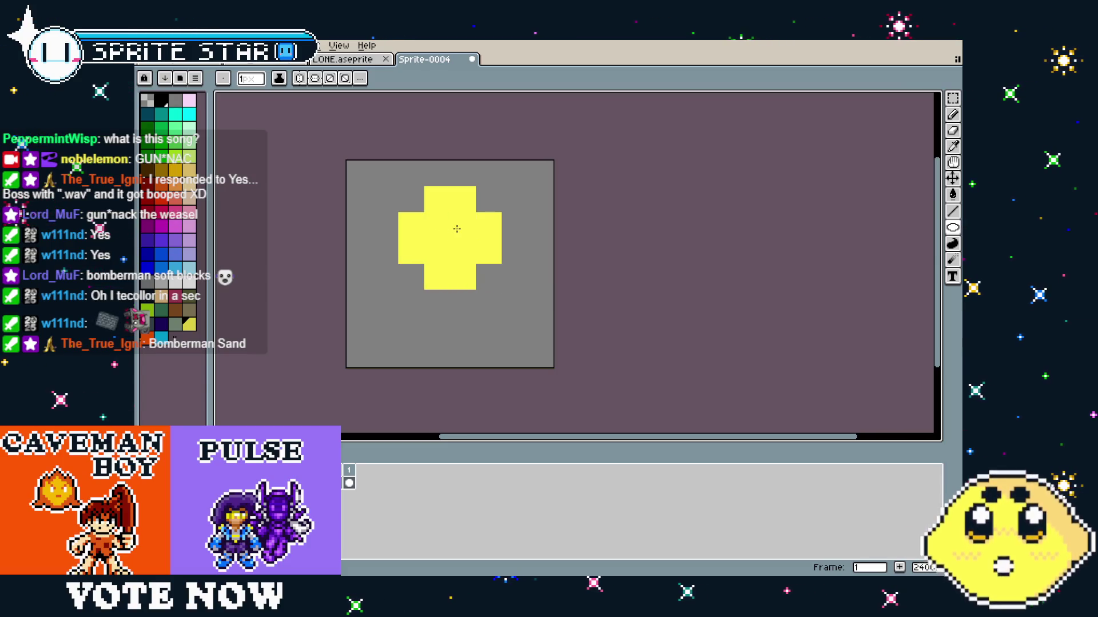
{"action": "left_click", "coordinate": [432, 293]}
{"action": "mouse_move", "coordinate": [436, 307]}
{"action": "left_mouse_down"}
{"action": "mouse_move", "coordinate": [456, 303]}
{"action": "mouse_move", "coordinate": [452, 322]}
{"action": "left_mouse_up"}
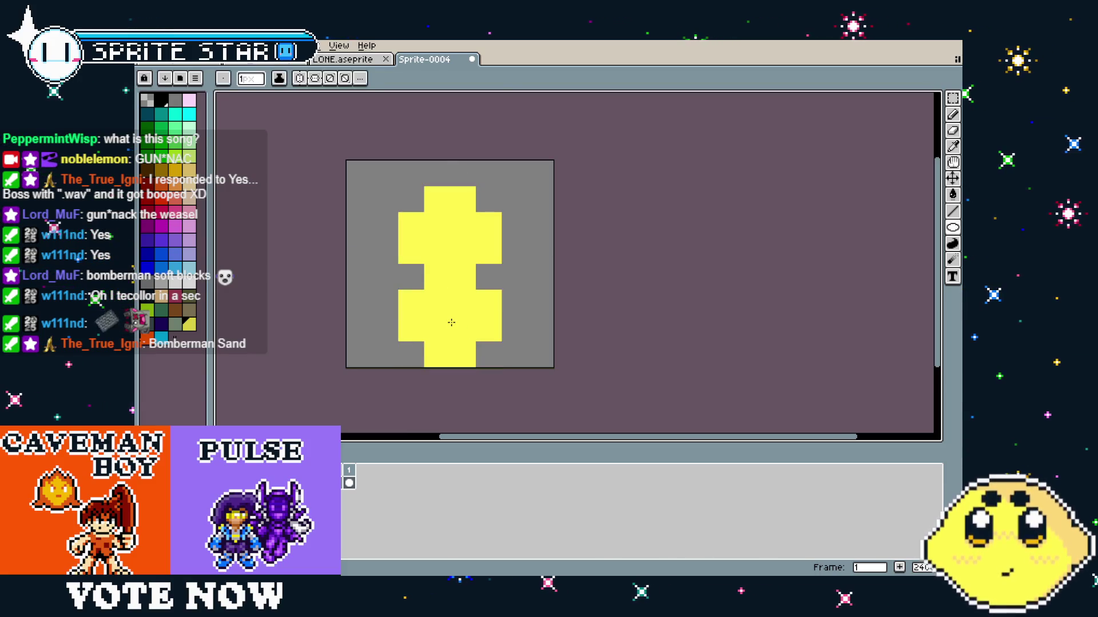
Erase cells to notch the top and trim the bottom stem and crossbar.
{"action": "key", "text": "e"}
{"action": "mouse_move", "coordinate": [437, 199]}
{"action": "left_mouse_down"}
{"action": "mouse_move", "coordinate": [458, 225]}
{"action": "mouse_move", "coordinate": [437, 225]}
{"action": "mouse_move", "coordinate": [463, 225]}
{"action": "left_mouse_up"}
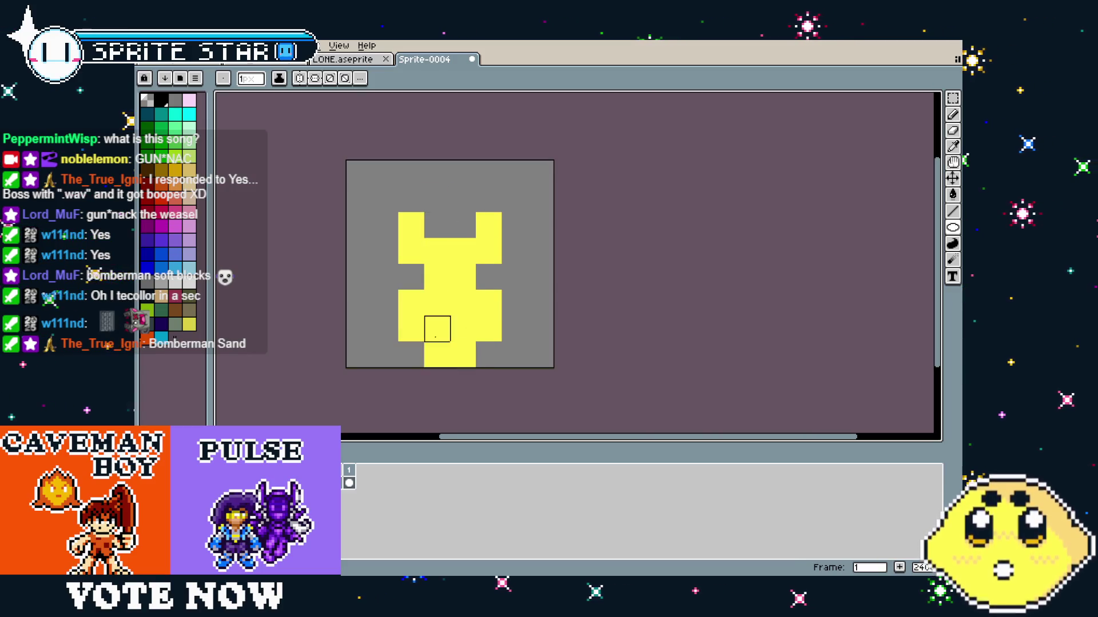
{"action": "left_click_drag", "start_coordinate": [437, 329], "coordinate": [461, 376]}
{"action": "scroll", "coordinate": [463, 408], "scroll_direction": "down", "scroll_amount": 3}
{"action": "scroll", "coordinate": [464, 407], "scroll_direction": "up", "scroll_amount": 3}
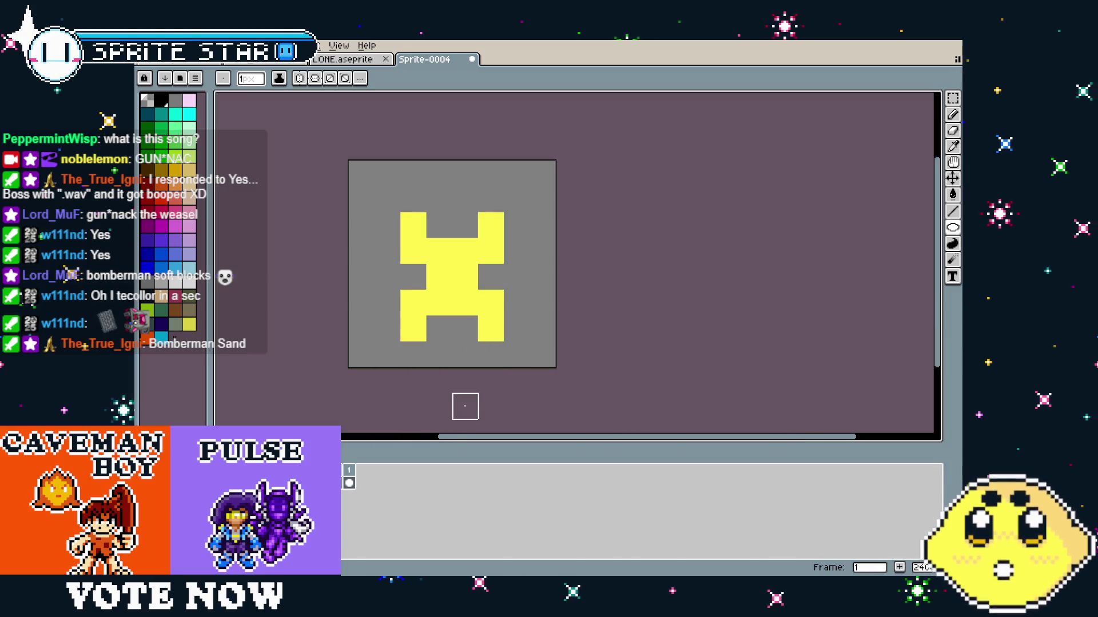
{"action": "mouse_move", "coordinate": [413, 251]}
{"action": "left_mouse_down"}
{"action": "mouse_move", "coordinate": [465, 251]}
{"action": "mouse_move", "coordinate": [491, 225]}
{"action": "left_mouse_up"}
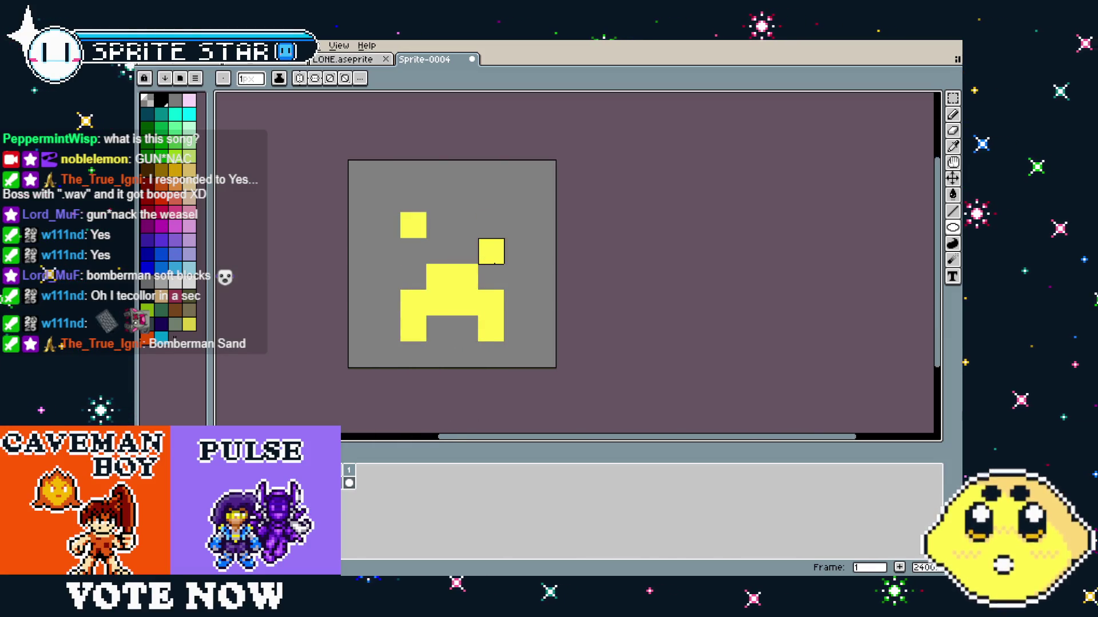
{"action": "key", "text": "ctrl+z"}
{"action": "key", "text": "ctrl+z"}
Shift the shape's top half up one pixel to make it symmetrical.
{"action": "key", "text": "m"}
{"action": "mouse_move", "coordinate": [374, 161]}
{"action": "left_mouse_down"}
{"action": "mouse_move", "coordinate": [426, 208]}
{"action": "mouse_move", "coordinate": [530, 264]}
{"action": "mouse_move", "coordinate": [517, 236]}
{"action": "left_mouse_up"}
{"action": "key", "text": "ctrl+d"}
{"action": "key", "text": "b"}
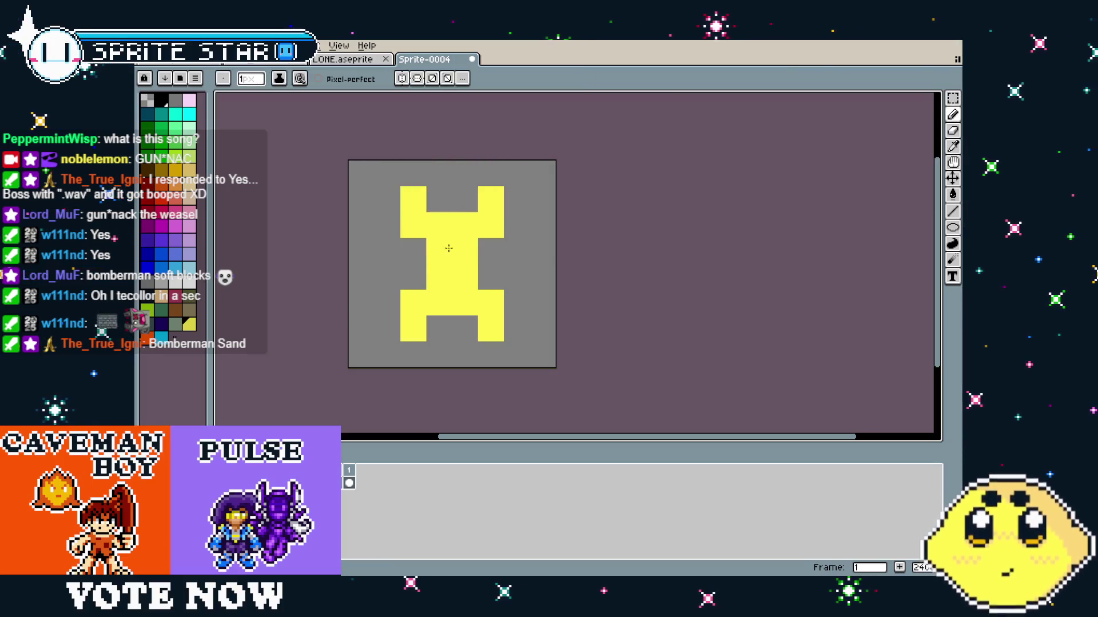
{"action": "scroll", "coordinate": [417, 350], "scroll_direction": "down", "scroll_amount": 5}
{"action": "scroll", "coordinate": [415, 388], "scroll_direction": "up", "scroll_amount": 5}
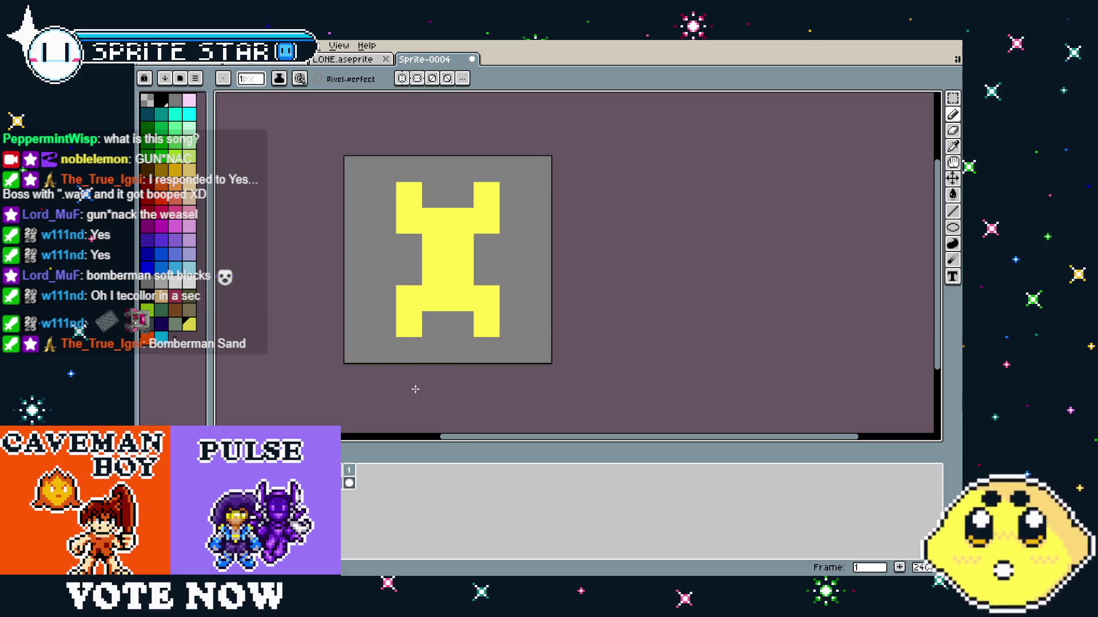
{"action": "left_click_drag", "start_coordinate": [414, 389], "coordinate": [400, 389]}
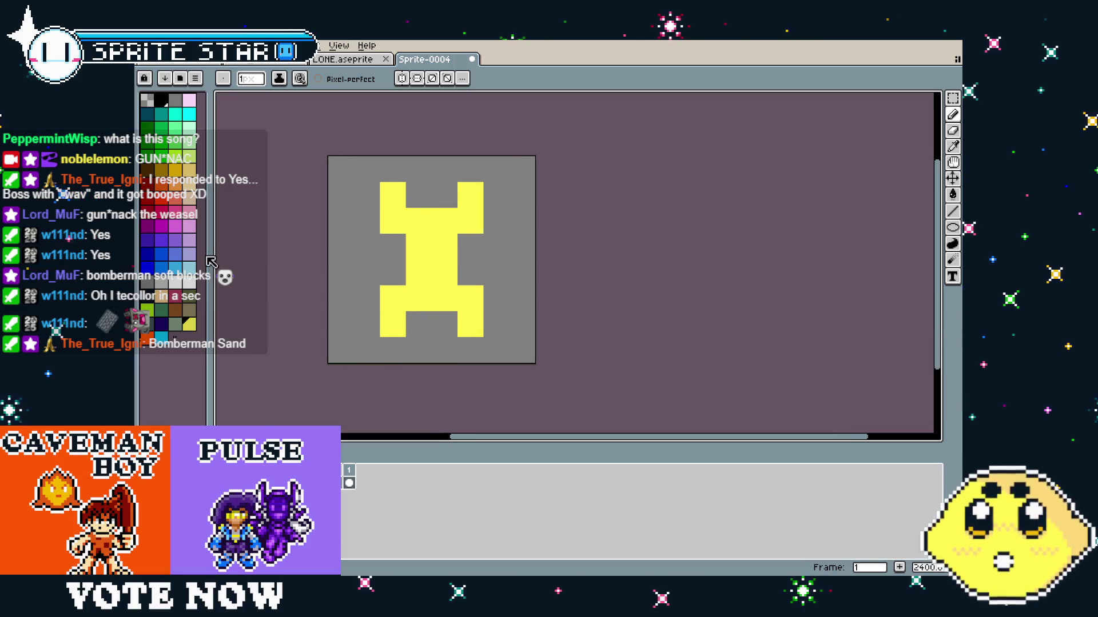
{"action": "left_click", "coordinate": [176, 170]}
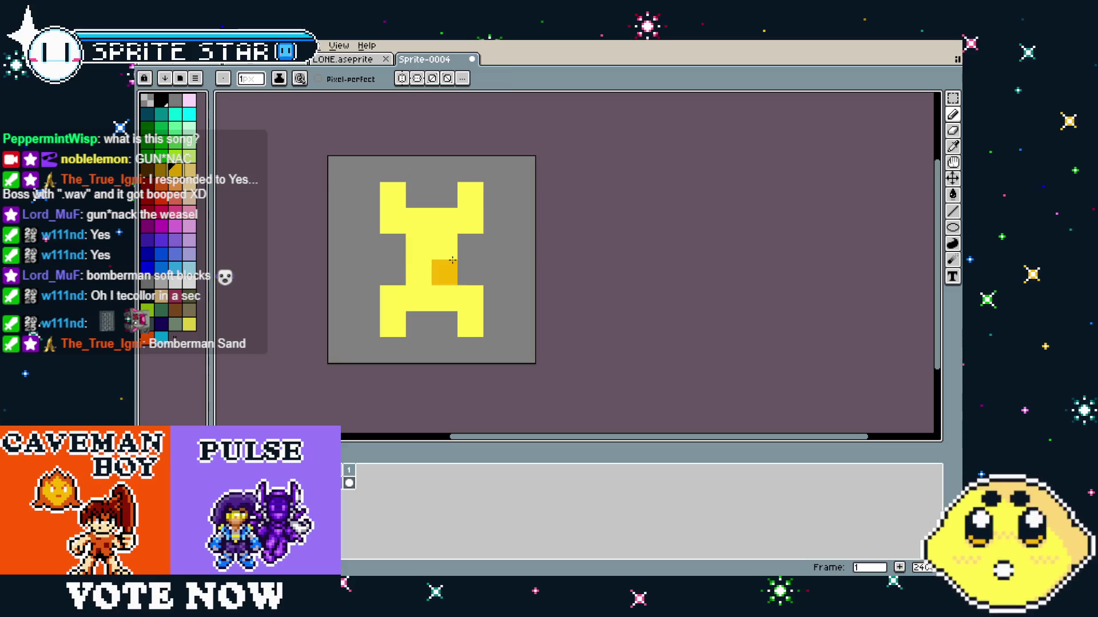
Add a second frame and fill its sprite with gold.
{"action": "key", "text": "g"}
{"action": "left_click", "coordinate": [441, 270]}
{"action": "key", "text": "v"}
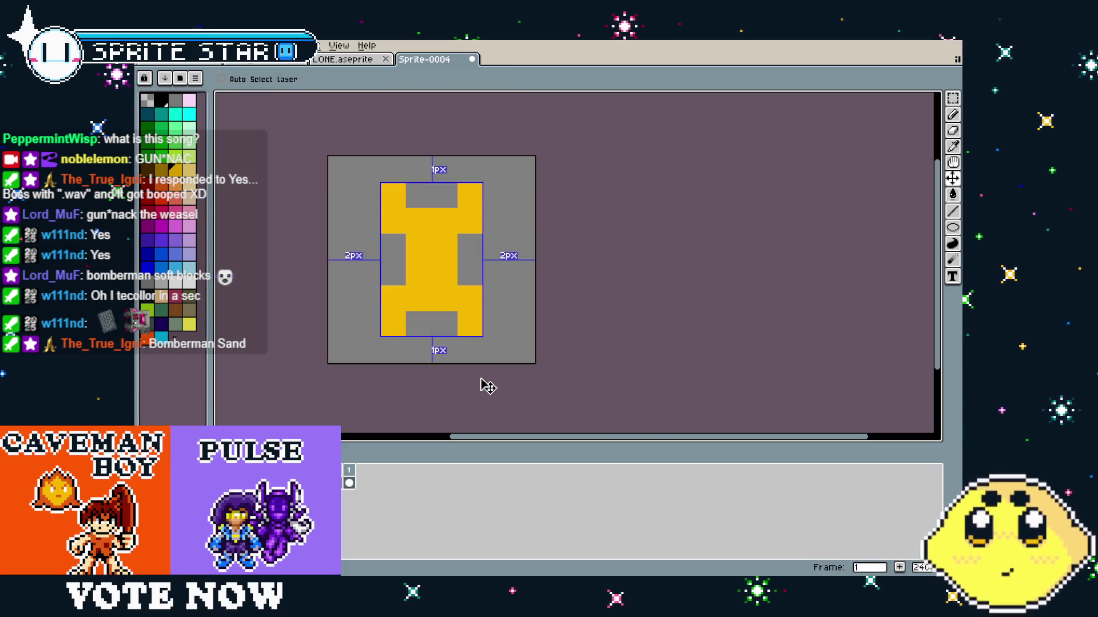
{"action": "key", "text": "ctrl+z"}
{"action": "key", "text": "g"}
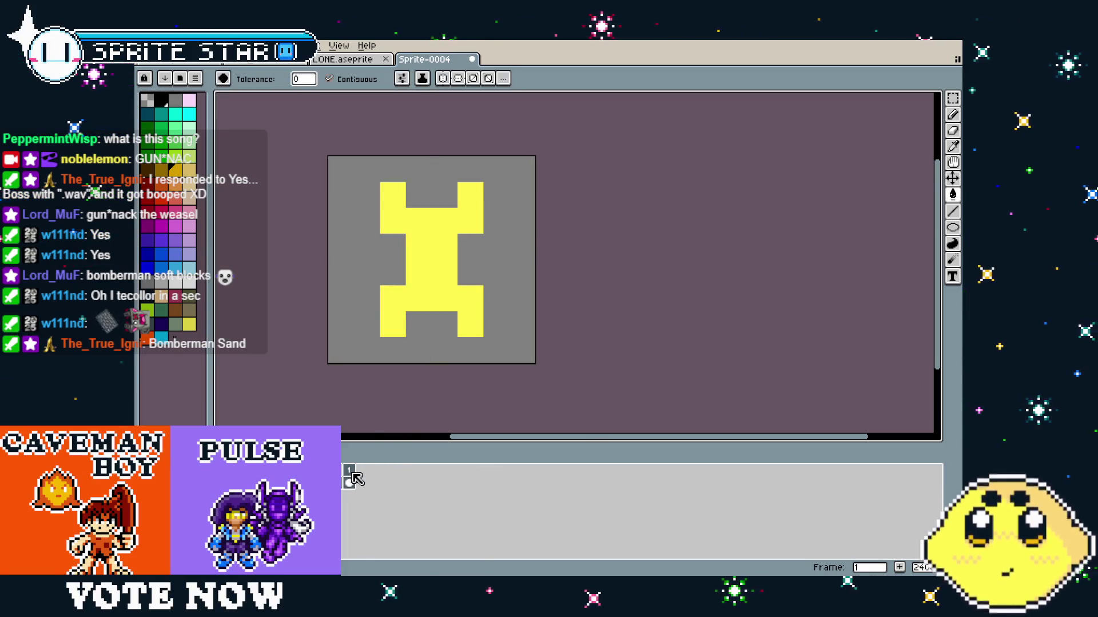
{"action": "right_click", "coordinate": [350, 471]}
{"action": "left_click", "coordinate": [392, 498]}
{"action": "left_click", "coordinate": [415, 309]}
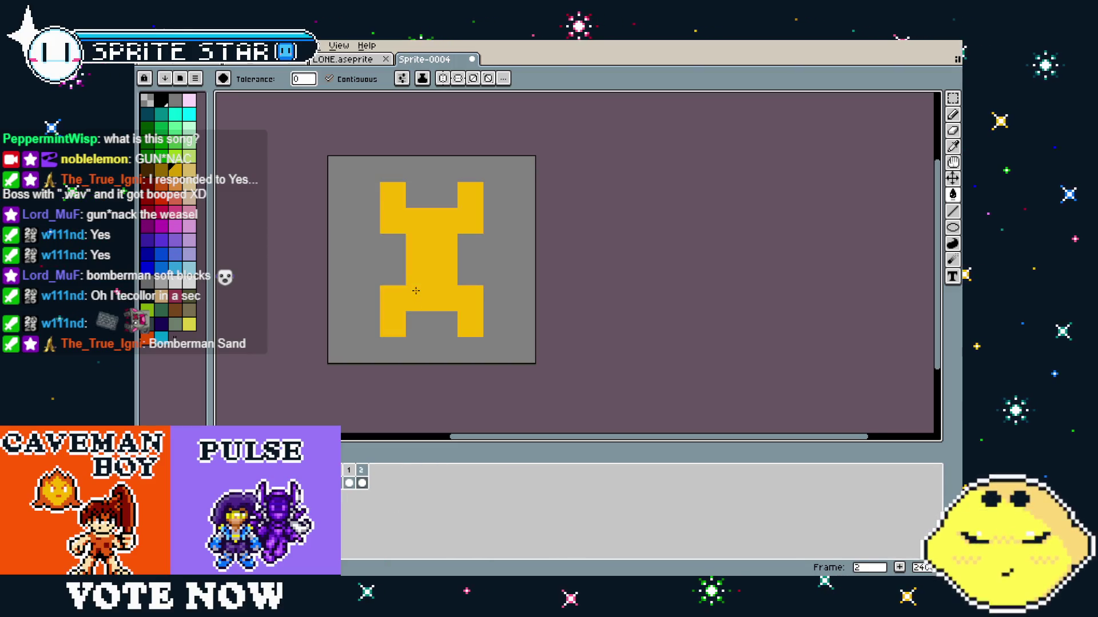
{"action": "key", "text": "Left"}
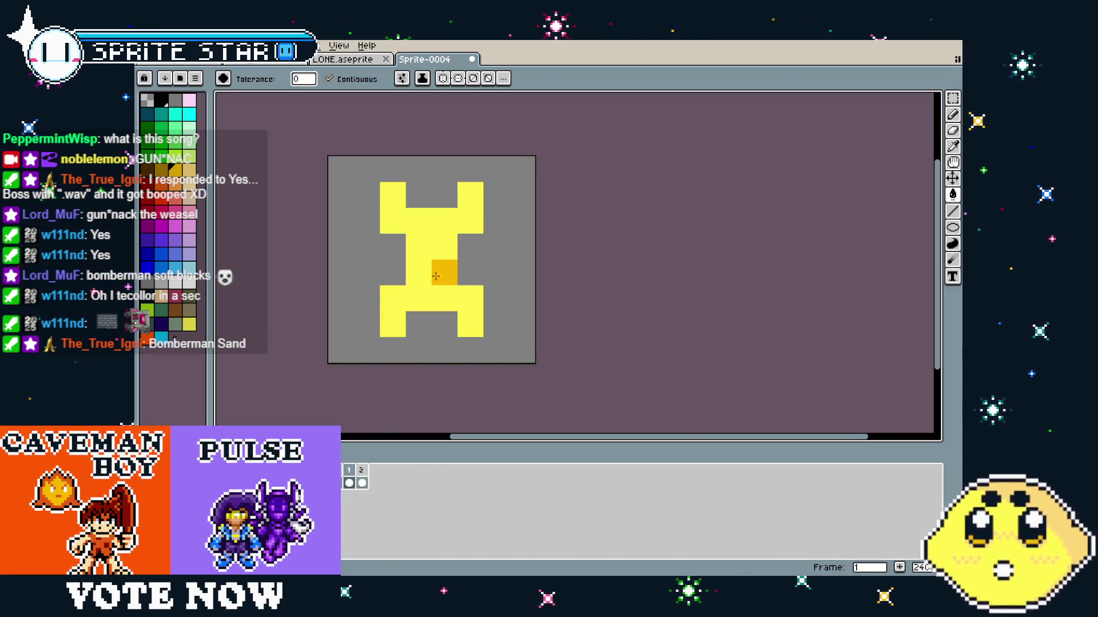
{"action": "key", "text": "Right"}
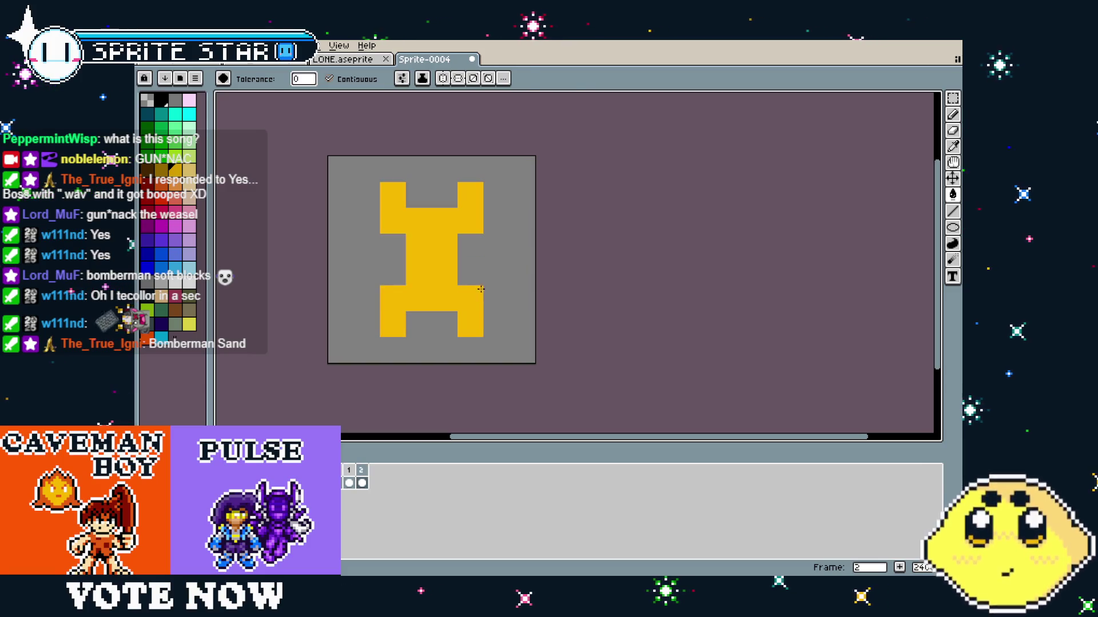
Rotate frame 2's gold sprite a quarter turn so it lies sideways.
{"action": "key", "text": "m"}
{"action": "key", "text": "ctrl+a"}
{"action": "mouse_move", "coordinate": [538, 148]}
{"action": "left_mouse_down"}
{"action": "mouse_move", "coordinate": [559, 172]}
{"action": "mouse_move", "coordinate": [633, 394]}
{"action": "left_mouse_up"}
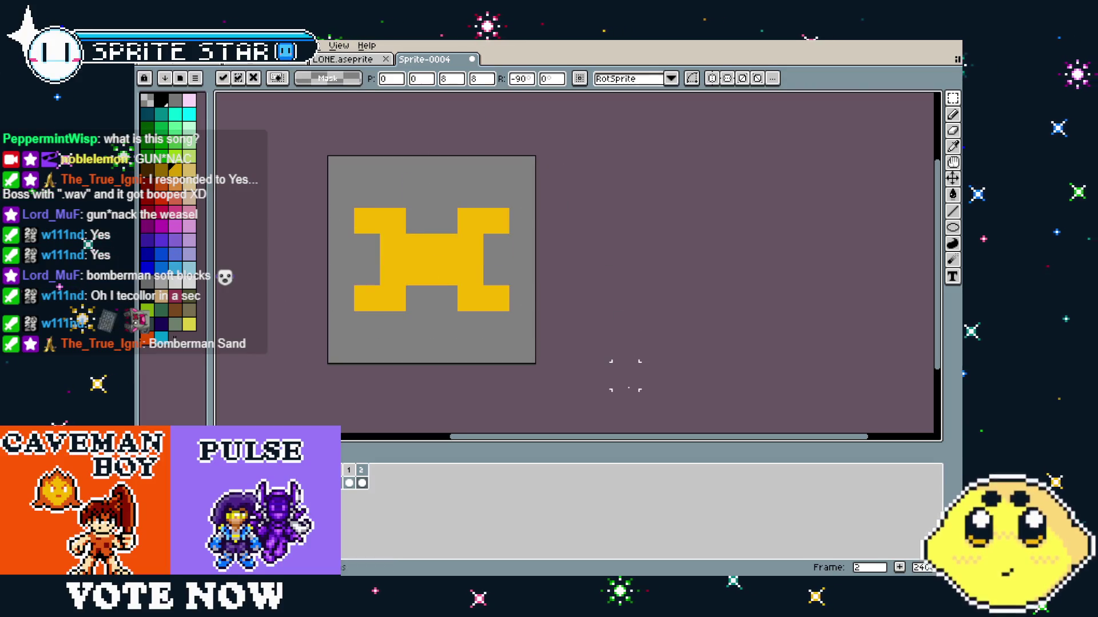
{"action": "key", "text": "ctrl+d"}
{"action": "key", "text": "Left"}
{"action": "key", "text": "Right"}
{"action": "key", "text": "Left"}
{"action": "key", "text": "Right"}
{"action": "key", "text": "Left"}
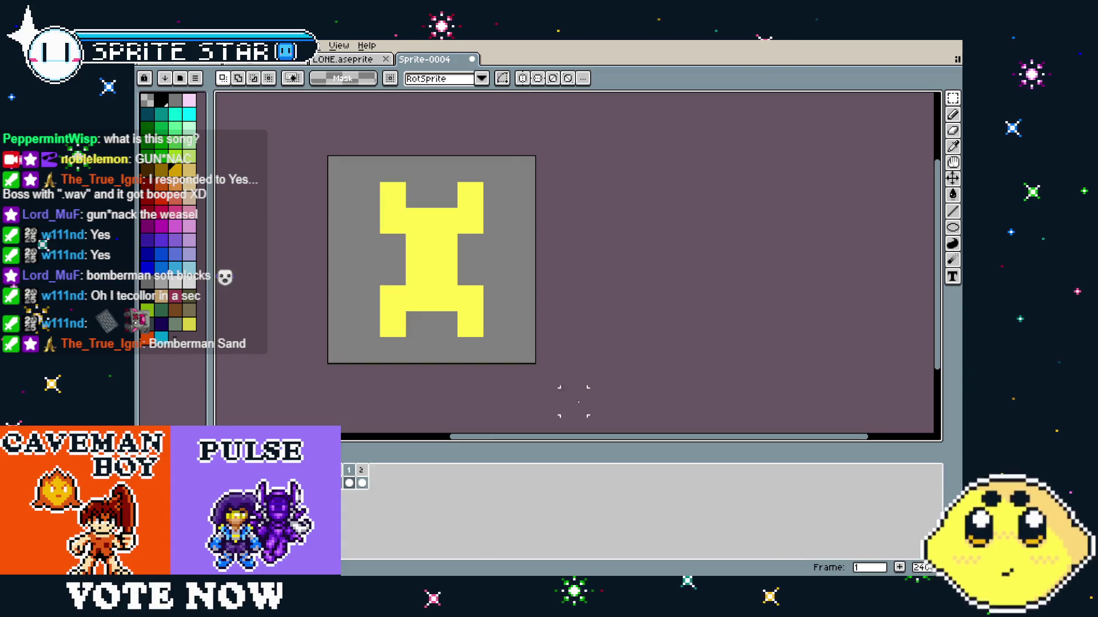
{"action": "key", "text": "Right"}
{"action": "key", "text": "ctrl+a"}
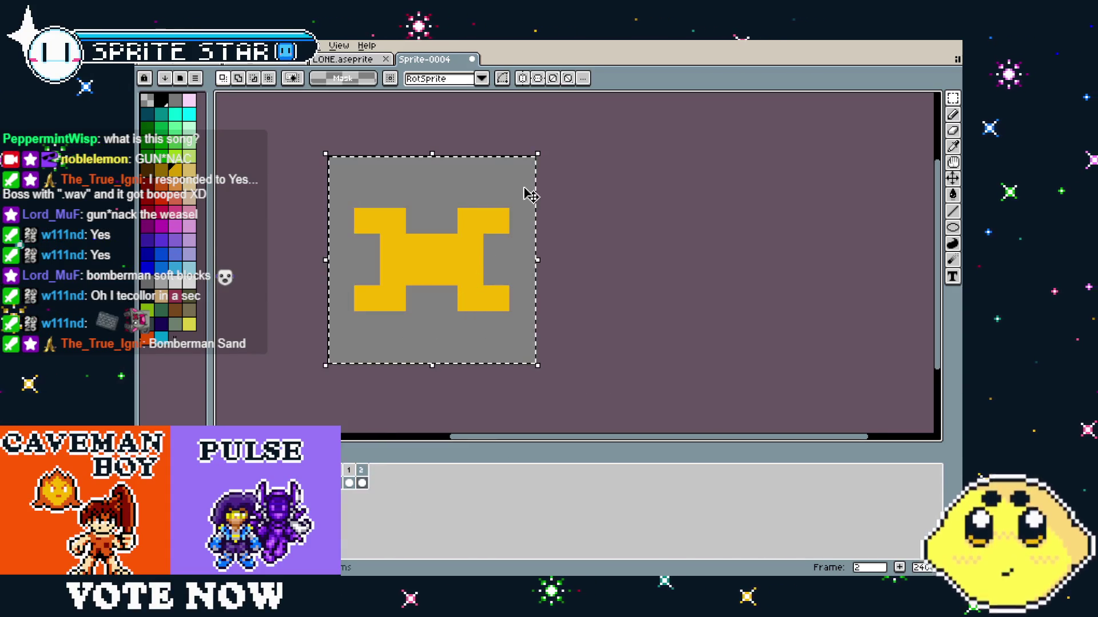
{"action": "mouse_move", "coordinate": [550, 149]}
{"action": "left_mouse_down"}
{"action": "mouse_move", "coordinate": [475, 98]}
{"action": "mouse_move", "coordinate": [290, 112]}
{"action": "mouse_move", "coordinate": [428, 113]}
{"action": "mouse_move", "coordinate": [261, 148]}
{"action": "mouse_move", "coordinate": [216, 171]}
{"action": "mouse_move", "coordinate": [306, 153]}
{"action": "mouse_move", "coordinate": [250, 147]}
{"action": "left_mouse_up"}
Apply the quarter-turn rotation on frame 2 and deselect it.
{"action": "key", "text": "Return"}
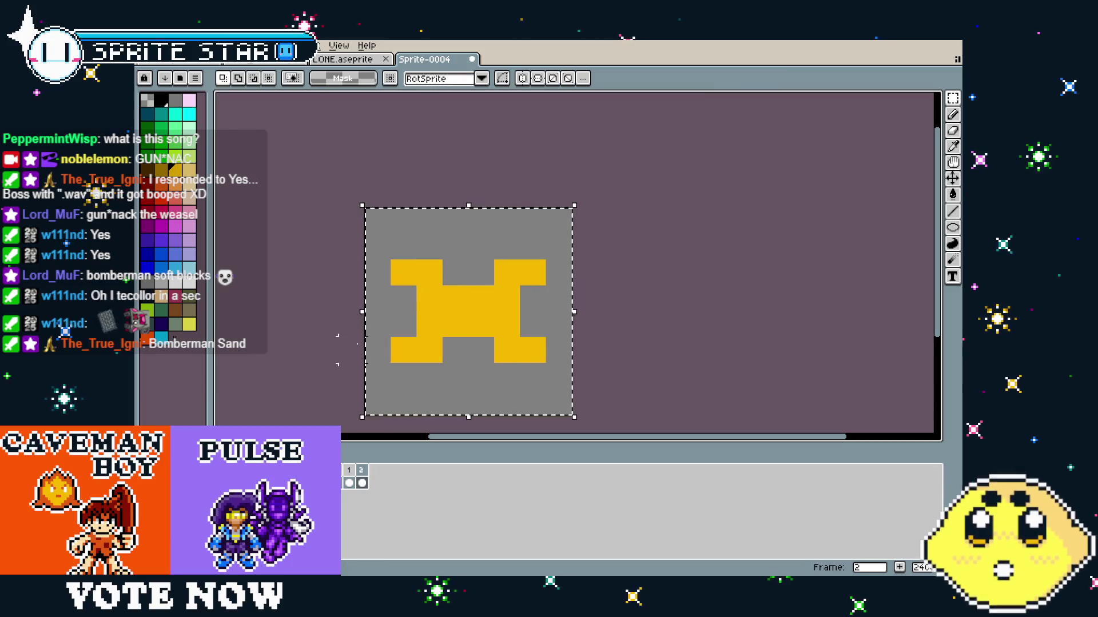
{"action": "key", "text": "ctrl+d"}
{"action": "key", "text": "Left"}
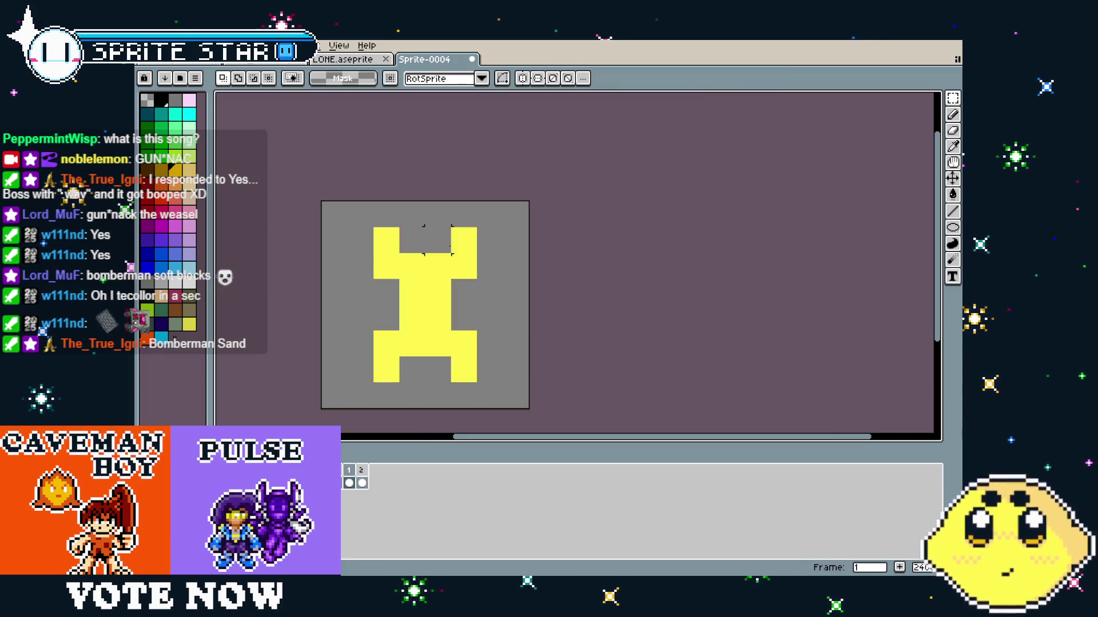
Move frame 1's top half up and bottom half down one pixel.
{"action": "left_click_drag", "start_coordinate": [360, 187], "coordinate": [515, 291]}
{"action": "left_click_drag", "start_coordinate": [455, 257], "coordinate": [455, 245]}
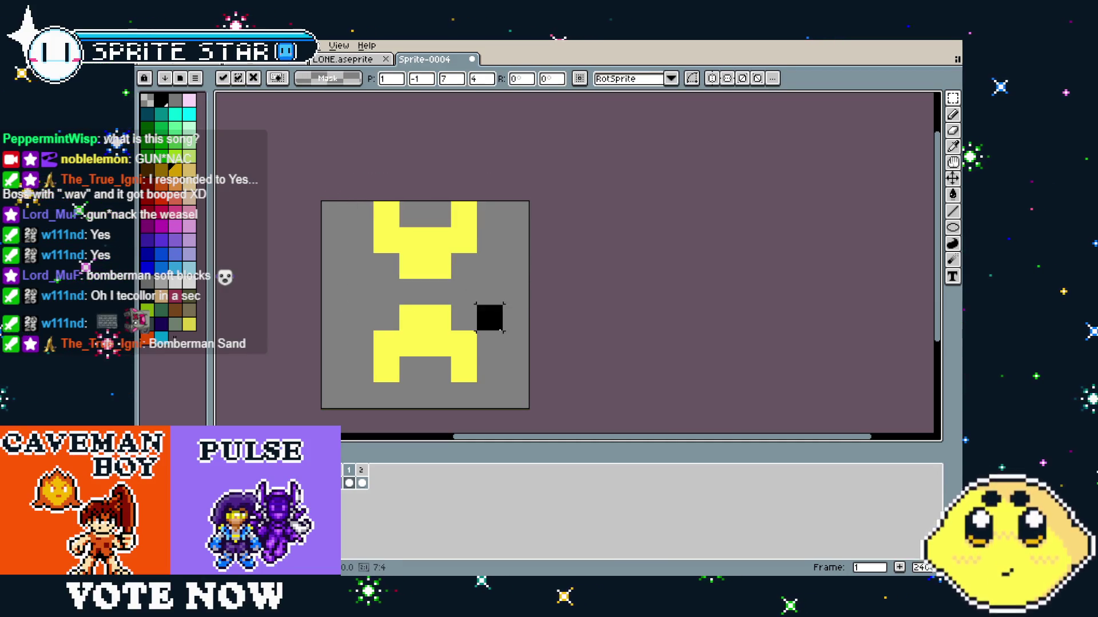
{"action": "left_click_drag", "start_coordinate": [369, 313], "coordinate": [518, 400]}
{"action": "key", "text": "Down"}
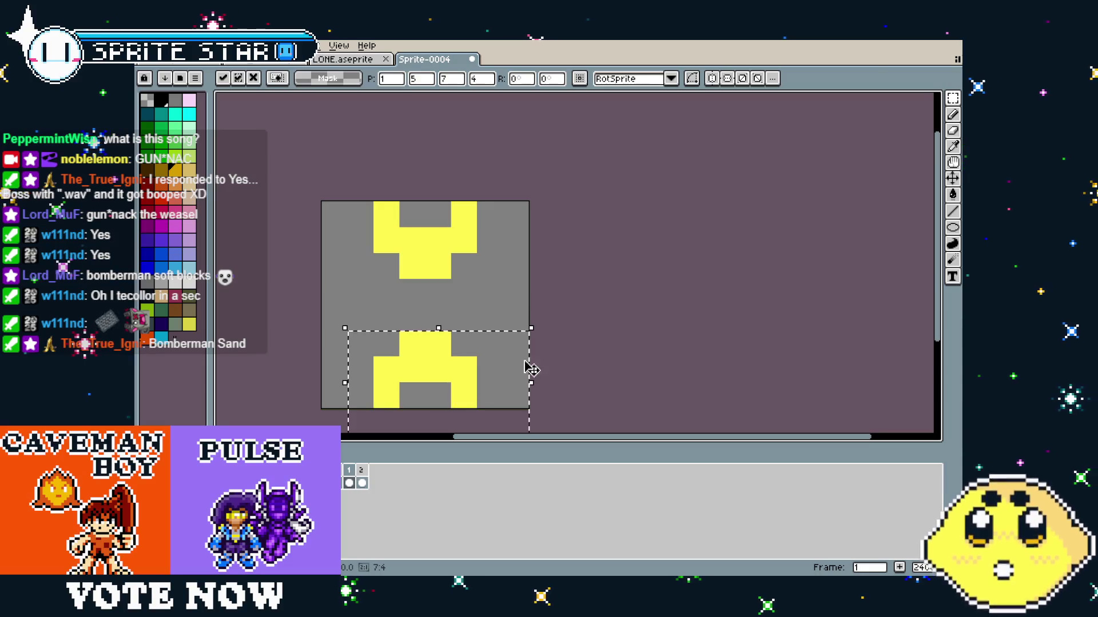
{"action": "key", "text": "ctrl+d"}
Fill the gap between the halves with a yellow centre stem.
{"action": "mouse_move", "coordinate": [438, 343]}
{"action": "left_mouse_down"}
{"action": "mouse_move", "coordinate": [438, 297]}
{"action": "mouse_move", "coordinate": [436, 318]}
{"action": "mouse_move", "coordinate": [410, 281]}
{"action": "left_mouse_up"}
{"action": "key", "text": "Delete"}
{"action": "key", "text": "ctrl+d"}
{"action": "key", "text": "b"}
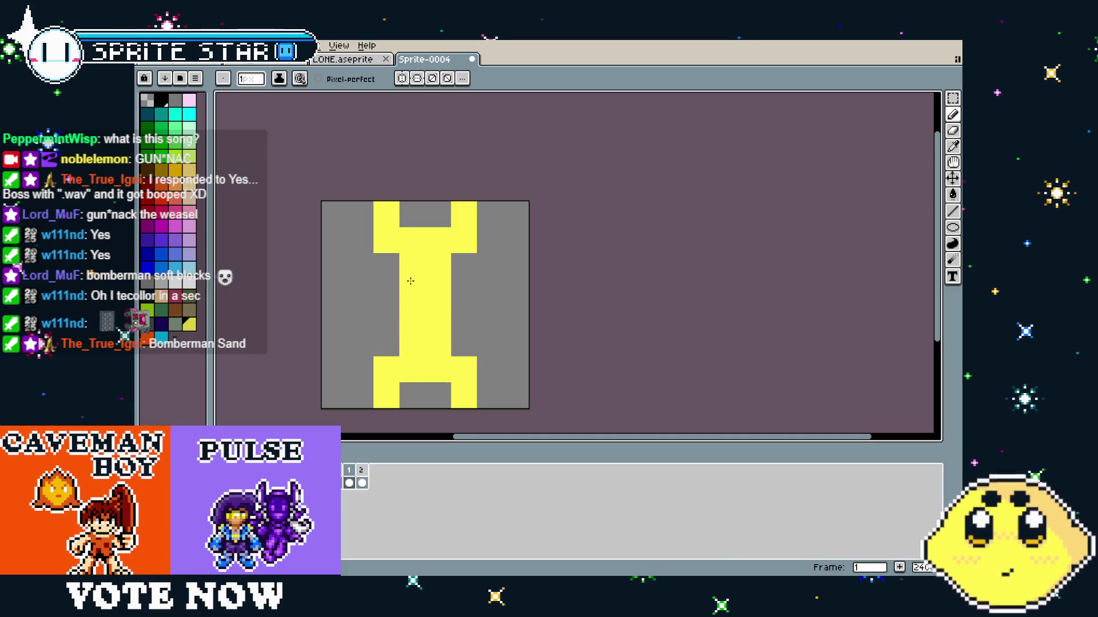
Add a new frame, erase the I's bottom parts and repaint a yellow stem pixel.
{"action": "right_click", "coordinate": [351, 477]}
{"action": "left_click", "coordinate": [385, 497]}
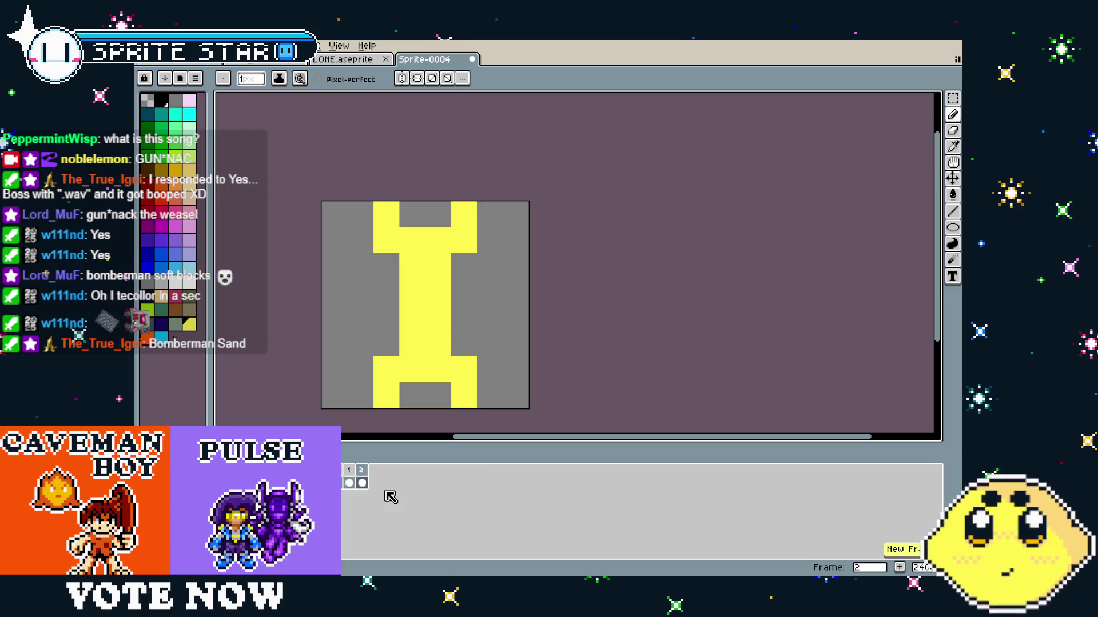
{"action": "left_click_drag", "start_coordinate": [532, 373], "coordinate": [505, 368]}
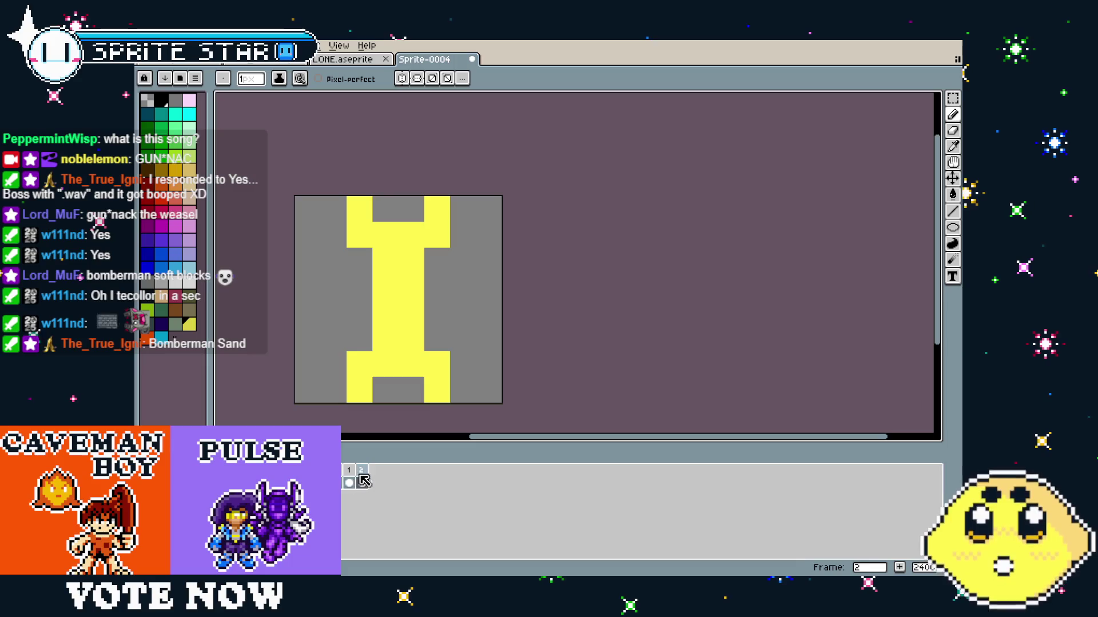
{"action": "key", "text": "e"}
{"action": "mouse_move", "coordinate": [463, 366]}
{"action": "left_mouse_down"}
{"action": "mouse_move", "coordinate": [441, 380]}
{"action": "mouse_move", "coordinate": [360, 380]}
{"action": "mouse_move", "coordinate": [402, 362]}
{"action": "left_mouse_up"}
{"action": "key", "text": "b"}
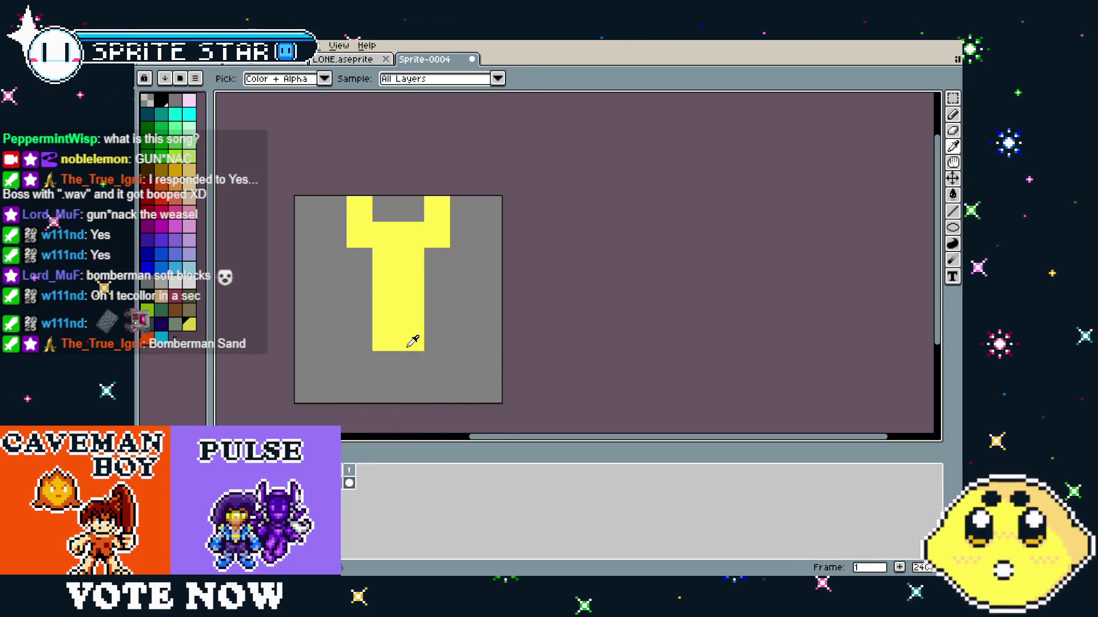
{"action": "left_click", "coordinate": [430, 369]}
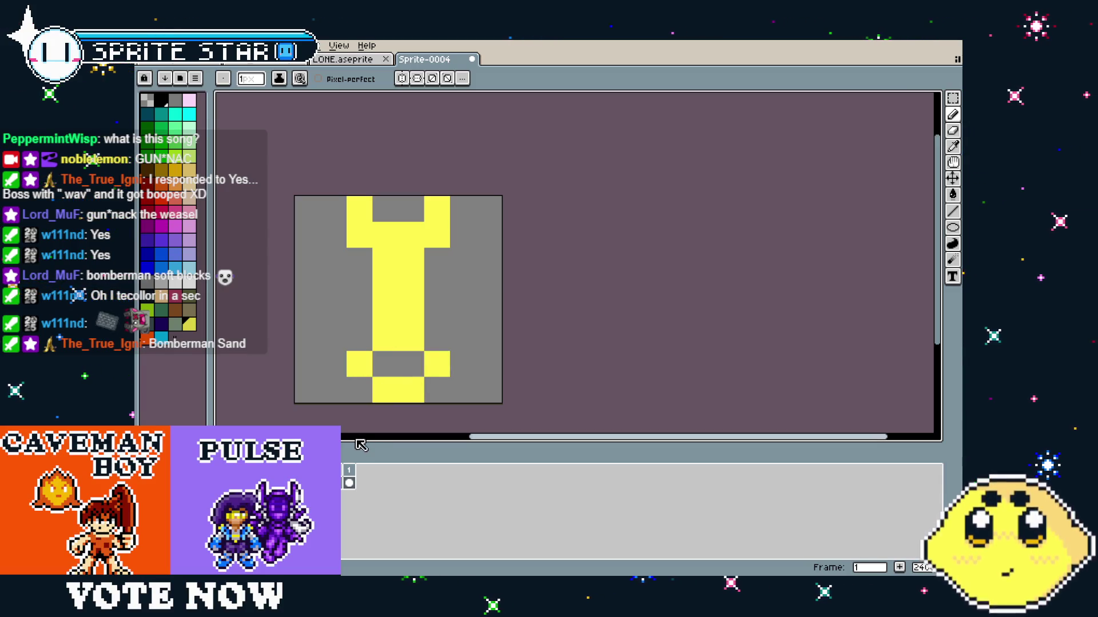
Try yellow and black pixels at the sprite's bottom, then undo them.
{"action": "scroll", "coordinate": [381, 391], "scroll_direction": "down", "scroll_amount": 8}
{"action": "scroll", "coordinate": [366, 407], "scroll_direction": "up", "scroll_amount": 5}
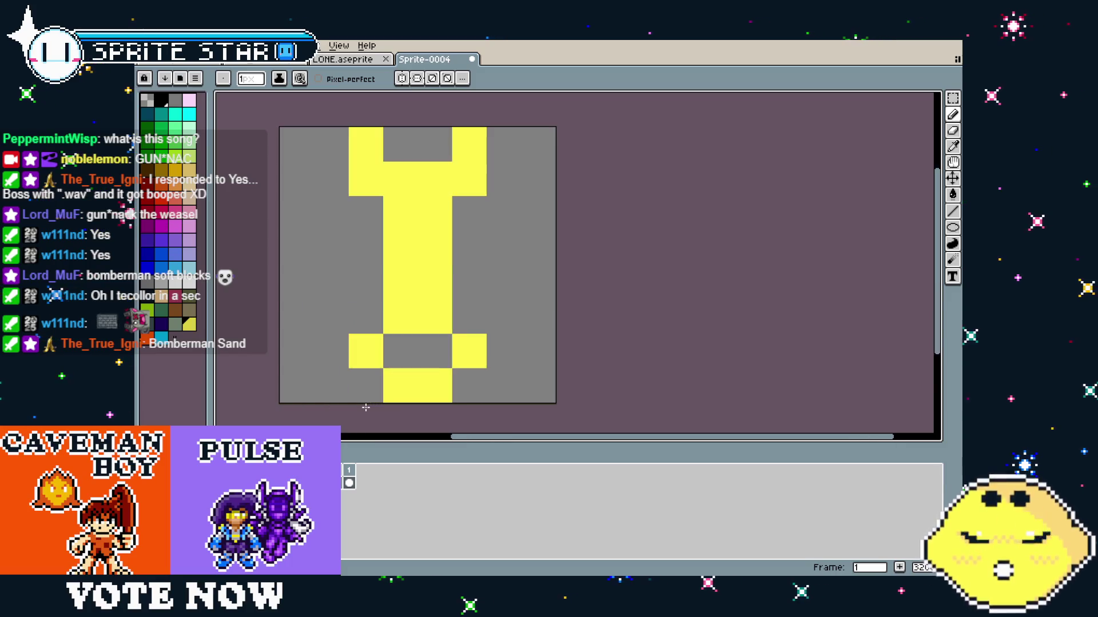
{"action": "left_click_drag", "start_coordinate": [364, 407], "coordinate": [353, 408]}
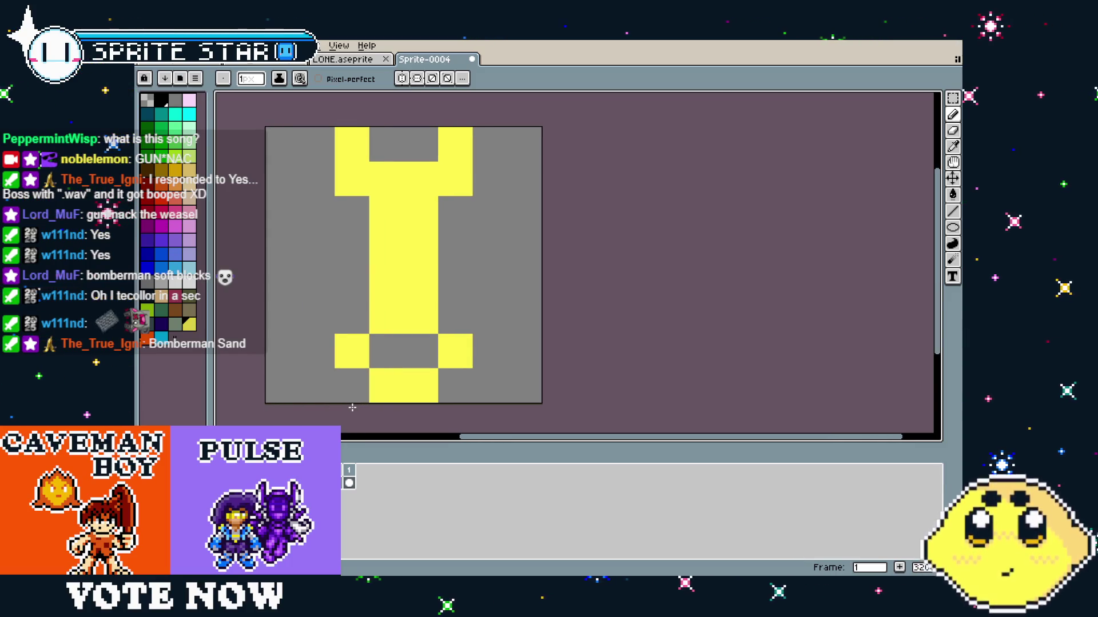
{"action": "right_click", "coordinate": [357, 475]}
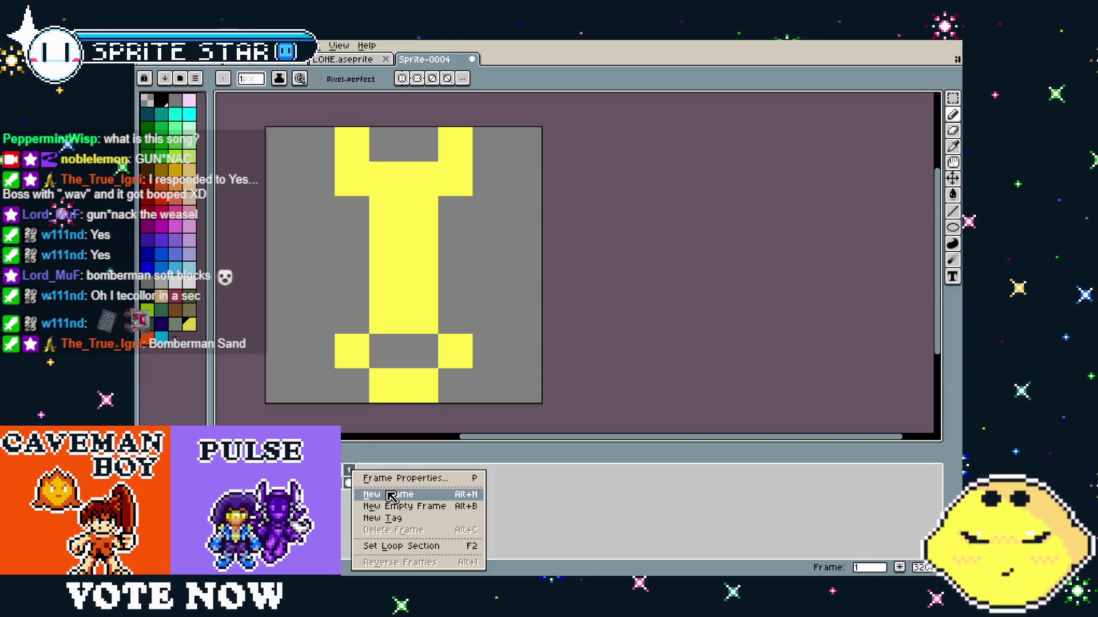
{"action": "left_click", "coordinate": [318, 372]}
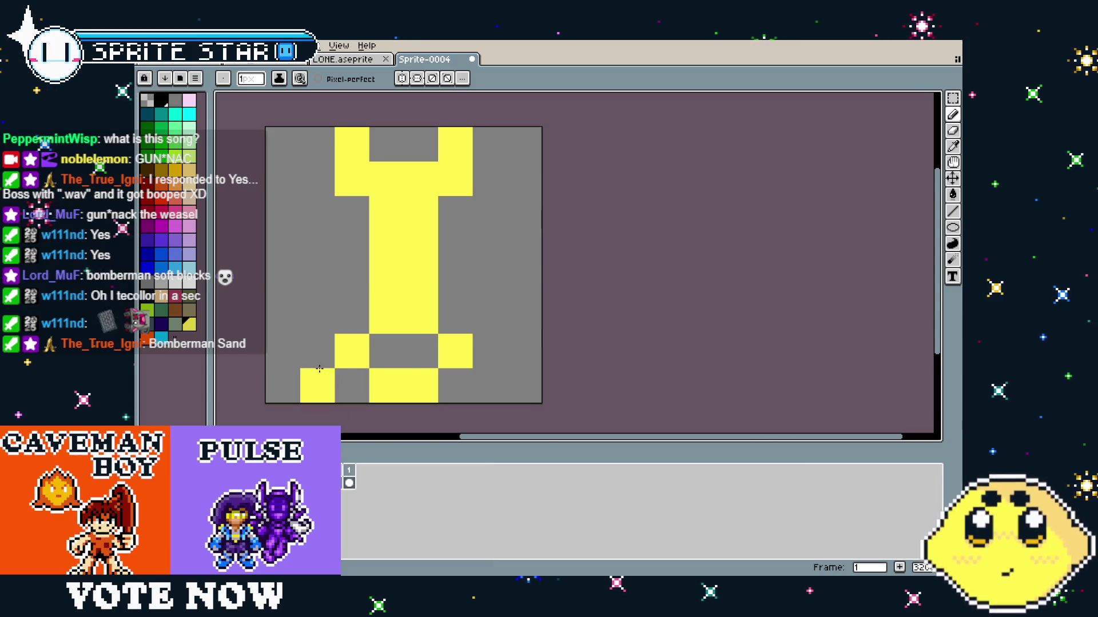
{"action": "left_click_drag", "start_coordinate": [320, 372], "coordinate": [356, 369]}
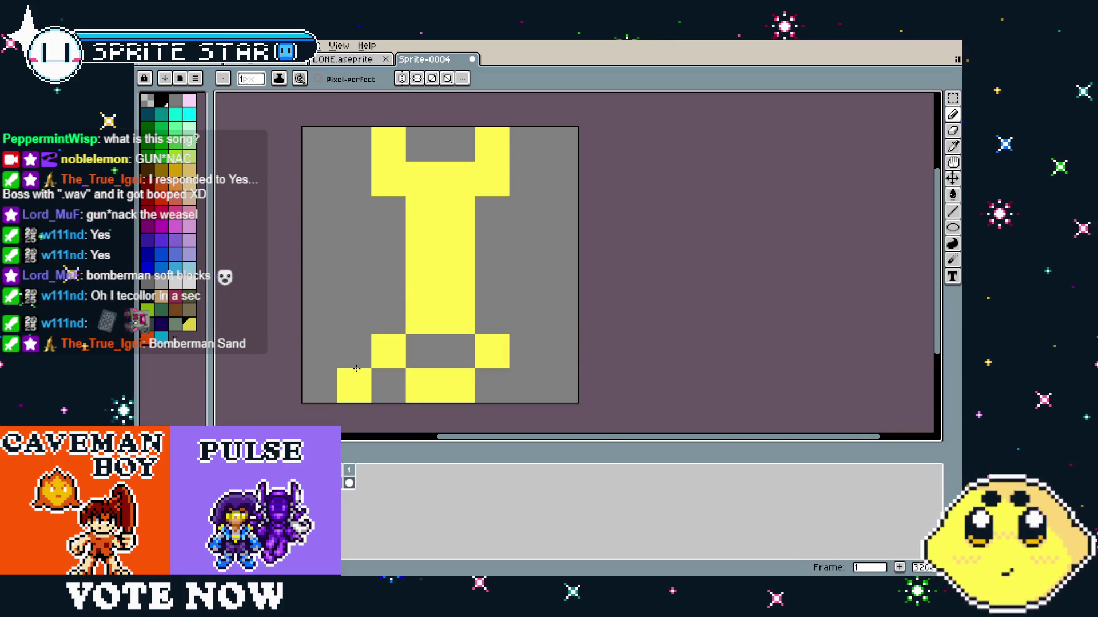
{"action": "right_click", "coordinate": [356, 368]}
{"action": "left_click_drag", "start_coordinate": [422, 386], "coordinate": [459, 386]}
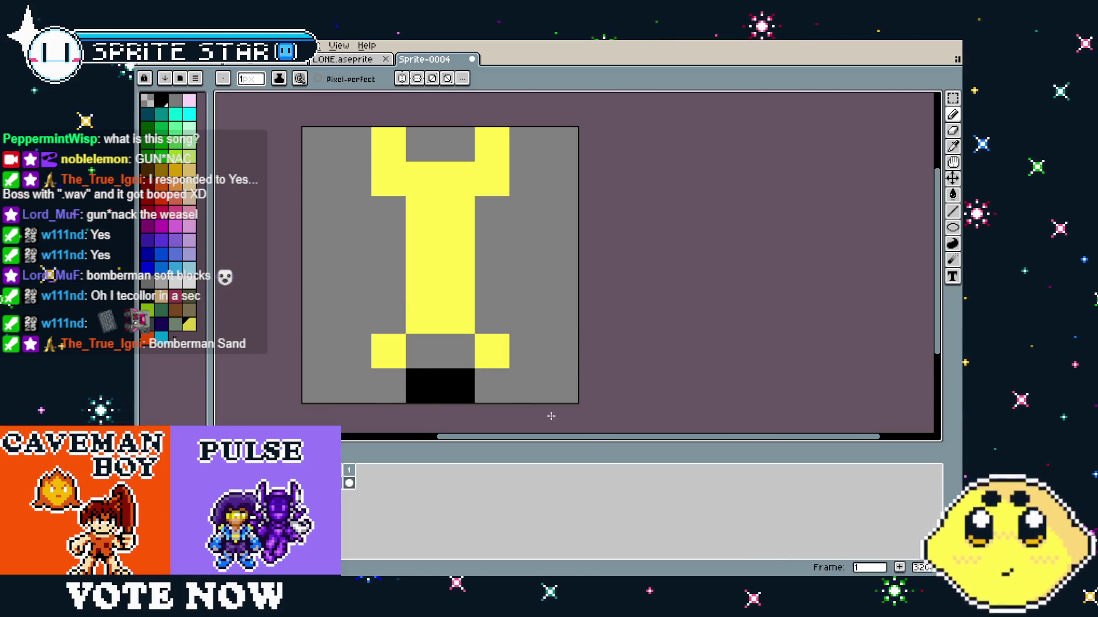
{"action": "key", "text": "ctrl+z"}
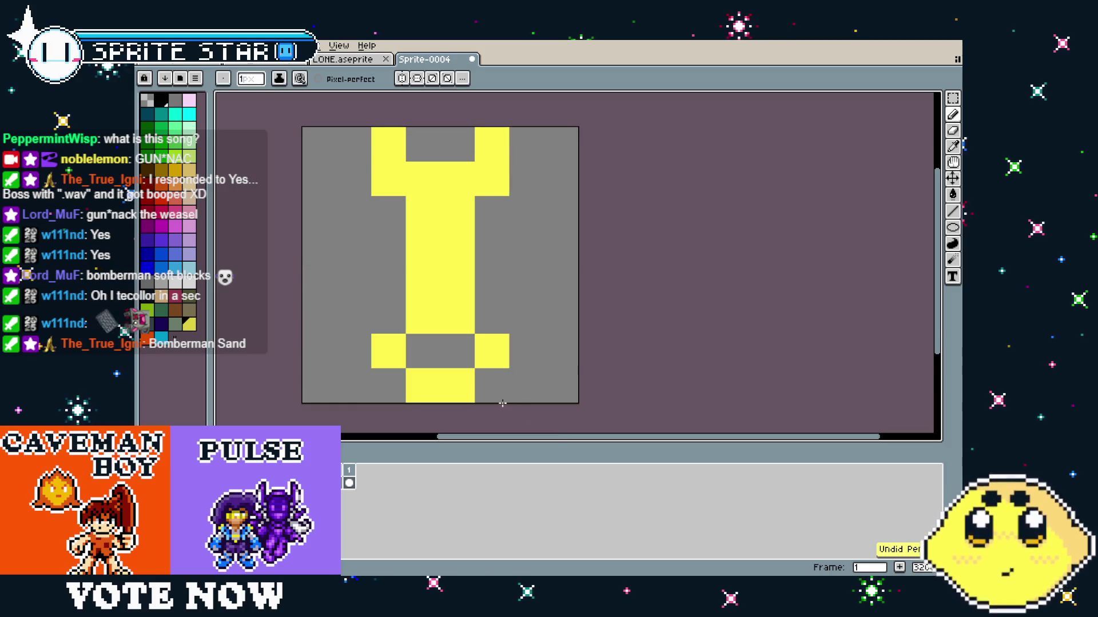
Turn the bottom bar's two centre pixels grey and widen the bar with yellow.
{"action": "key", "text": "space"}
{"action": "mouse_move", "coordinate": [473, 379]}
{"action": "left_mouse_down"}
{"action": "mouse_move", "coordinate": [429, 380]}
{"action": "mouse_move", "coordinate": [490, 379]}
{"action": "mouse_move", "coordinate": [418, 337]}
{"action": "left_mouse_up"}
{"action": "key", "text": "space"}
{"action": "key", "text": "ctrl+z"}
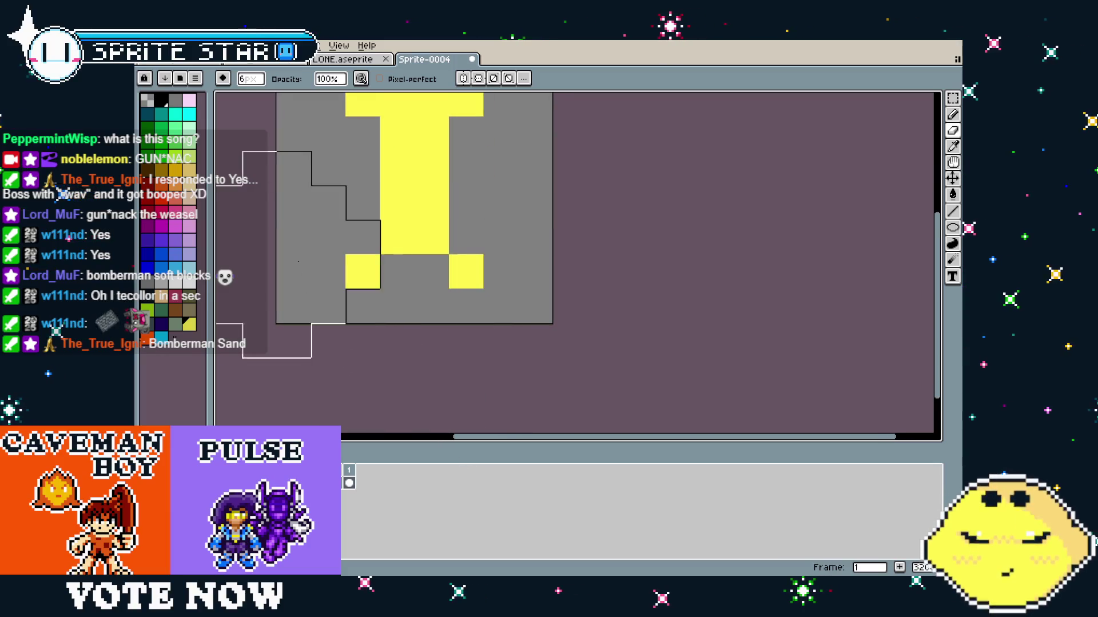
{"action": "key", "text": "space"}
{"action": "left_click_drag", "start_coordinate": [349, 251], "coordinate": [360, 373]}
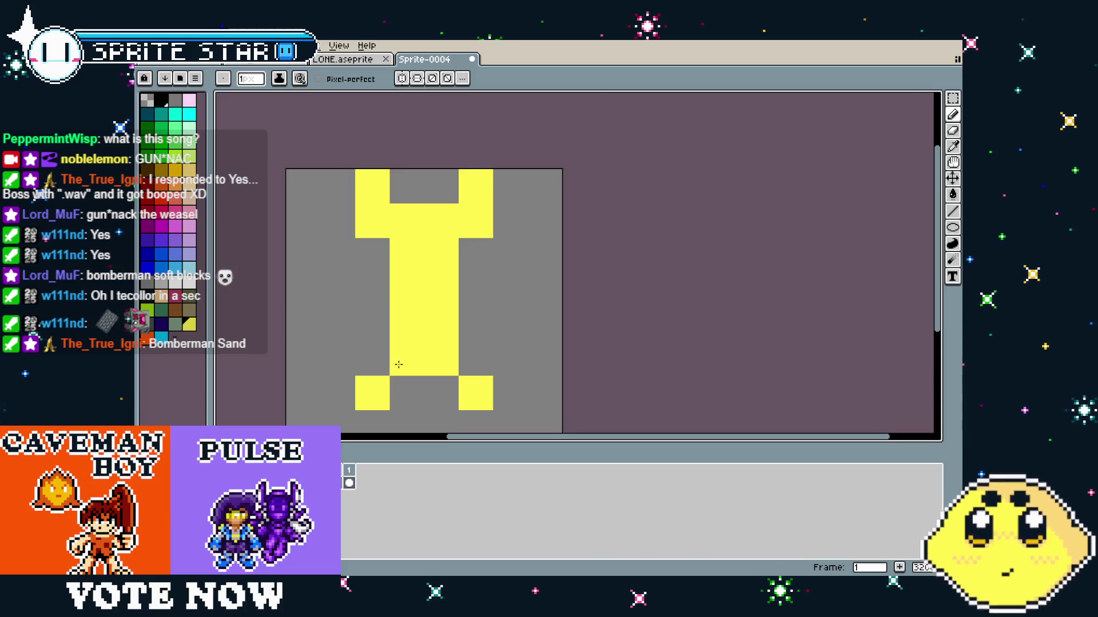
{"action": "scroll", "coordinate": [400, 400], "scroll_direction": "down", "scroll_amount": 3}
{"action": "left_click_drag", "start_coordinate": [388, 362], "coordinate": [429, 363]}
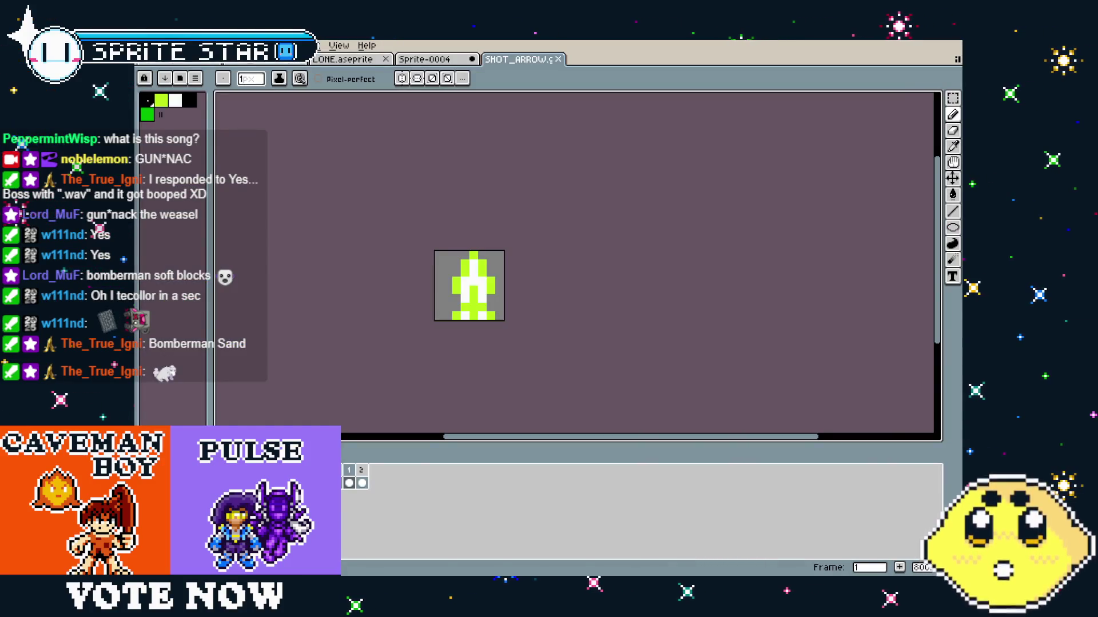
Pan around the lime-green SHOT_ARROW sprite, then return to Sprite-0004.
{"action": "scroll", "coordinate": [437, 318], "scroll_direction": "up", "scroll_amount": 2}
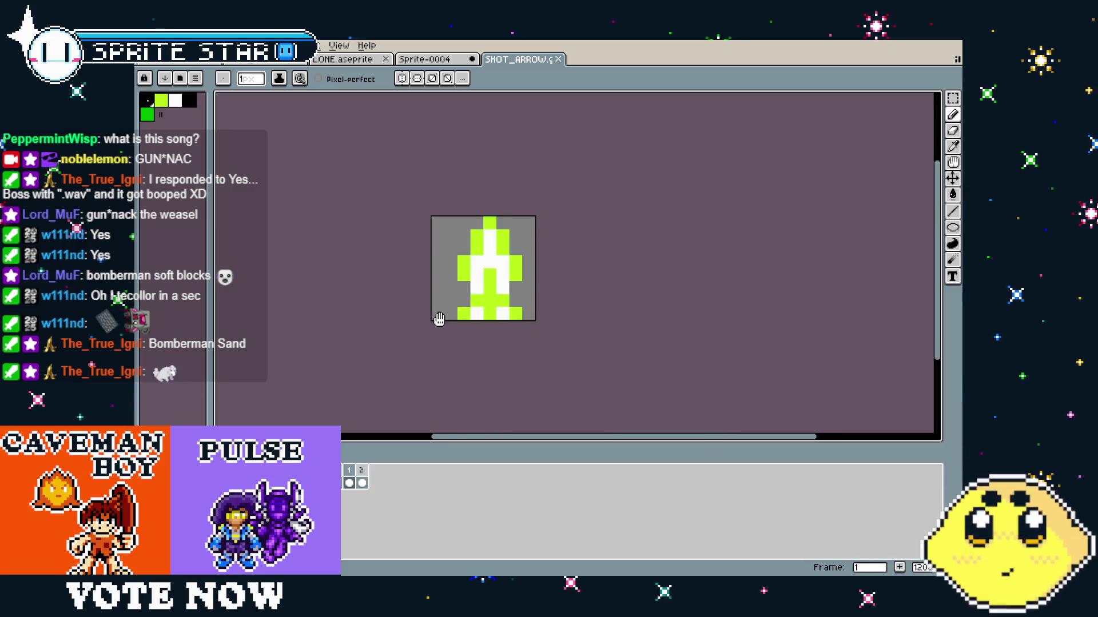
{"action": "left_click_drag", "start_coordinate": [439, 318], "coordinate": [370, 358]}
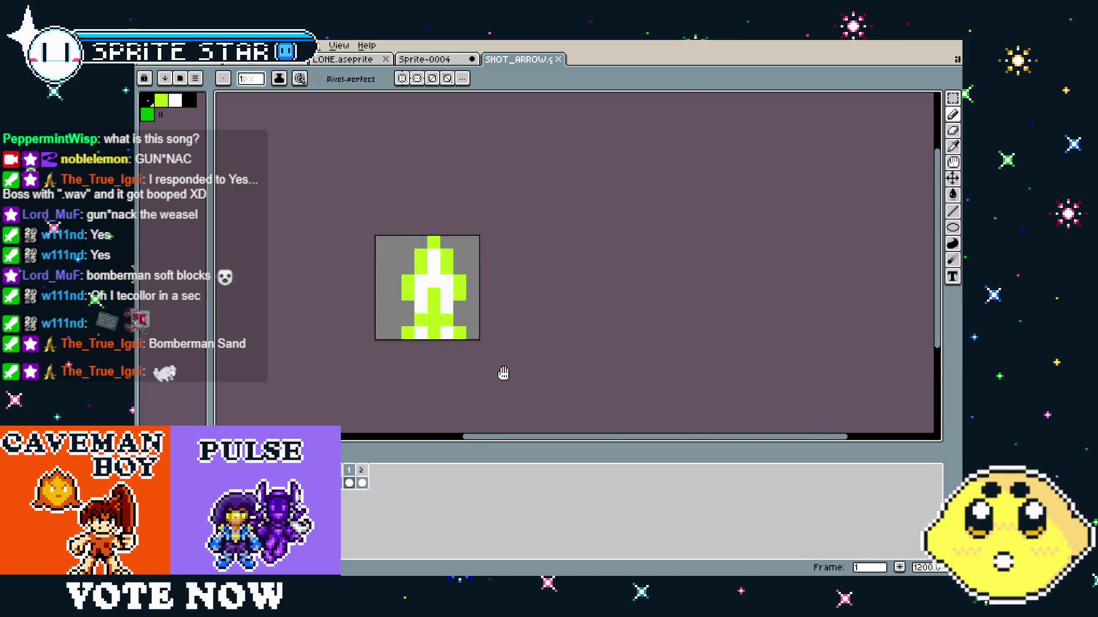
{"action": "mouse_move", "coordinate": [503, 375]}
{"action": "left_mouse_down"}
{"action": "mouse_move", "coordinate": [463, 409]}
{"action": "mouse_move", "coordinate": [469, 400]}
{"action": "left_mouse_up"}
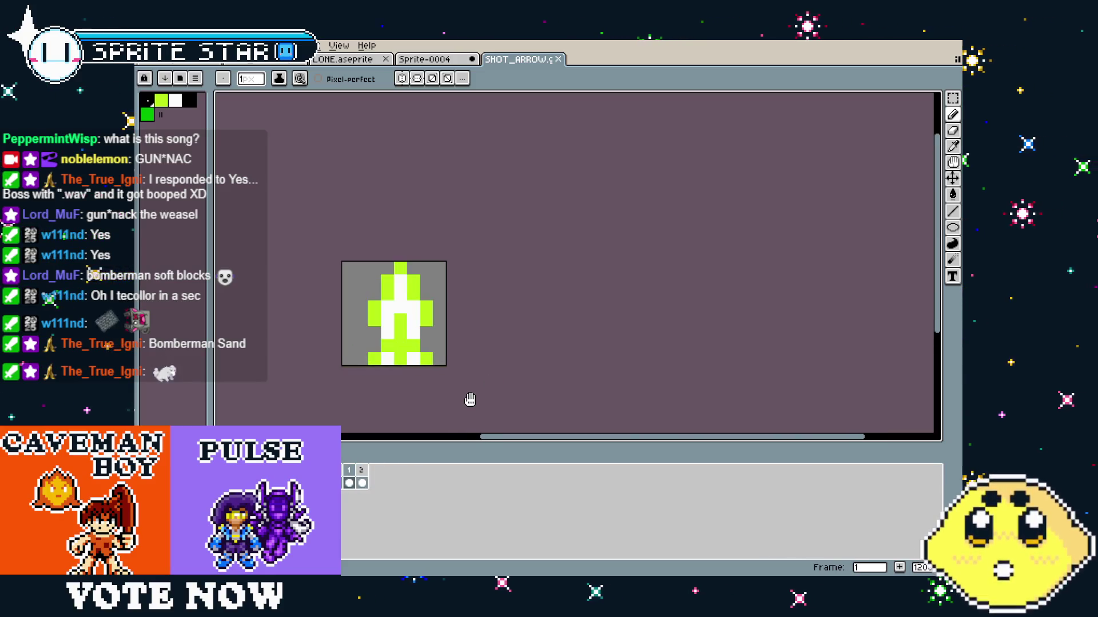
{"action": "left_click", "coordinate": [443, 70]}
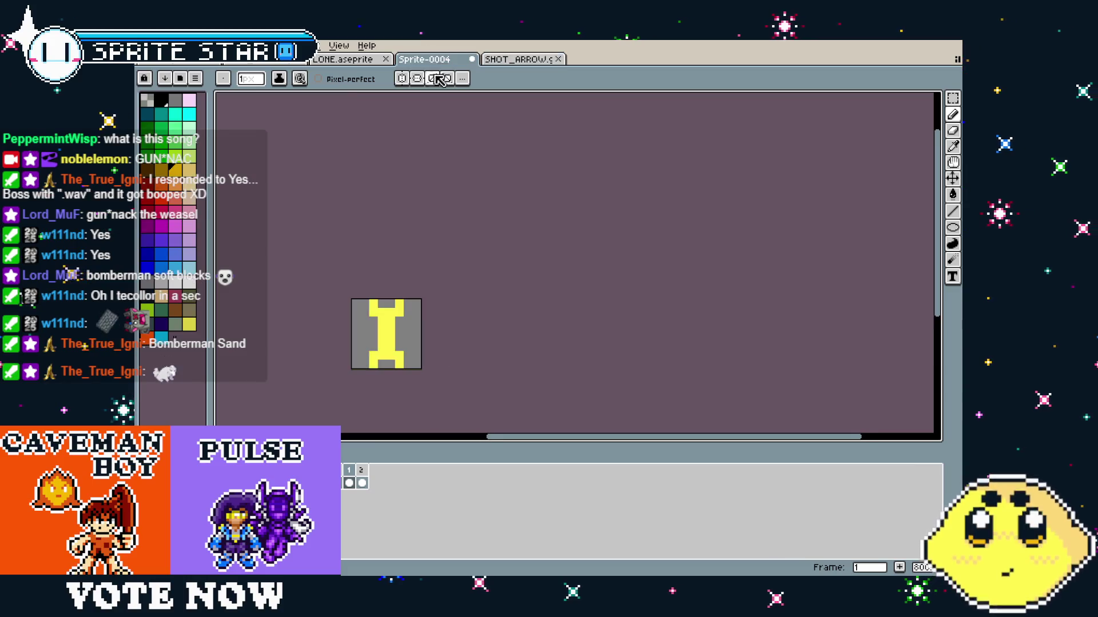
Widen the I-beam by one pixel by shifting its right half one pixel right.
{"action": "scroll", "coordinate": [383, 372], "scroll_direction": "up", "scroll_amount": 3}
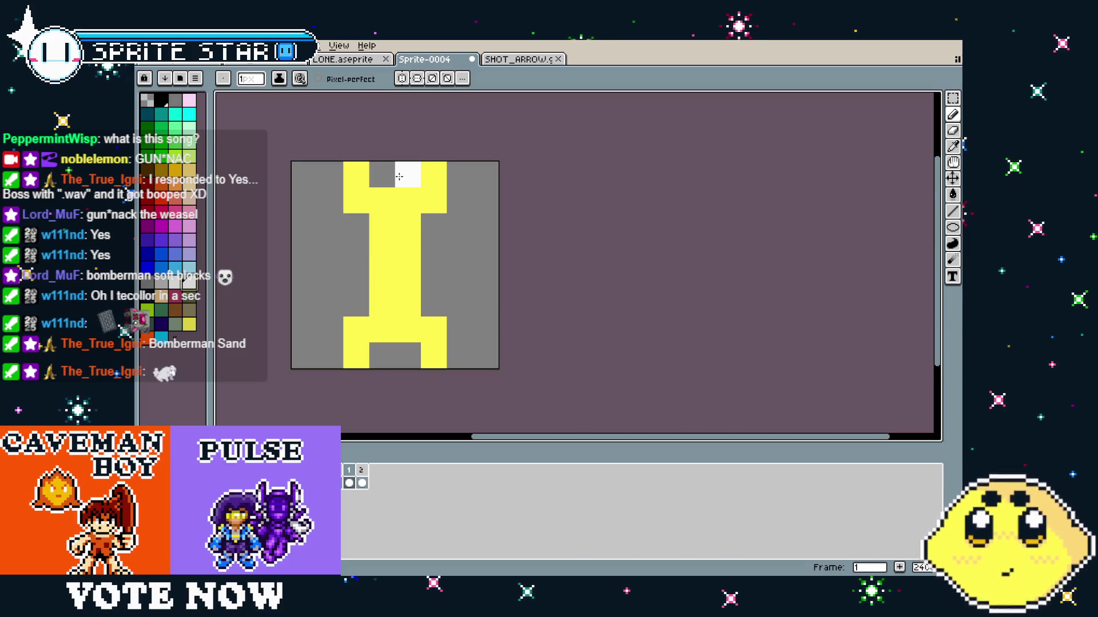
{"action": "key", "text": "m"}
{"action": "mouse_move", "coordinate": [399, 177]}
{"action": "left_mouse_down"}
{"action": "mouse_move", "coordinate": [419, 314]}
{"action": "mouse_move", "coordinate": [444, 326]}
{"action": "left_mouse_up"}
{"action": "key", "text": "Right"}
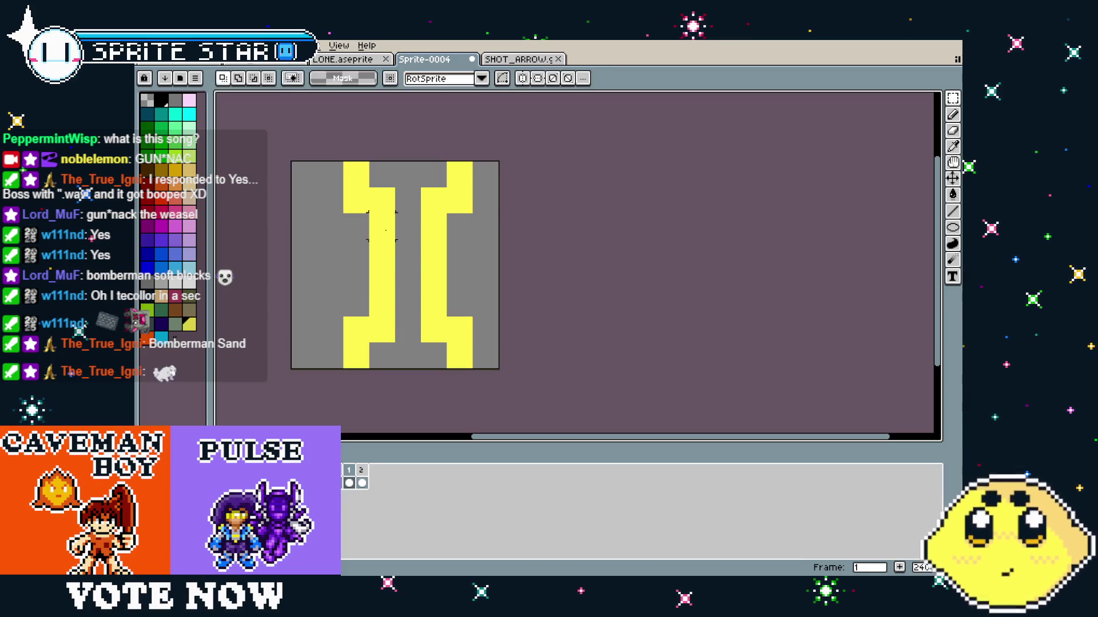
Paint a white column down the centre of the I-beam's stem.
{"action": "key", "text": "i"}
{"action": "key", "text": "b"}
{"action": "mouse_move", "coordinate": [406, 220]}
{"action": "left_mouse_down"}
{"action": "mouse_move", "coordinate": [407, 235]}
{"action": "mouse_move", "coordinate": [406, 192]}
{"action": "mouse_move", "coordinate": [407, 314]}
{"action": "left_mouse_up"}
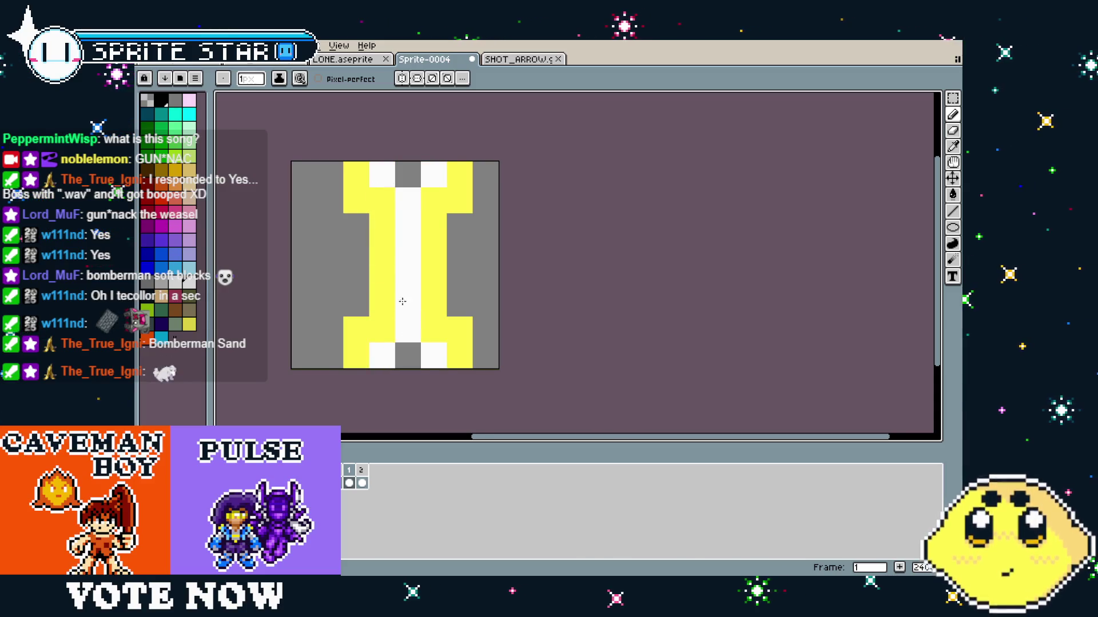
Delete the sprite's second frame.
{"action": "scroll", "coordinate": [373, 400], "scroll_direction": "down", "scroll_amount": 4}
{"action": "scroll", "coordinate": [372, 404], "scroll_direction": "up", "scroll_amount": 5}
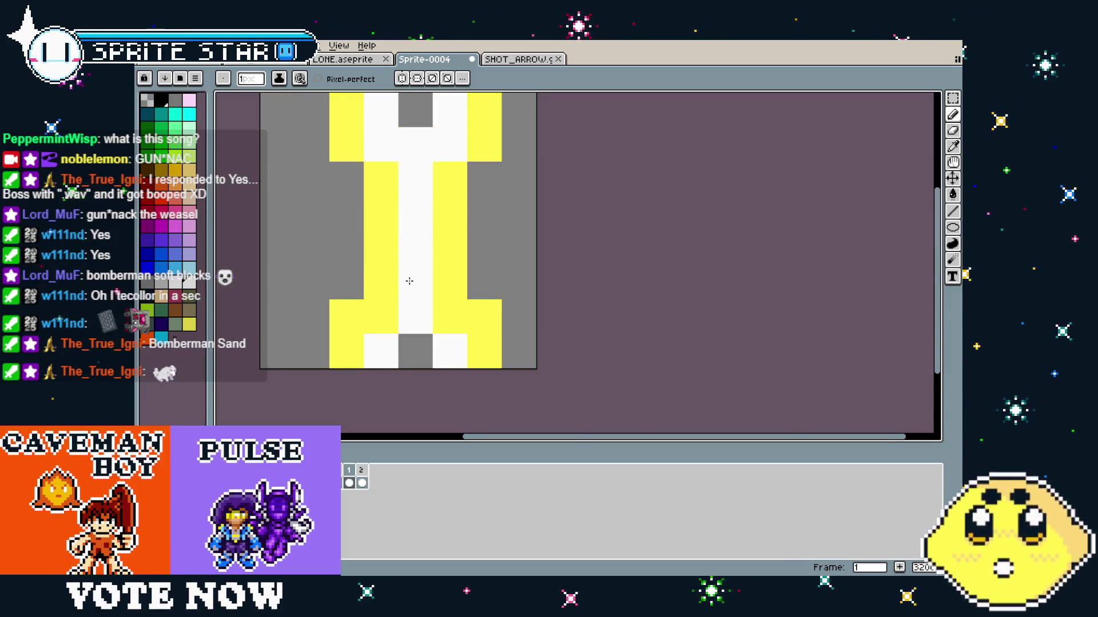
{"action": "scroll", "coordinate": [409, 280], "scroll_direction": "down", "scroll_amount": 1}
{"action": "scroll", "coordinate": [395, 353], "scroll_direction": "down", "scroll_amount": 2}
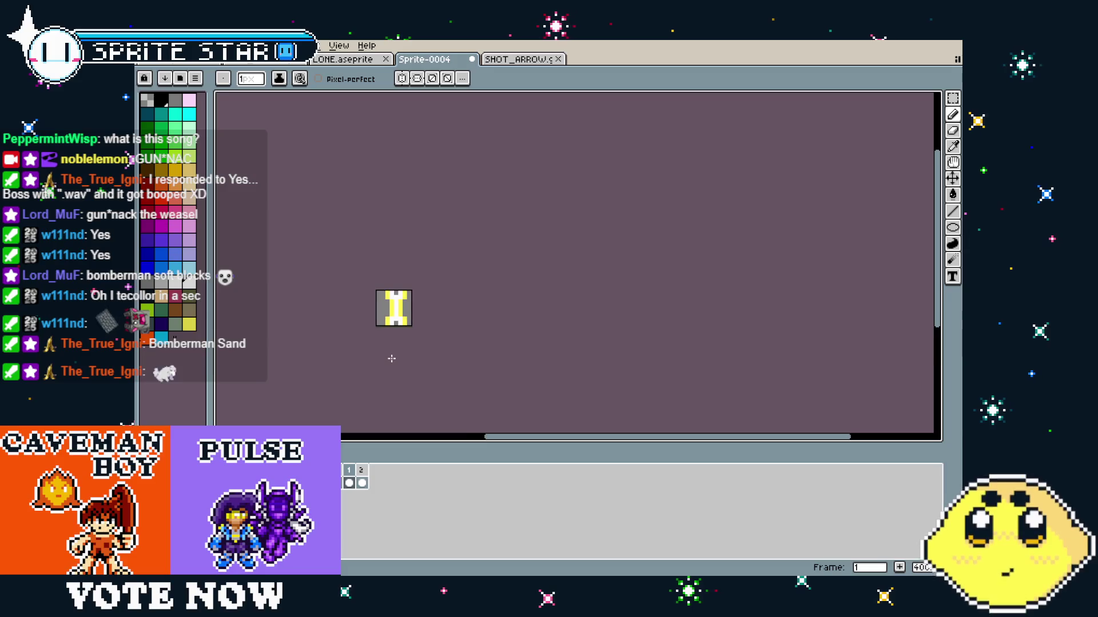
{"action": "scroll", "coordinate": [392, 358], "scroll_direction": "up", "scroll_amount": 3}
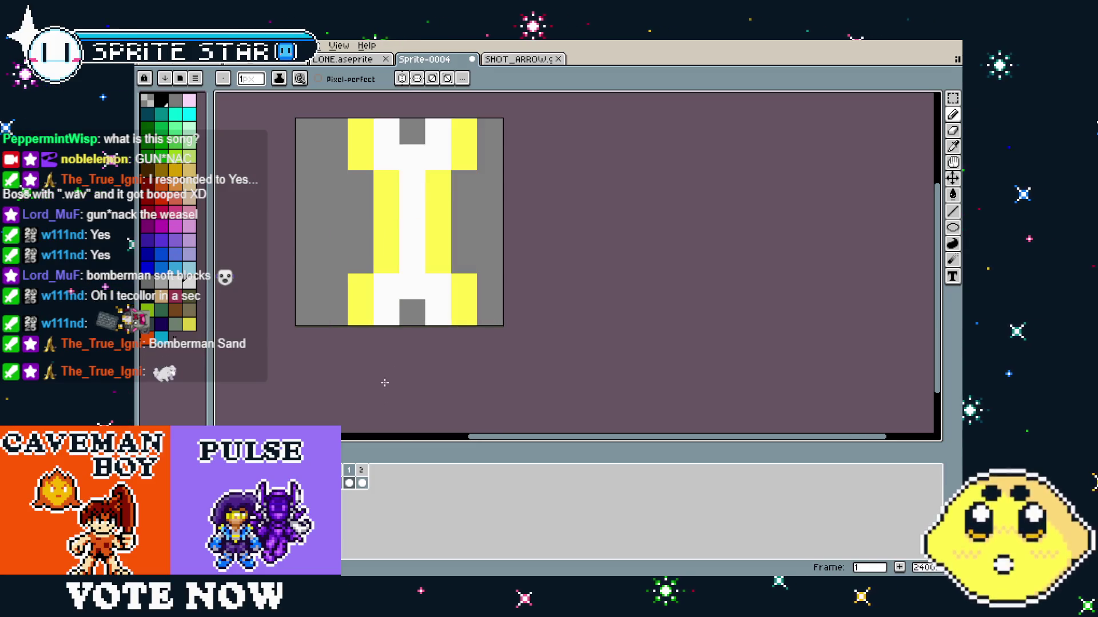
{"action": "left_click", "coordinate": [366, 481]}
{"action": "key", "text": "alt+c"}
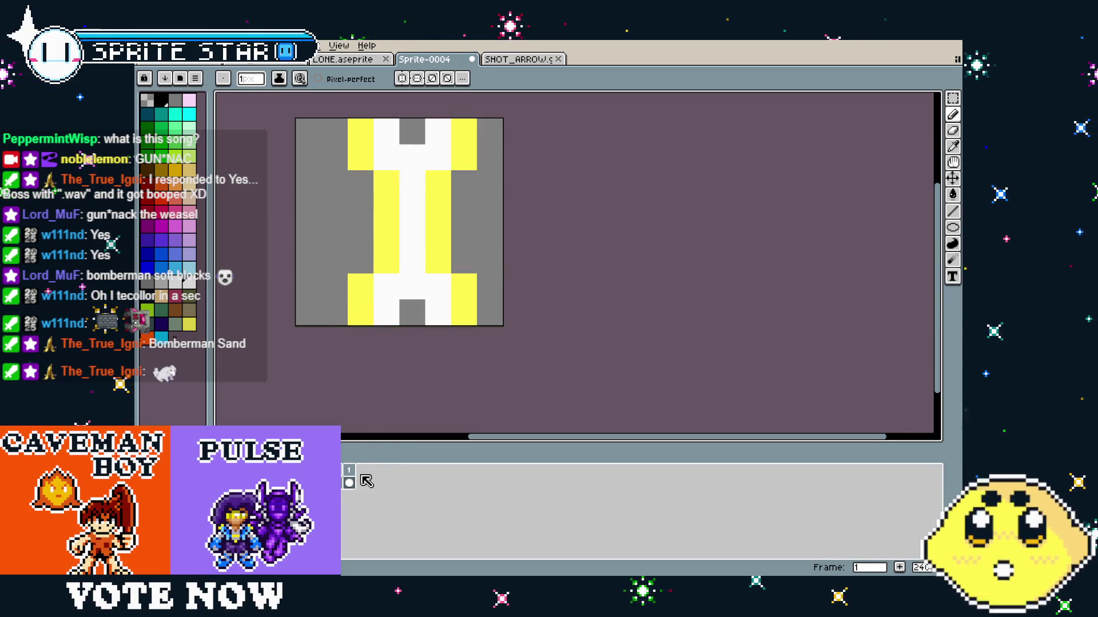
Add a second frame showing the wrench turned sideways in orange and yellow, then start saving.
{"action": "right_click", "coordinate": [353, 475]}
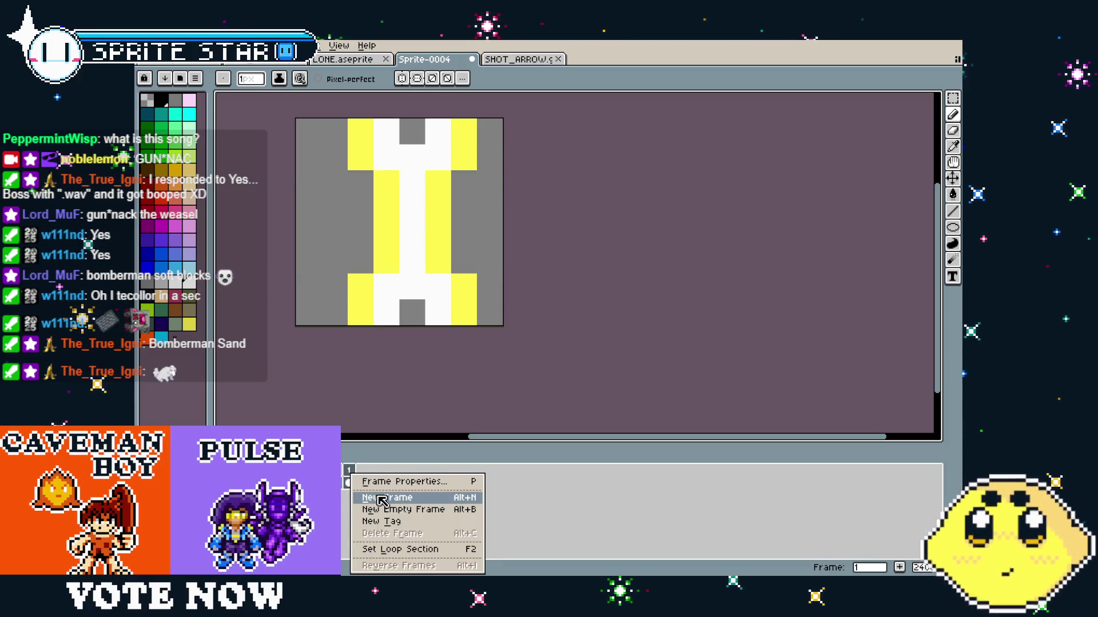
{"action": "left_click", "coordinate": [382, 500]}
{"action": "scroll", "coordinate": [432, 323], "scroll_direction": "up", "scroll_amount": 2}
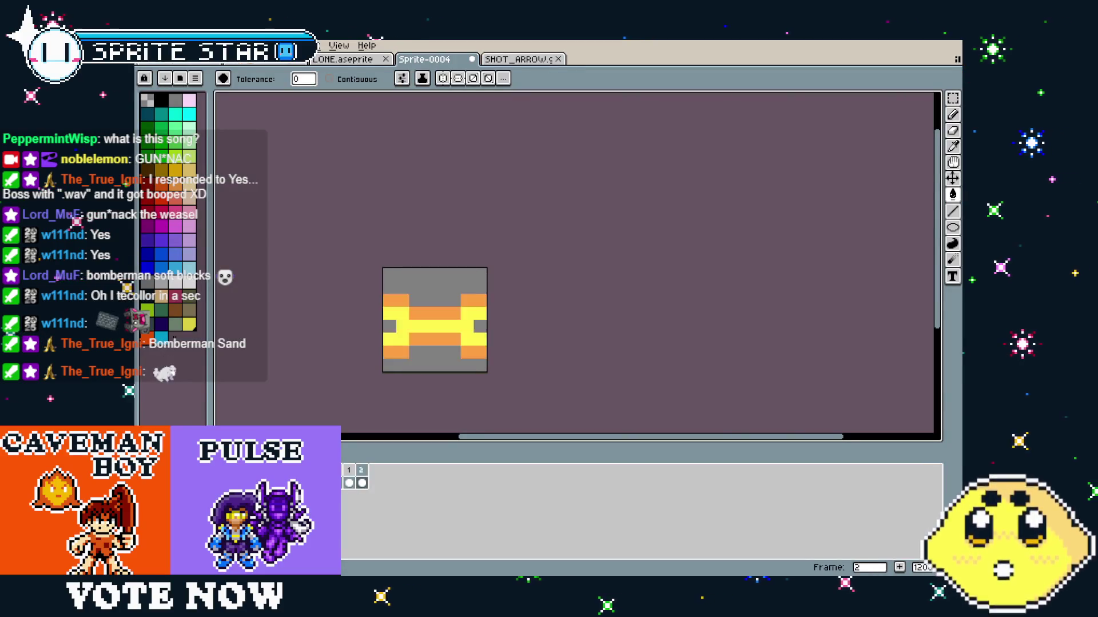
{"action": "mouse_move", "coordinate": [331, 407]}
{"action": "left_mouse_down"}
{"action": "mouse_move", "coordinate": [333, 357]}
{"action": "mouse_move", "coordinate": [368, 236]}
{"action": "mouse_move", "coordinate": [381, 429]}
{"action": "mouse_move", "coordinate": [393, 228]}
{"action": "mouse_move", "coordinate": [406, 428]}
{"action": "mouse_move", "coordinate": [392, 235]}
{"action": "mouse_move", "coordinate": [384, 419]}
{"action": "mouse_move", "coordinate": [369, 351]}
{"action": "mouse_move", "coordinate": [375, 233]}
{"action": "mouse_move", "coordinate": [368, 372]}
{"action": "mouse_move", "coordinate": [358, 410]}
{"action": "mouse_move", "coordinate": [337, 404]}
{"action": "left_mouse_up"}
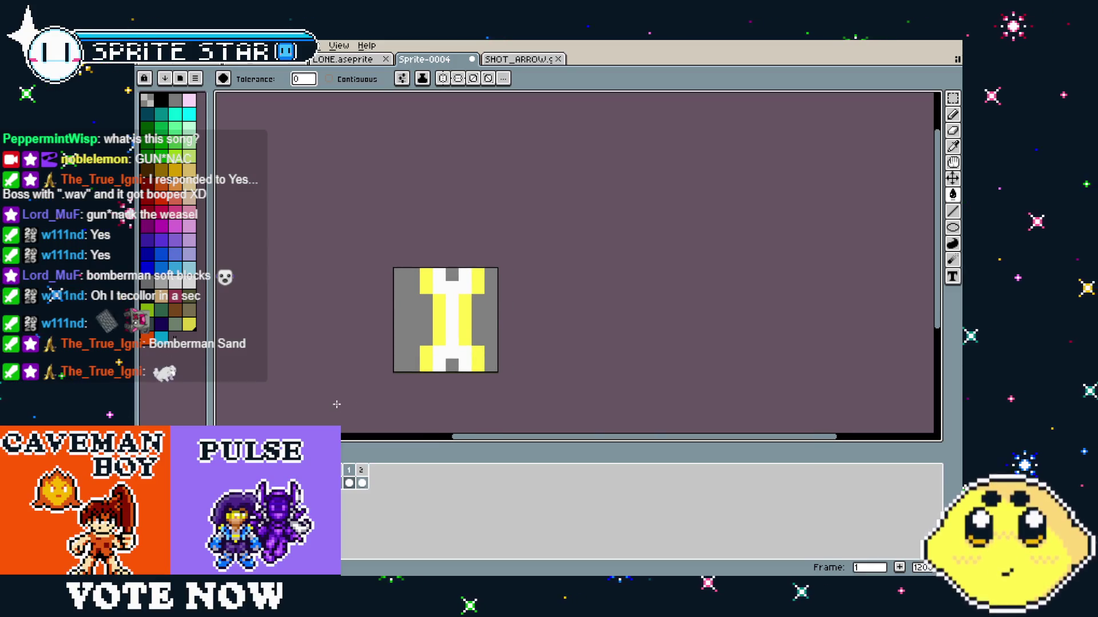
{"action": "key", "text": "ctrl"}
{"action": "key", "text": "ctrl+s"}
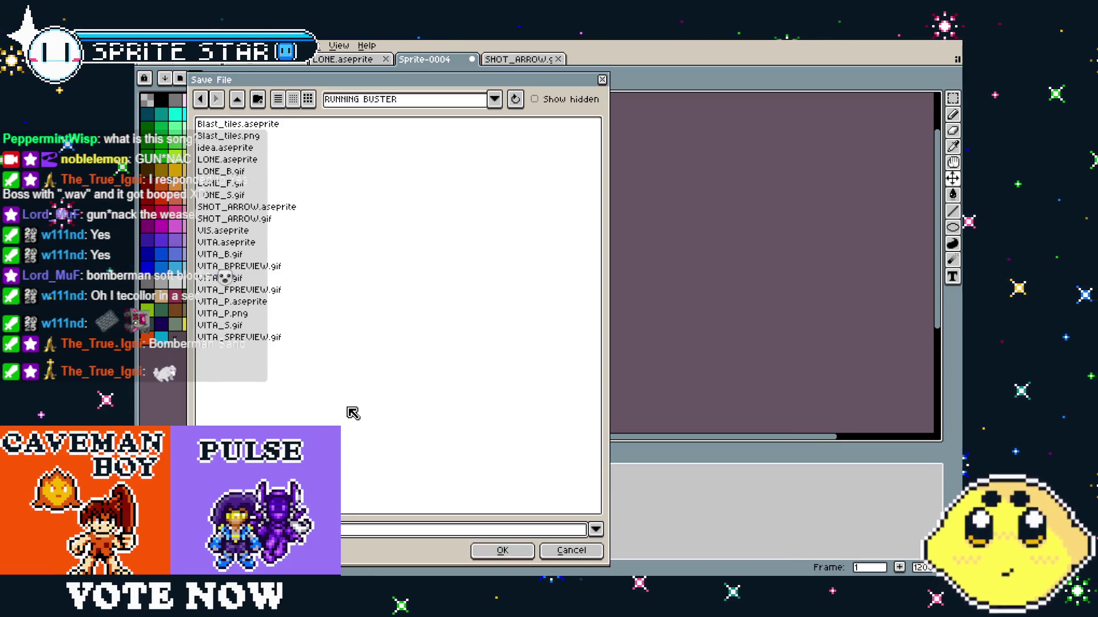
Save the sprite as SHOT_WRENCH and export it as SHOT_WRENCH.gif with default GIF options.
{"action": "key", "text": "Return"}
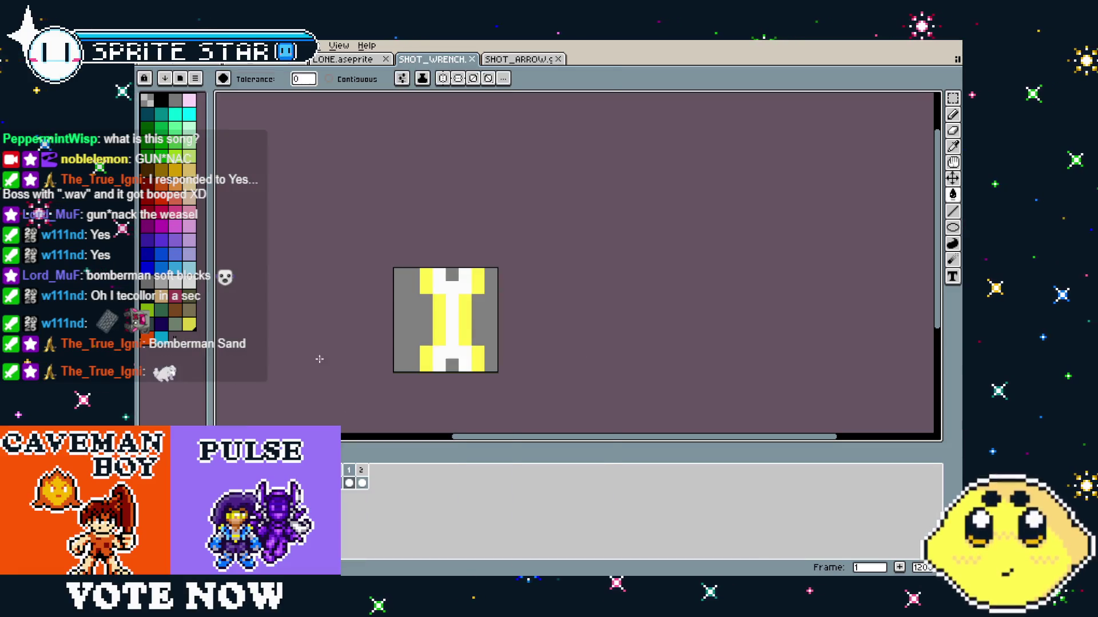
{"action": "left_click", "coordinate": [147, 45]}
{"action": "mouse_move", "coordinate": [184, 156]}
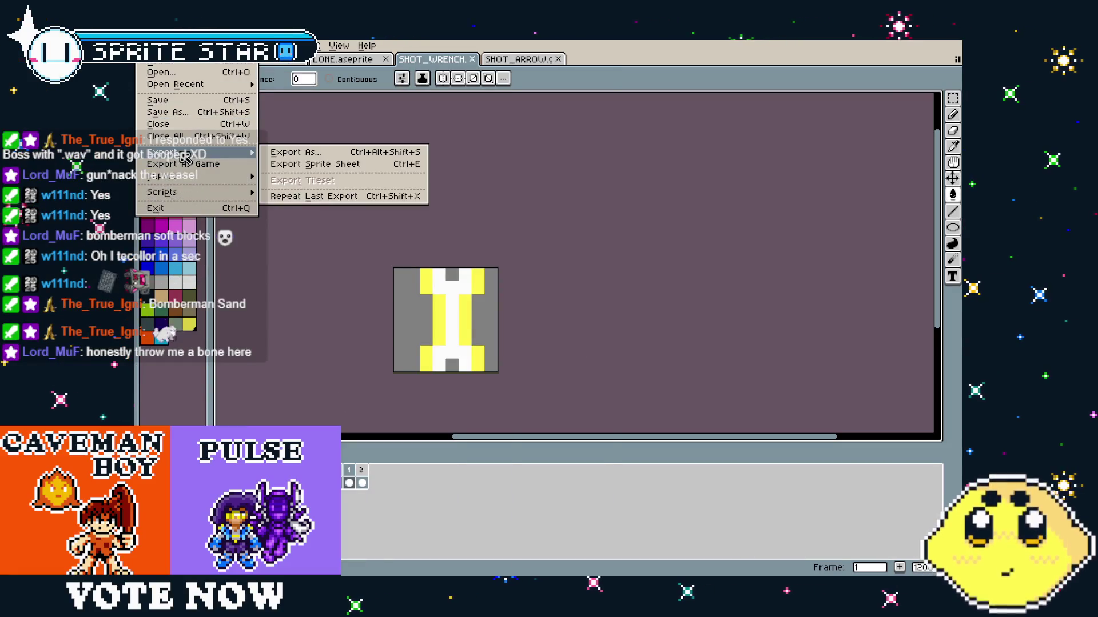
{"action": "left_click", "coordinate": [315, 158]}
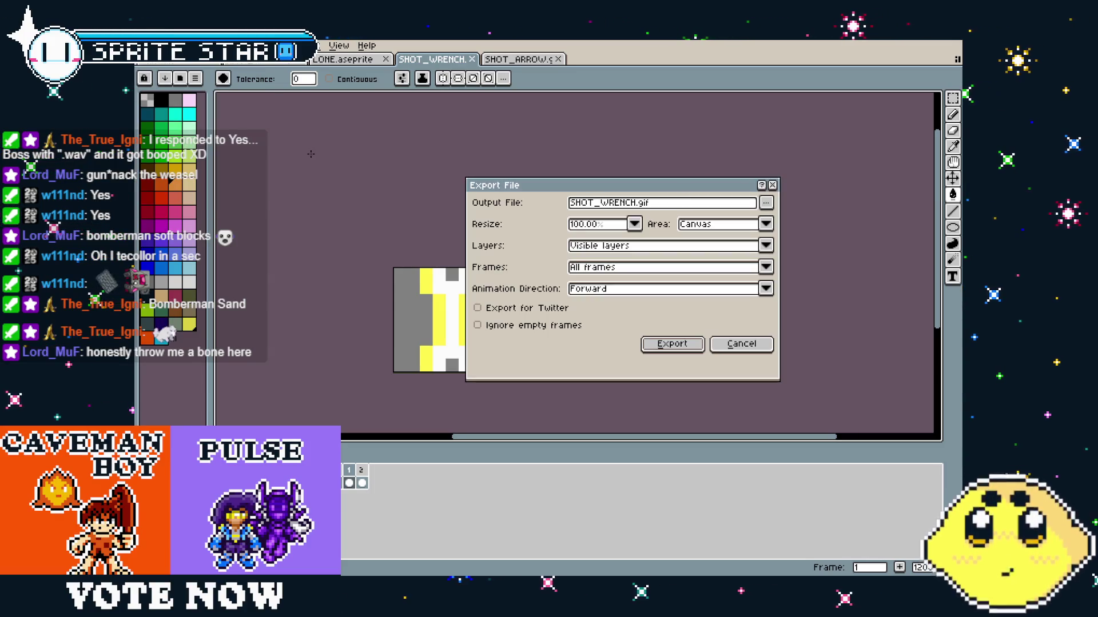
{"action": "left_click", "coordinate": [668, 343]}
{"action": "left_click", "coordinate": [589, 352]}
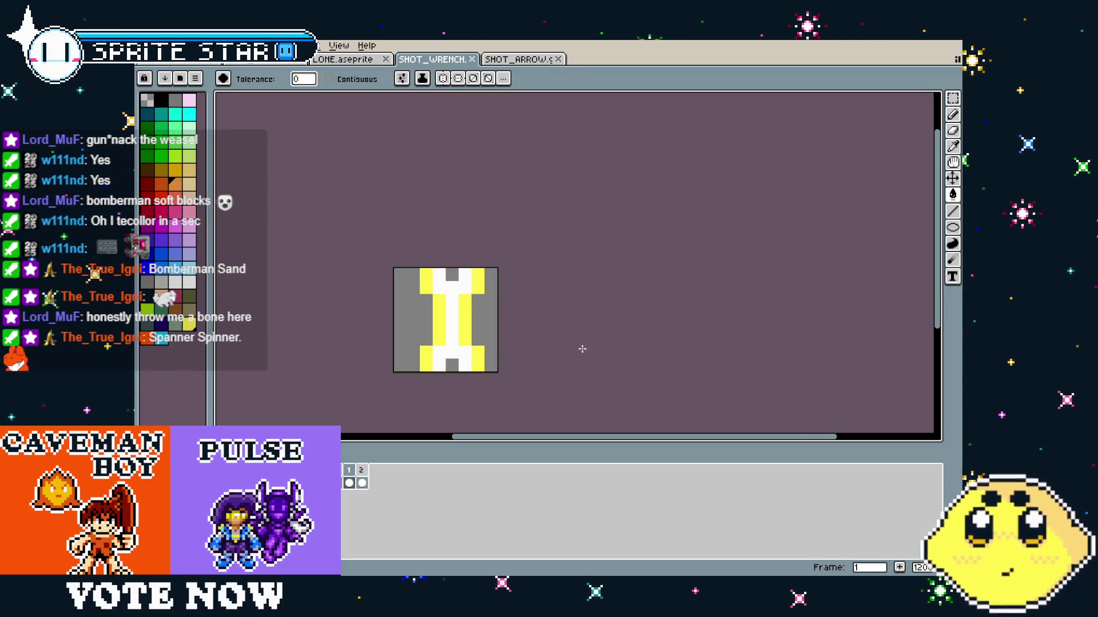
{"action": "scroll", "coordinate": [530, 380], "scroll_direction": "right", "scroll_amount": 2}
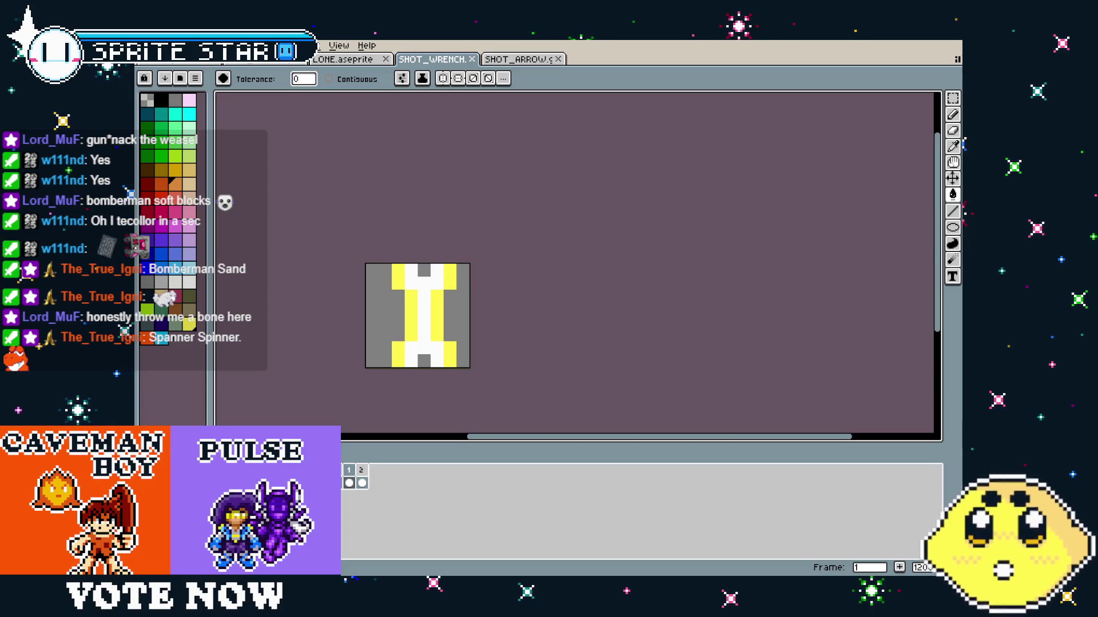
{"action": "key", "text": "alt+f"}
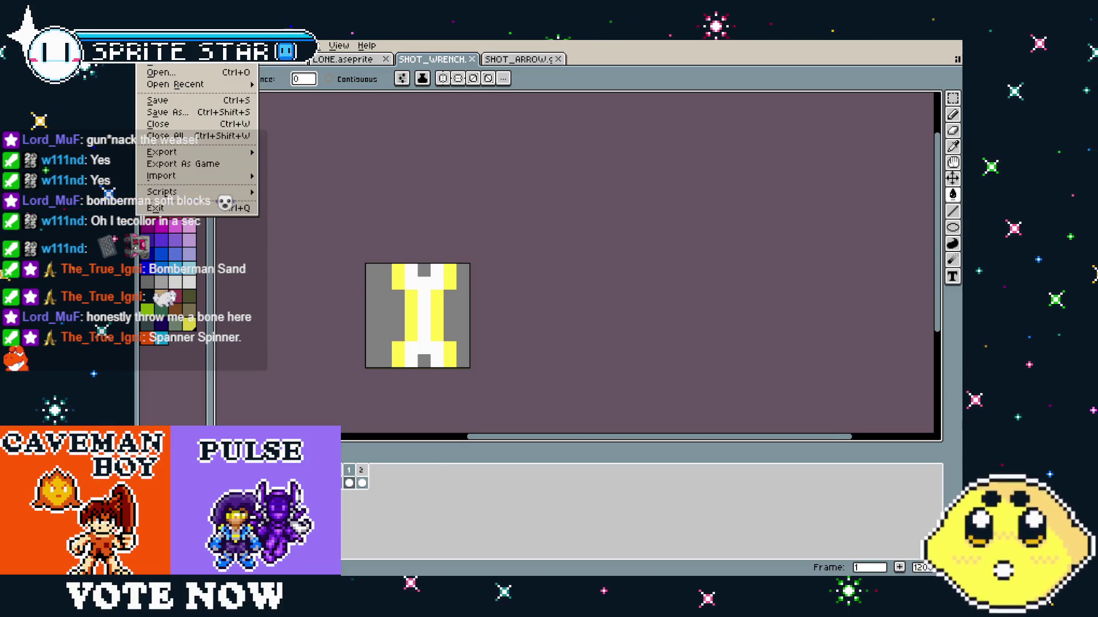
Create a new blank 16x16 sprite.
{"action": "key", "text": "n"}
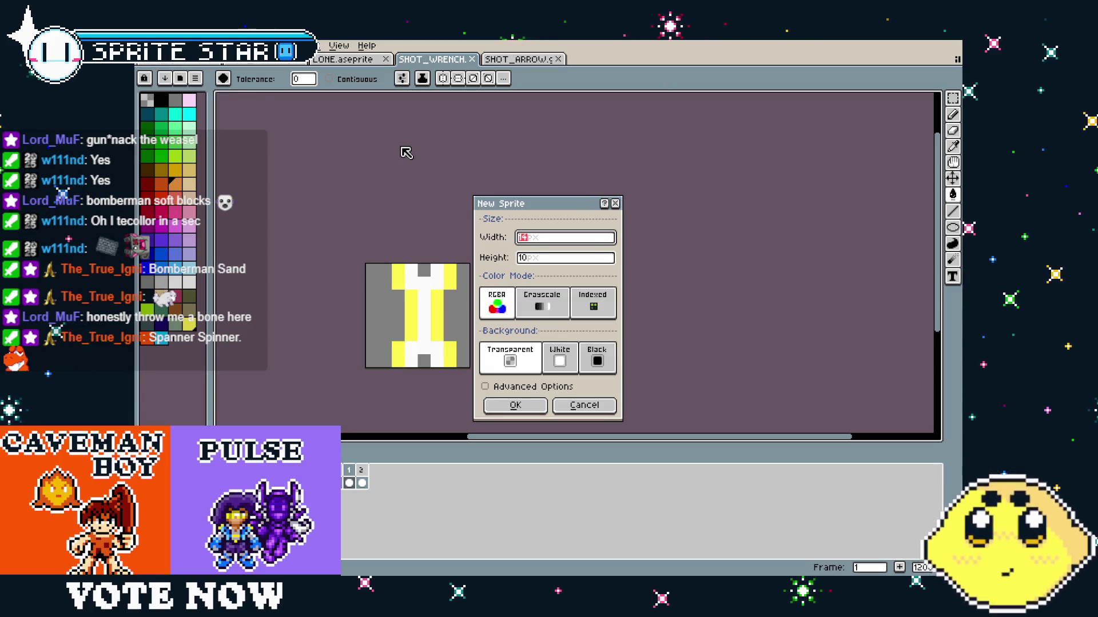
{"action": "key", "text": "Return"}
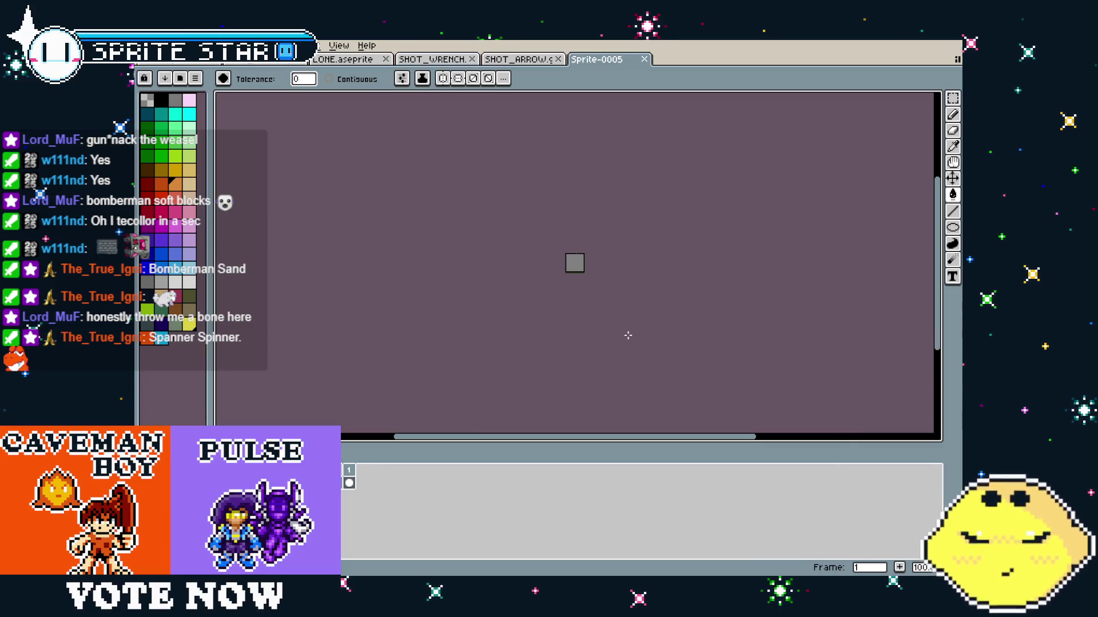
{"action": "scroll", "coordinate": [628, 335], "scroll_direction": "up", "scroll_amount": 4}
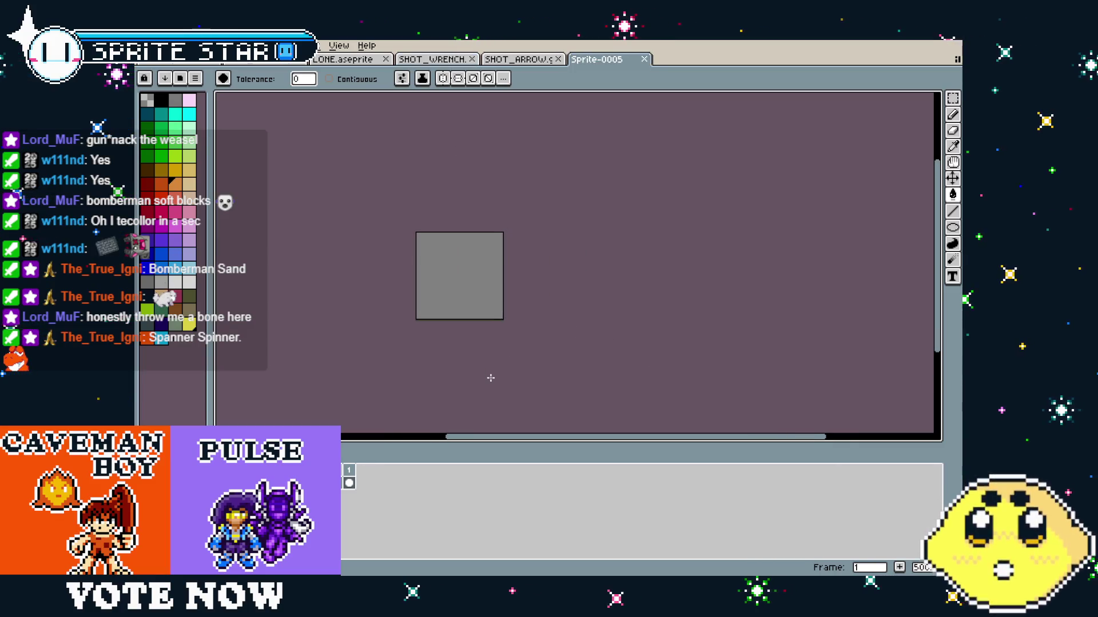
Widen the new sprite's canvas to 32×16 pixels.
{"action": "key", "text": "ctrl+alt+c"}
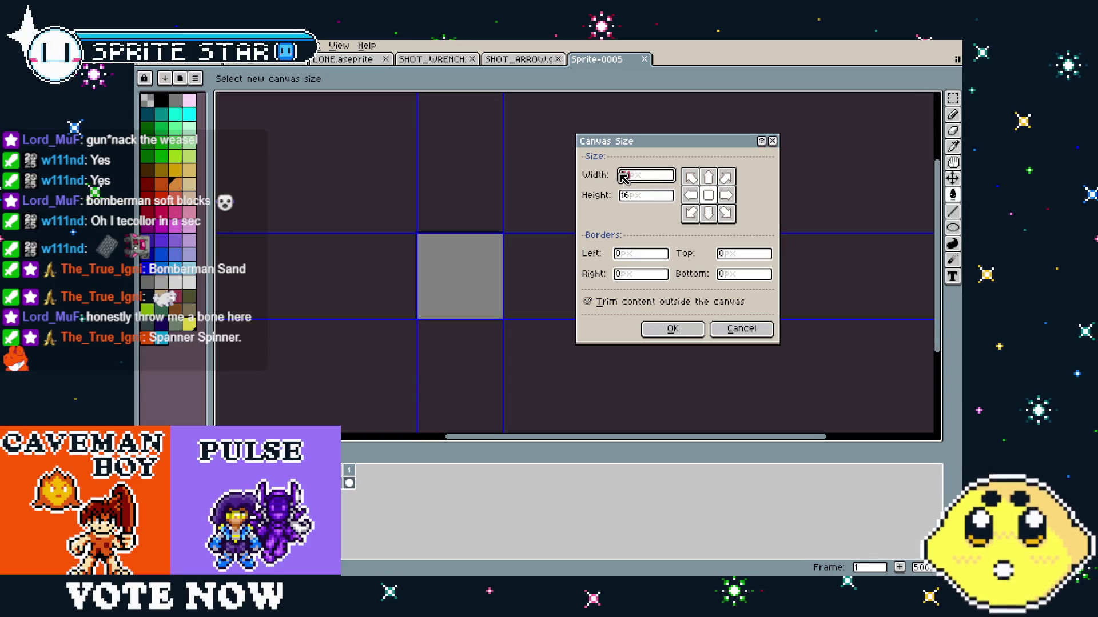
{"action": "type", "text": "32"}
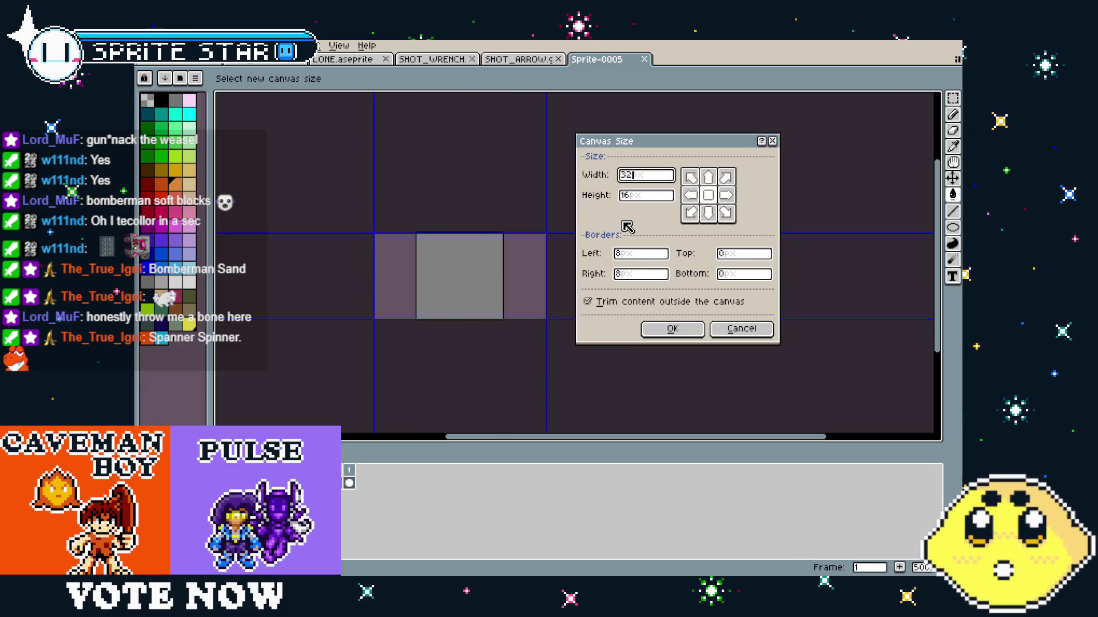
{"action": "key", "text": "Return"}
{"action": "scroll", "coordinate": [341, 332], "scroll_direction": "up", "scroll_amount": 1}
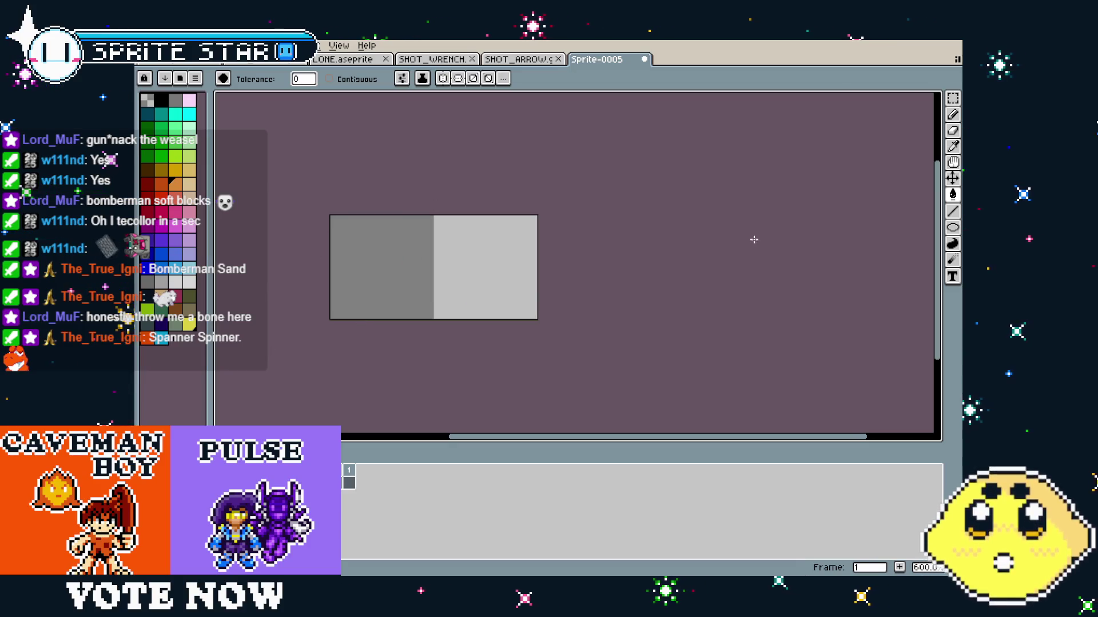
{"action": "left_click", "coordinate": [952, 227]}
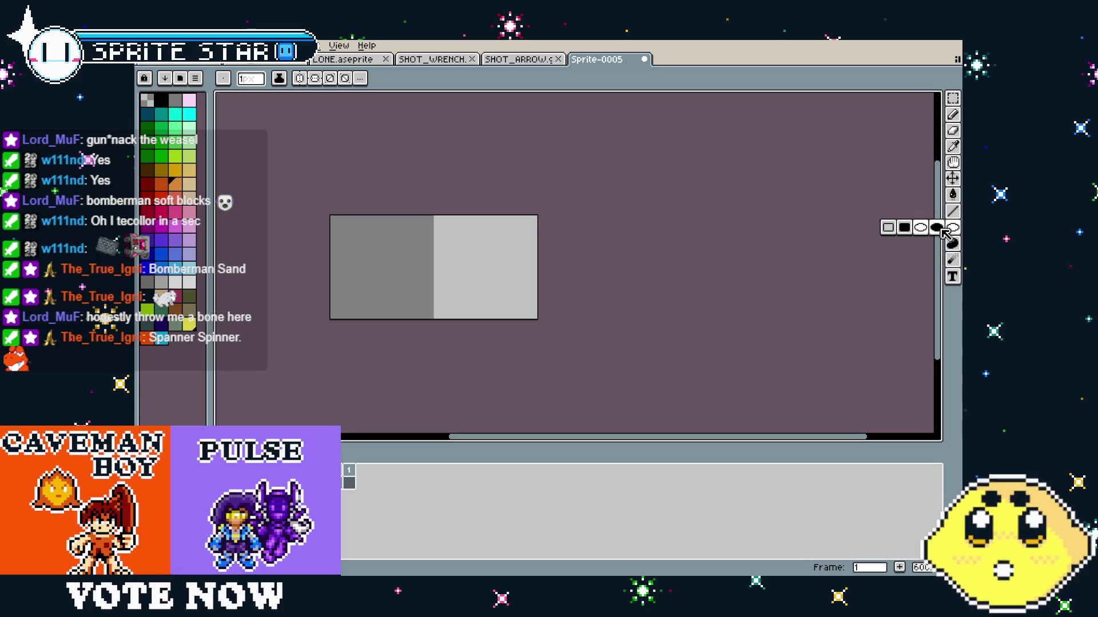
Review the frames of SHOT_ARROW and SHOT_WRENCH, then return to Sprite-0005.
{"action": "left_click", "coordinate": [510, 58]}
{"action": "left_click", "coordinate": [361, 477]}
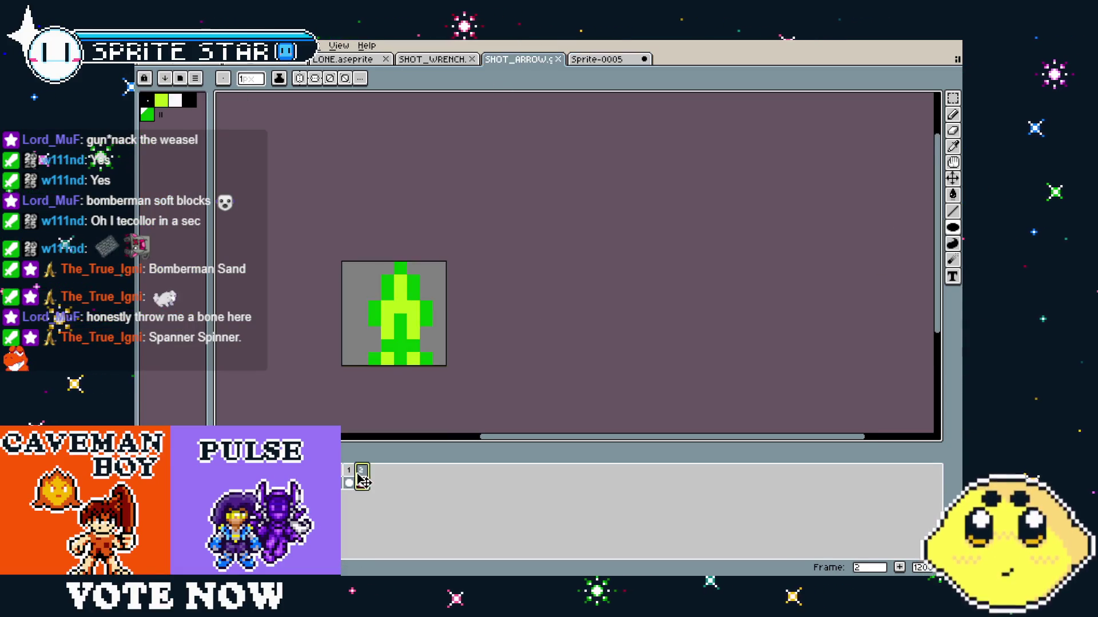
{"action": "key", "text": "Left"}
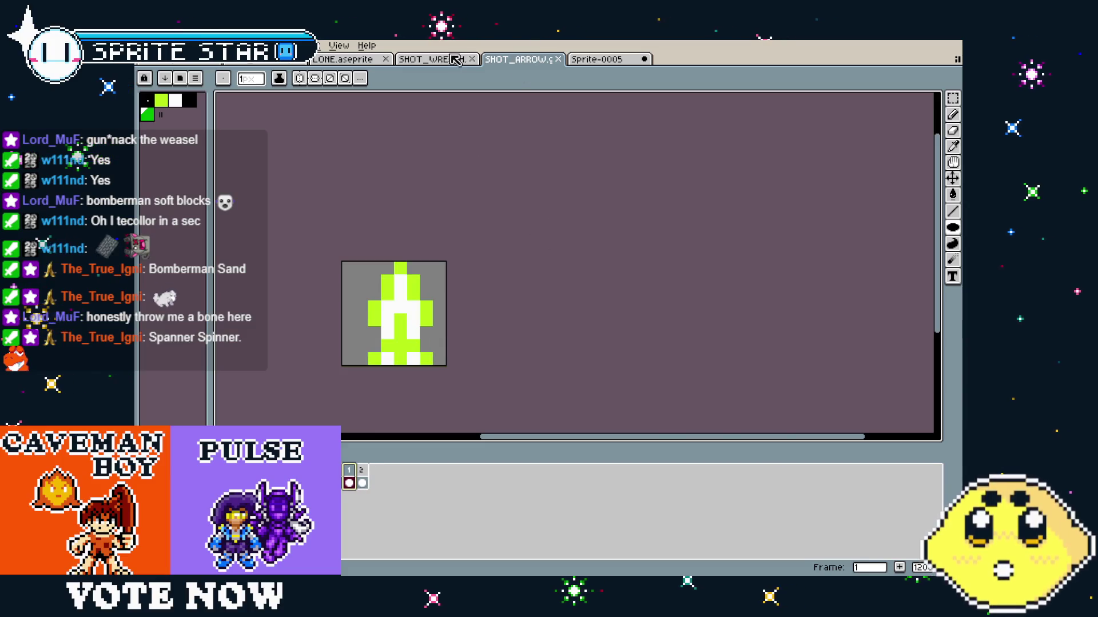
{"action": "left_click", "coordinate": [430, 61]}
{"action": "left_click", "coordinate": [361, 477]}
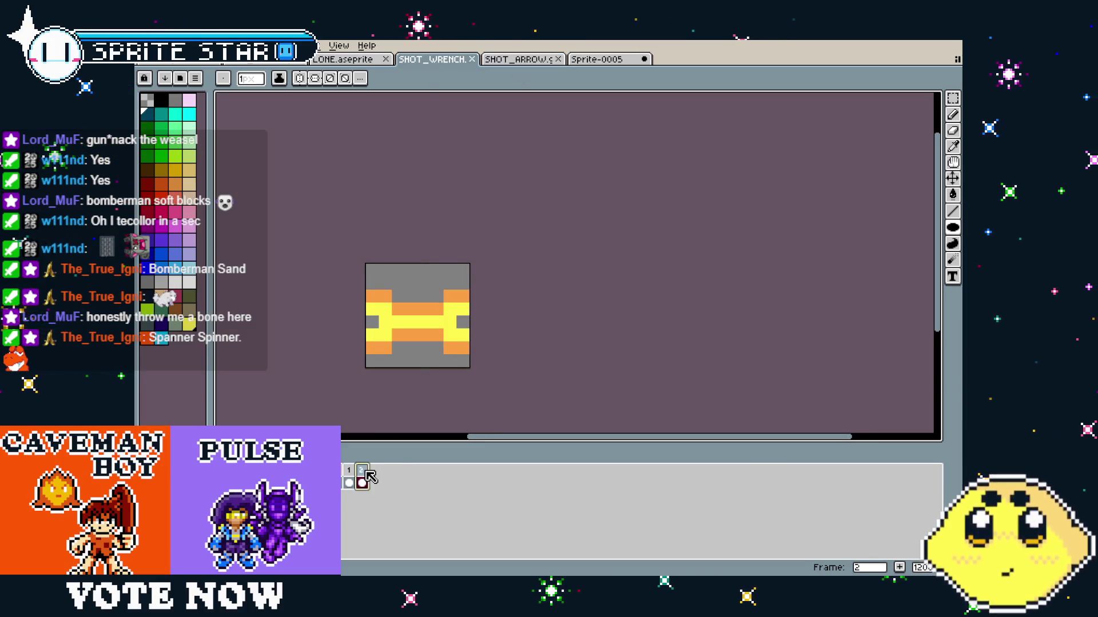
{"action": "left_click", "coordinate": [349, 476]}
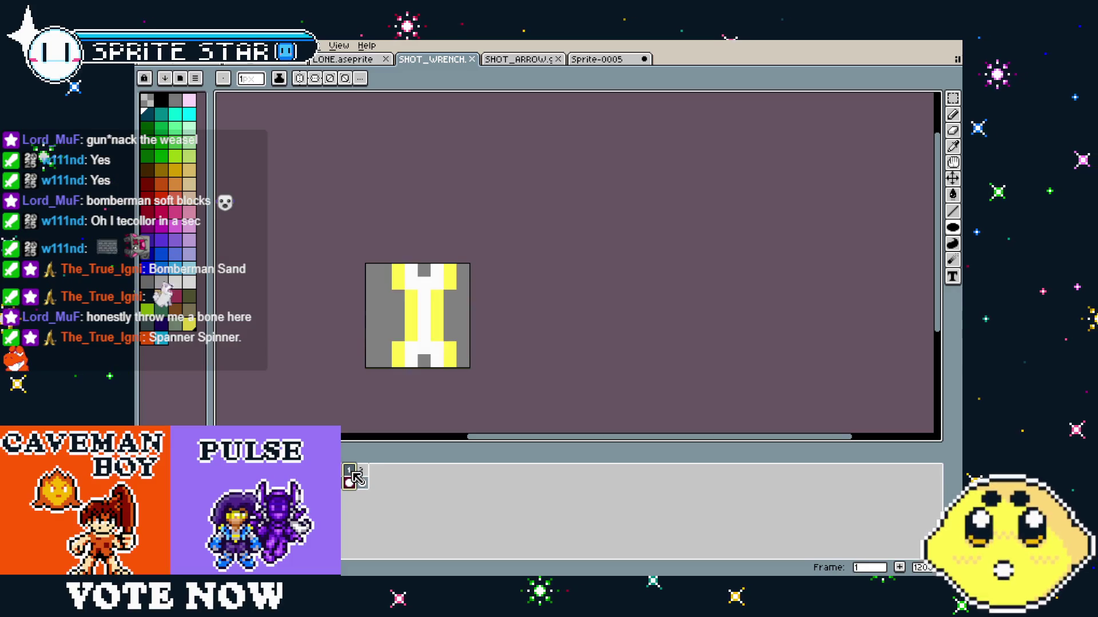
{"action": "left_click", "coordinate": [532, 59]}
{"action": "left_click", "coordinate": [598, 60]}
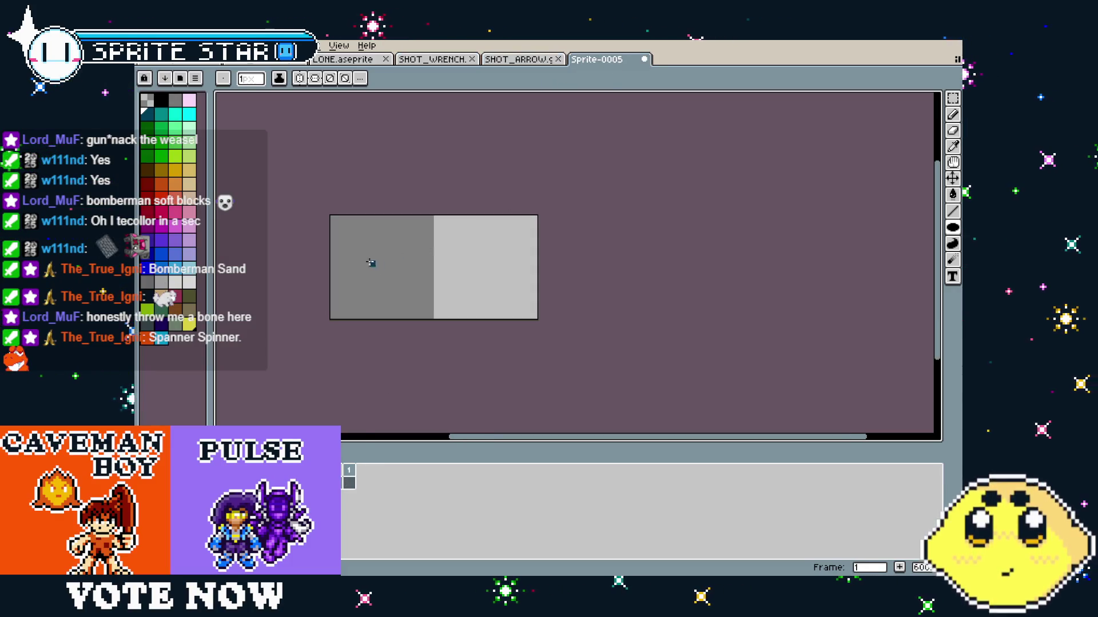
Draw blue and white filled ellipses forming an arched band across the canvas.
{"action": "mouse_move", "coordinate": [304, 243]}
{"action": "left_mouse_down"}
{"action": "mouse_move", "coordinate": [443, 352]}
{"action": "mouse_move", "coordinate": [570, 363]}
{"action": "left_mouse_up"}
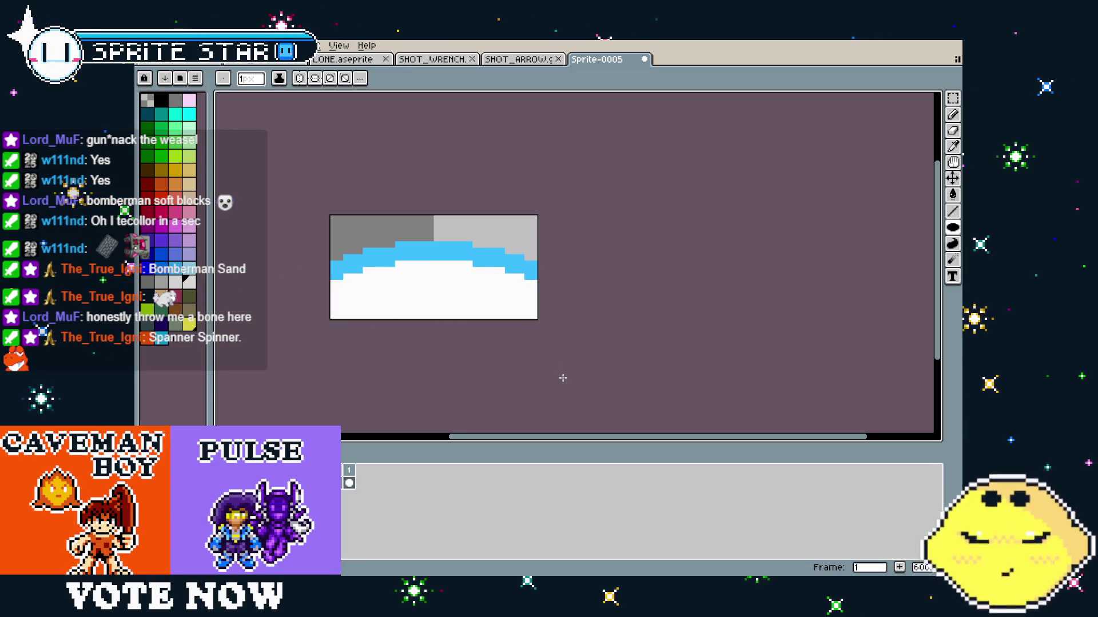
{"action": "key", "text": "ctrl+z"}
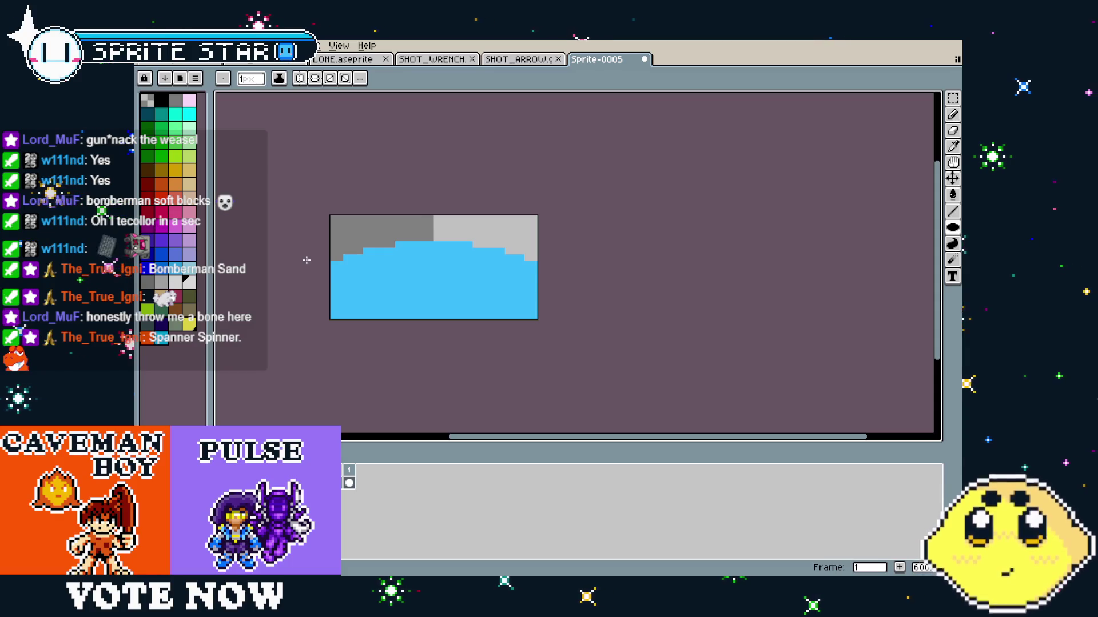
{"action": "key", "text": "ctrl+z"}
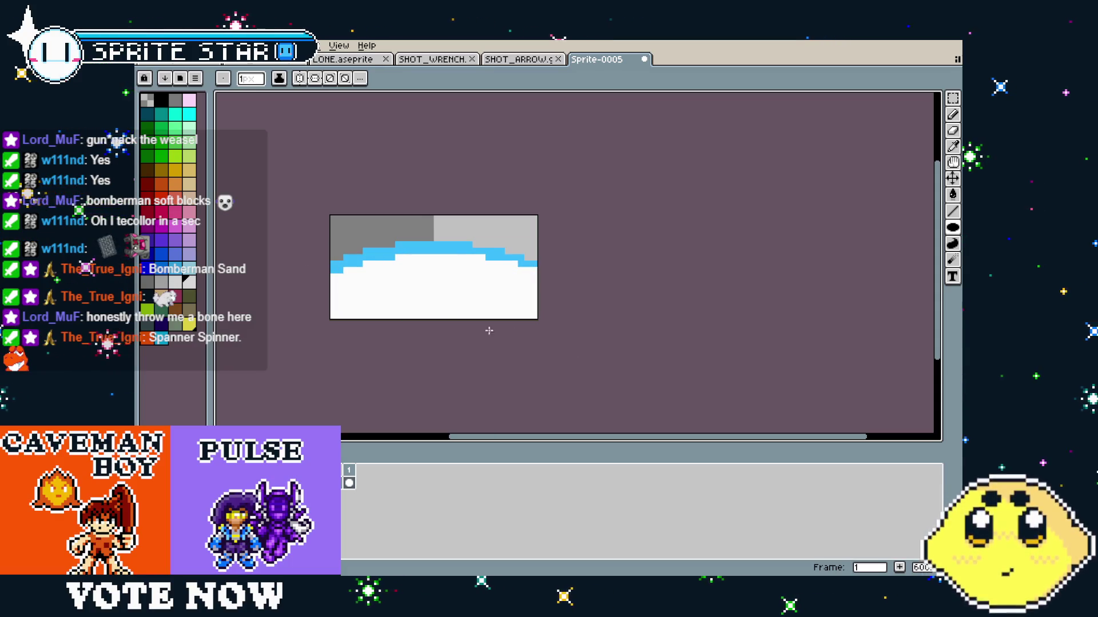
{"action": "key", "text": "ctrl+z"}
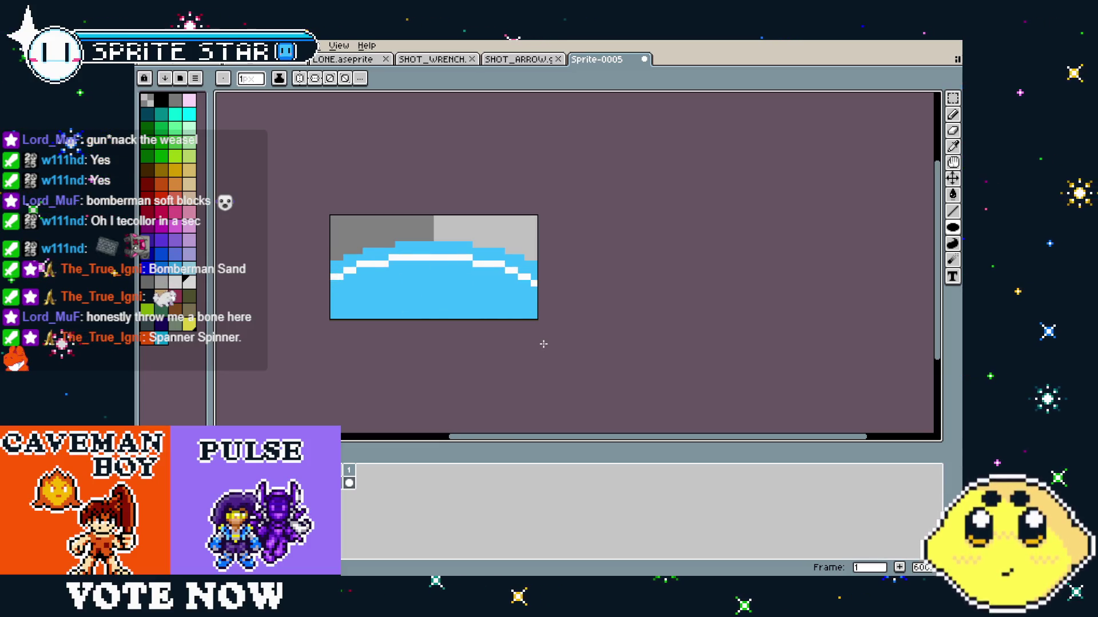
{"action": "key", "text": "ctrl+z"}
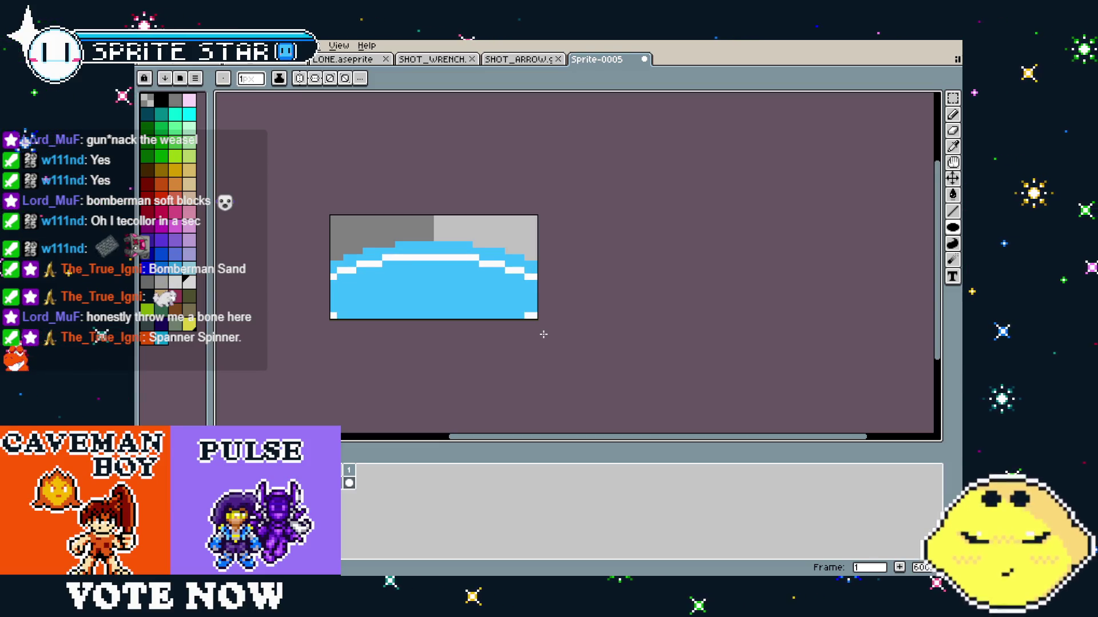
{"action": "key", "text": "ctrl+z"}
{"action": "key", "text": "ctrl+z"}
Select the blue area by colour and try moving it up, then cancel the move.
{"action": "key", "text": "w"}
{"action": "left_click", "coordinate": [426, 299]}
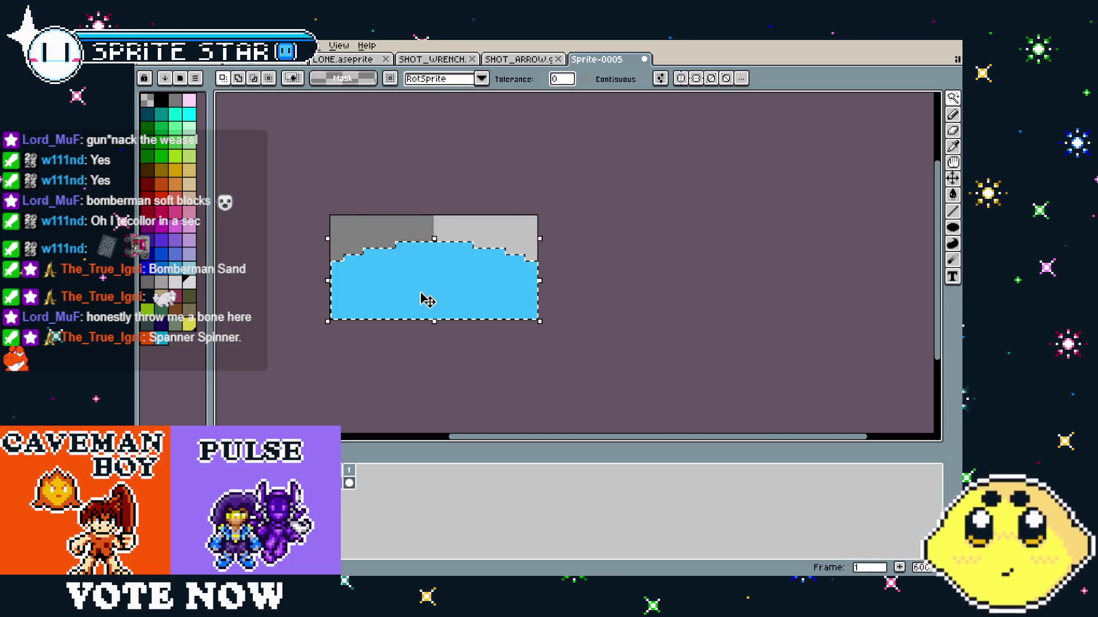
{"action": "left_click", "coordinate": [454, 291]}
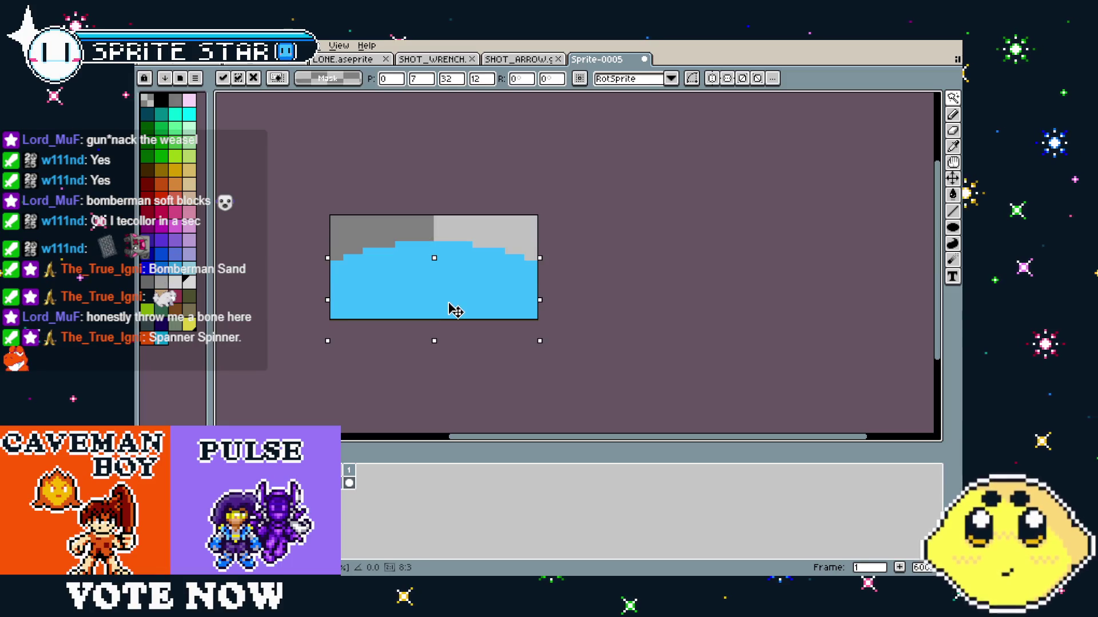
{"action": "left_click_drag", "start_coordinate": [455, 311], "coordinate": [455, 256]}
{"action": "key", "text": "Escape"}
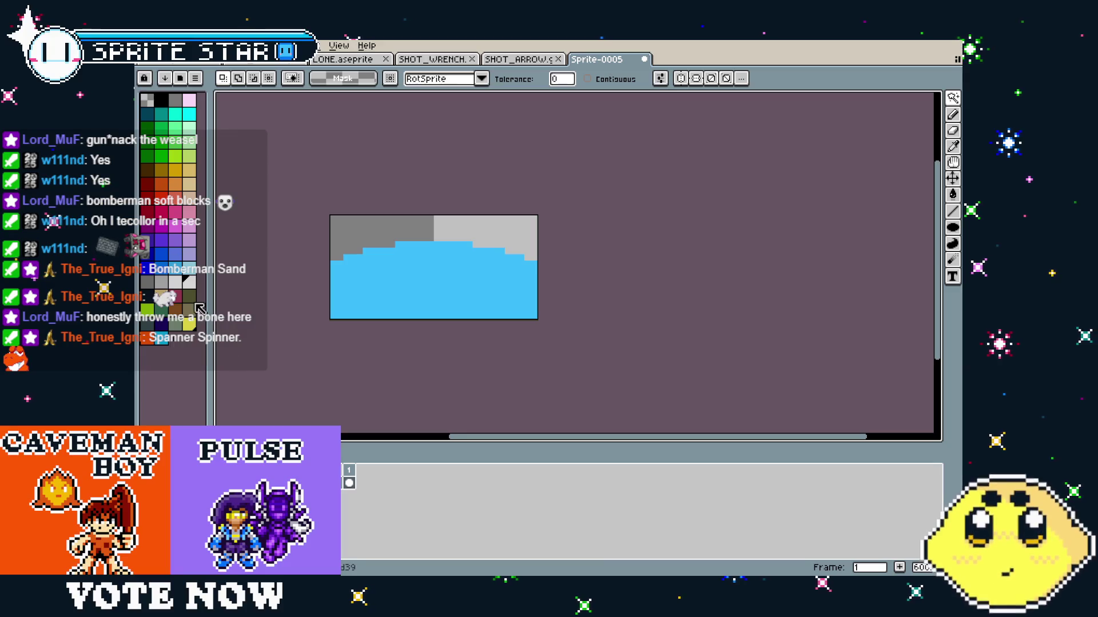
Shift the white content down 3 pixels and commit the move.
{"action": "key", "text": "ctrl"}
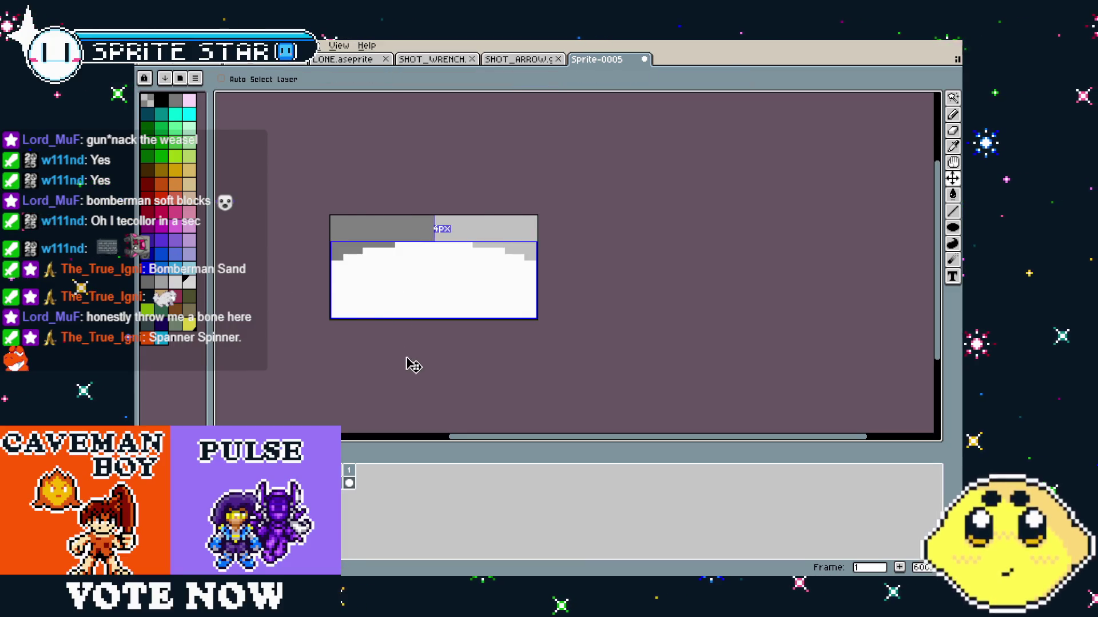
{"action": "key", "text": "ctrl+a"}
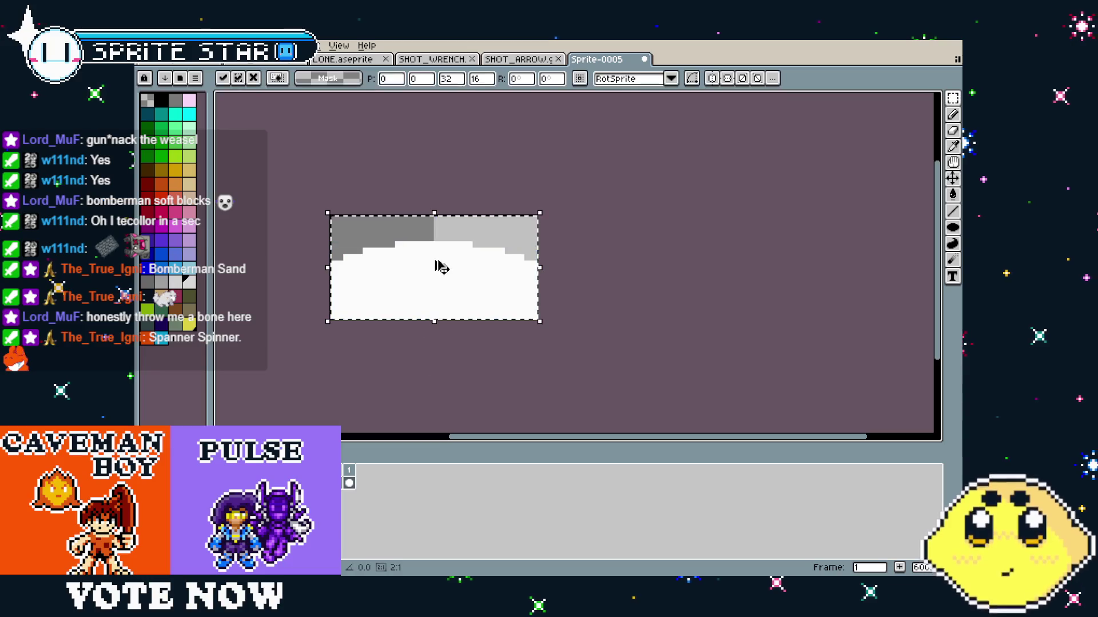
{"action": "mouse_move", "coordinate": [440, 275]}
{"action": "left_mouse_down"}
{"action": "mouse_move", "coordinate": [441, 292]}
{"action": "mouse_move", "coordinate": [439, 282]}
{"action": "left_mouse_up"}
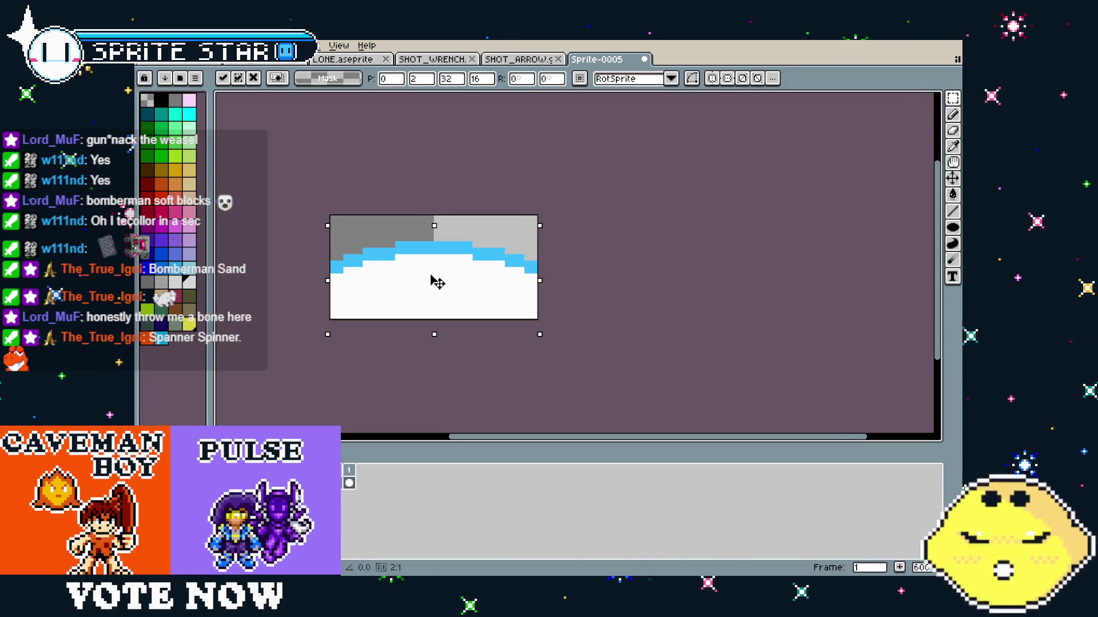
{"action": "left_click", "coordinate": [482, 419]}
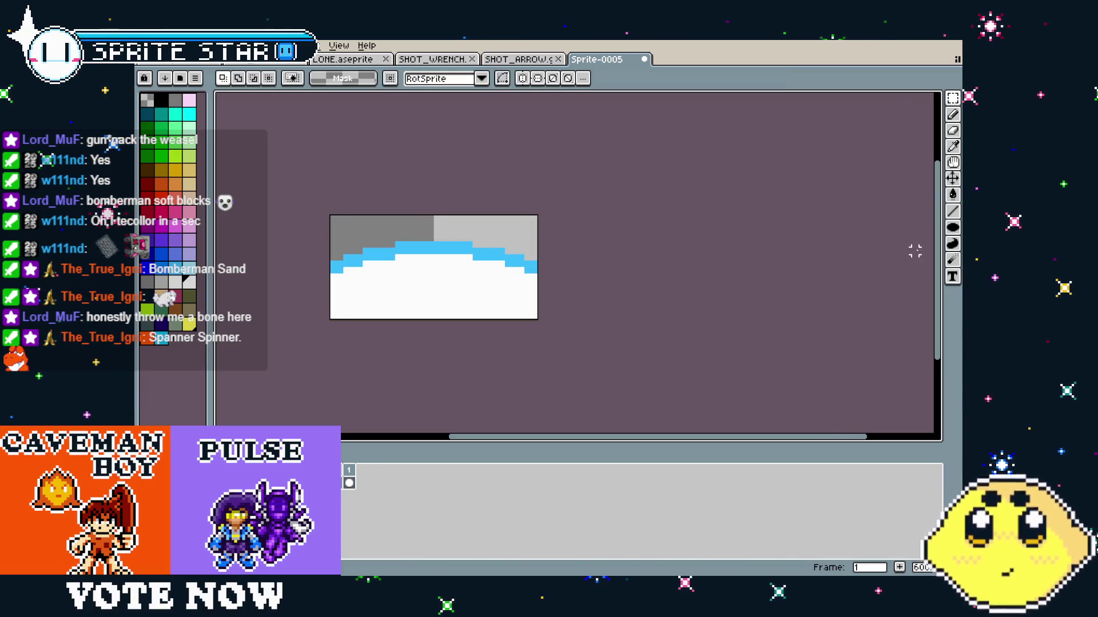
{"action": "scroll", "coordinate": [443, 290], "scroll_direction": "up", "scroll_amount": 1}
{"action": "key", "text": "b"}
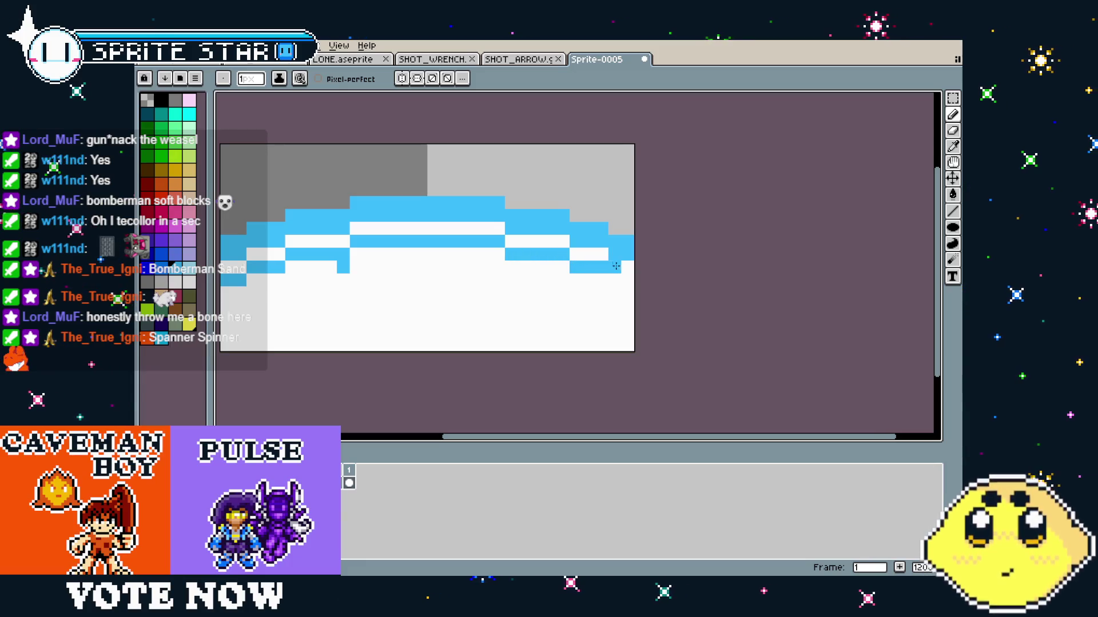
Fill only the connected white area with blue using a contiguous bucket fill.
{"action": "key", "text": "ctrl+z"}
{"action": "key", "text": "ctrl+z"}
{"action": "key", "text": "g"}
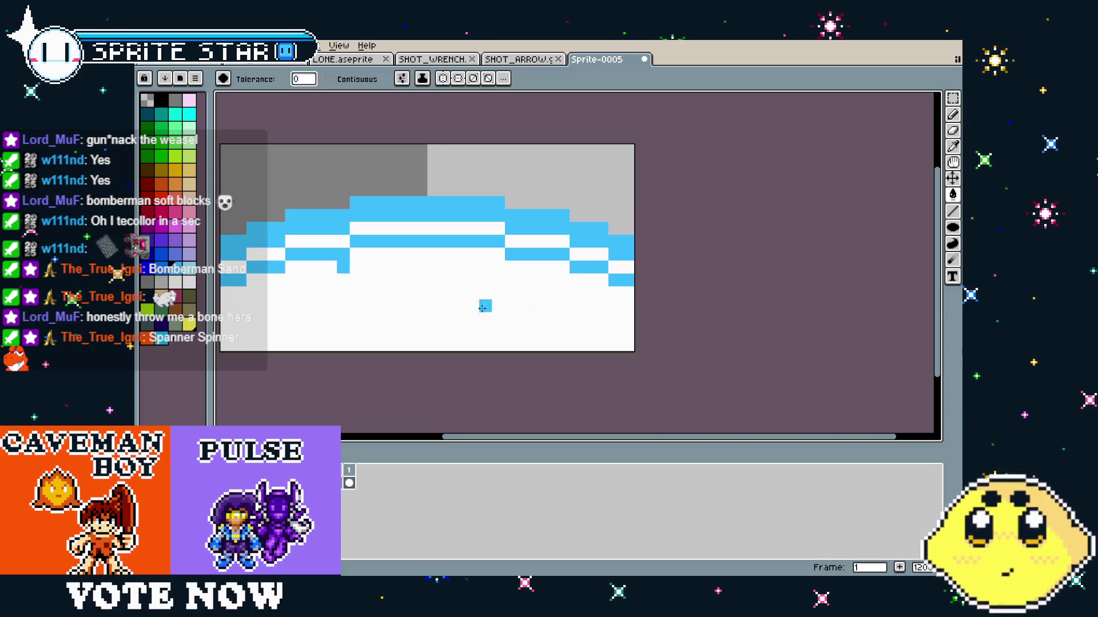
{"action": "left_click", "coordinate": [471, 308]}
{"action": "key", "text": "ctrl+z"}
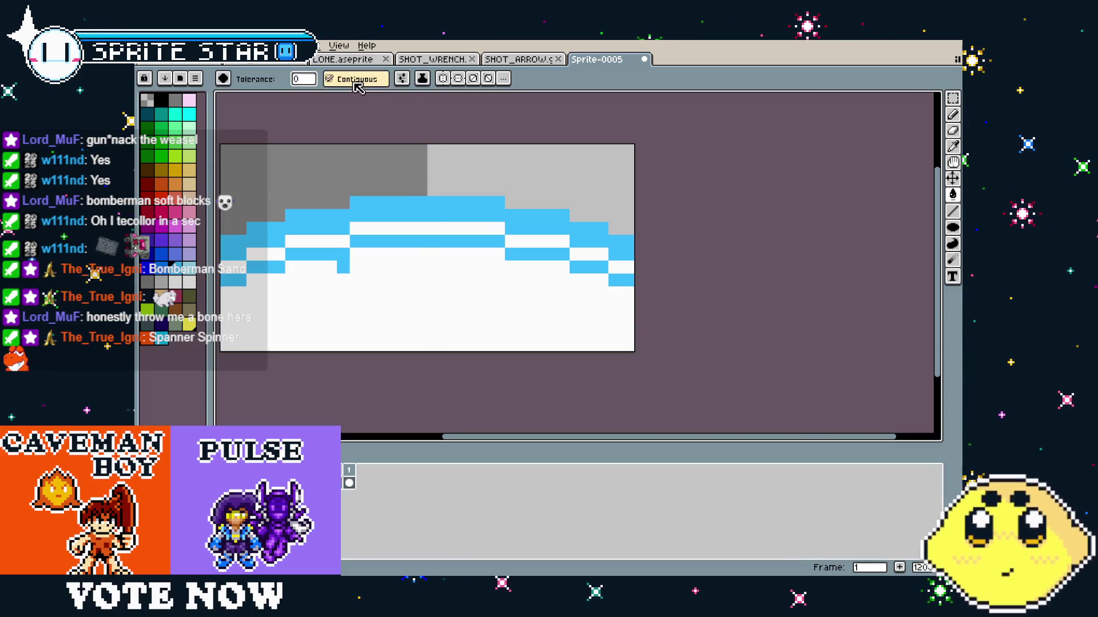
{"action": "left_click", "coordinate": [329, 78]}
{"action": "left_click", "coordinate": [392, 287]}
{"action": "scroll", "coordinate": [368, 357], "scroll_direction": "down", "scroll_amount": 4}
{"action": "scroll", "coordinate": [366, 357], "scroll_direction": "down", "scroll_amount": 1}
{"action": "scroll", "coordinate": [366, 357], "scroll_direction": "up", "scroll_amount": 3}
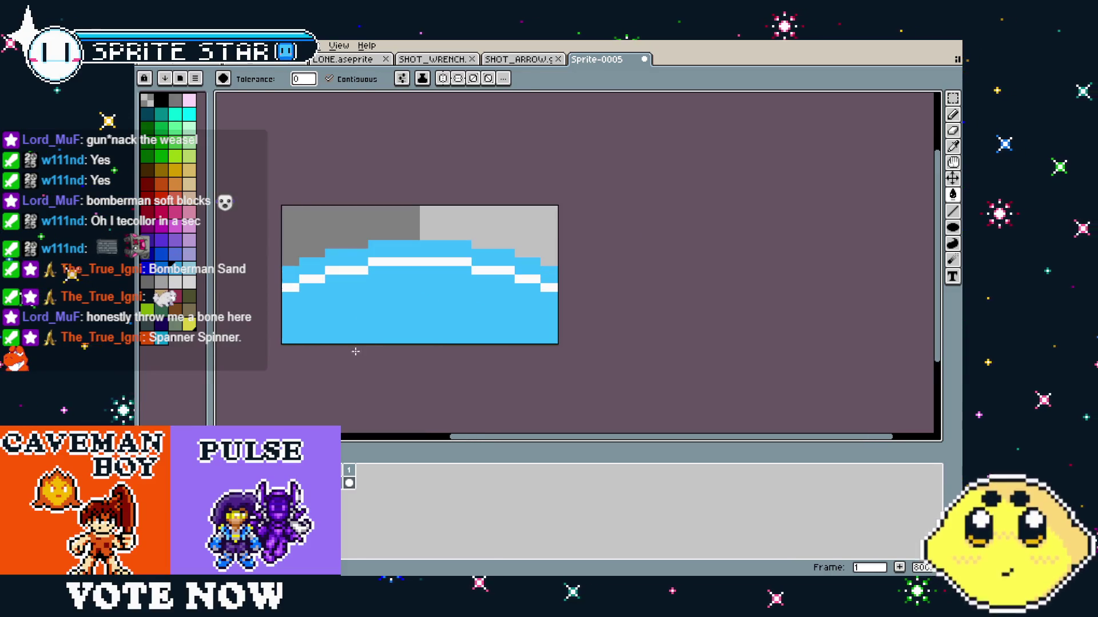
Erase the wave's lower part with a larger eraser into a stepped lower edge.
{"action": "key", "text": "e"}
{"action": "key", "text": "plus"}
{"action": "key", "text": "plus"}
{"action": "key", "text": "plus"}
{"action": "left_click", "coordinate": [306, 357]}
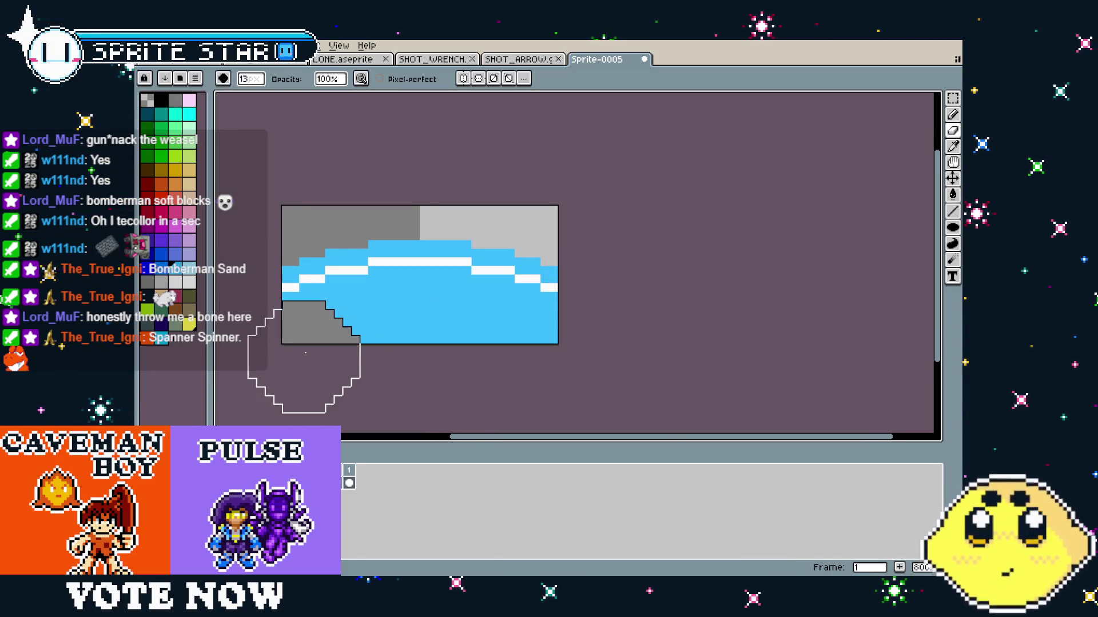
{"action": "mouse_move", "coordinate": [345, 349]}
{"action": "left_mouse_down"}
{"action": "mouse_move", "coordinate": [321, 356]}
{"action": "mouse_move", "coordinate": [358, 351]}
{"action": "mouse_move", "coordinate": [348, 338]}
{"action": "mouse_move", "coordinate": [445, 329]}
{"action": "mouse_move", "coordinate": [534, 356]}
{"action": "left_mouse_up"}
{"action": "scroll", "coordinate": [411, 383], "scroll_direction": "down", "scroll_amount": 2}
{"action": "scroll", "coordinate": [410, 339], "scroll_direction": "up", "scroll_amount": 2}
Redraw the arc's pixels with the pencil, sampling colours from the arc.
{"action": "key", "text": "i"}
{"action": "key", "text": "b"}
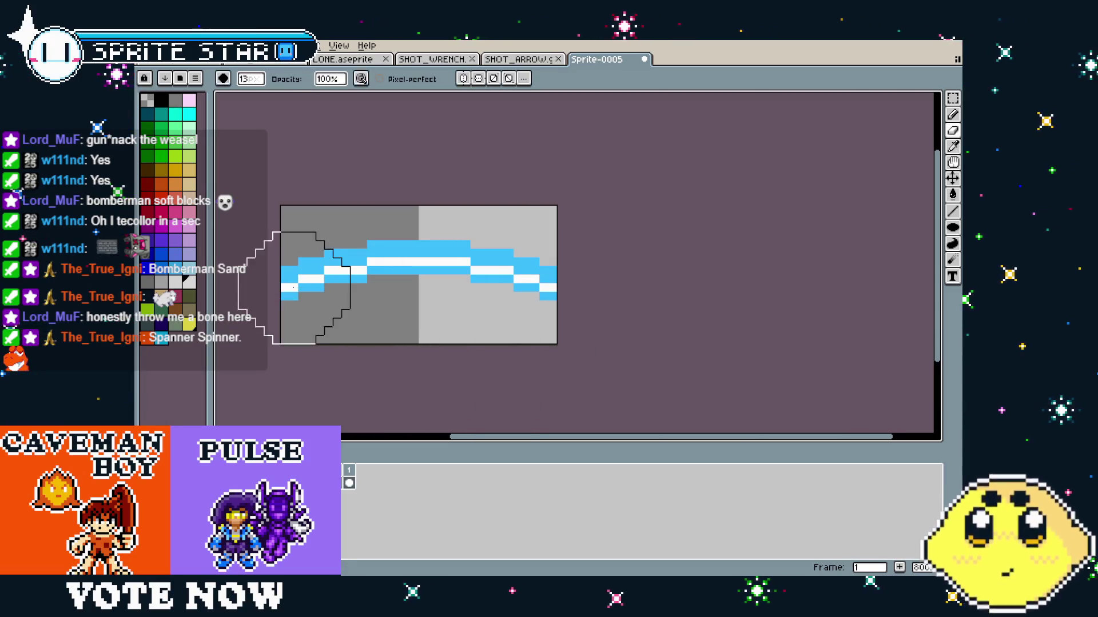
{"action": "mouse_move", "coordinate": [293, 280]}
{"action": "left_mouse_down"}
{"action": "mouse_move", "coordinate": [370, 253]}
{"action": "mouse_move", "coordinate": [444, 253]}
{"action": "mouse_move", "coordinate": [539, 276]}
{"action": "left_mouse_up"}
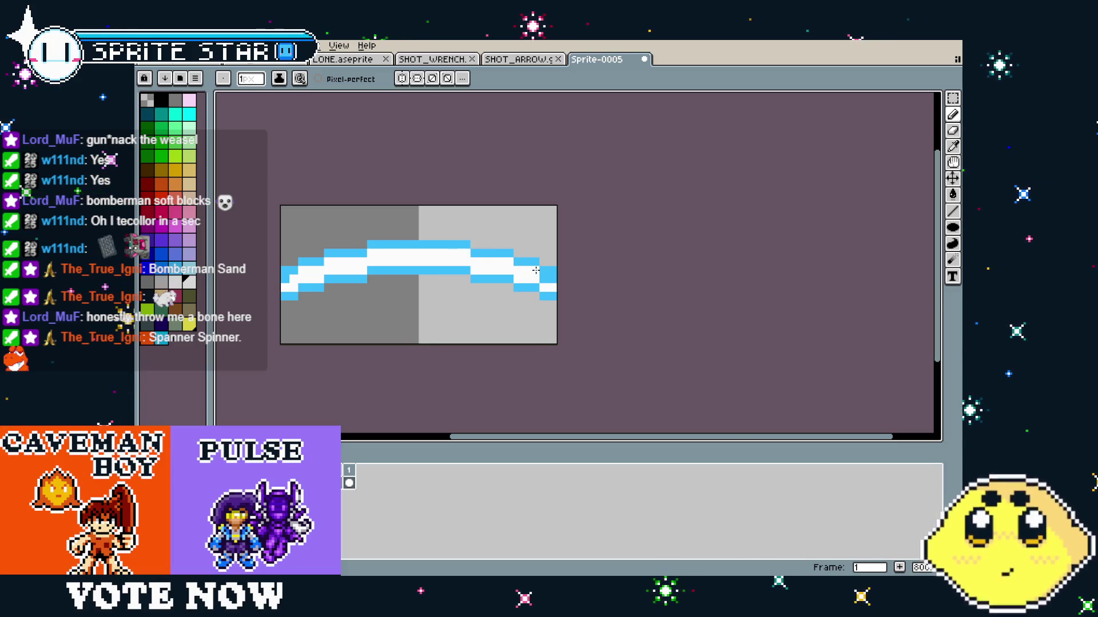
{"action": "key", "text": "alt"}
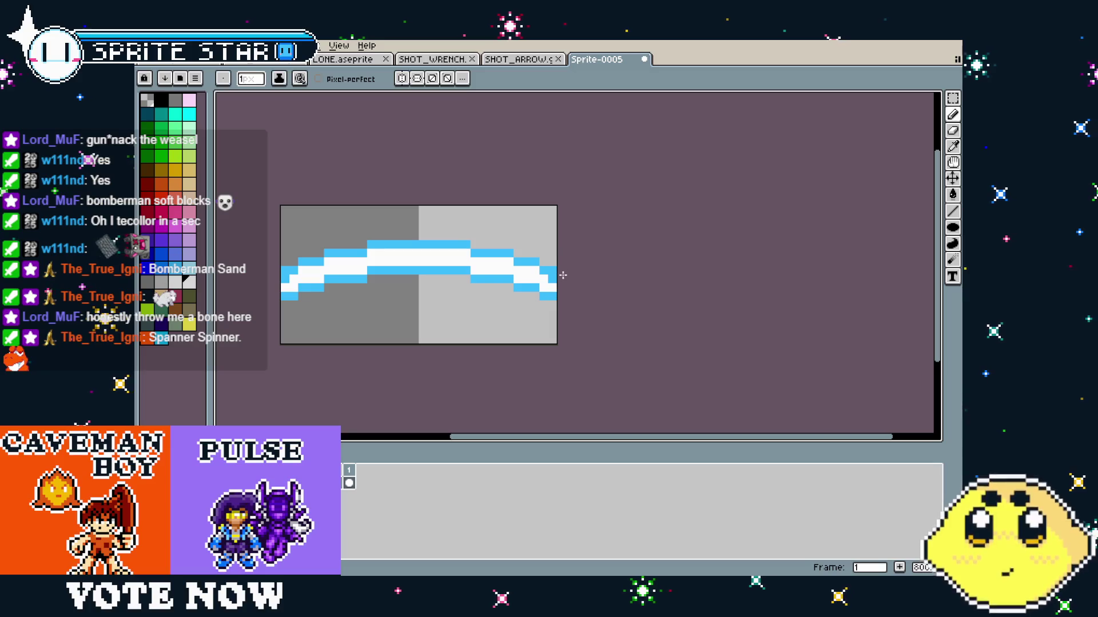
{"action": "key", "text": "alt"}
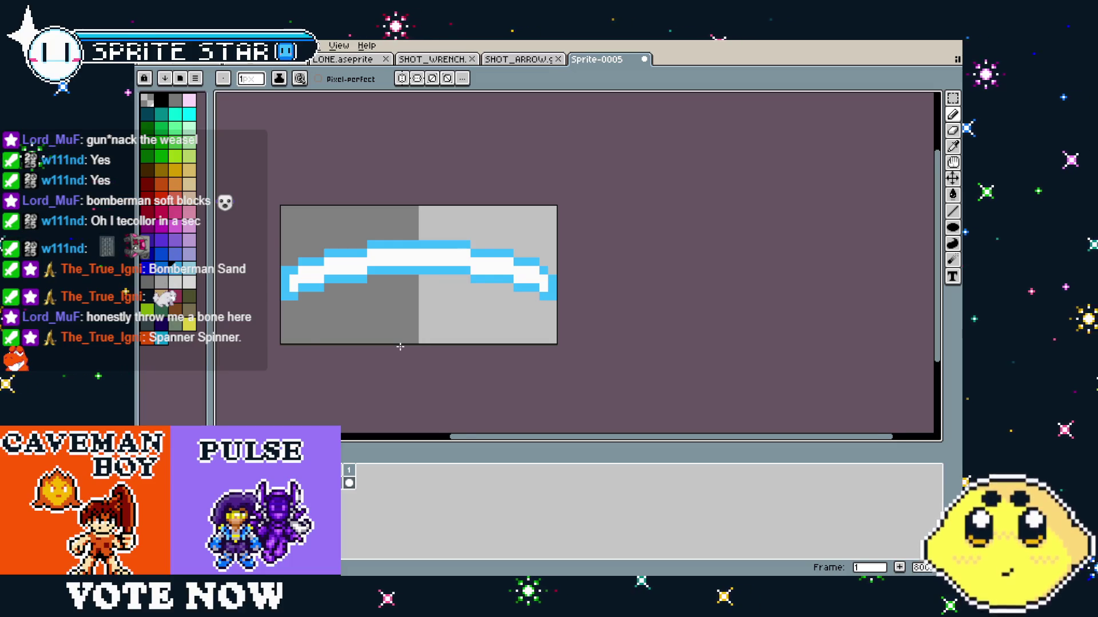
{"action": "scroll", "coordinate": [400, 347], "scroll_direction": "down", "scroll_amount": 4}
{"action": "scroll", "coordinate": [400, 347], "scroll_direction": "up", "scroll_amount": 5}
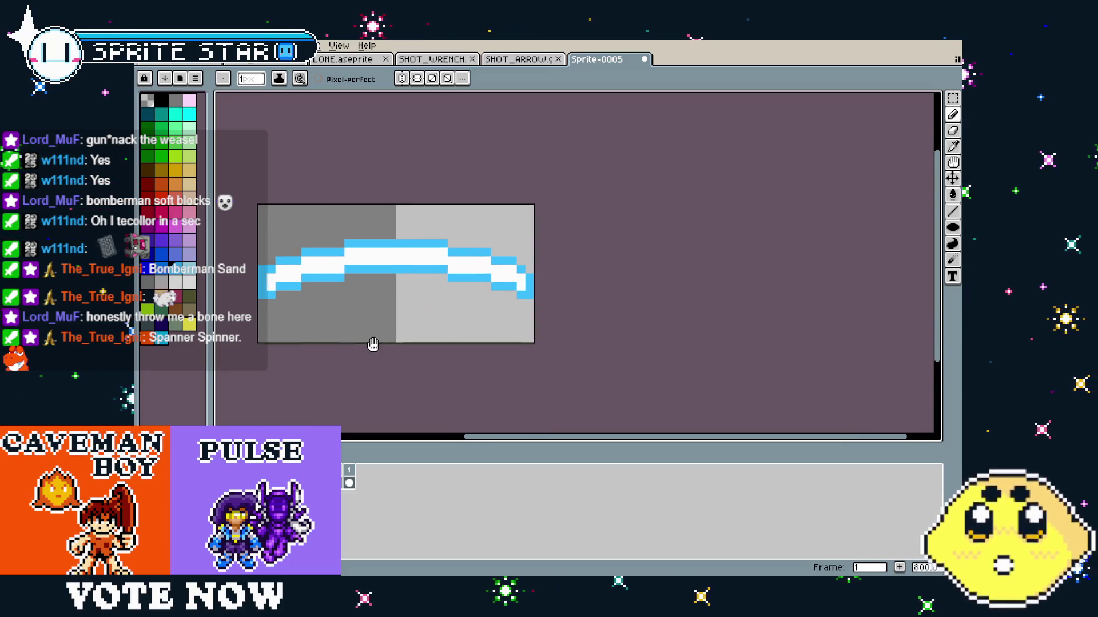
{"action": "scroll", "coordinate": [371, 347], "scroll_direction": "down", "scroll_amount": 1}
Add a second animation frame from the timeline's frame menu.
{"action": "right_click", "coordinate": [355, 473]}
{"action": "left_click", "coordinate": [350, 475]}
{"action": "right_click", "coordinate": [348, 474]}
{"action": "left_click", "coordinate": [384, 497]}
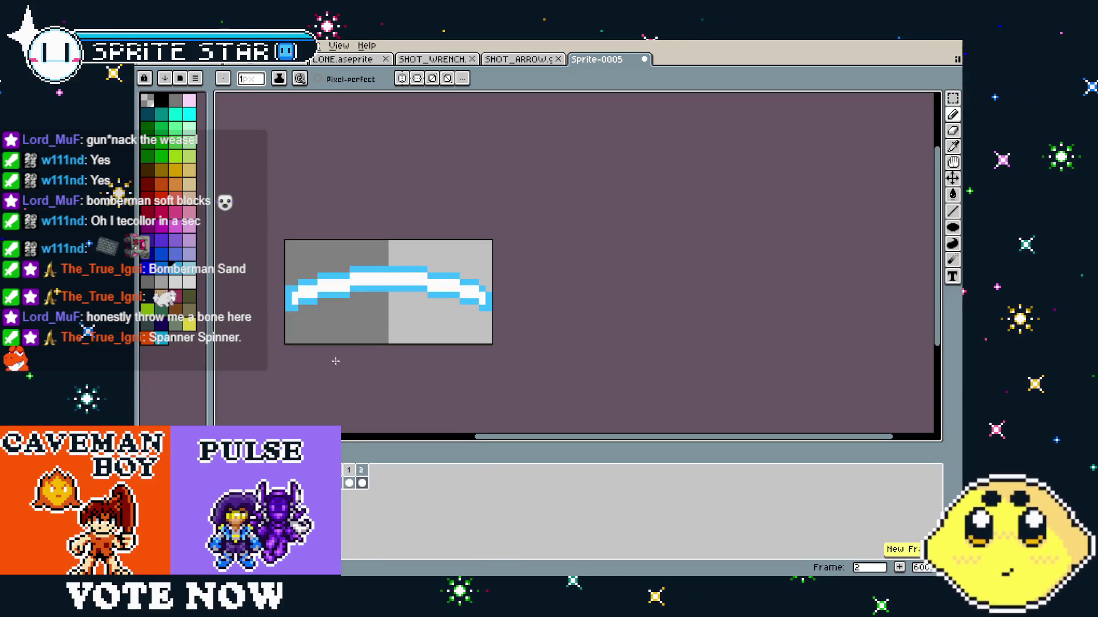
With non-contiguous fill, turn light blue pixels dark blue and the white core light blue.
{"action": "scroll", "coordinate": [334, 345], "scroll_direction": "up", "scroll_amount": 4}
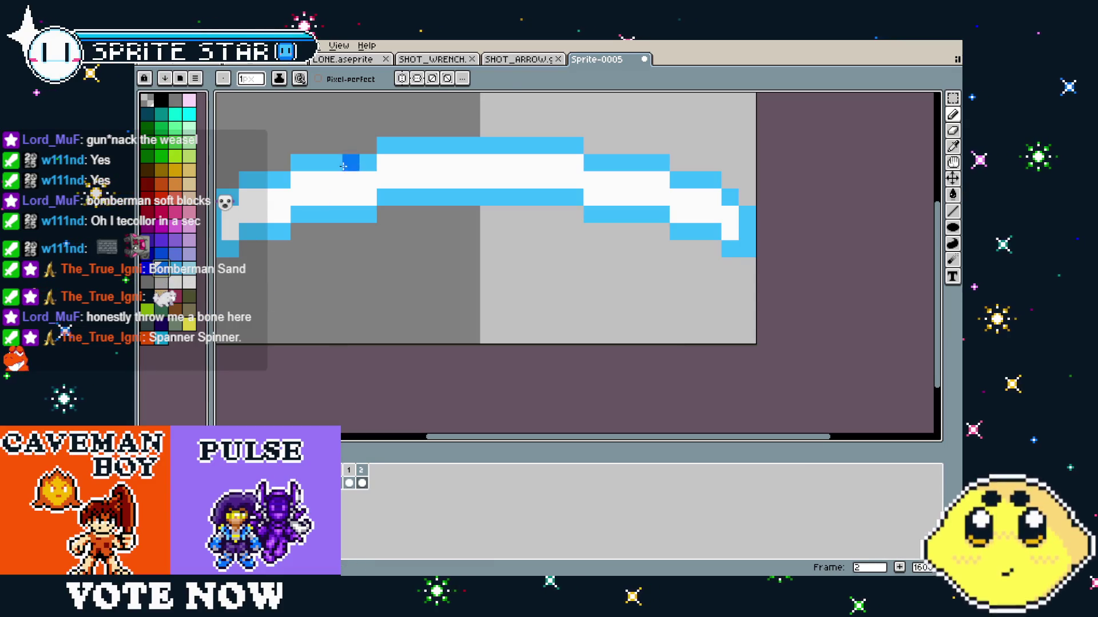
{"action": "key", "text": "g"}
{"action": "left_click", "coordinate": [375, 80]}
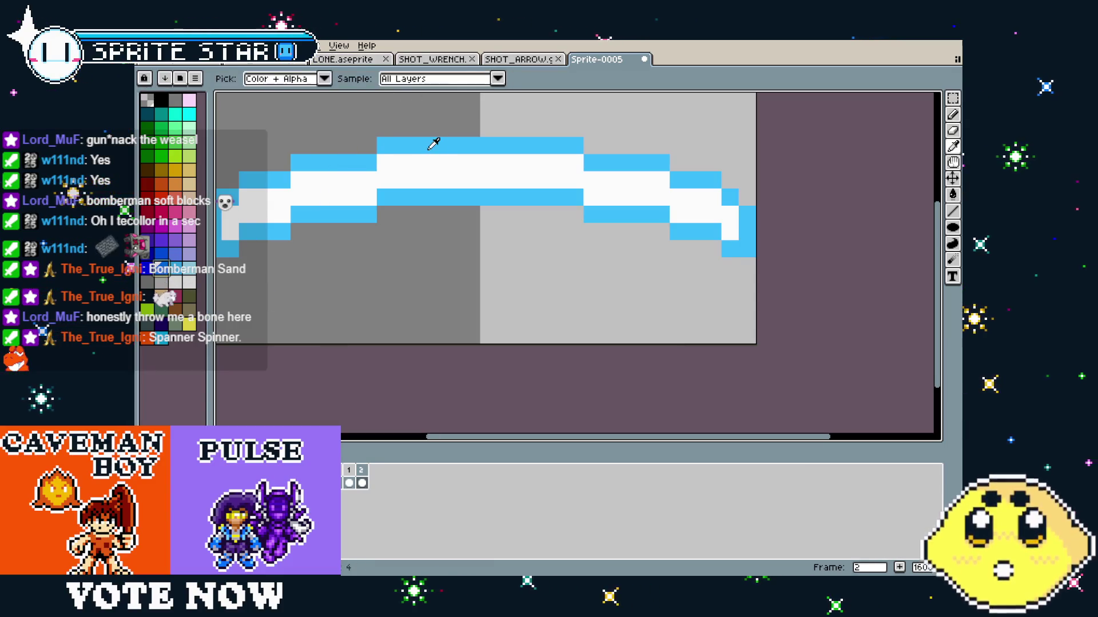
{"action": "left_click", "coordinate": [426, 148]}
{"action": "left_click", "coordinate": [432, 168]}
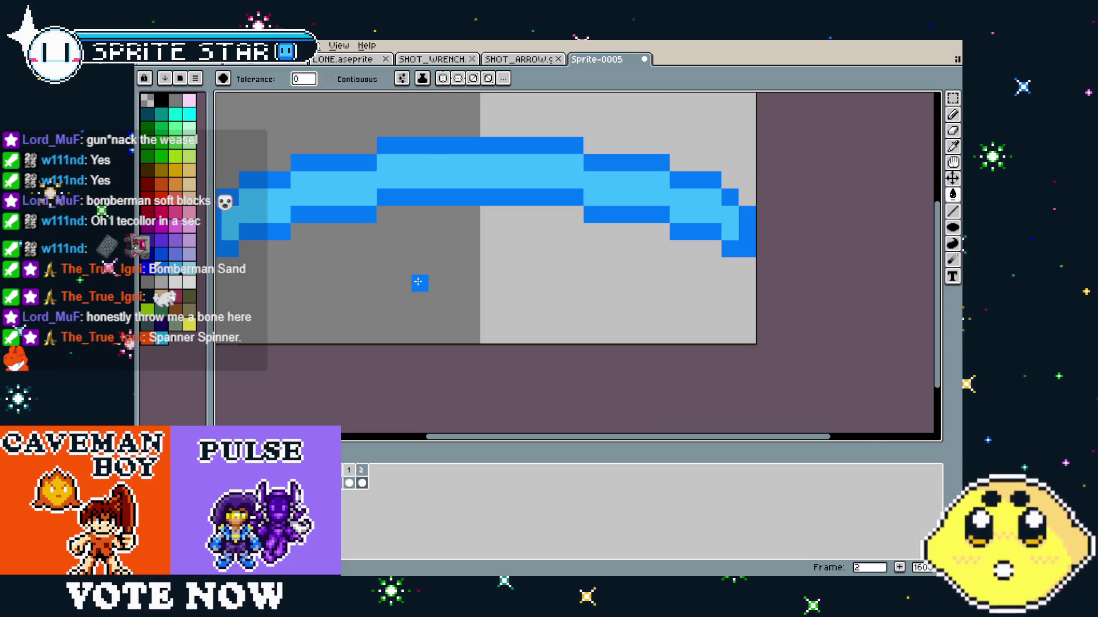
{"action": "scroll", "coordinate": [419, 283], "scroll_direction": "down", "scroll_amount": 4}
Play the two-frame wave animation, then switch to the SHOT_ARROW sprite.
{"action": "key", "text": "Return"}
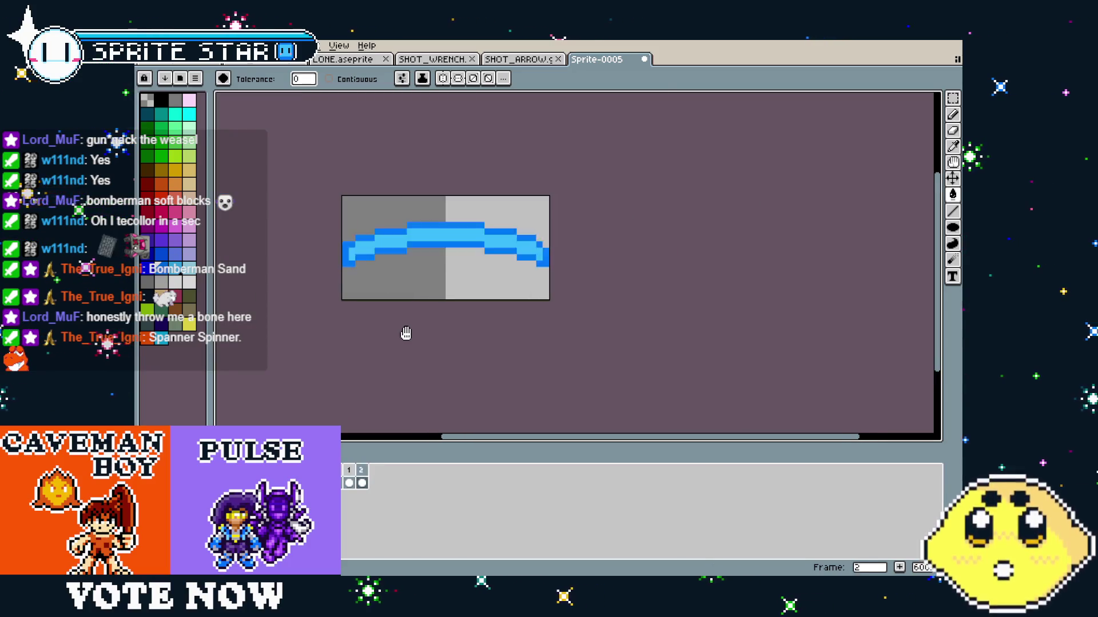
{"action": "mouse_move", "coordinate": [406, 333]}
{"action": "left_mouse_down"}
{"action": "mouse_move", "coordinate": [299, 351]}
{"action": "mouse_move", "coordinate": [382, 349]}
{"action": "left_mouse_up"}
{"action": "scroll", "coordinate": [373, 338], "scroll_direction": "down", "scroll_amount": 2}
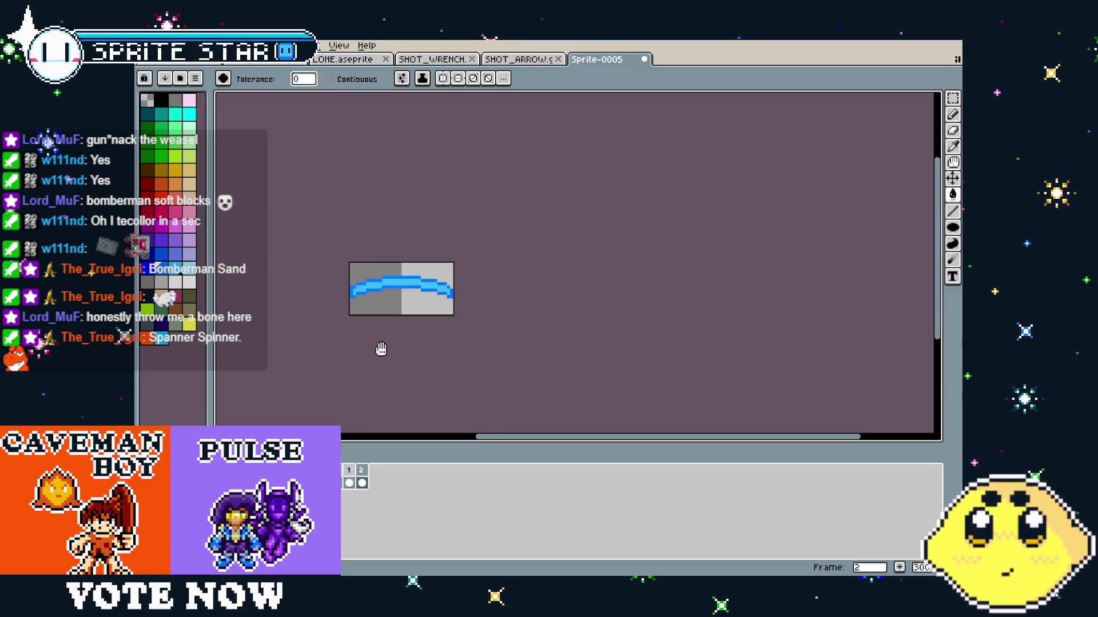
{"action": "left_click", "coordinate": [514, 62]}
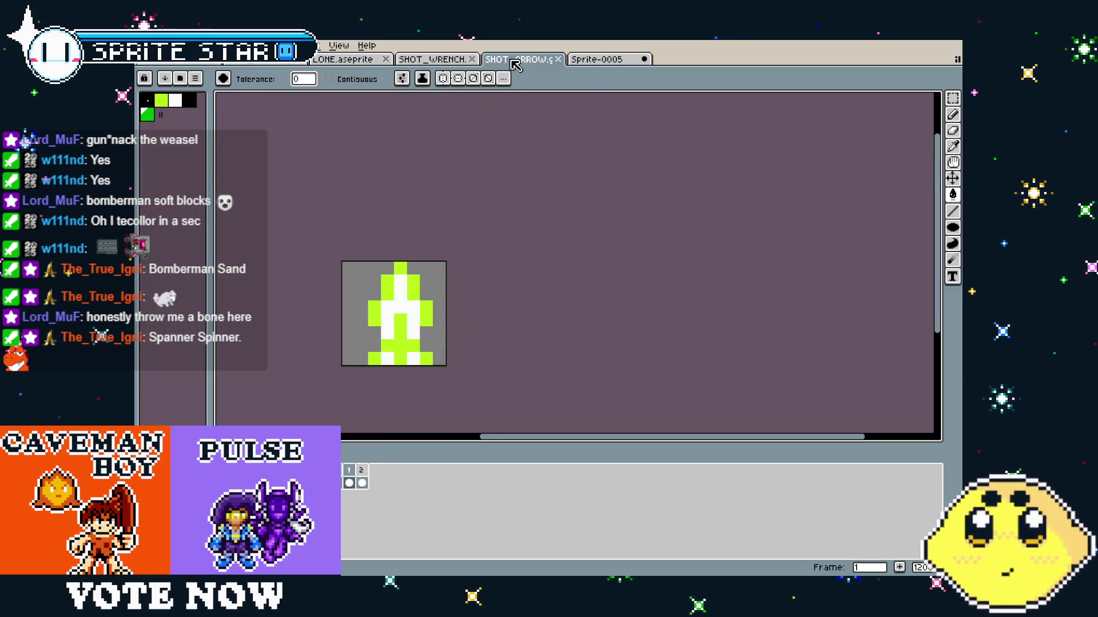
Save the blue arc sprite as SHOT_SLASH.aseprite.
{"action": "left_click", "coordinate": [435, 61]}
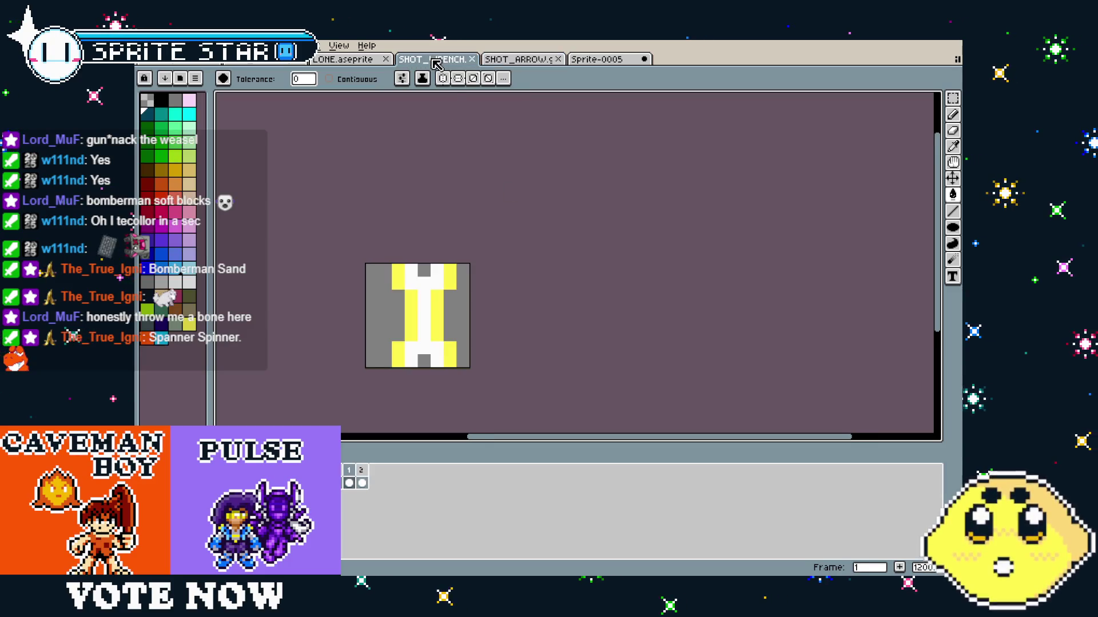
{"action": "left_click", "coordinate": [574, 67]}
{"action": "scroll", "coordinate": [426, 343], "scroll_direction": "up", "scroll_amount": 2}
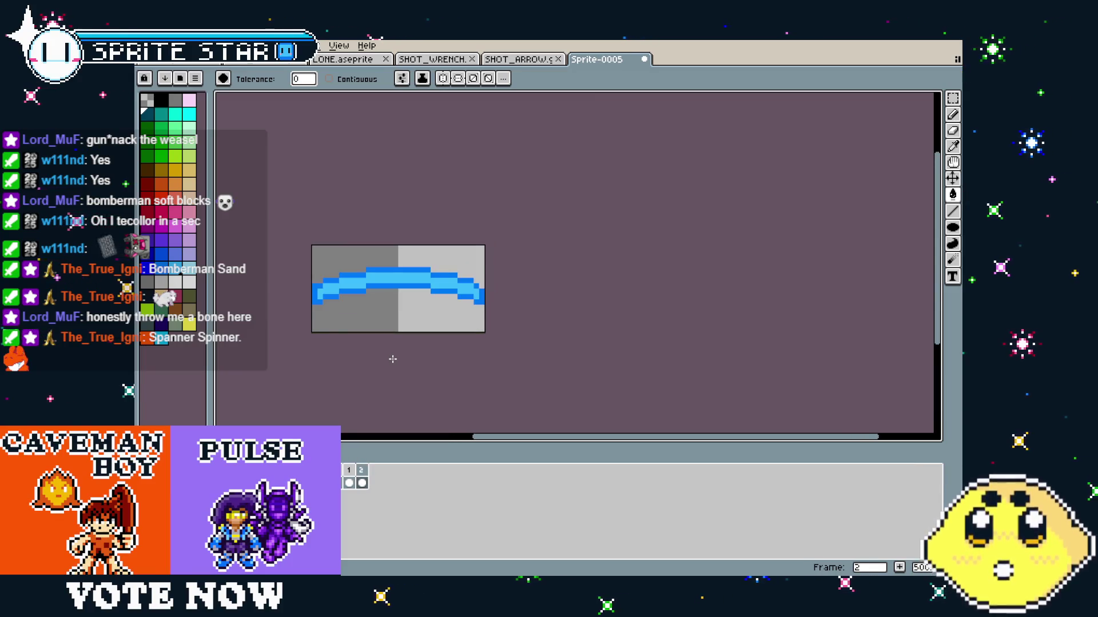
{"action": "key", "text": "ctrl+s"}
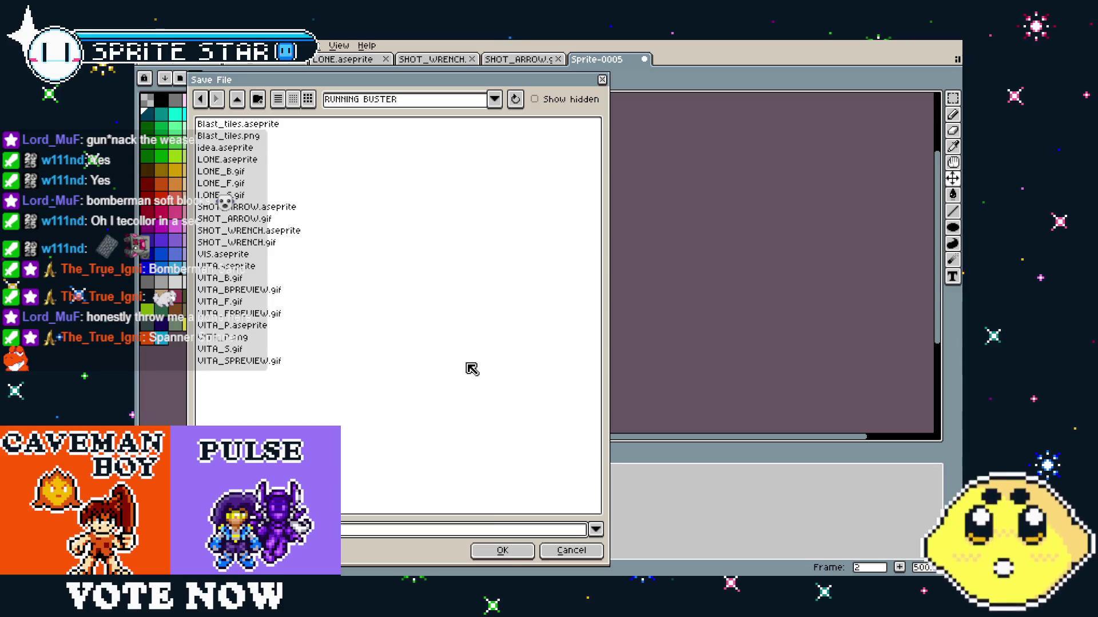
{"action": "key", "text": "Return"}
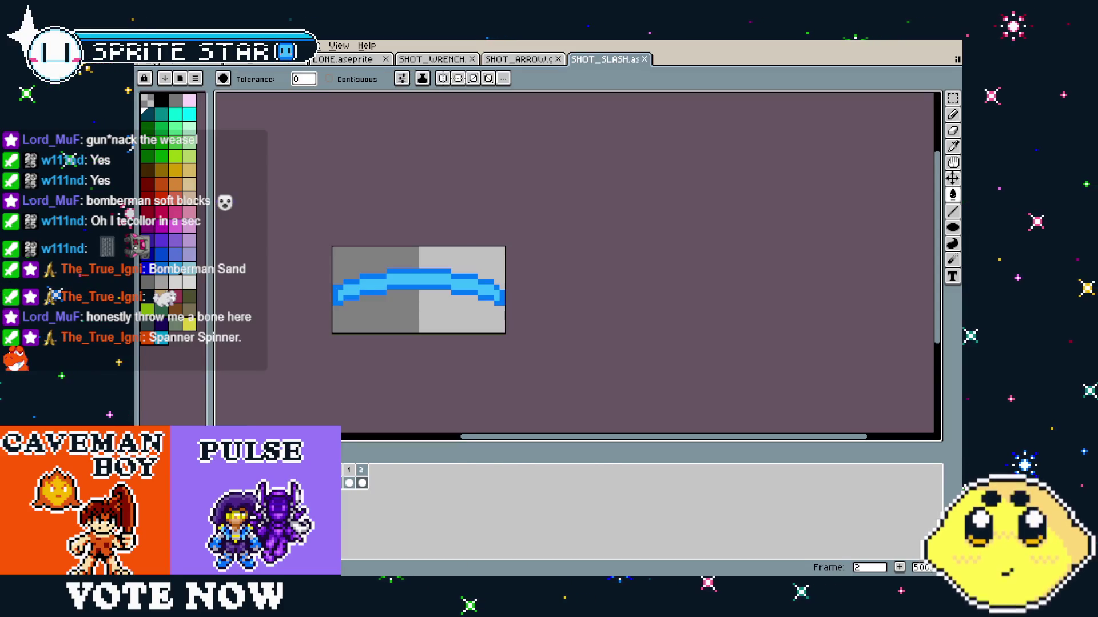
Look over the export options without exporting, then save a copy as SHOT_WAVE.
{"action": "key", "text": "ctrl+Tab"}
{"action": "left_click", "coordinate": [606, 59]}
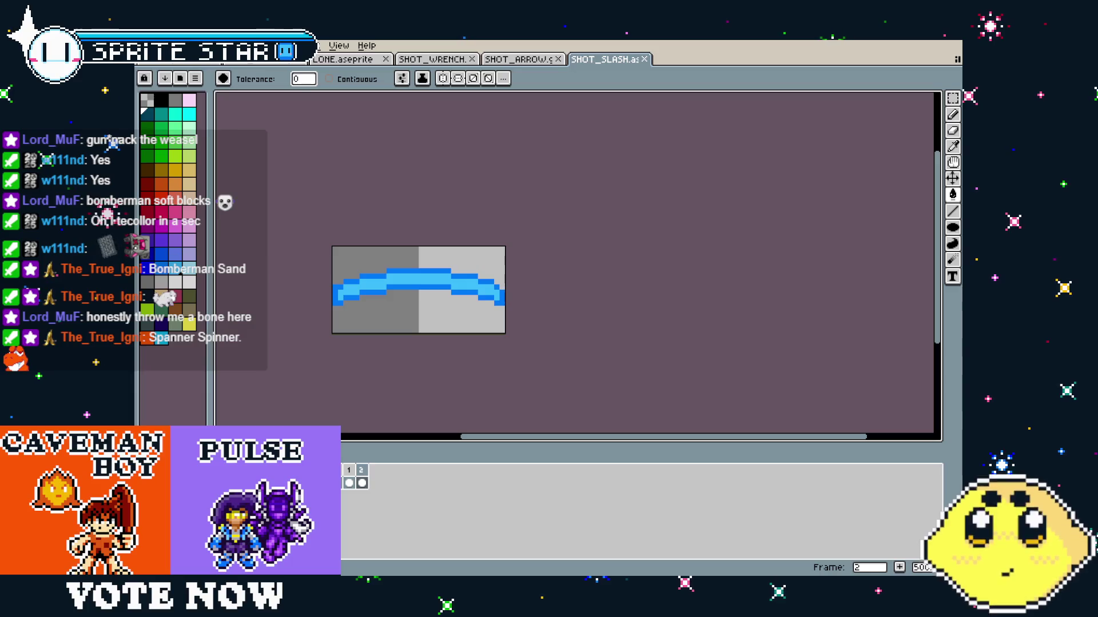
{"action": "left_click", "coordinate": [150, 45]}
{"action": "mouse_move", "coordinate": [187, 154]}
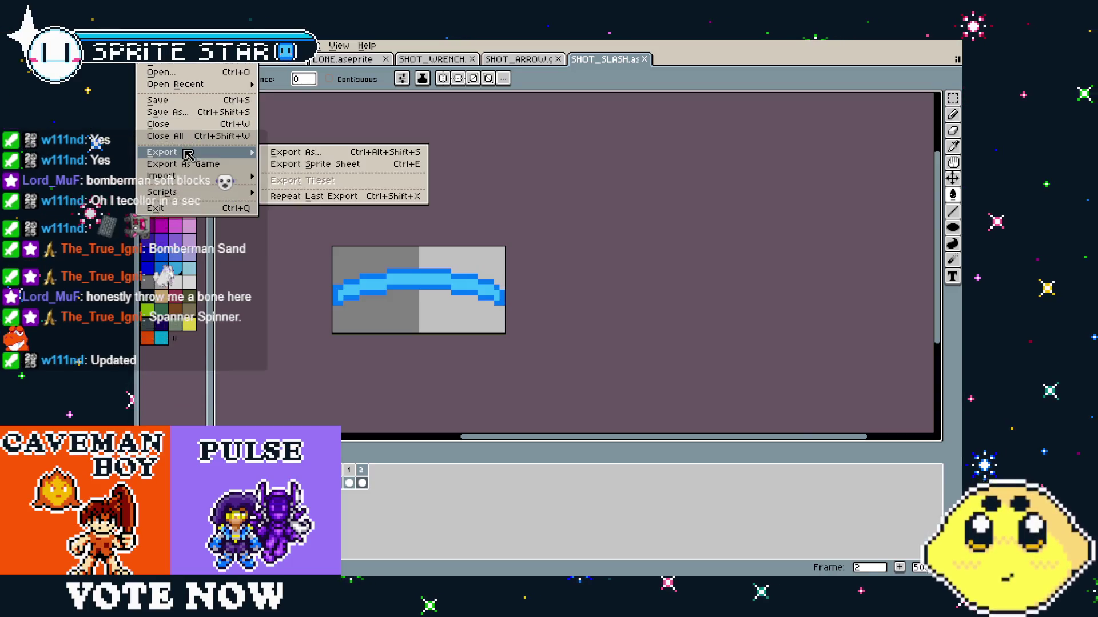
{"action": "left_click", "coordinate": [565, 110]}
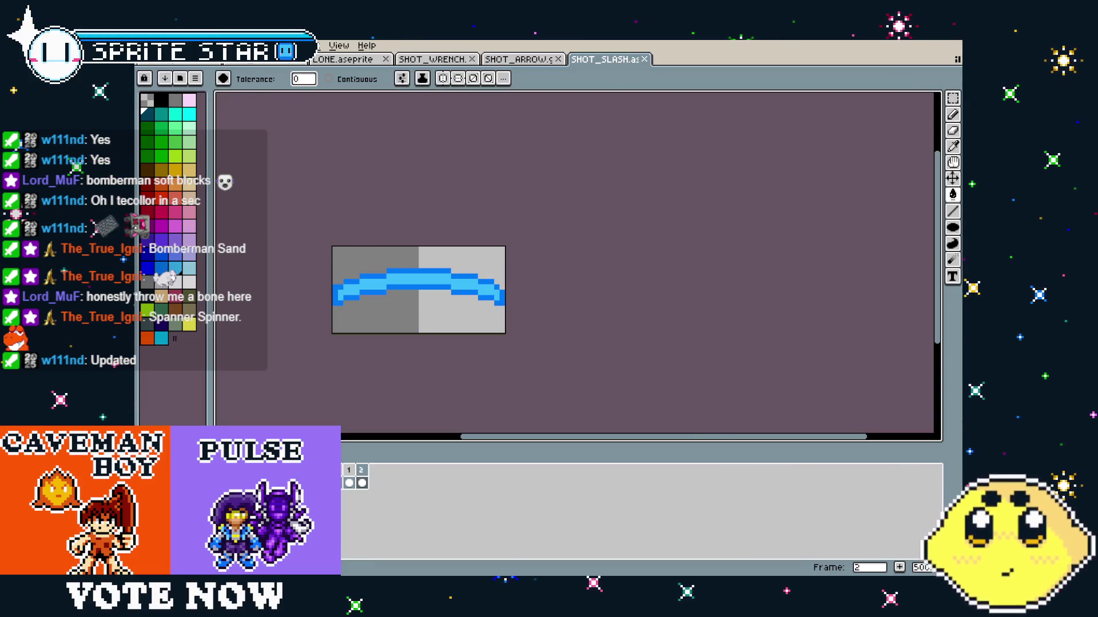
{"action": "left_click", "coordinate": [150, 45]}
{"action": "left_click", "coordinate": [166, 108]}
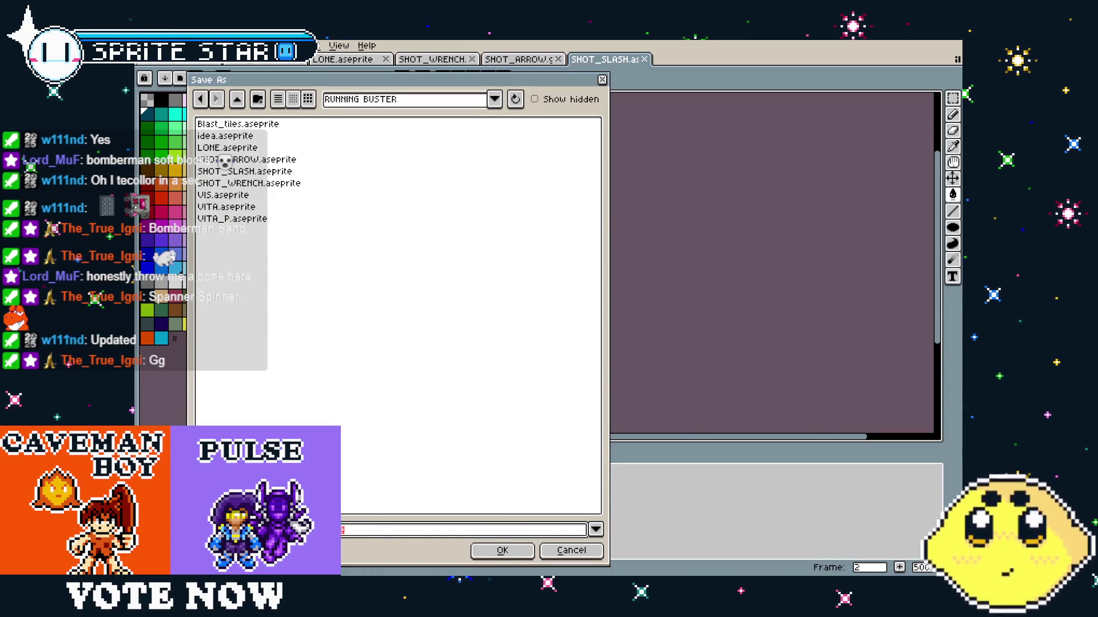
{"action": "key", "text": "Return"}
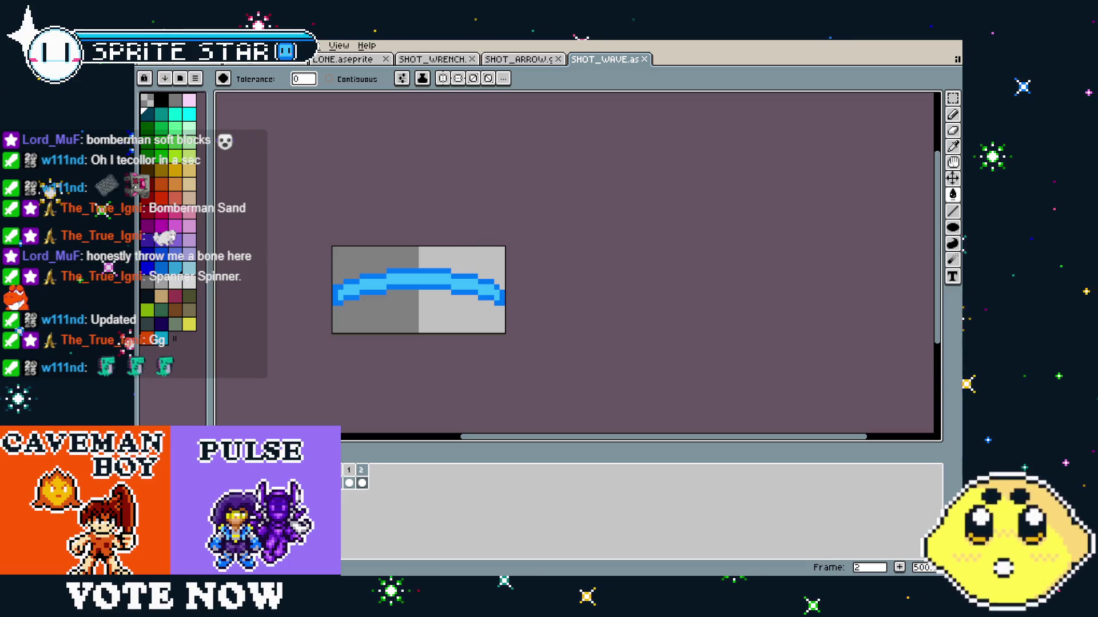
Bring up Aseprite's File menu from the SHOT_WAVE sprite.
{"action": "left_click", "coordinate": [146, 46]}
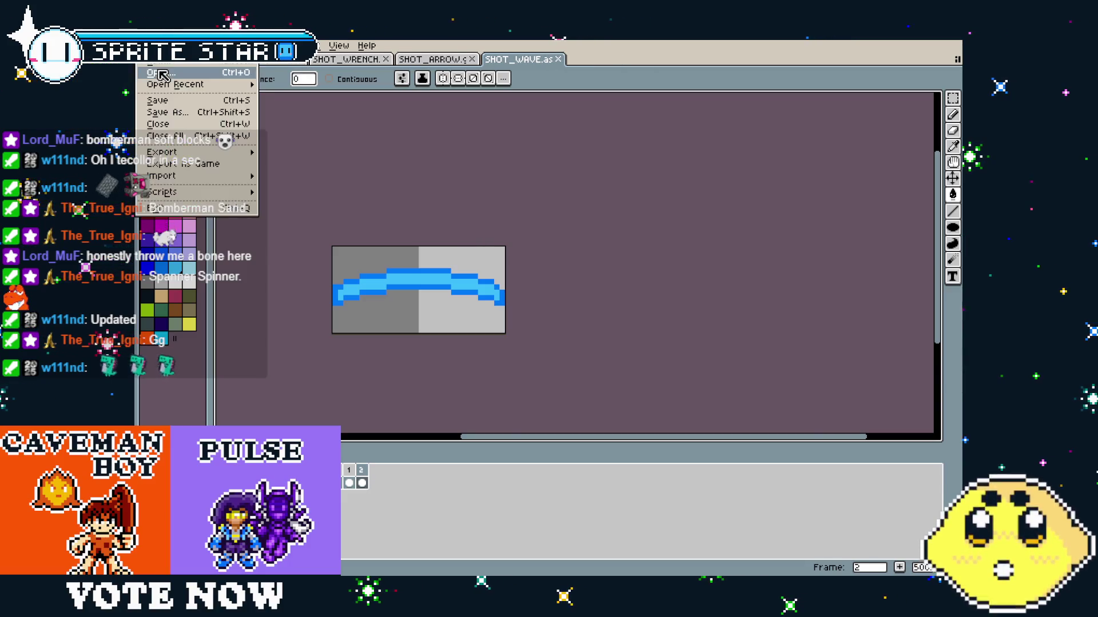
Open Blast_tiles.png and zoom and pan across its blocks, grass and switch tiles.
{"action": "left_click", "coordinate": [164, 80]}
{"action": "double_click", "coordinate": [259, 136]}
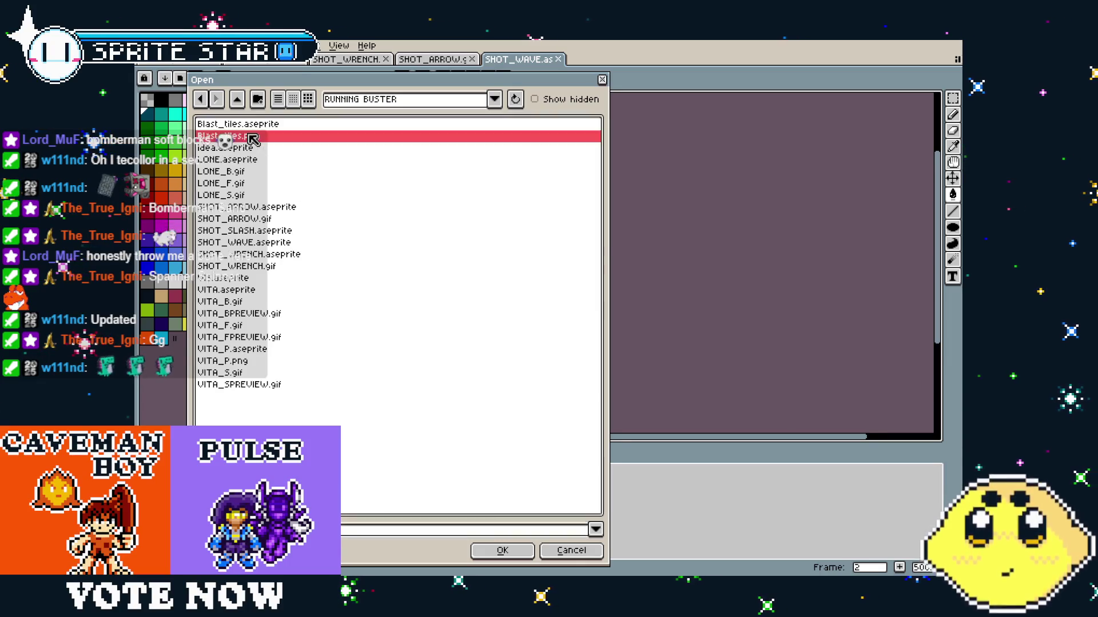
{"action": "scroll", "coordinate": [501, 266], "scroll_direction": "up", "scroll_amount": 3}
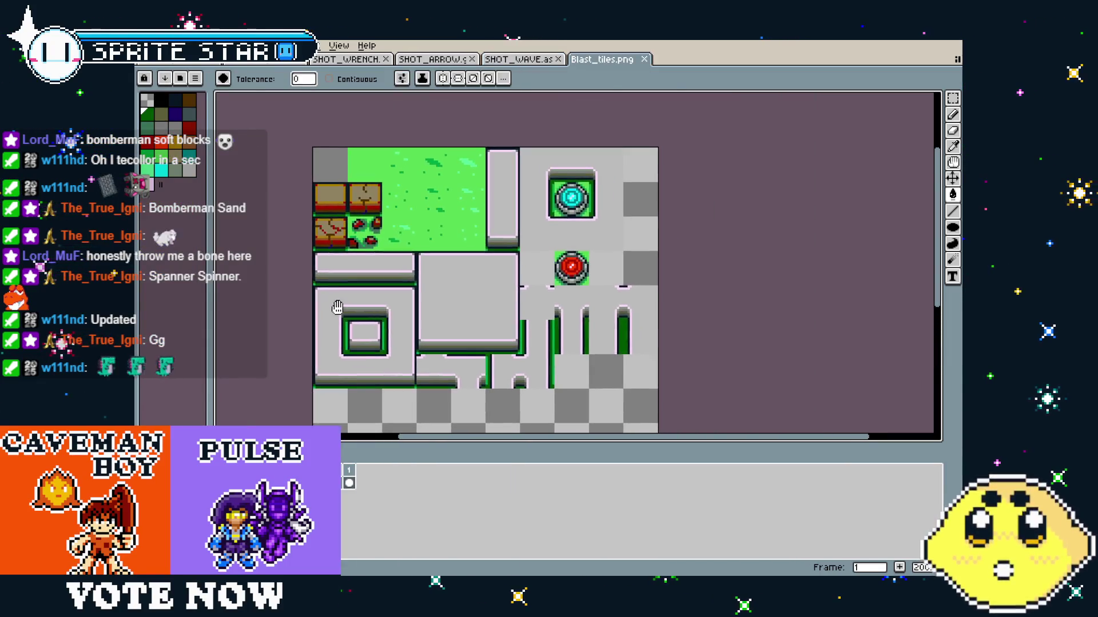
{"action": "left_click_drag", "start_coordinate": [343, 323], "coordinate": [407, 349]}
{"action": "scroll", "coordinate": [421, 181], "scroll_direction": "up", "scroll_amount": 4}
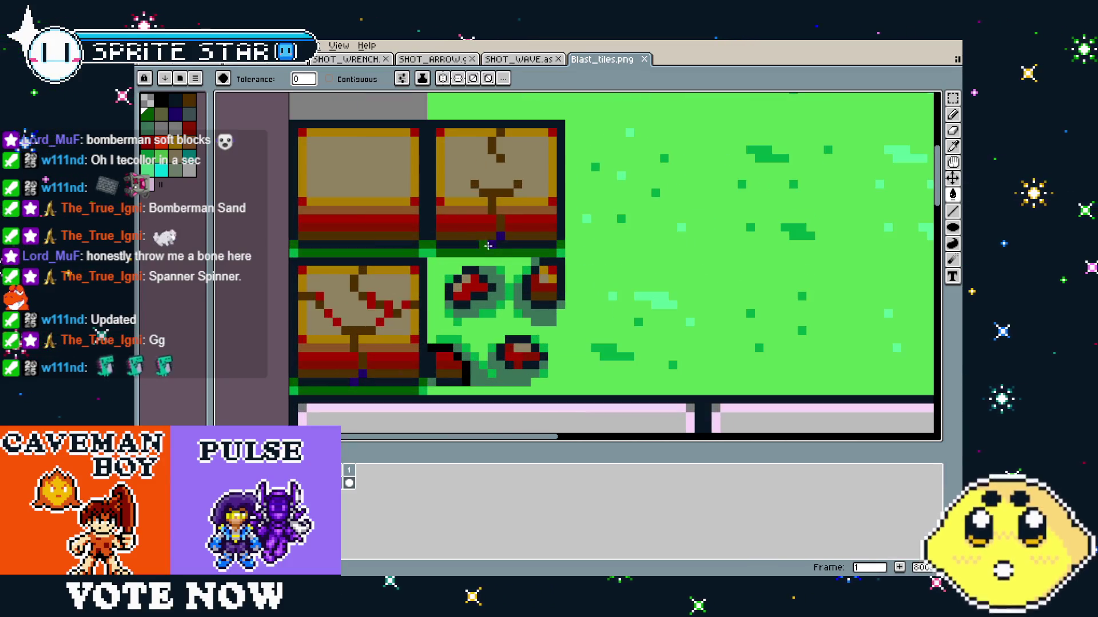
{"action": "left_click_drag", "start_coordinate": [520, 358], "coordinate": [457, 351]}
{"action": "scroll", "coordinate": [456, 352], "scroll_direction": "down", "scroll_amount": 1}
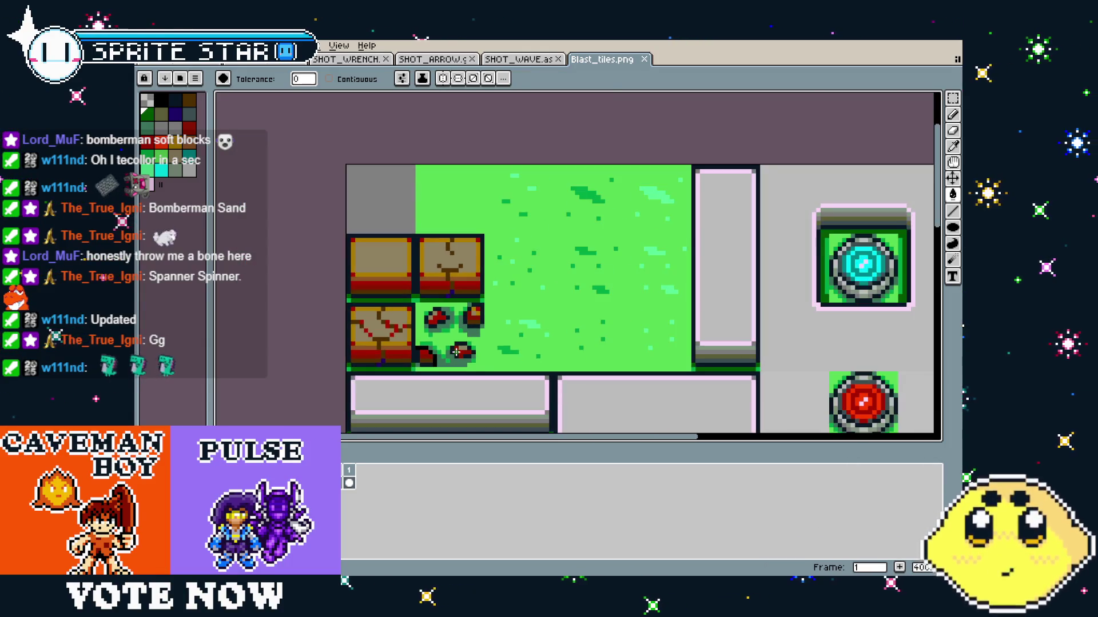
{"action": "mouse_move", "coordinate": [473, 363]}
{"action": "left_mouse_down"}
{"action": "mouse_move", "coordinate": [389, 312]}
{"action": "mouse_move", "coordinate": [363, 318]}
{"action": "mouse_move", "coordinate": [422, 294]}
{"action": "mouse_move", "coordinate": [539, 284]}
{"action": "mouse_move", "coordinate": [496, 311]}
{"action": "mouse_move", "coordinate": [490, 201]}
{"action": "mouse_move", "coordinate": [482, 308]}
{"action": "left_mouse_up"}
{"action": "scroll", "coordinate": [363, 318], "scroll_direction": "down", "scroll_amount": 3}
{"action": "scroll", "coordinate": [363, 317], "scroll_direction": "up", "scroll_amount": 2}
{"action": "scroll", "coordinate": [482, 308], "scroll_direction": "down", "scroll_amount": 1}
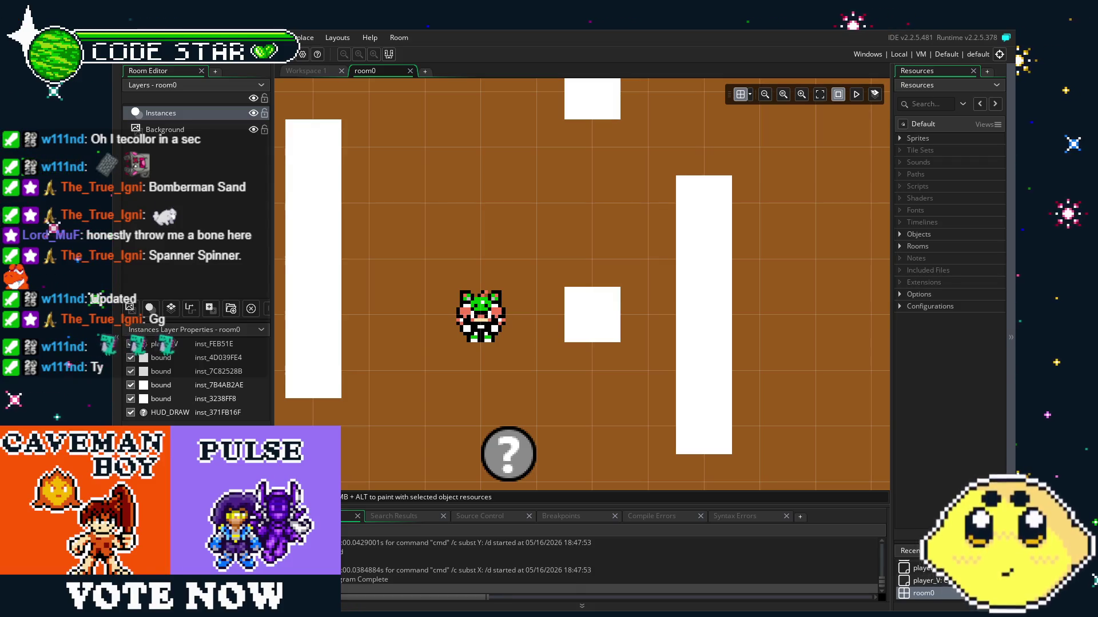
Pan and zoom around the room0 view, then expand the Objects folder.
{"action": "left_click_drag", "start_coordinate": [507, 443], "coordinate": [539, 391]}
{"action": "scroll", "coordinate": [538, 392], "scroll_direction": "down", "scroll_amount": 3}
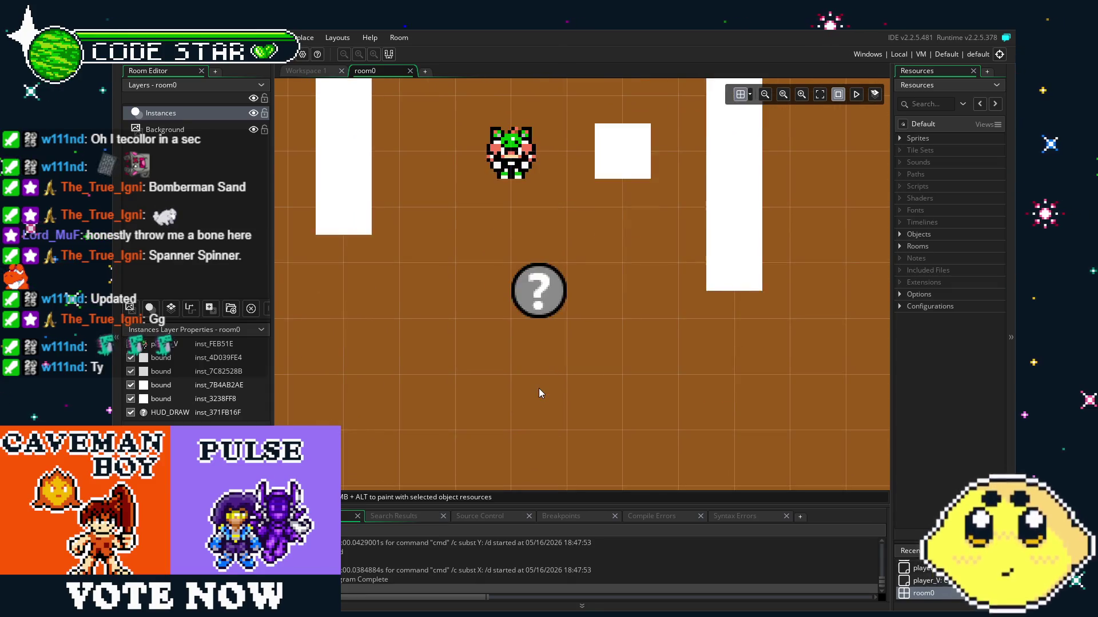
{"action": "scroll", "coordinate": [539, 389], "scroll_direction": "down", "scroll_amount": 1}
{"action": "scroll", "coordinate": [496, 398], "scroll_direction": "up", "scroll_amount": 3}
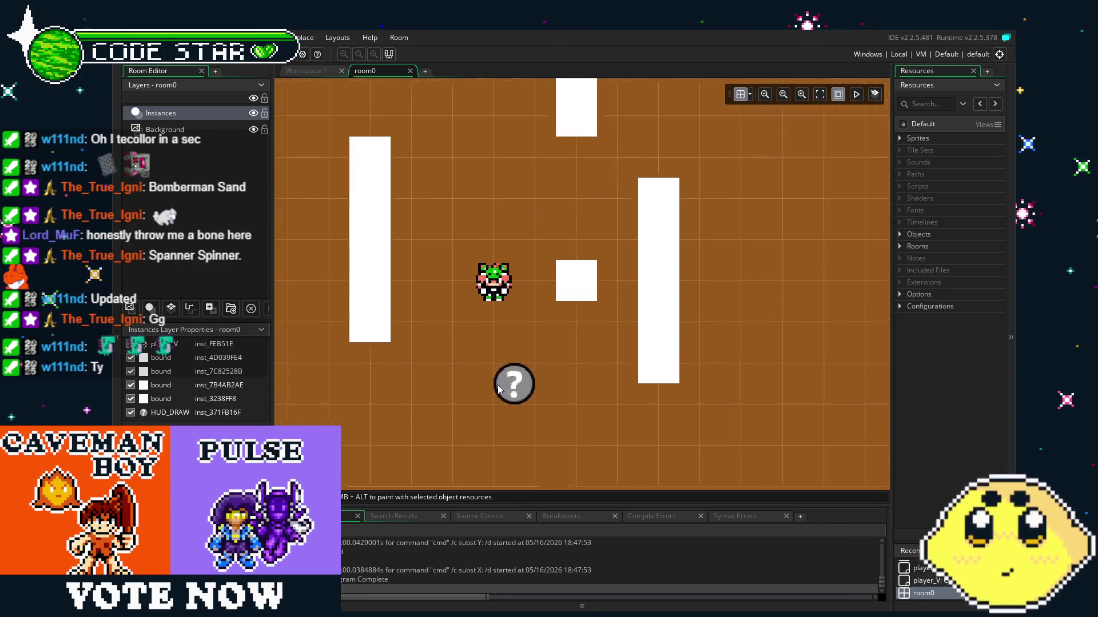
{"action": "mouse_move", "coordinate": [532, 292]}
{"action": "left_mouse_down"}
{"action": "mouse_move", "coordinate": [532, 352]}
{"action": "mouse_move", "coordinate": [572, 356]}
{"action": "left_mouse_up"}
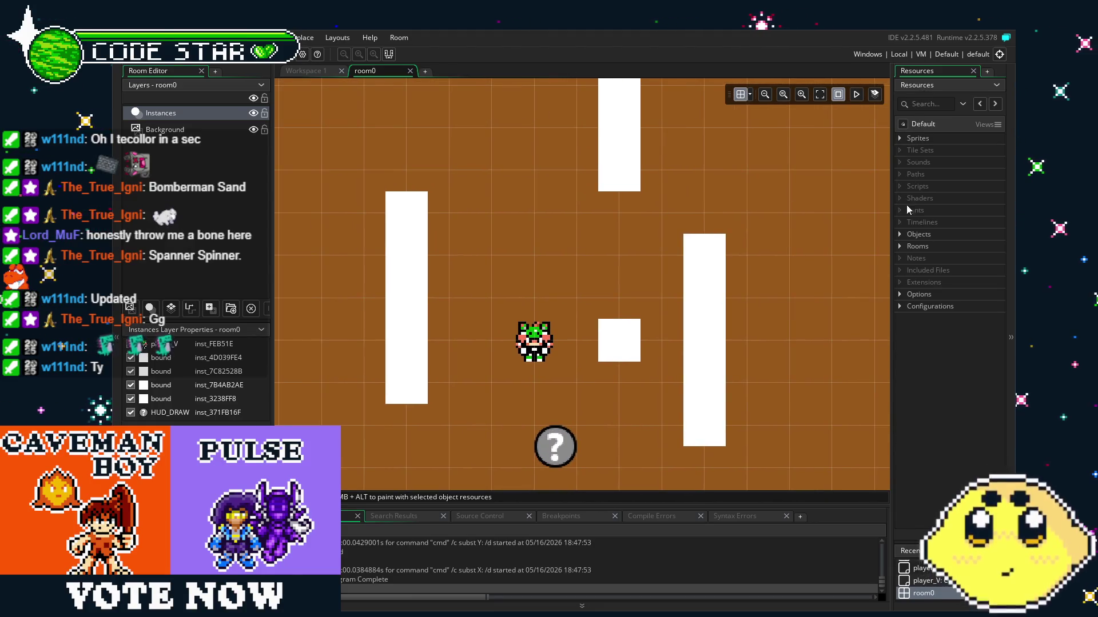
{"action": "left_click", "coordinate": [898, 234]}
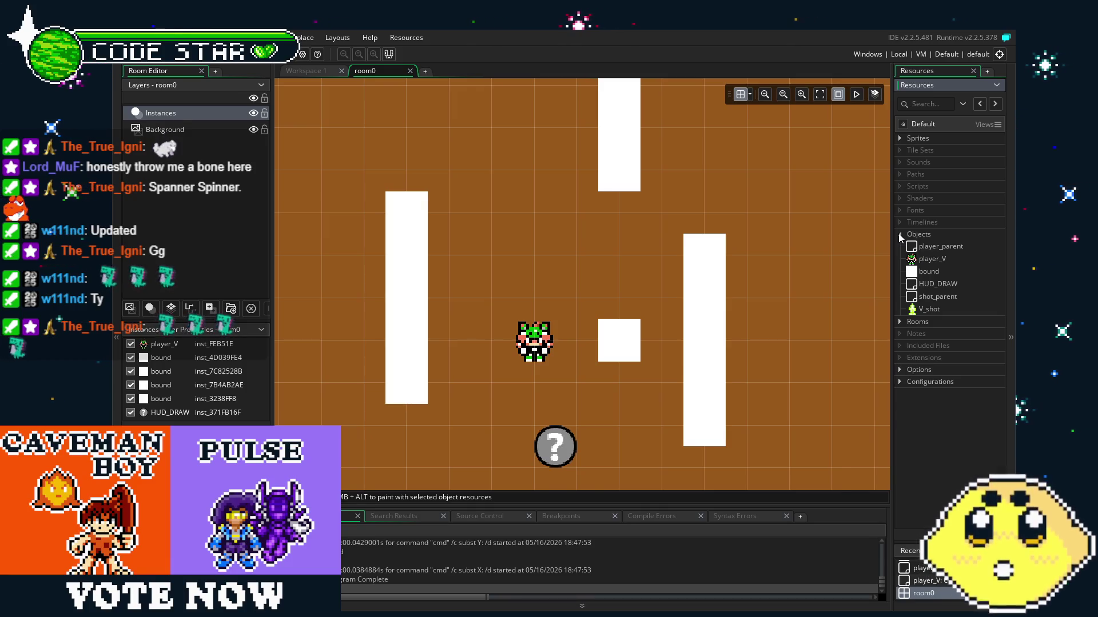
Open the V_shot object, then the 8×8 two-frame SHOT_ARROW sprite from Sprites.
{"action": "left_click_drag", "start_coordinate": [797, 259], "coordinate": [755, 260]}
{"action": "mouse_move", "coordinate": [579, 257]}
{"action": "left_mouse_down"}
{"action": "mouse_move", "coordinate": [580, 362]}
{"action": "mouse_move", "coordinate": [498, 296]}
{"action": "mouse_move", "coordinate": [506, 249]}
{"action": "left_mouse_up"}
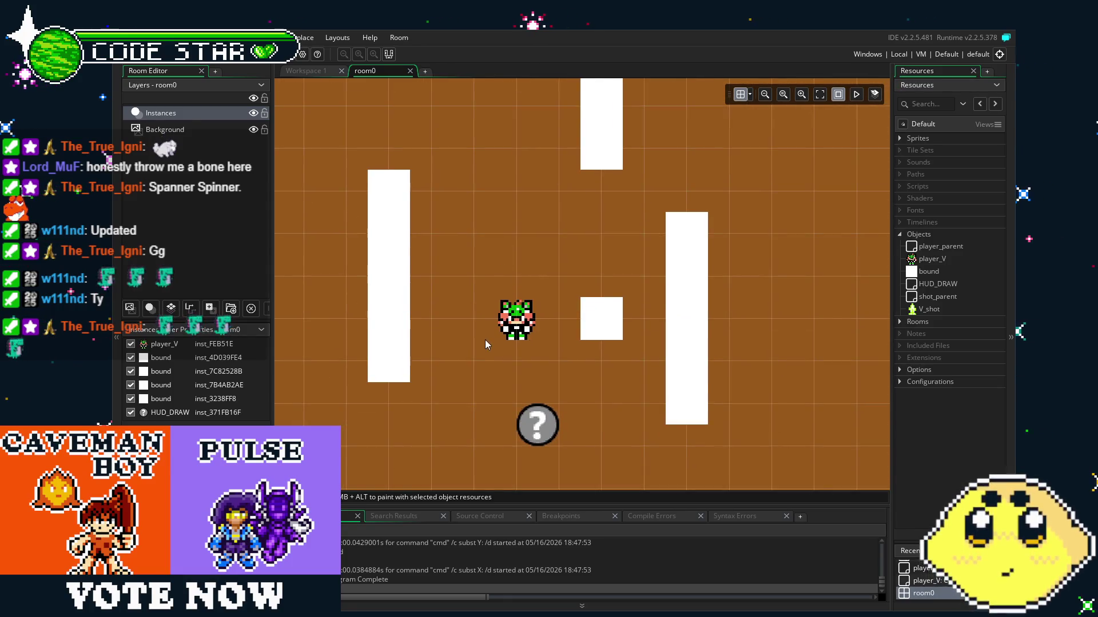
{"action": "scroll", "coordinate": [485, 339], "scroll_direction": "up", "scroll_amount": 2}
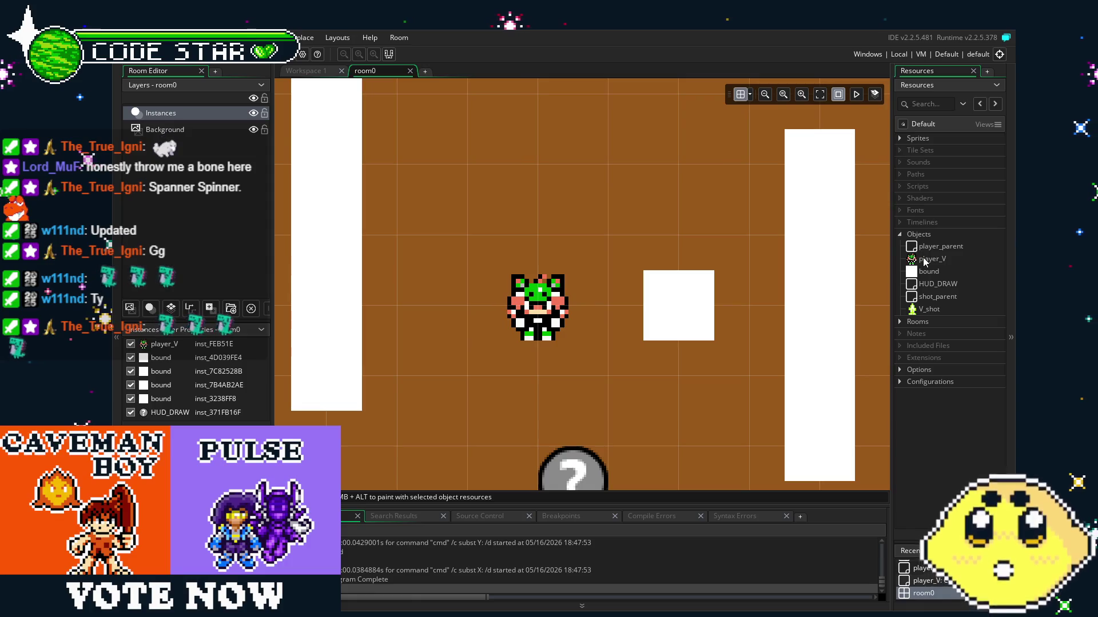
{"action": "scroll", "coordinate": [794, 349], "scroll_direction": "down", "scroll_amount": 2}
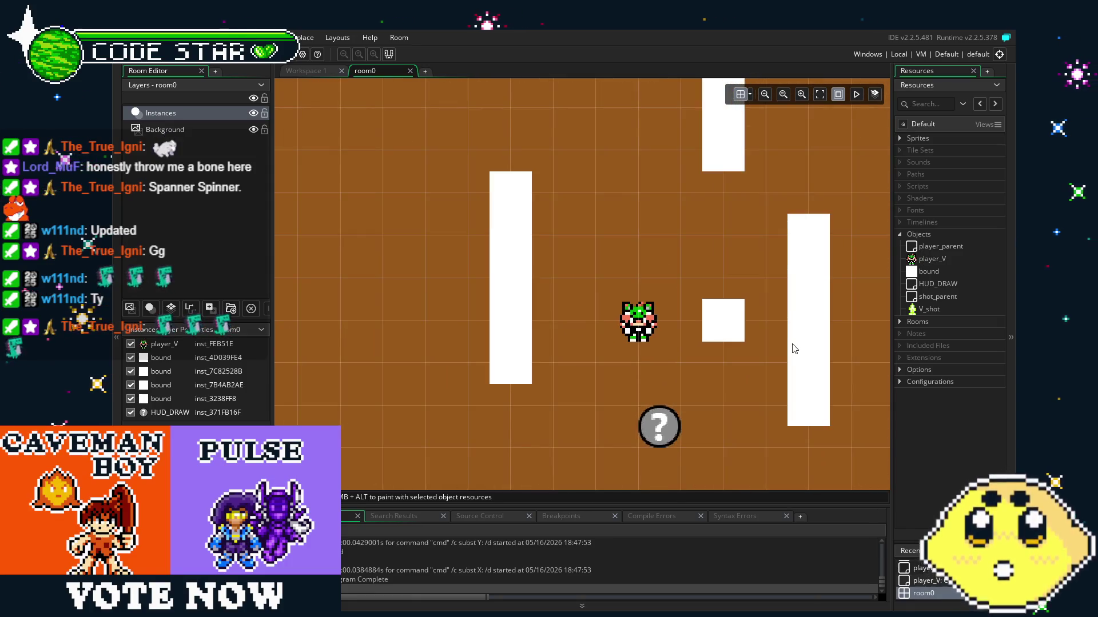
{"action": "double_click", "coordinate": [929, 310]}
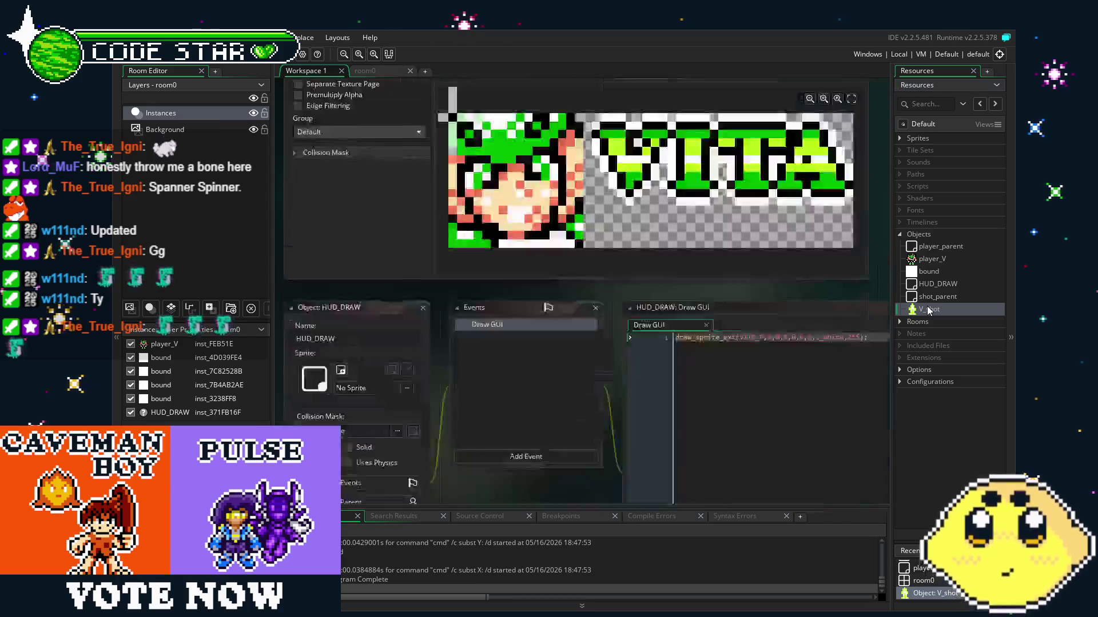
{"action": "left_click", "coordinate": [899, 138]}
{"action": "double_click", "coordinate": [934, 264]}
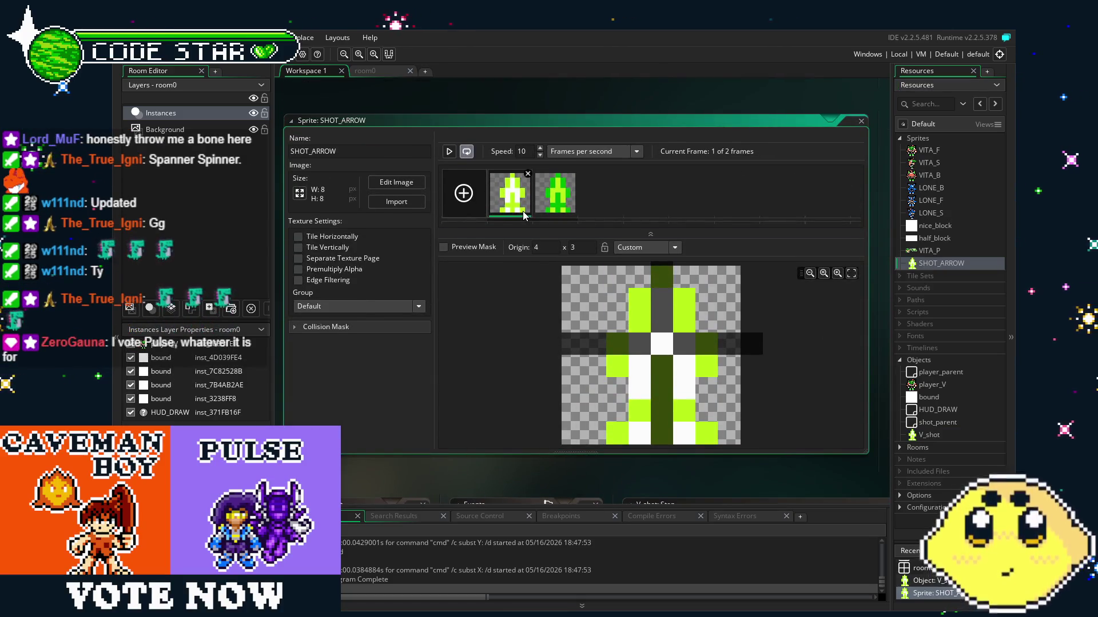
On frame 1, erase the two white bottom-row pixels and paint one arrow body pixel white.
{"action": "double_click", "coordinate": [523, 215]}
{"action": "left_click", "coordinate": [588, 345], "text": "ctrl"}
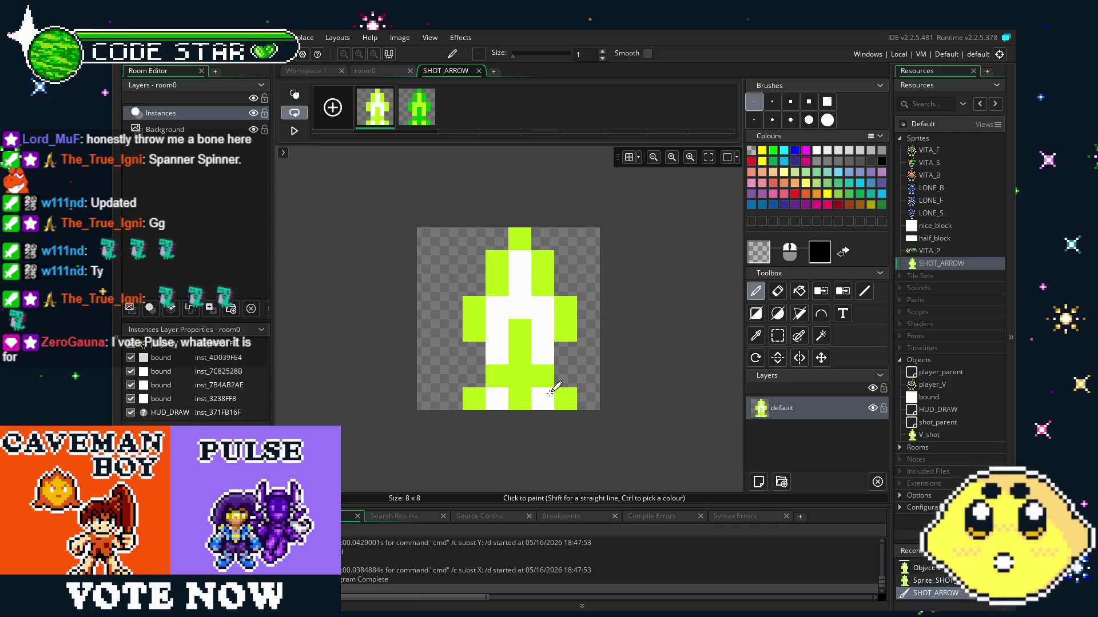
{"action": "key", "text": "e"}
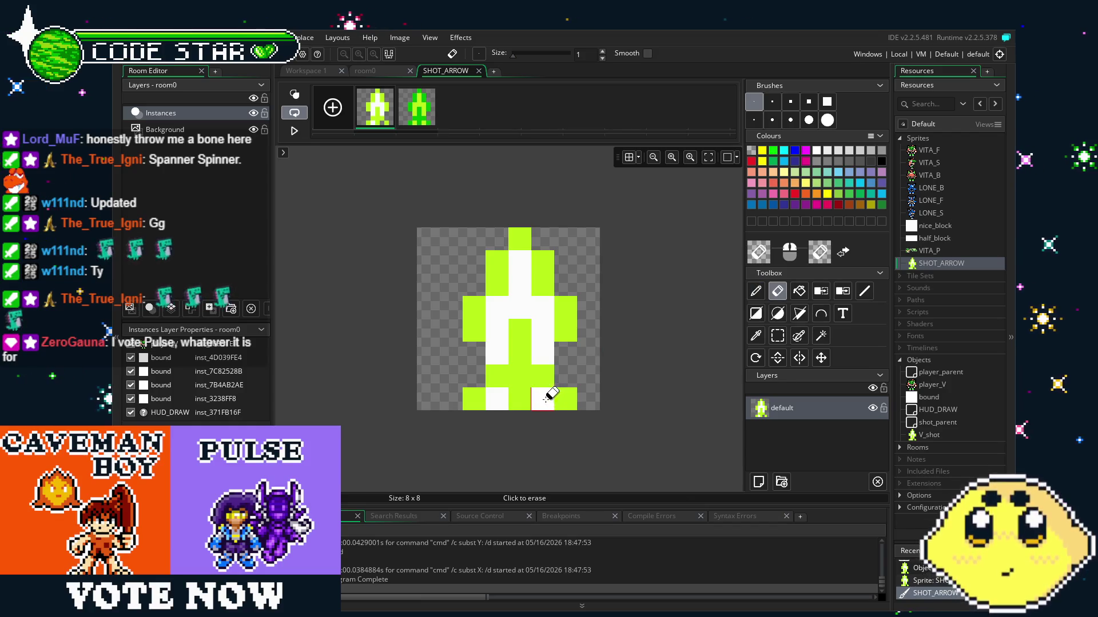
{"action": "left_click", "coordinate": [543, 399]}
{"action": "left_click", "coordinate": [496, 399]}
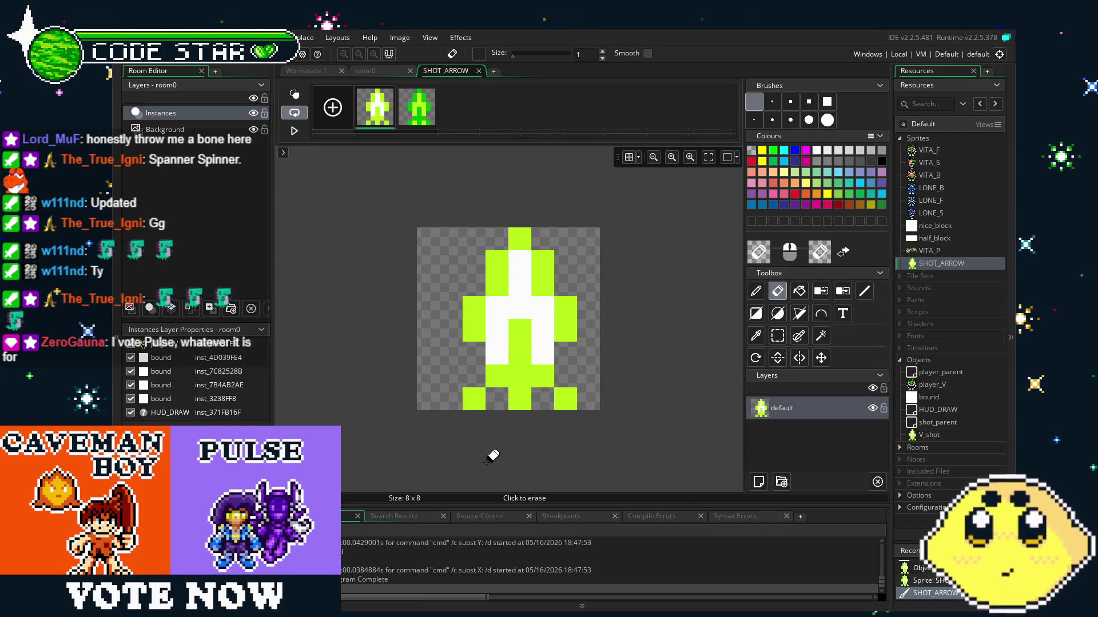
{"action": "scroll", "coordinate": [491, 450], "scroll_direction": "up", "scroll_amount": 2}
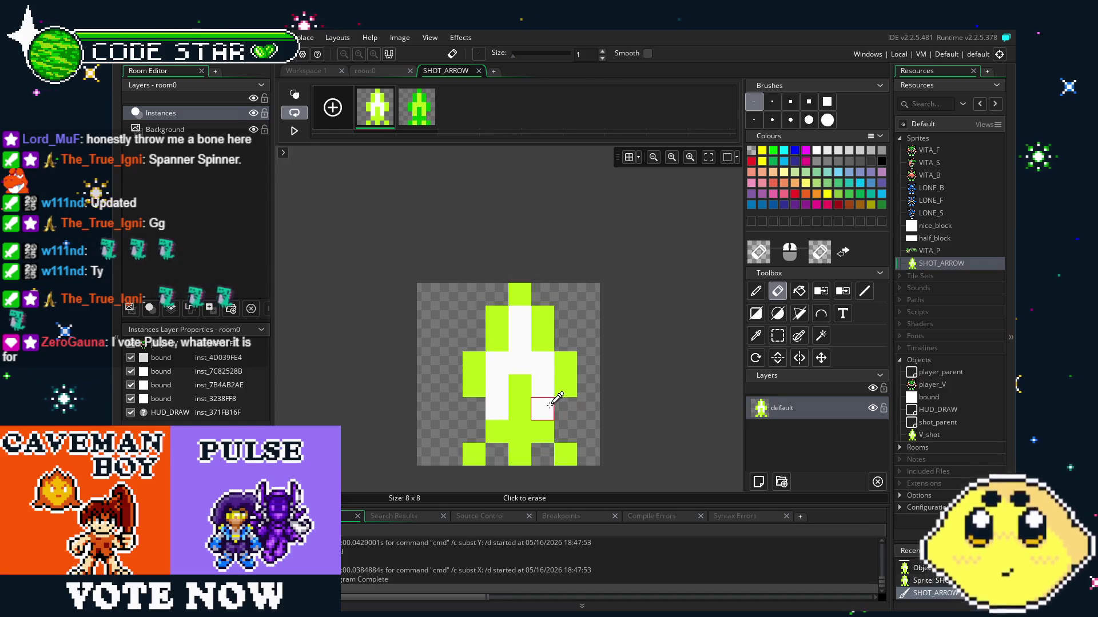
{"action": "key", "text": "p"}
{"action": "left_click", "coordinate": [519, 430]}
{"action": "scroll", "coordinate": [472, 479], "scroll_direction": "down", "scroll_amount": 2}
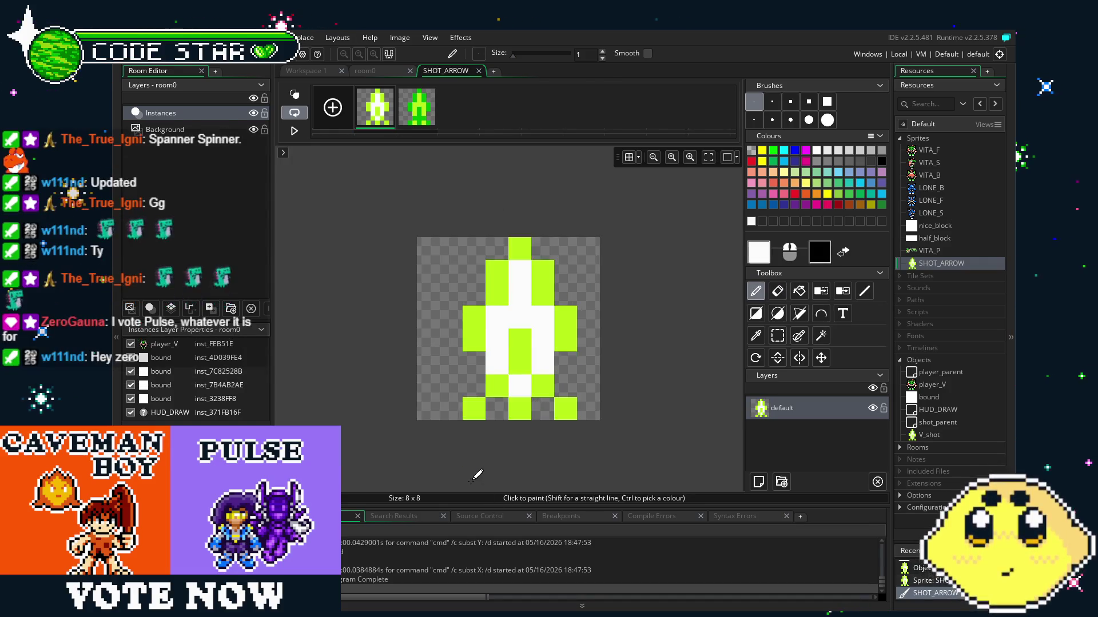
{"action": "scroll", "coordinate": [472, 479], "scroll_direction": "down", "scroll_amount": 1}
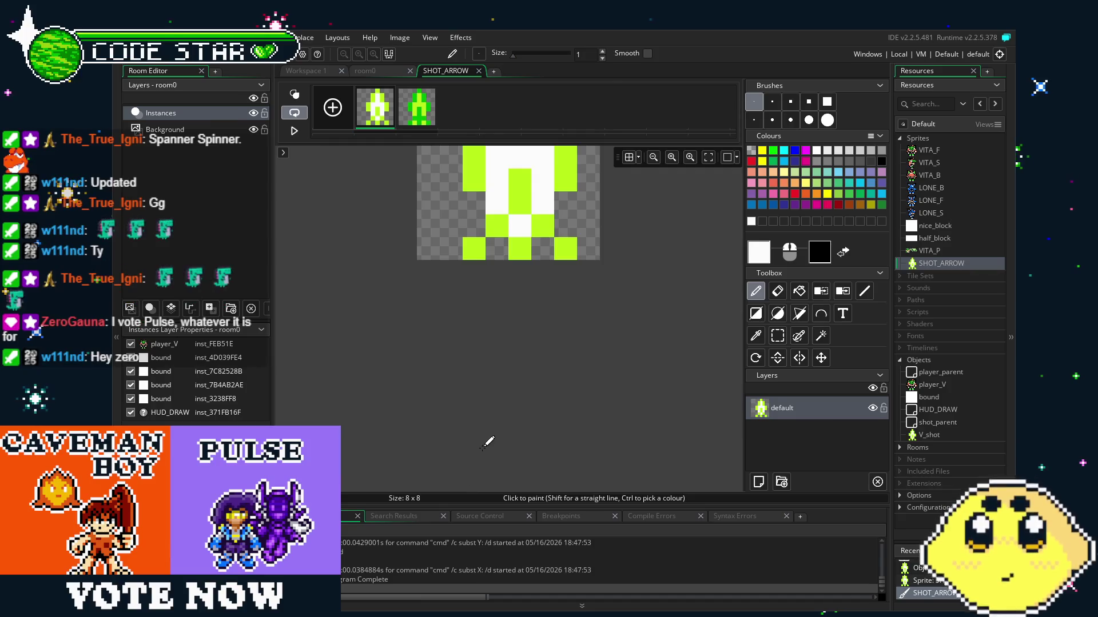
On frame 2, paint one pixel yellow-green and add green pixels on both sides of the bottom row.
{"action": "left_click", "coordinate": [425, 121]}
{"action": "key", "text": "e"}
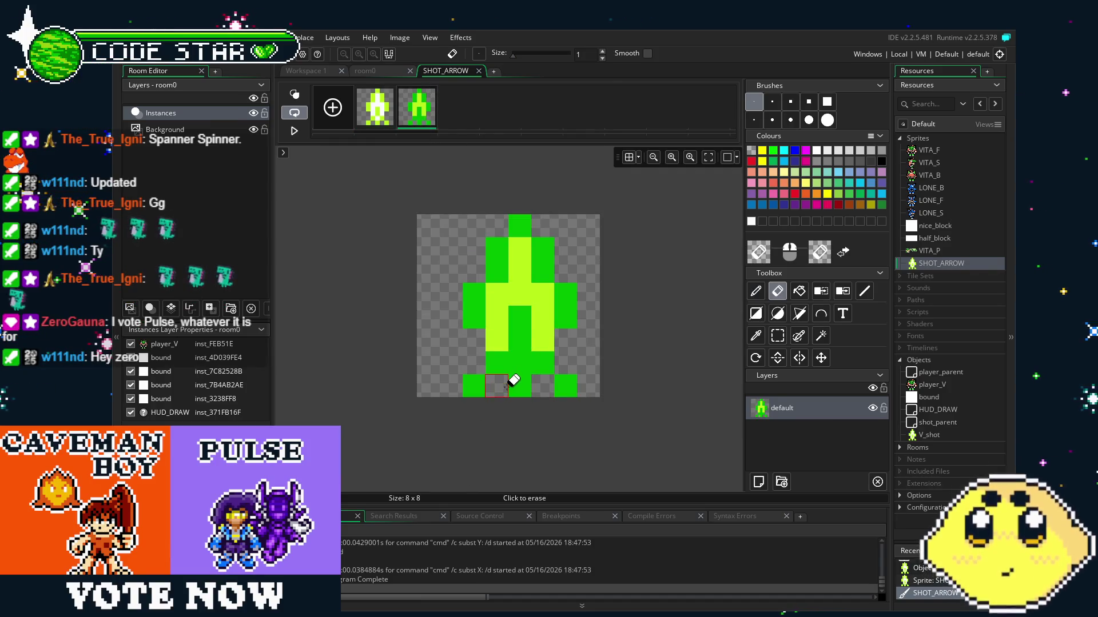
{"action": "key", "text": "p"}
{"action": "left_click", "coordinate": [520, 363]}
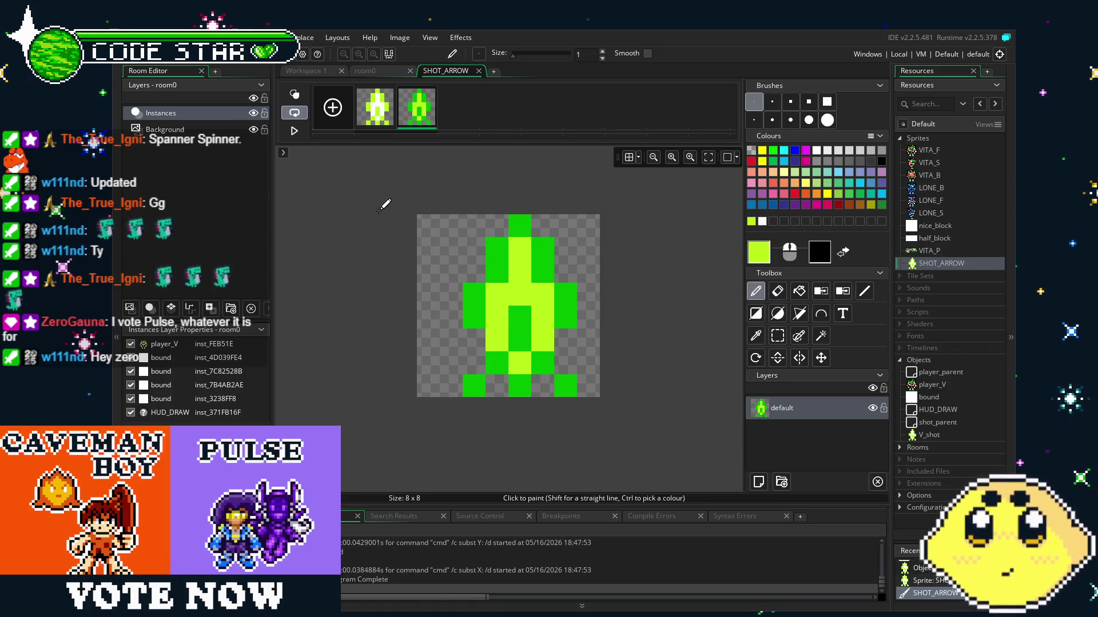
{"action": "left_click", "coordinate": [567, 380], "text": "ctrl"}
{"action": "left_click", "coordinate": [565, 363]}
{"action": "left_click", "coordinate": [474, 364]}
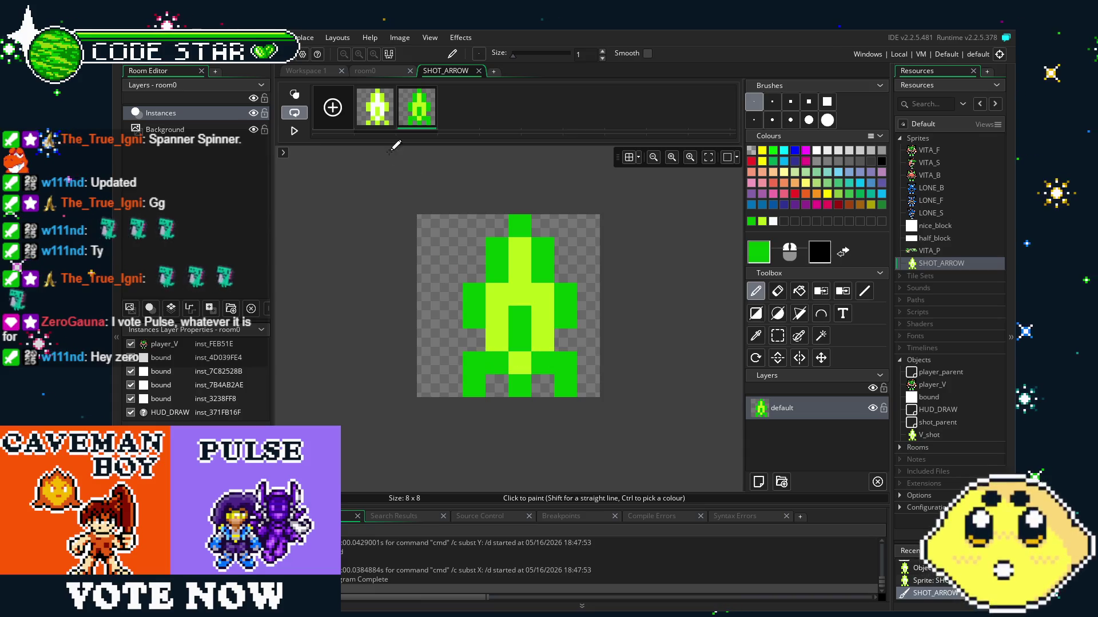
On frame 1, add yellow-green pixels on both sides of the bottom row and close the image editor.
{"action": "left_click", "coordinate": [379, 122]}
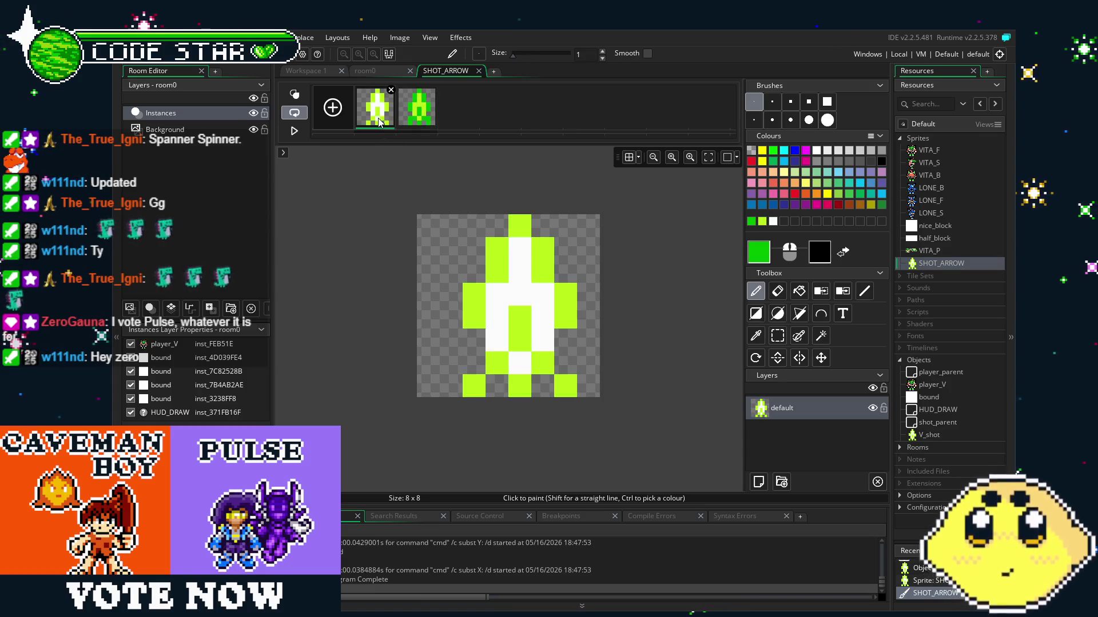
{"action": "left_click", "coordinate": [565, 385], "text": "ctrl"}
{"action": "left_click", "coordinate": [566, 363]}
{"action": "left_click", "coordinate": [474, 363]}
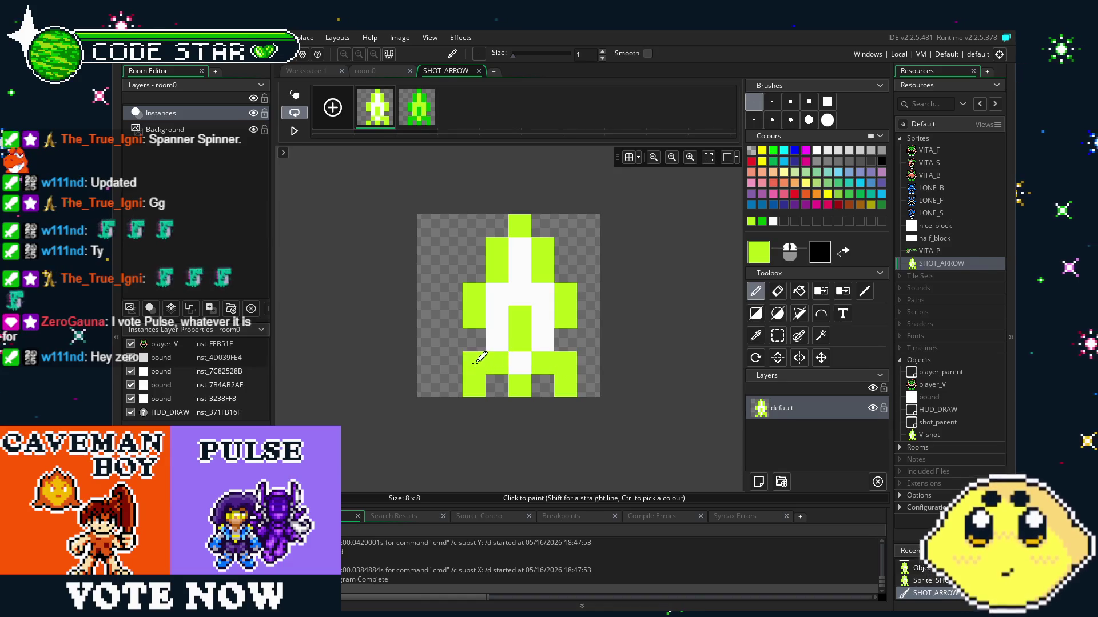
{"action": "scroll", "coordinate": [475, 472], "scroll_direction": "right", "scroll_amount": 2}
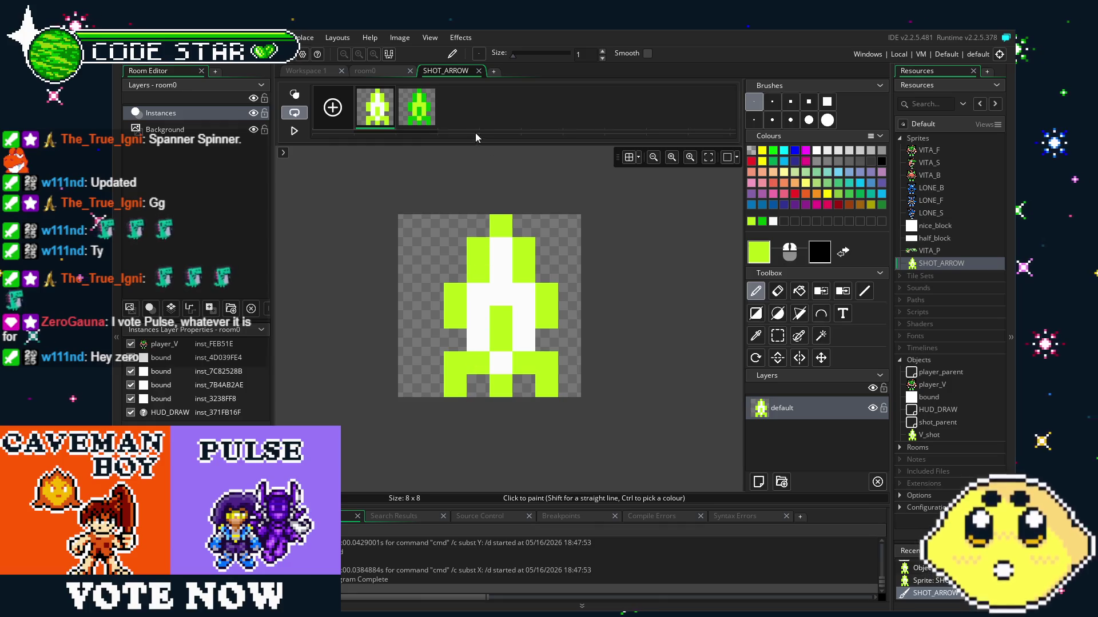
{"action": "left_click", "coordinate": [477, 73]}
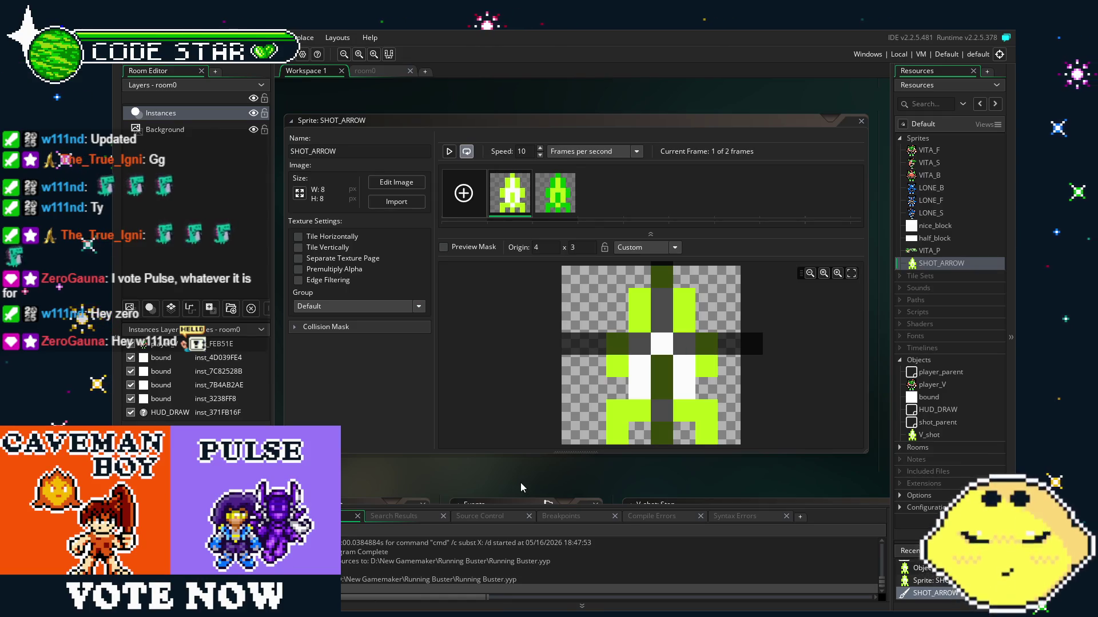
Pan the workspace to reposition the SHOT_ARROW sprite window.
{"action": "left_click_drag", "start_coordinate": [500, 474], "coordinate": [468, 470]}
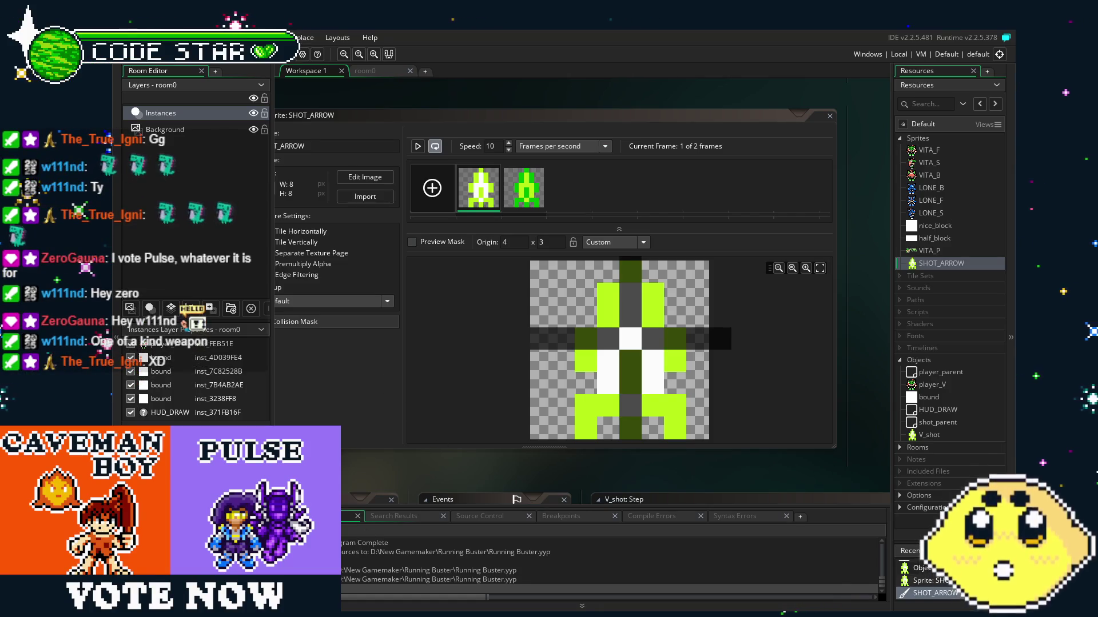
Select player_V in the Resources tree and switch to the room0 view.
{"action": "mouse_move", "coordinate": [537, 187]}
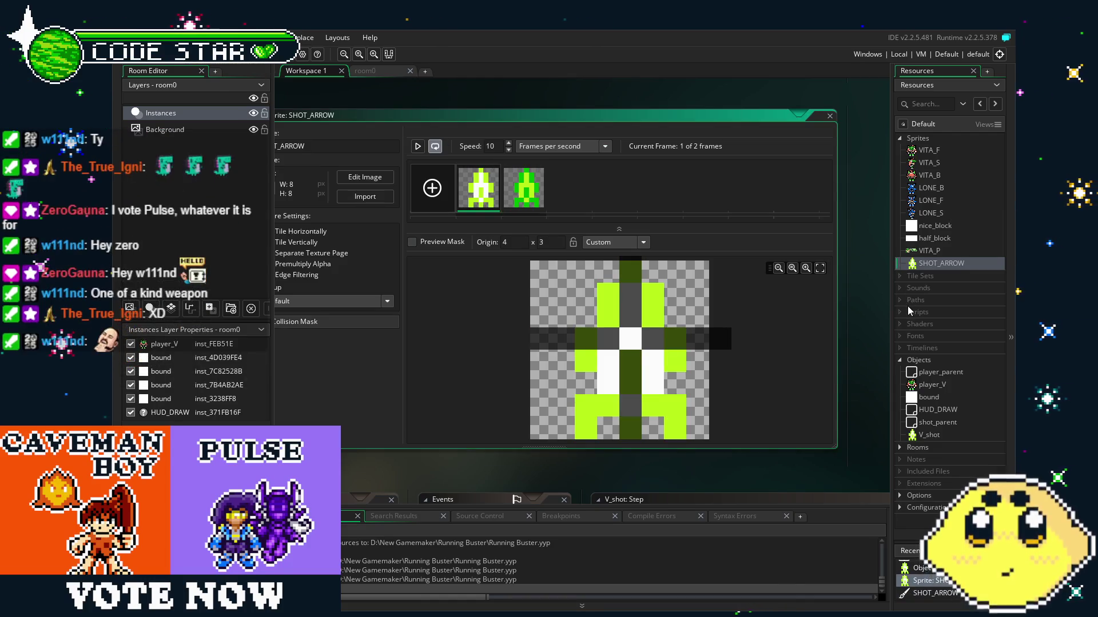
{"action": "left_click", "coordinate": [940, 384]}
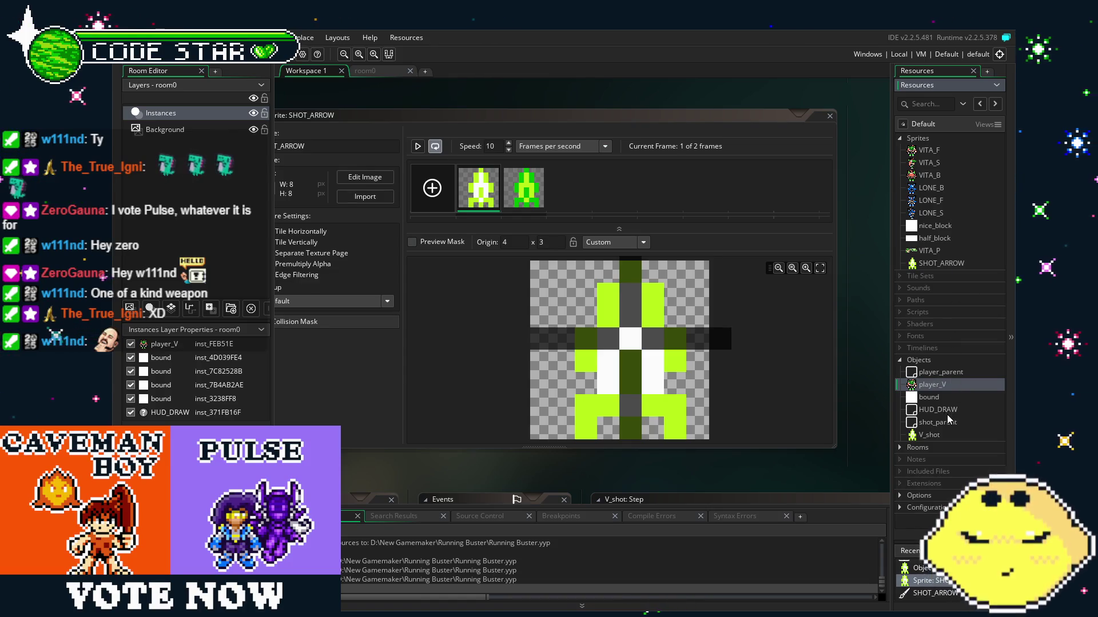
{"action": "left_click", "coordinate": [366, 70]}
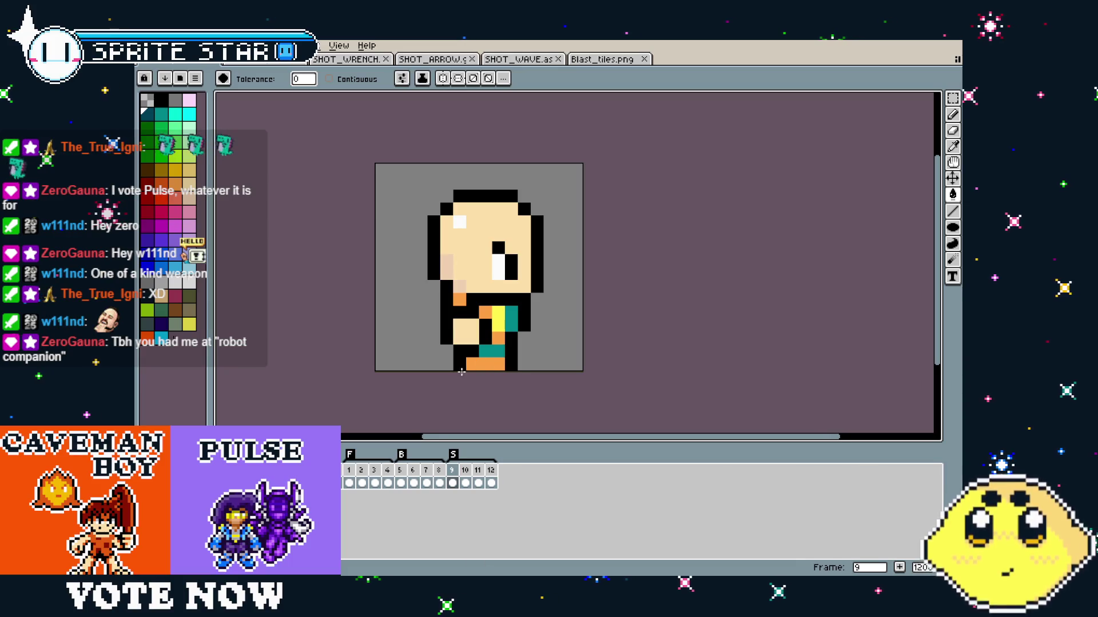
Export only the frames tagged F as VIS_F.gif, accepting the GIF options.
{"action": "left_click", "coordinate": [350, 471]}
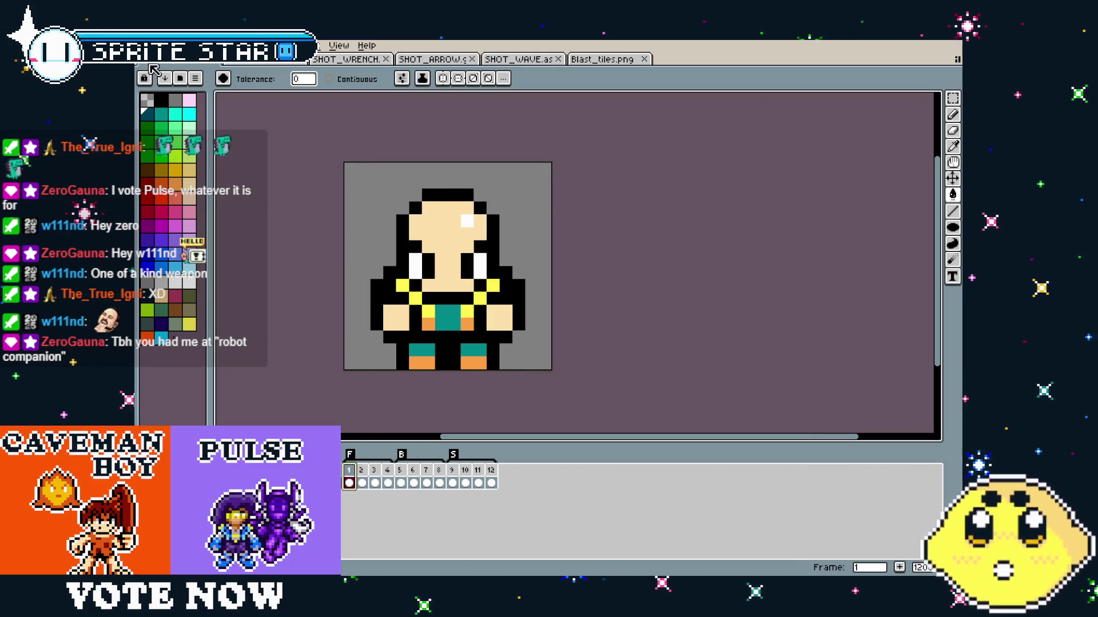
{"action": "left_click", "coordinate": [150, 45]}
{"action": "mouse_move", "coordinate": [184, 153]}
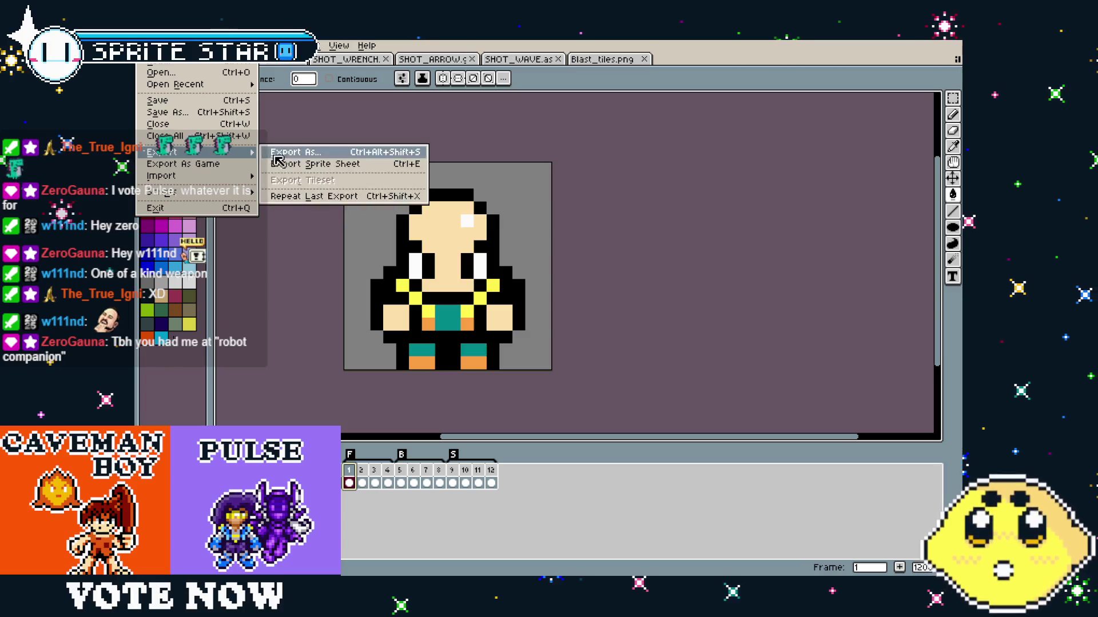
{"action": "left_click", "coordinate": [283, 156]}
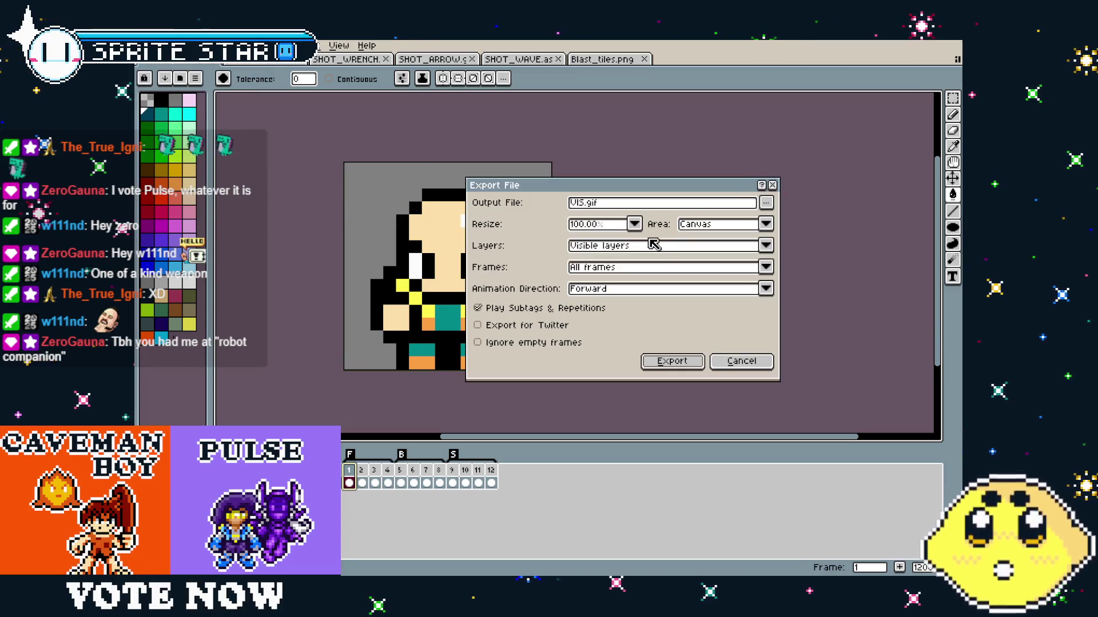
{"action": "left_click", "coordinate": [641, 269]}
{"action": "left_click", "coordinate": [606, 294]}
{"action": "left_click", "coordinate": [606, 267]}
{"action": "left_click", "coordinate": [609, 305]}
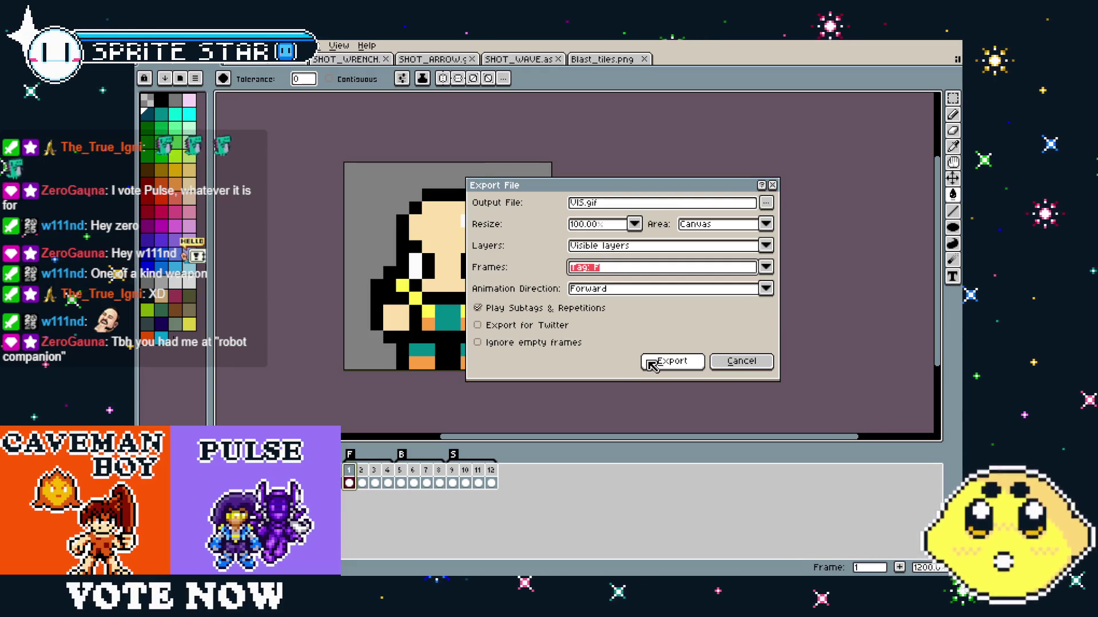
{"action": "double_click", "coordinate": [591, 203]}
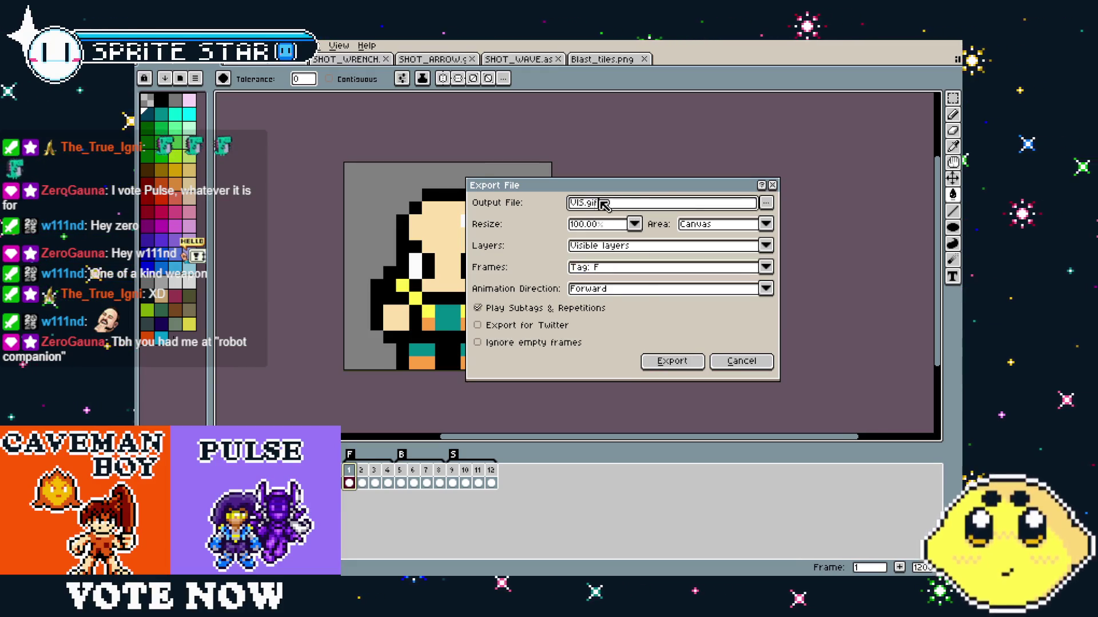
{"action": "key", "text": "Left"}
{"action": "type", "text": "_F"}
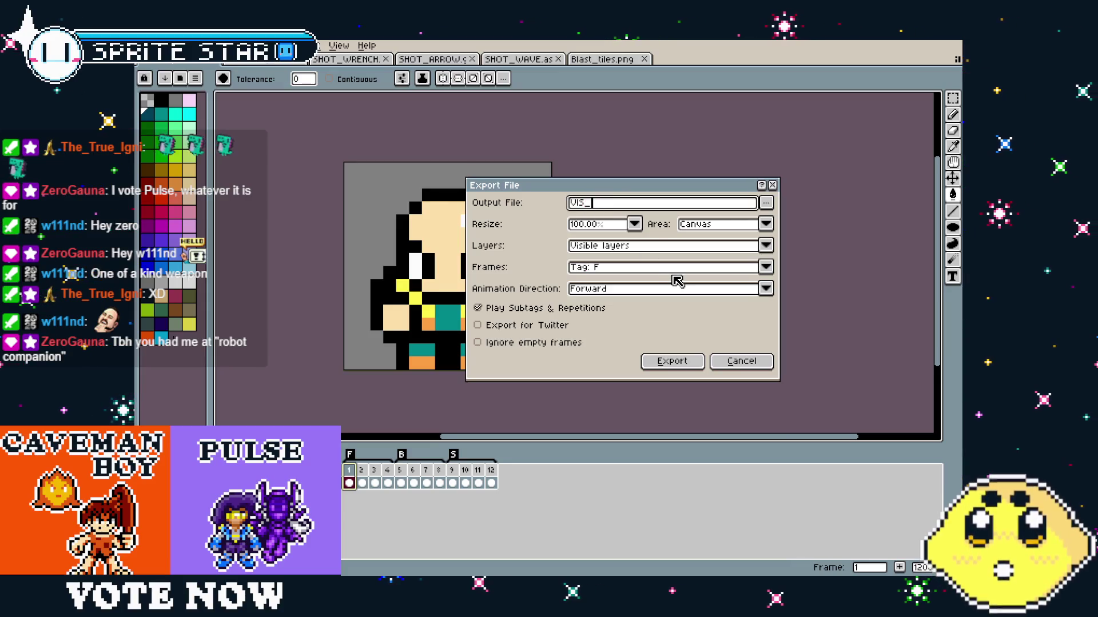
{"action": "key", "text": "Return"}
{"action": "key", "text": "Return"}
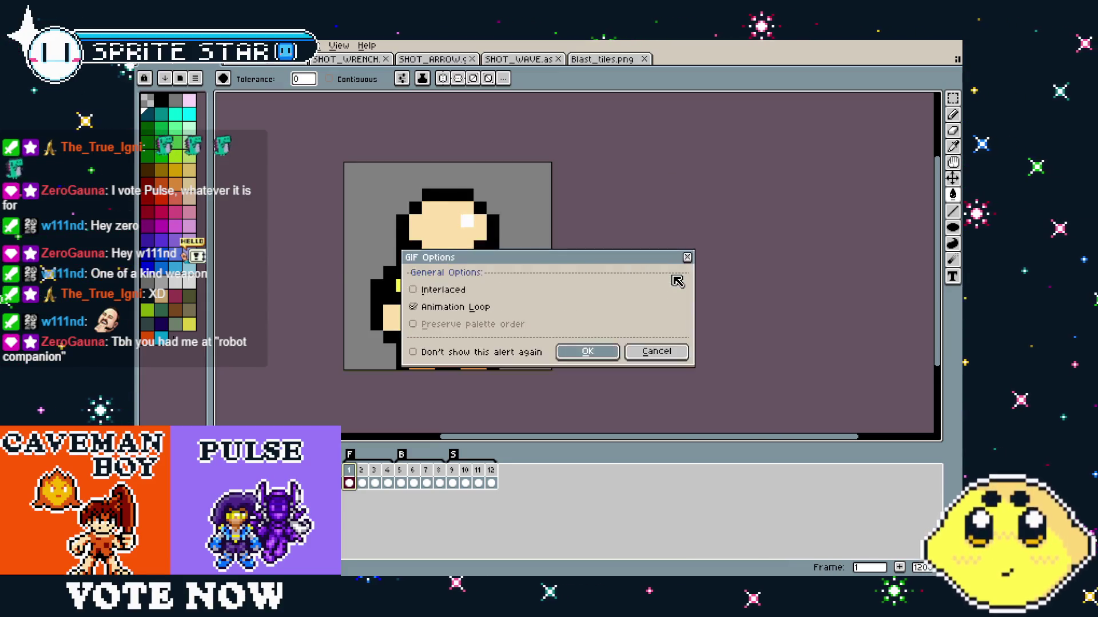
{"action": "key", "text": "Return"}
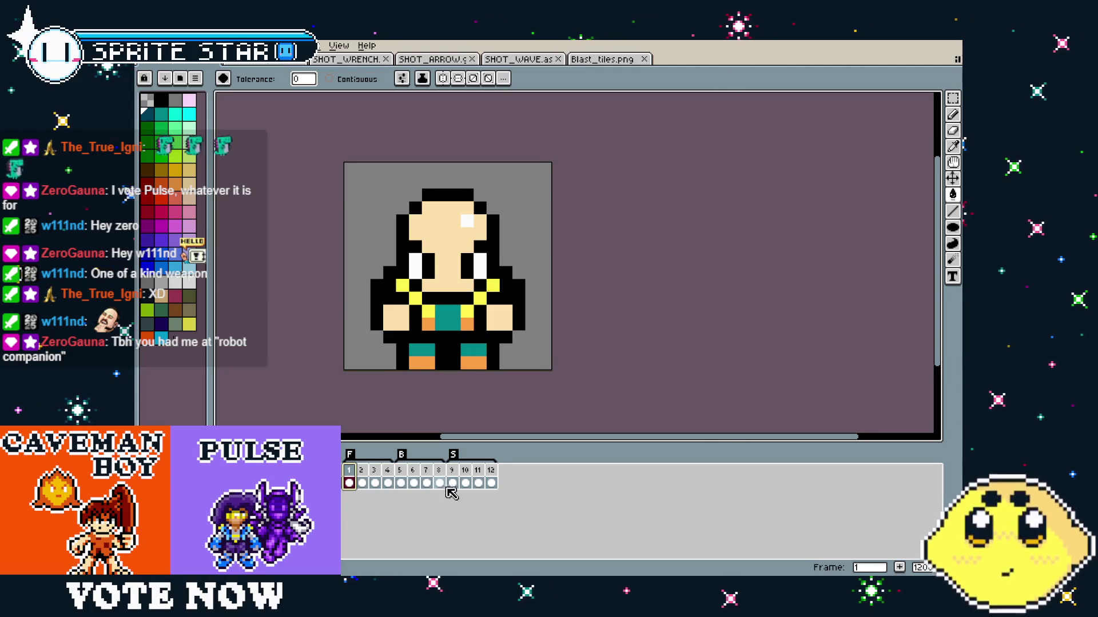
Preview the animation, then export the frames tagged B as VIS_B.gif.
{"action": "key", "text": "space"}
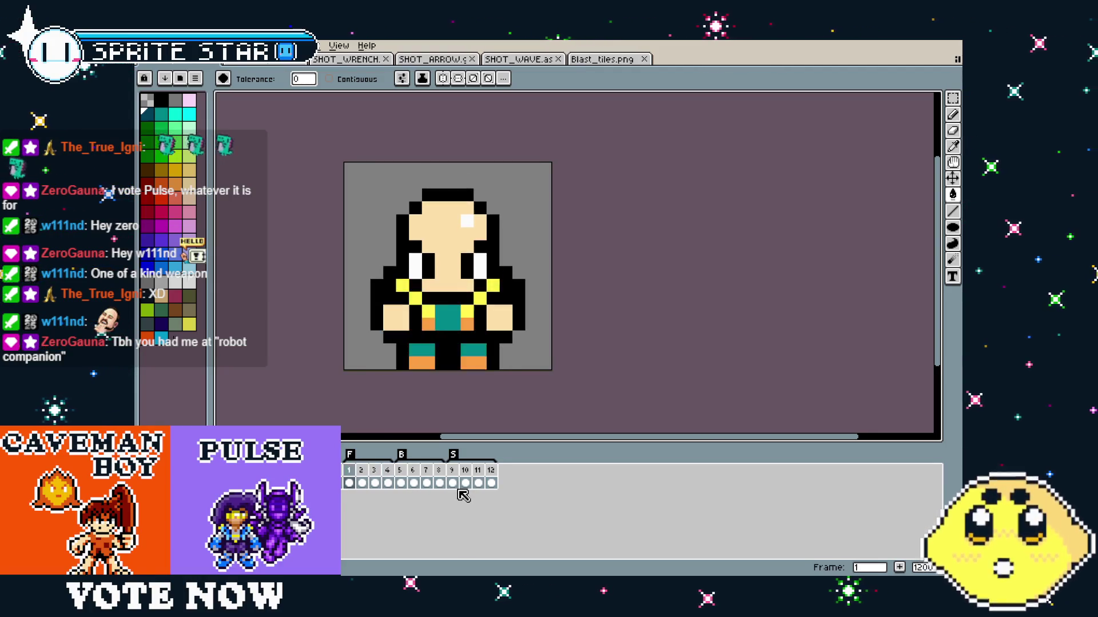
{"action": "left_click", "coordinate": [426, 470]}
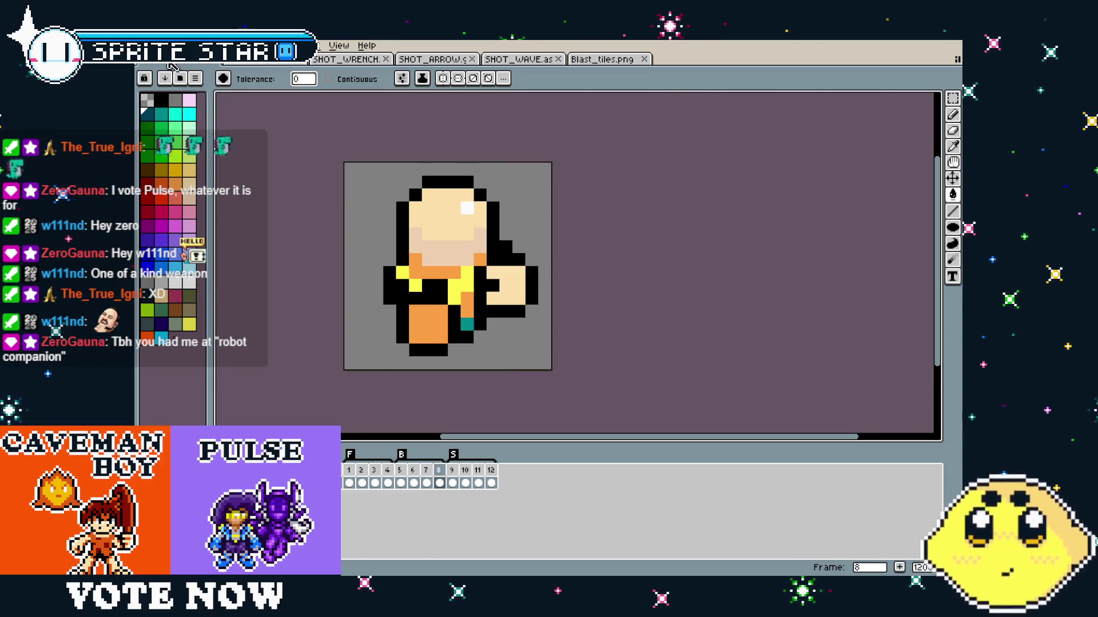
{"action": "left_click", "coordinate": [147, 45]}
{"action": "mouse_move", "coordinate": [189, 153]}
{"action": "left_click", "coordinate": [284, 154]}
{"action": "left_click", "coordinate": [663, 267]}
{"action": "left_click", "coordinate": [613, 307]}
{"action": "left_click_drag", "start_coordinate": [612, 202], "coordinate": [589, 203]}
{"action": "type", "text": "B"}
{"action": "left_click", "coordinate": [670, 363]}
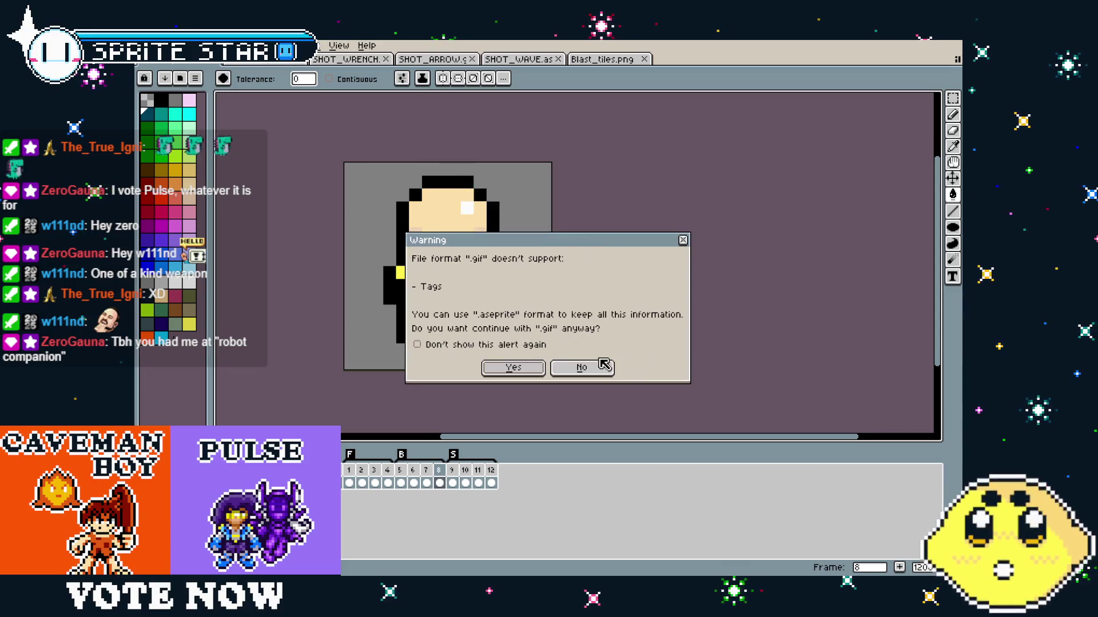
{"action": "left_click", "coordinate": [575, 367]}
{"action": "left_click", "coordinate": [596, 351]}
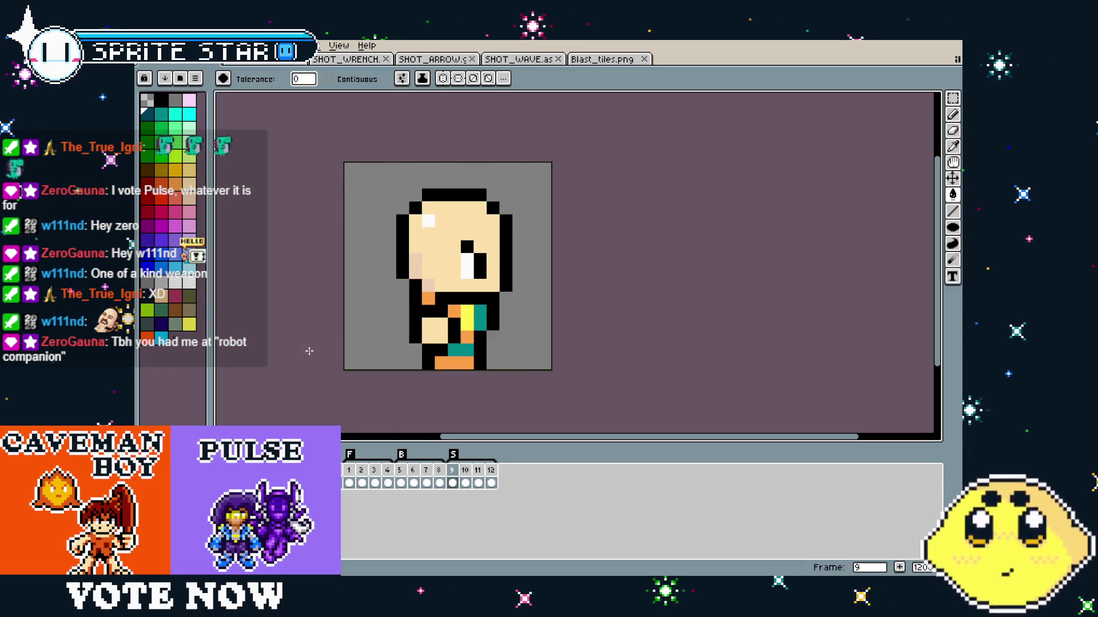
{"action": "left_click", "coordinate": [150, 46]}
Start a new Export As and decline overwriting VIS_B.gif.
{"action": "mouse_move", "coordinate": [197, 153]}
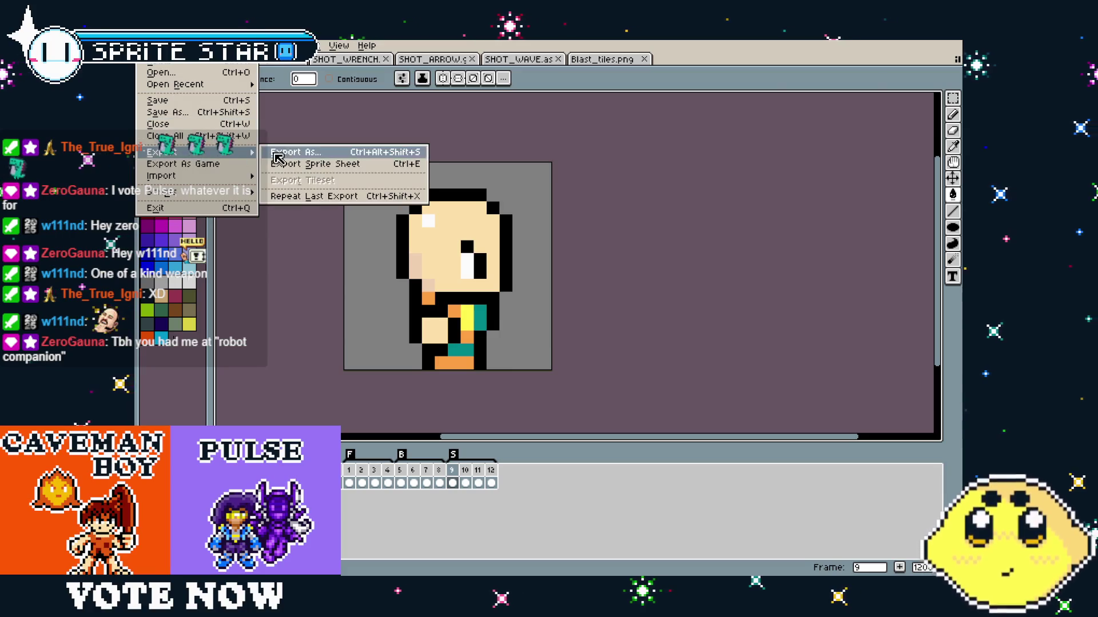
{"action": "left_click", "coordinate": [286, 152]}
{"action": "left_click", "coordinate": [614, 267]}
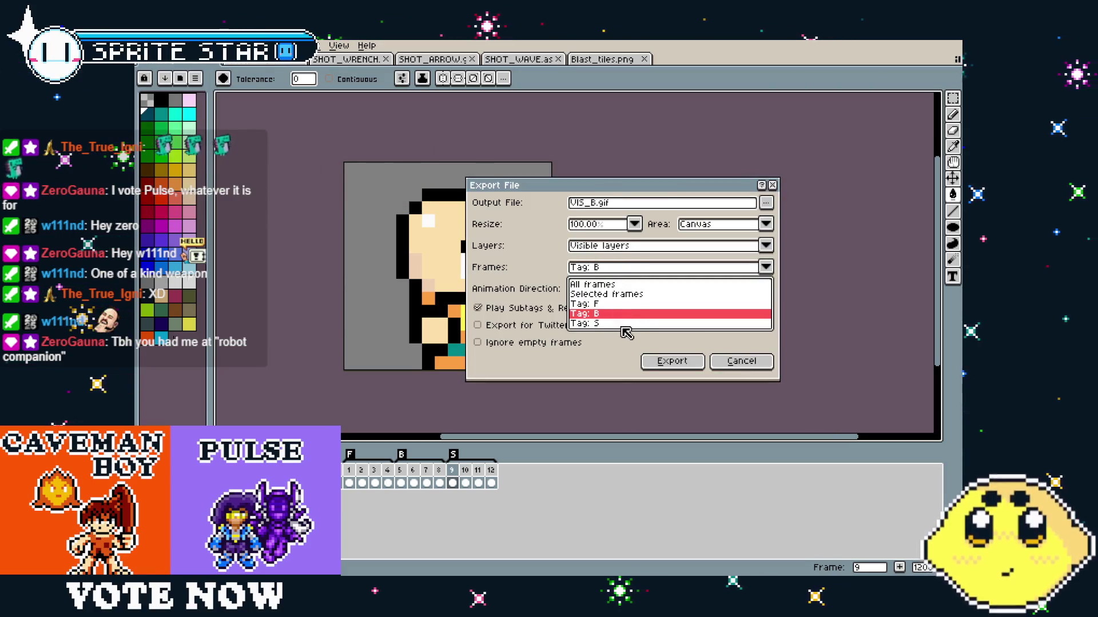
{"action": "left_click", "coordinate": [623, 314]}
{"action": "left_click", "coordinate": [663, 360]}
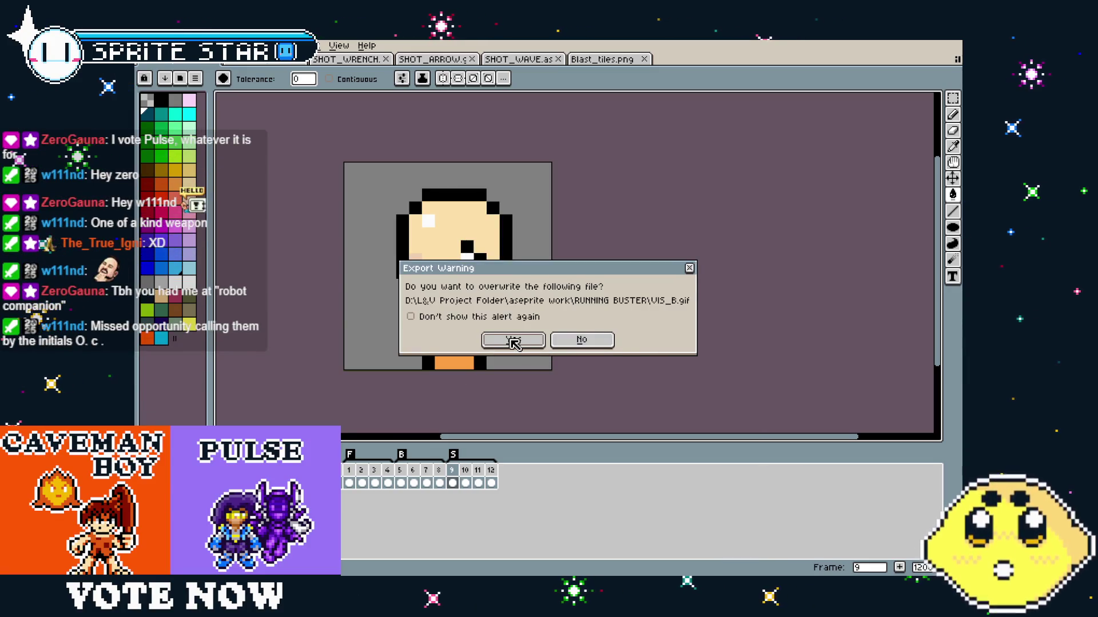
{"action": "left_click", "coordinate": [586, 341]}
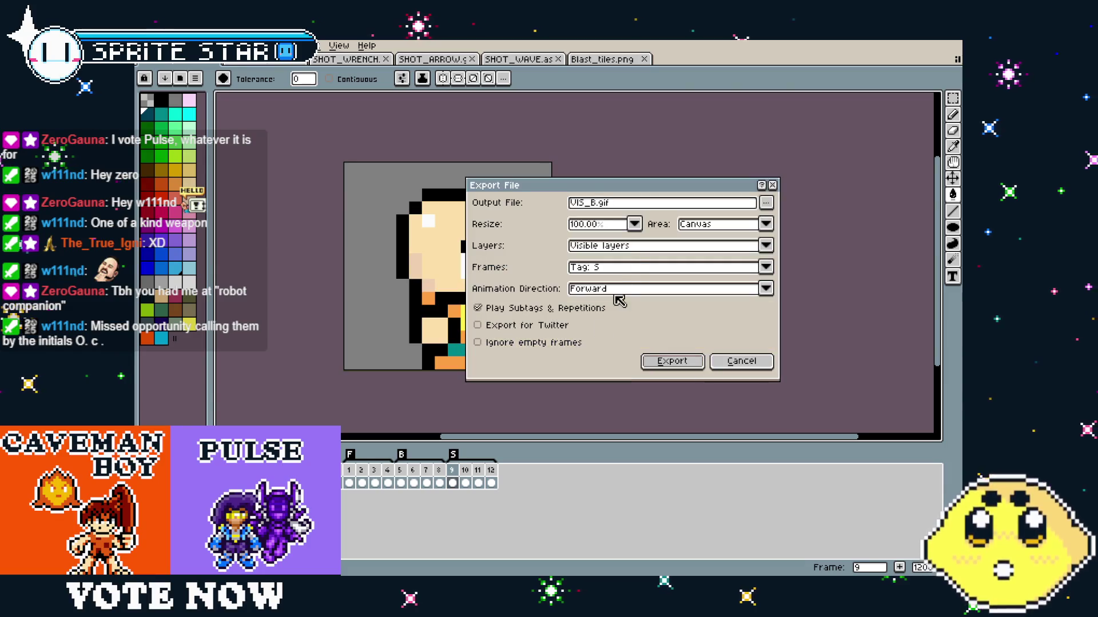
Rename the output to VIS_S.gif and export it, confirming the GIF warning and options.
{"action": "double_click", "coordinate": [597, 204]}
{"action": "type", "text": "S_S"}
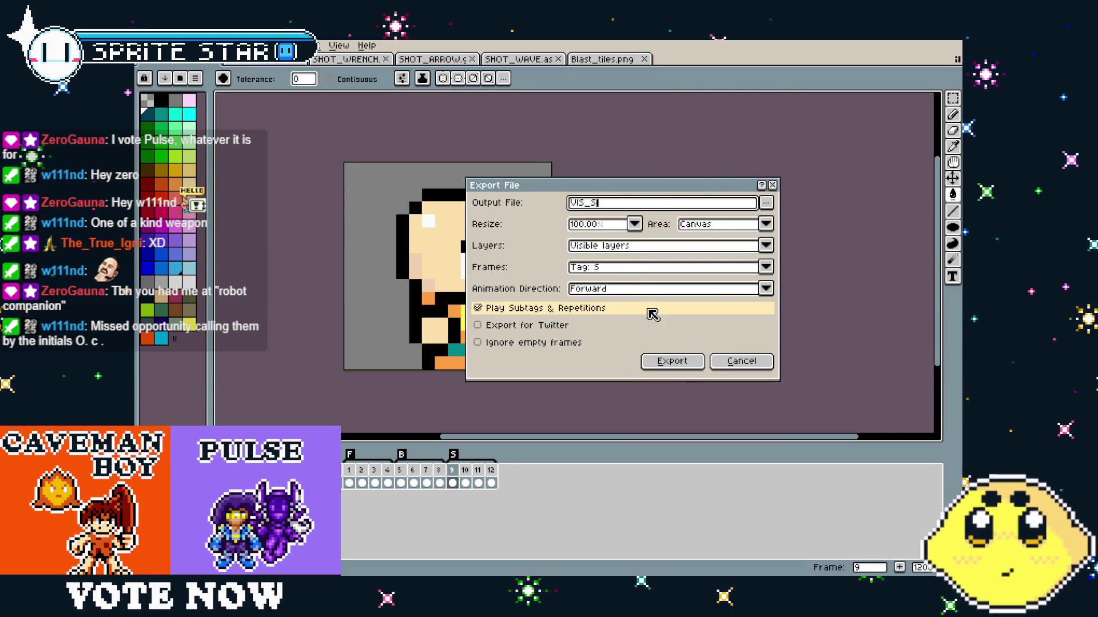
{"action": "left_click", "coordinate": [672, 361]}
{"action": "left_click", "coordinate": [527, 367]}
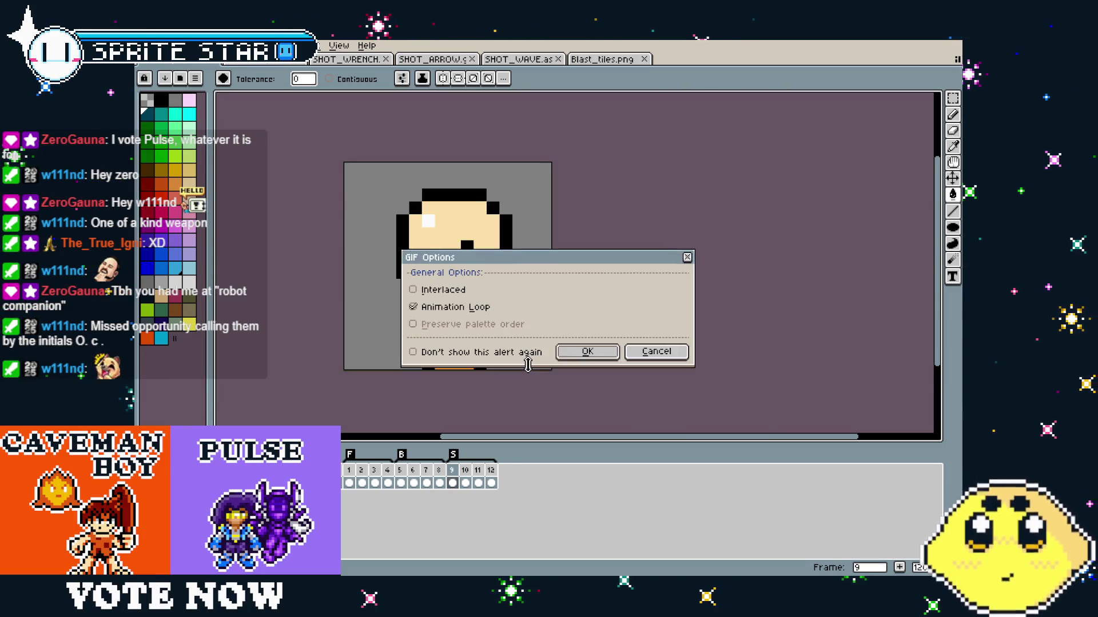
{"action": "left_click", "coordinate": [586, 351]}
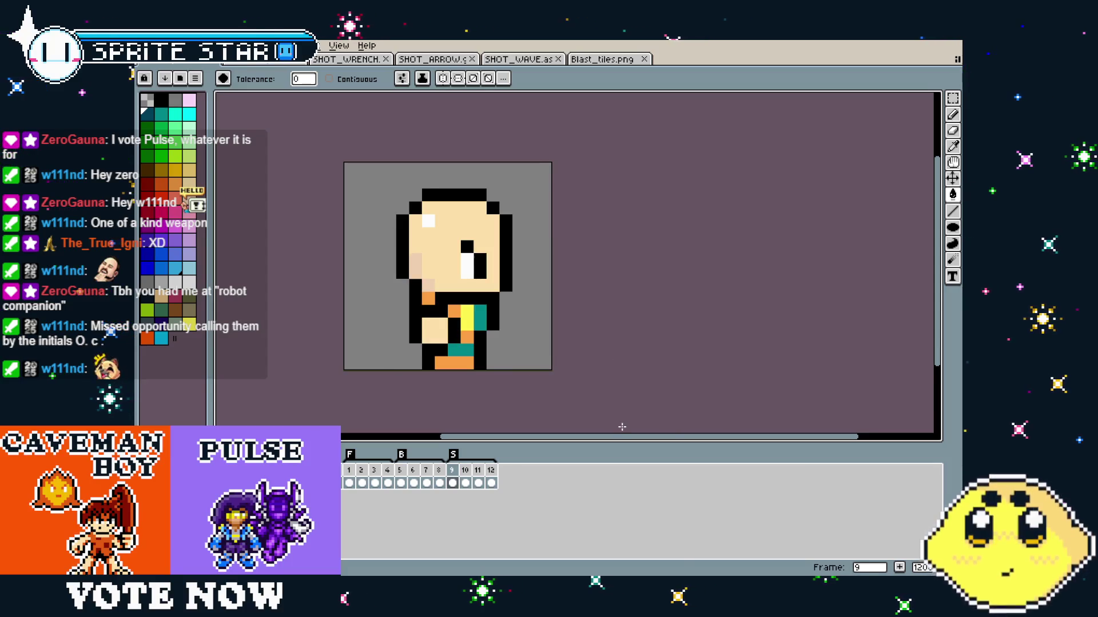
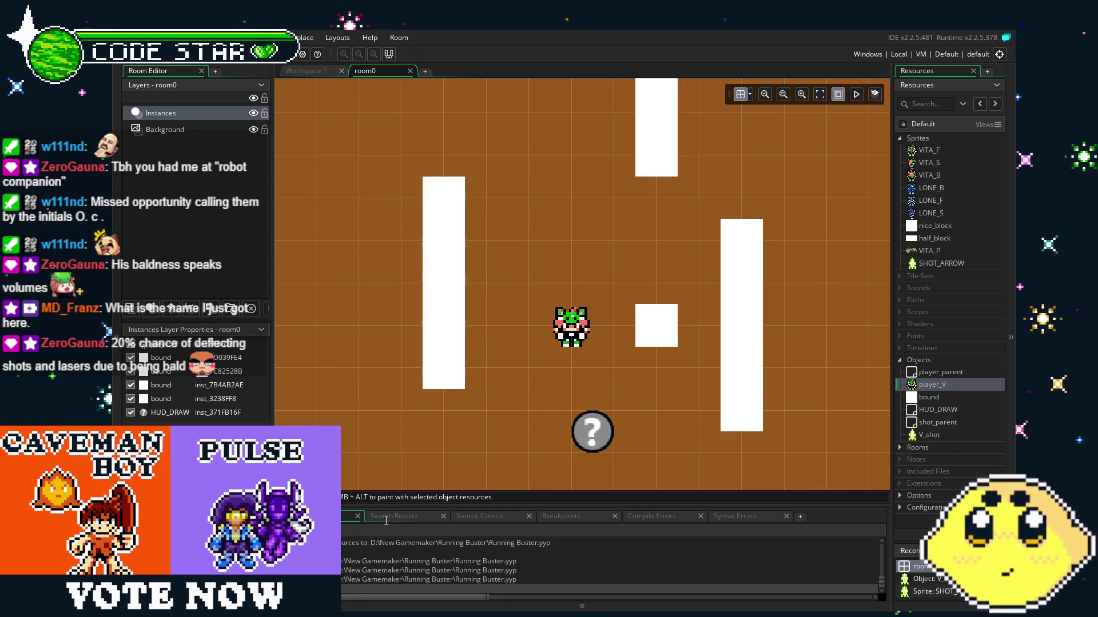
Pan around the room view to inspect the layout.
{"action": "mouse_move", "coordinate": [453, 406]}
{"action": "left_mouse_down"}
{"action": "mouse_move", "coordinate": [358, 397]}
{"action": "mouse_move", "coordinate": [441, 376]}
{"action": "left_mouse_up"}
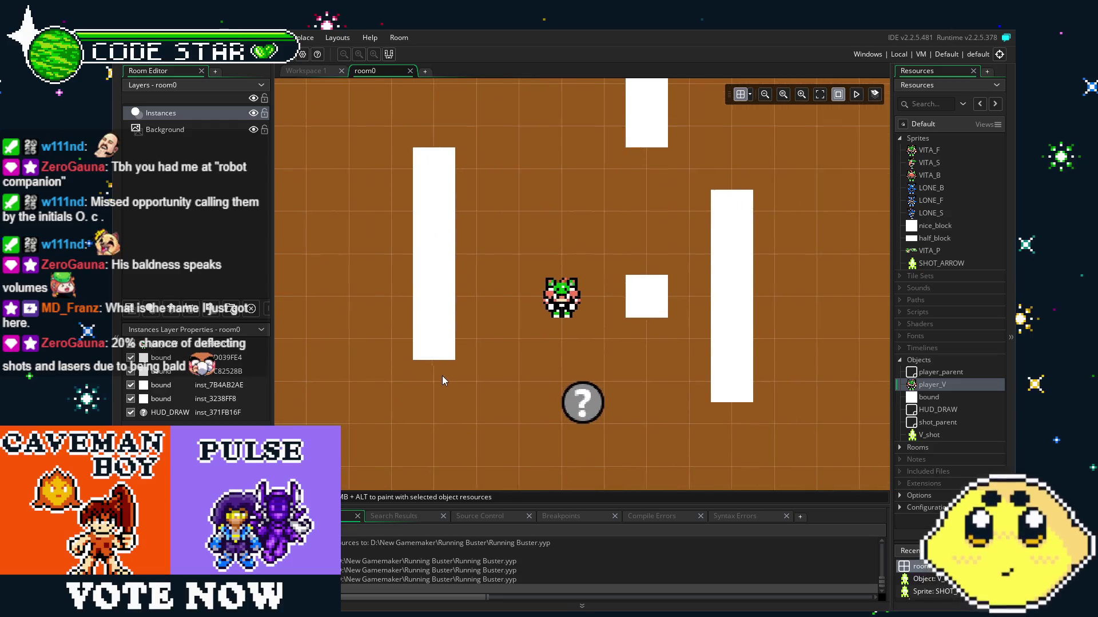
{"action": "left_click_drag", "start_coordinate": [400, 409], "coordinate": [460, 403]}
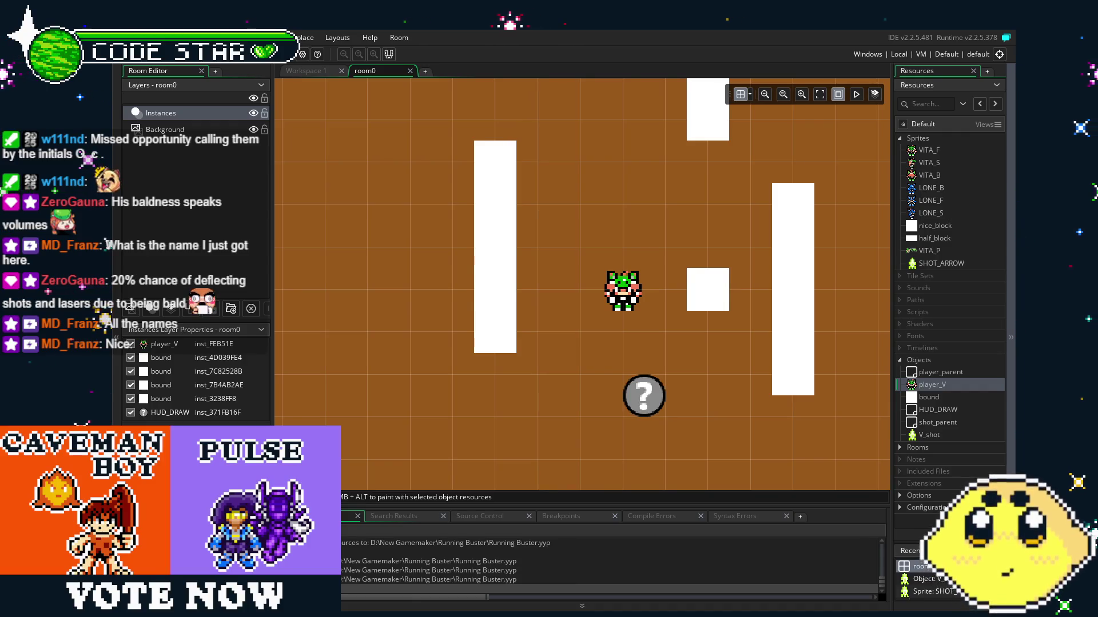
{"action": "mouse_move", "coordinate": [486, 401]}
{"action": "left_mouse_down"}
{"action": "mouse_move", "coordinate": [396, 405]}
{"action": "mouse_move", "coordinate": [438, 386]}
{"action": "left_mouse_up"}
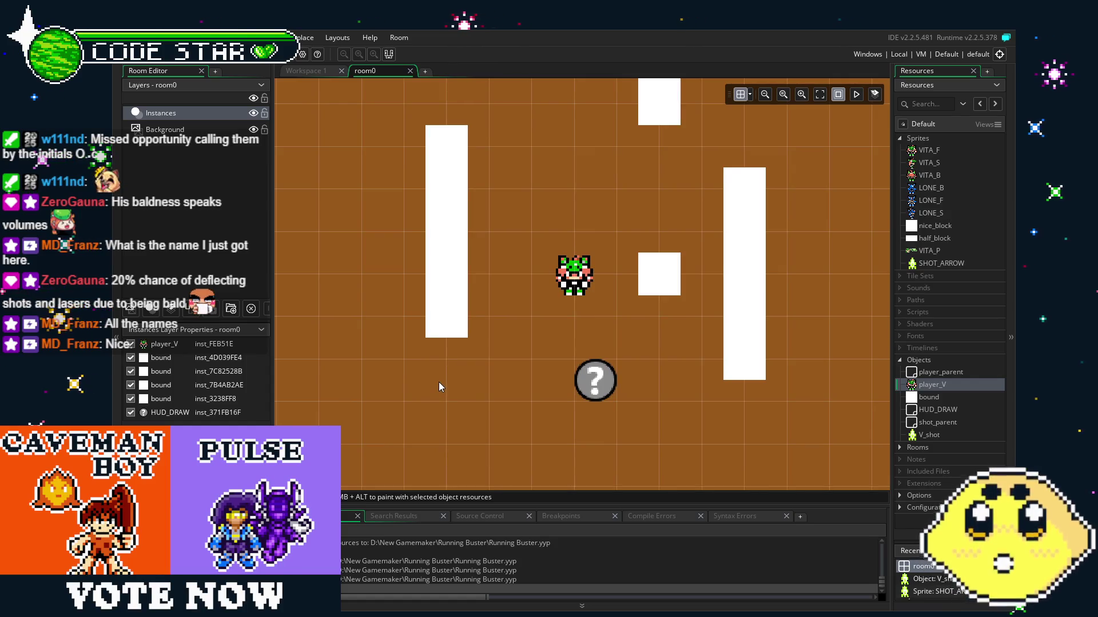
{"action": "left_click_drag", "start_coordinate": [629, 284], "coordinate": [595, 294]}
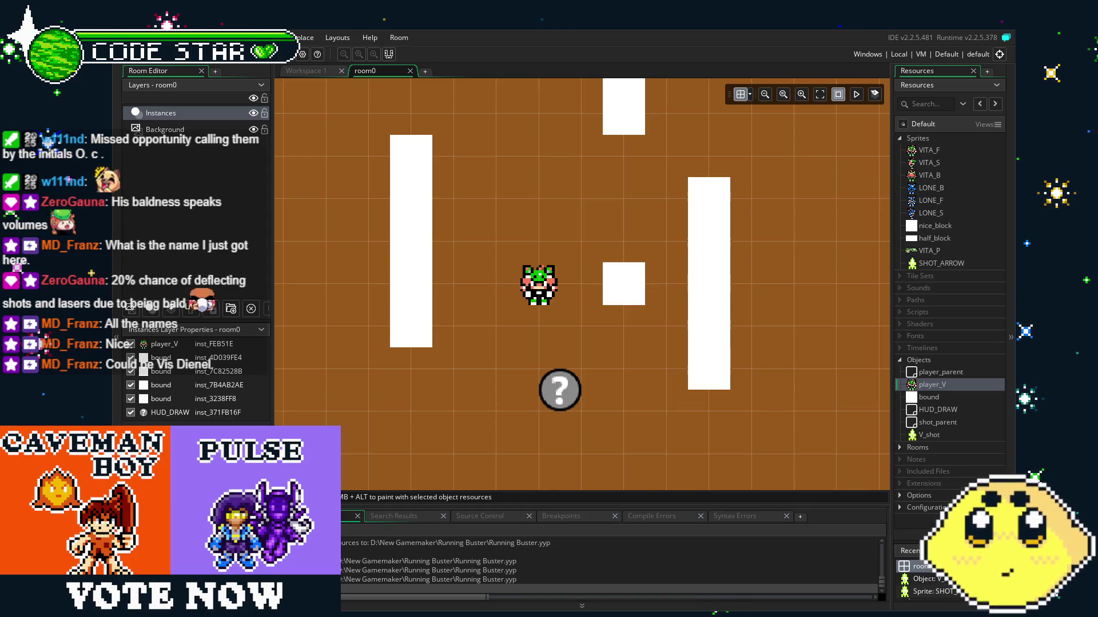
{"action": "mouse_move", "coordinate": [448, 406]}
{"action": "left_mouse_down"}
{"action": "mouse_move", "coordinate": [413, 399]}
{"action": "mouse_move", "coordinate": [453, 401]}
{"action": "left_mouse_up"}
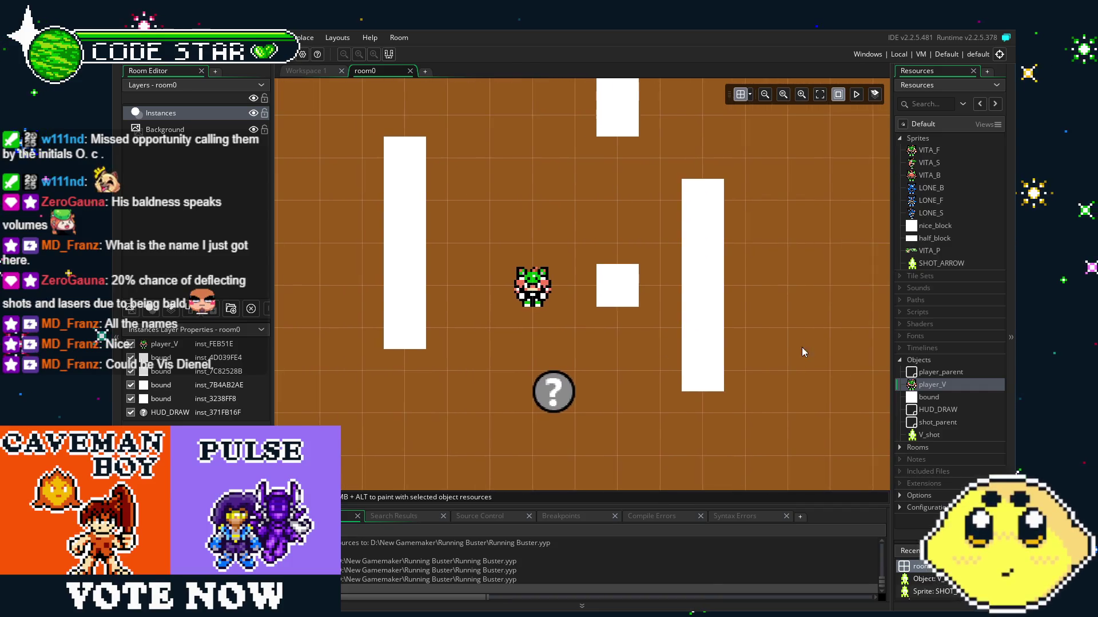
{"action": "scroll", "coordinate": [801, 348], "scroll_direction": "up", "scroll_amount": 2}
Add a new empty 64x64 sprite, sprite10, from the Sprites group and begin an image import.
{"action": "left_click", "coordinate": [921, 139]}
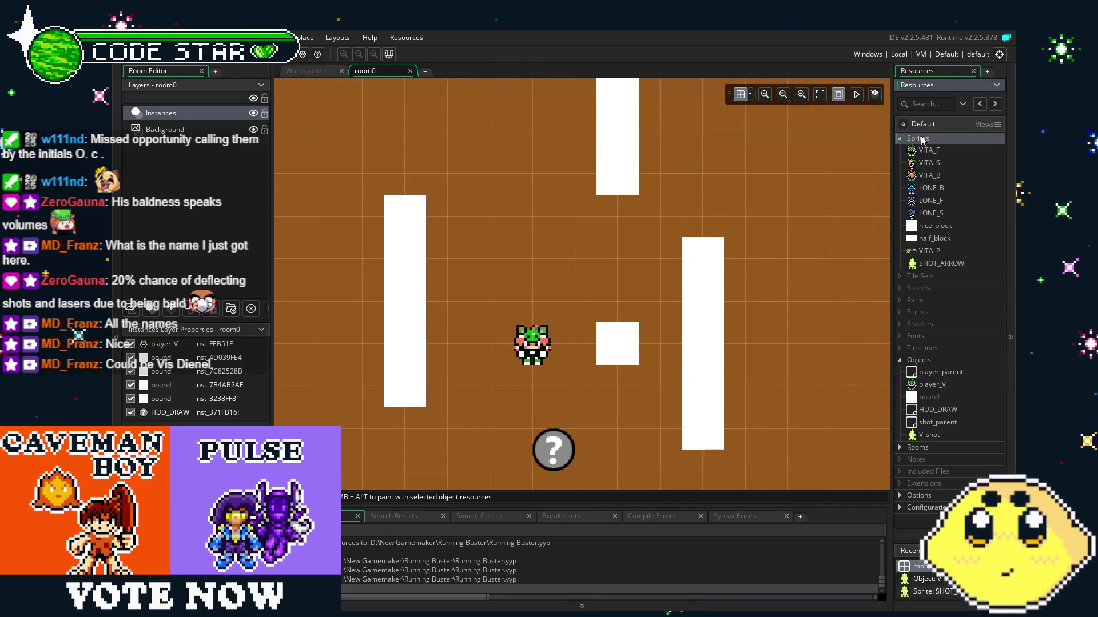
{"action": "right_click", "coordinate": [921, 139]}
{"action": "left_click", "coordinate": [914, 143]}
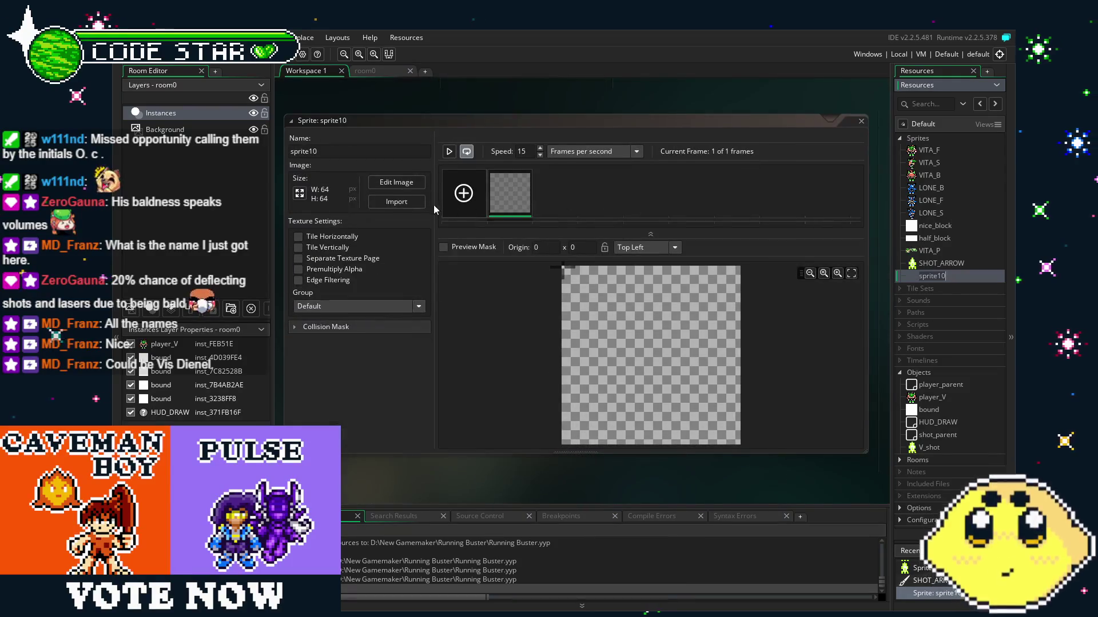
{"action": "left_click", "coordinate": [435, 210]}
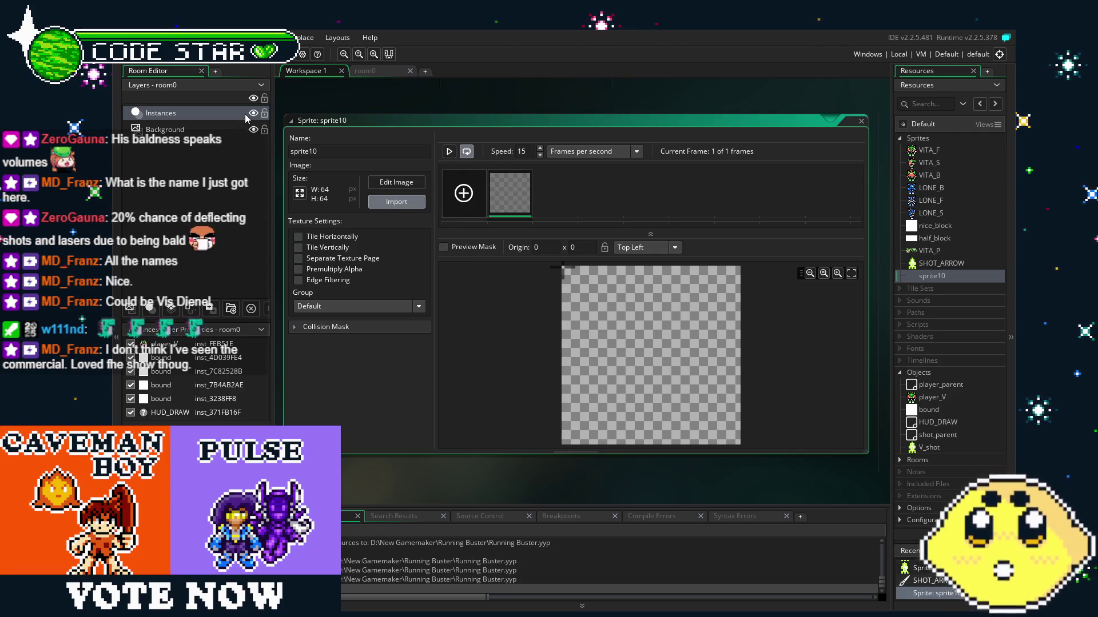
{"action": "key", "text": "Return"}
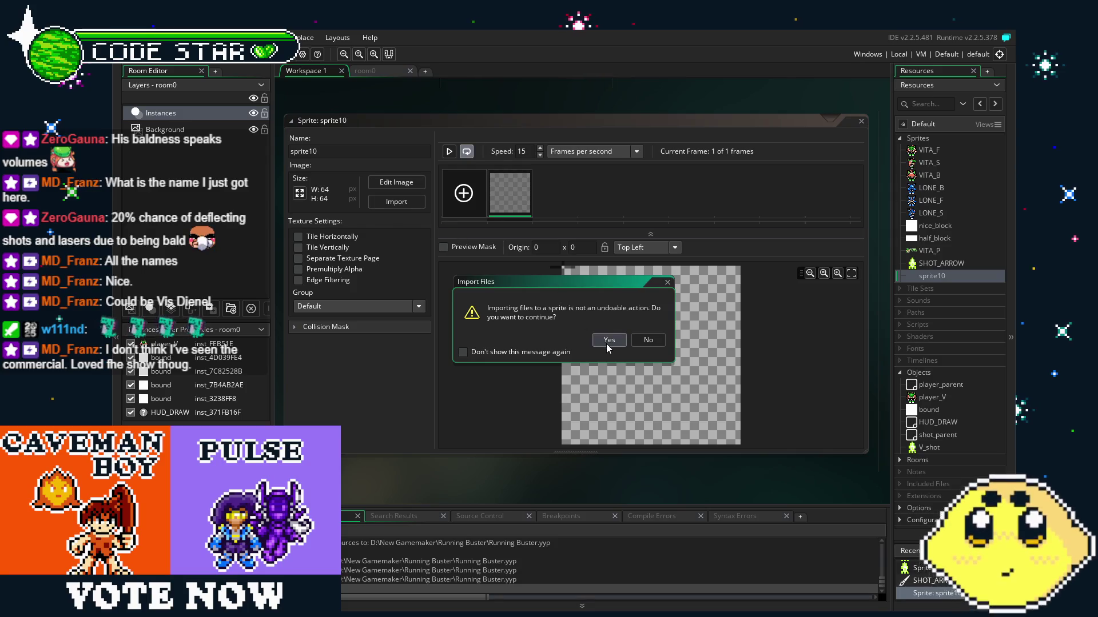
Load the 160x176 tileset image into the sprite and rename it spr_tiles.
{"action": "left_click", "coordinate": [609, 340]}
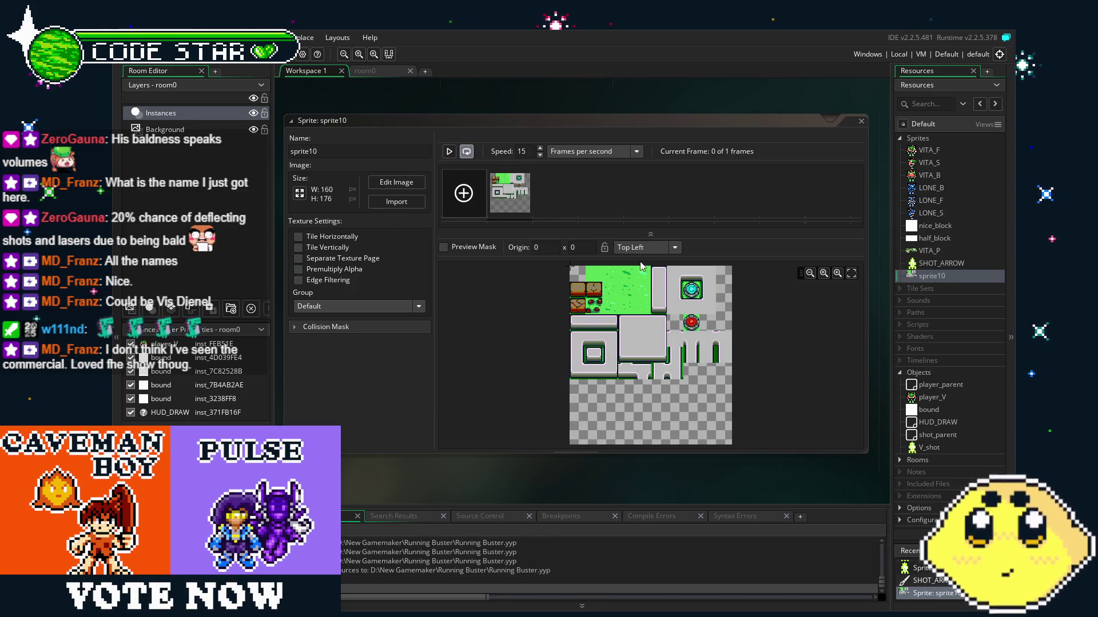
{"action": "left_click", "coordinate": [354, 153]}
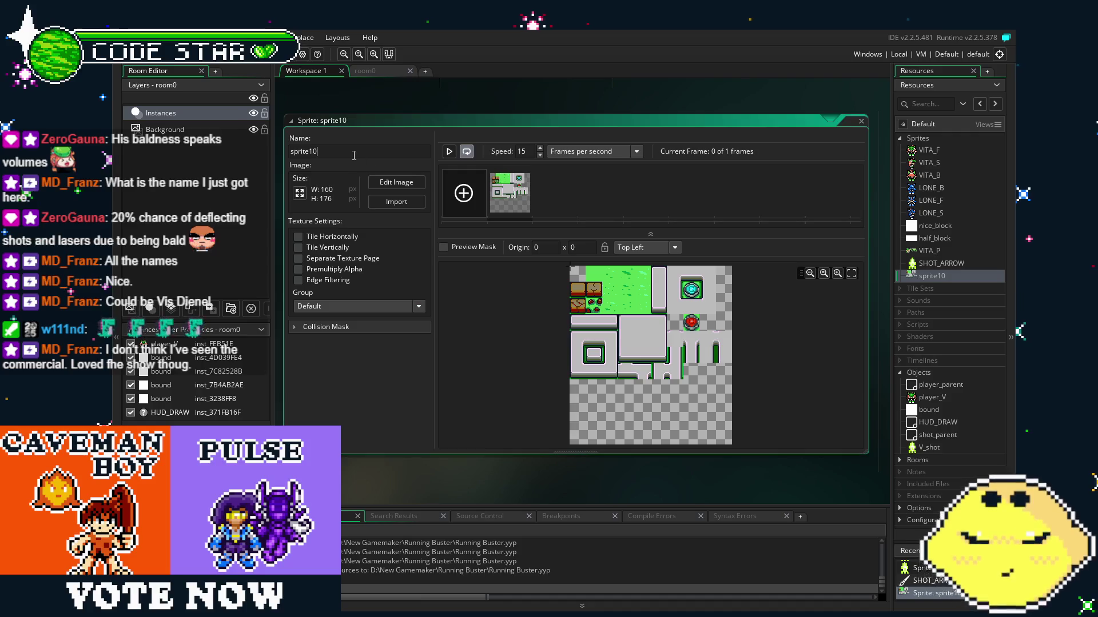
{"action": "type", "text": "spr_"}
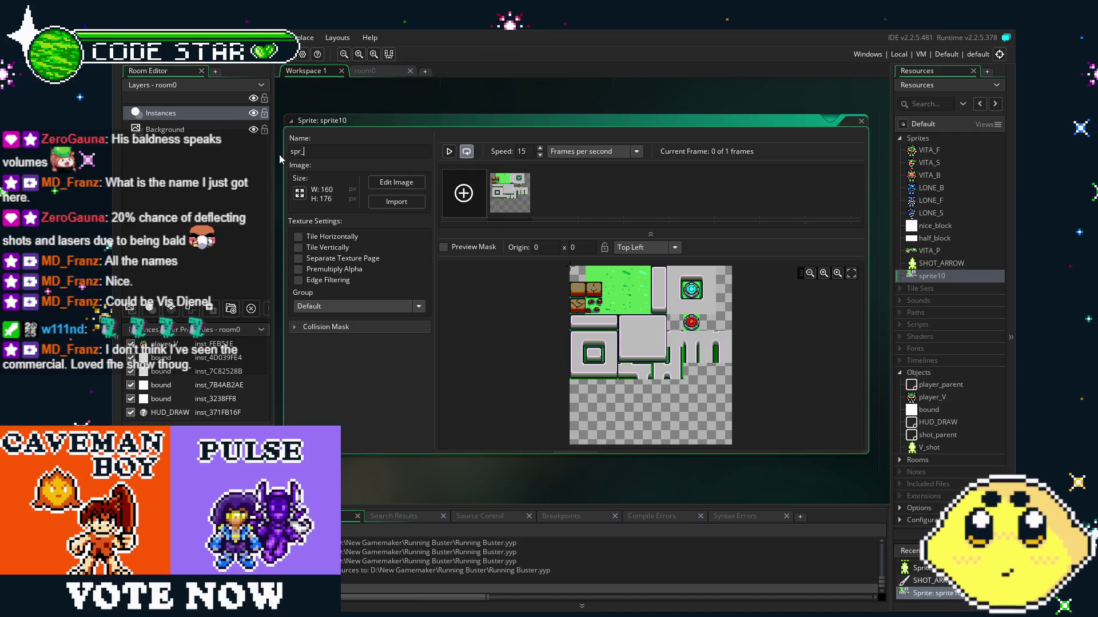
{"action": "type", "text": "tiles"}
{"action": "key", "text": "Return"}
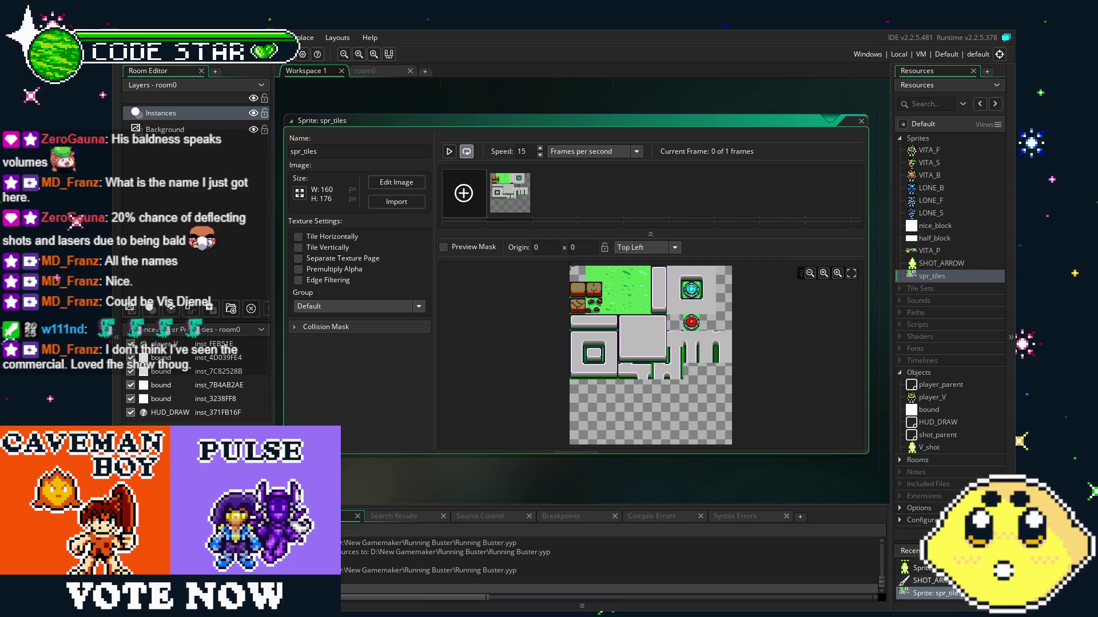
Reorder the sprites so VIS_B, VIS_F, VIS_Sf and SHOT_WRENCH sit at the top, with SHOT_ARROW moved up.
{"action": "left_click", "coordinate": [941, 263]}
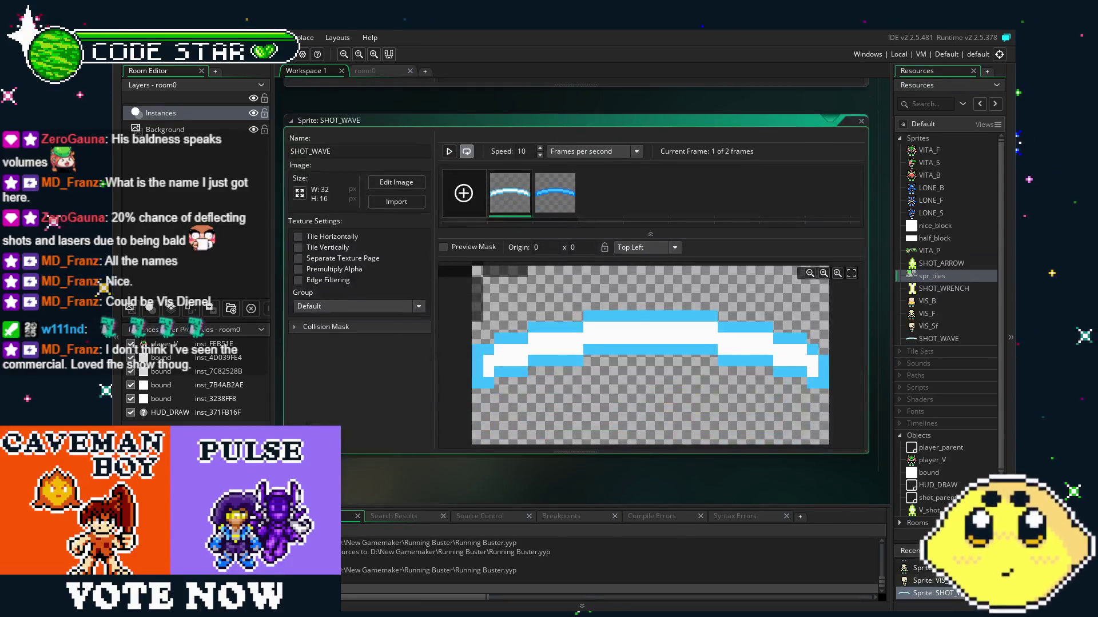
{"action": "mouse_move", "coordinate": [931, 301]}
{"action": "left_mouse_down"}
{"action": "mouse_move", "coordinate": [927, 151]}
{"action": "mouse_move", "coordinate": [915, 150]}
{"action": "mouse_move", "coordinate": [925, 151]}
{"action": "left_mouse_up"}
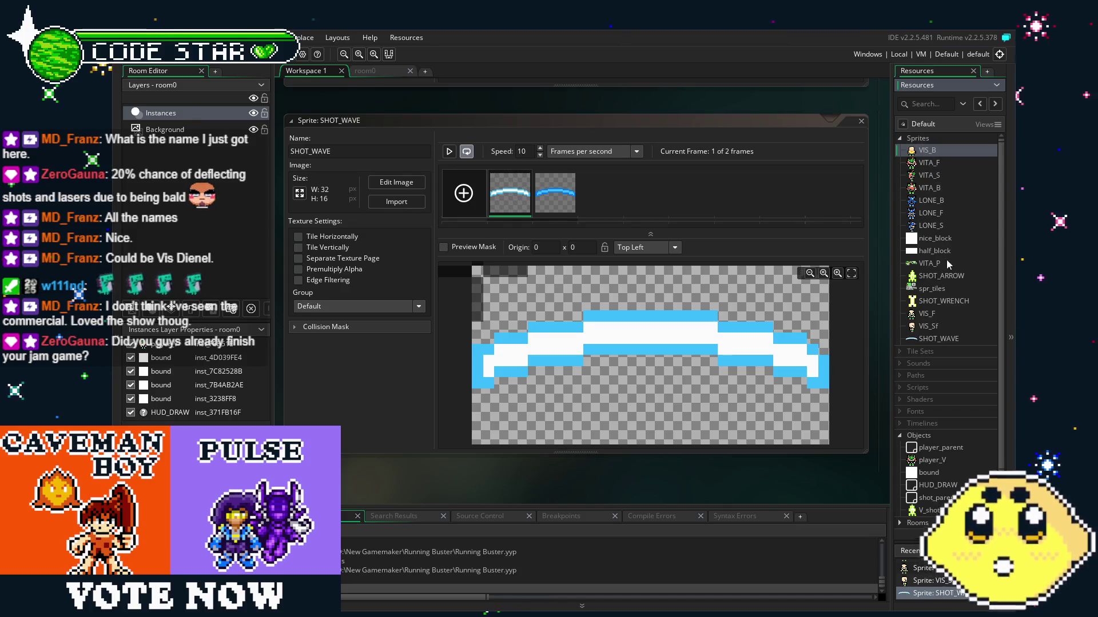
{"action": "left_click_drag", "start_coordinate": [935, 315], "coordinate": [929, 165]}
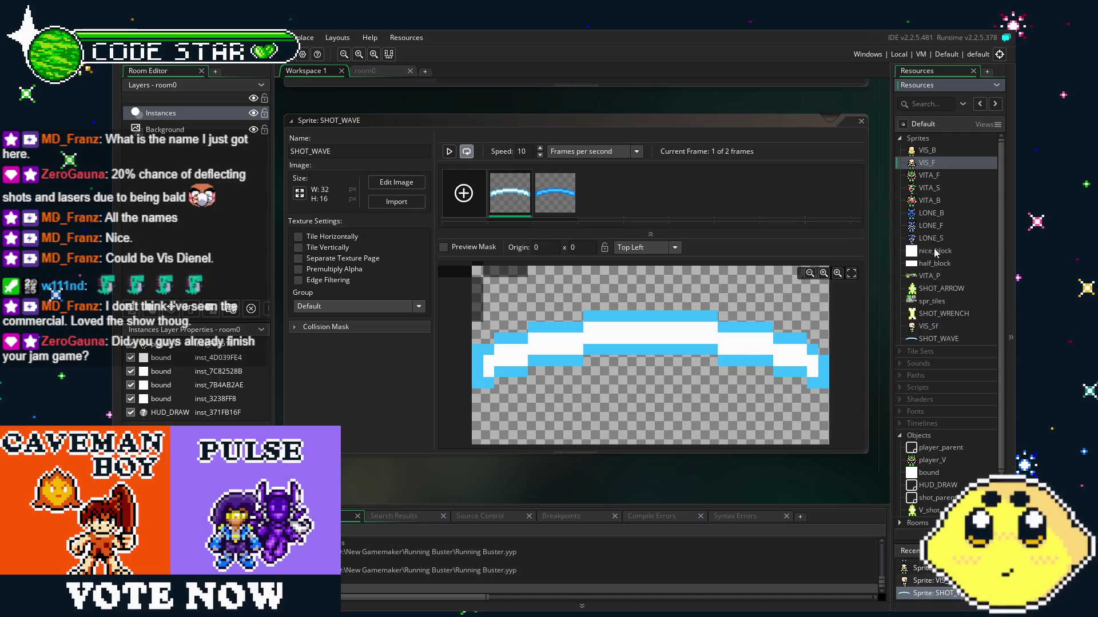
{"action": "left_click_drag", "start_coordinate": [936, 322], "coordinate": [927, 174]}
{"action": "left_click_drag", "start_coordinate": [942, 324], "coordinate": [926, 187]}
{"action": "left_click_drag", "start_coordinate": [939, 316], "coordinate": [941, 238]}
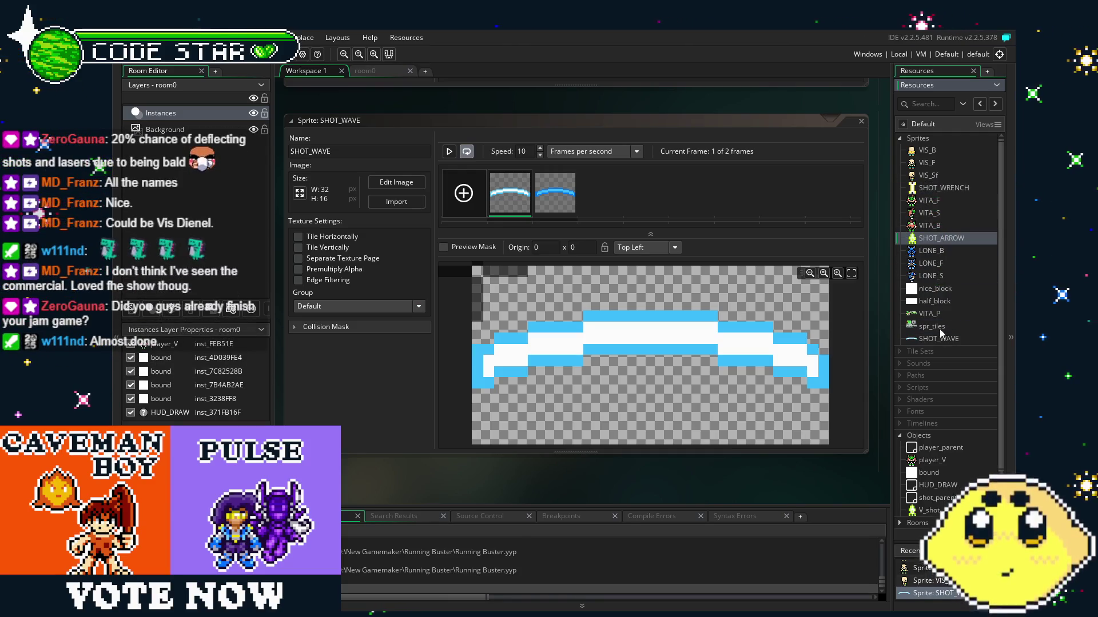
{"action": "left_click_drag", "start_coordinate": [929, 301], "coordinate": [922, 283]}
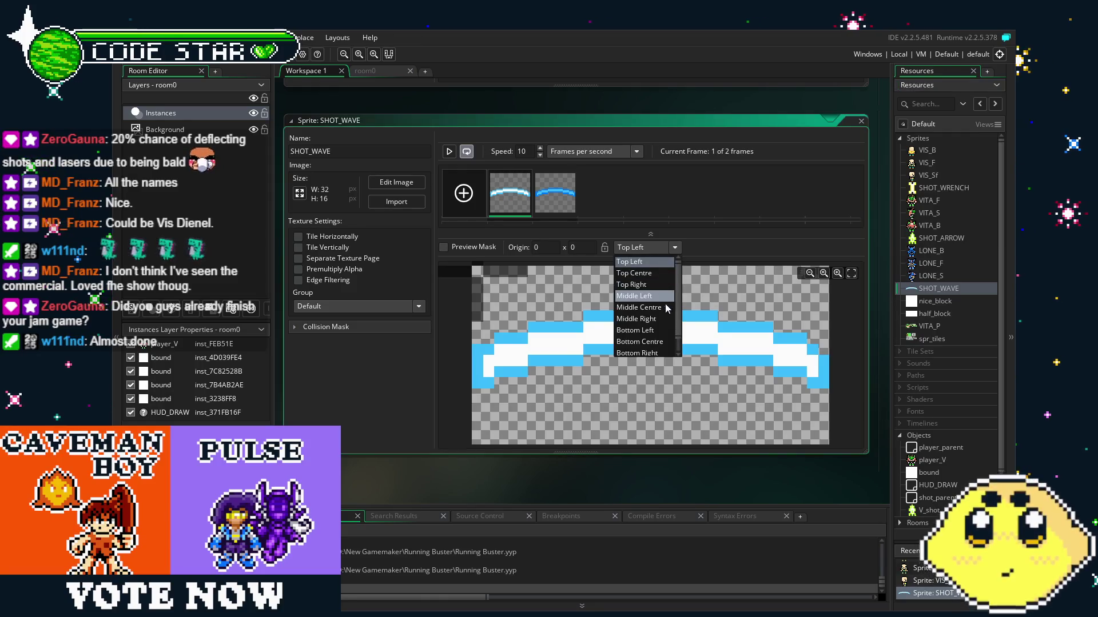
Set SHOT_WAVE's origin to 16 x 4, starting from Middle Centre.
{"action": "left_click", "coordinate": [661, 309]}
{"action": "left_click", "coordinate": [656, 330]}
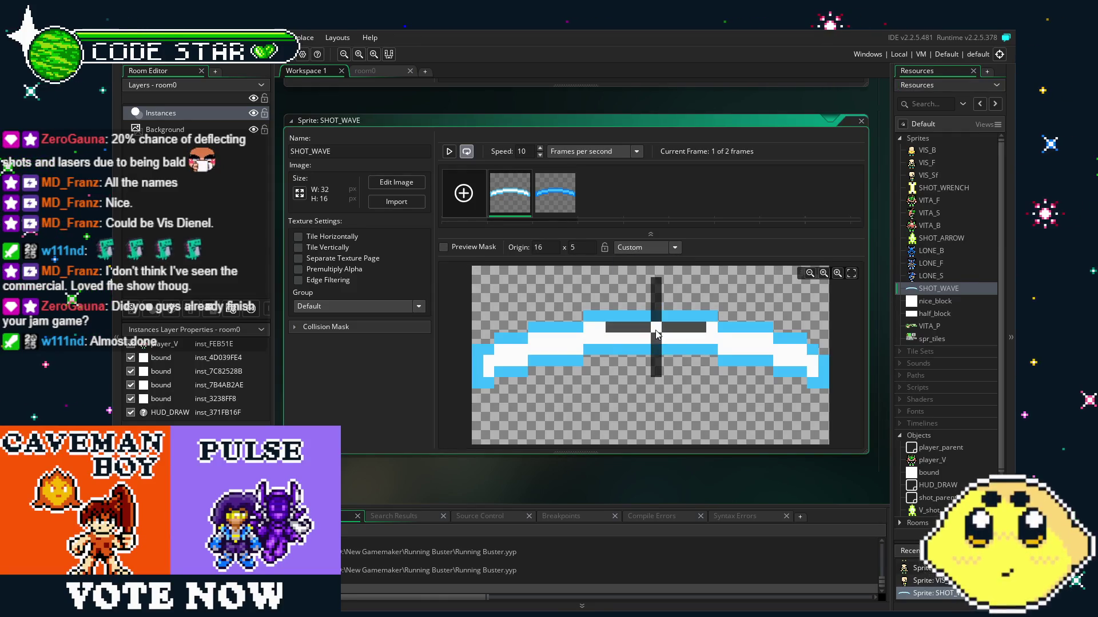
{"action": "left_click_drag", "start_coordinate": [656, 331], "coordinate": [659, 316]}
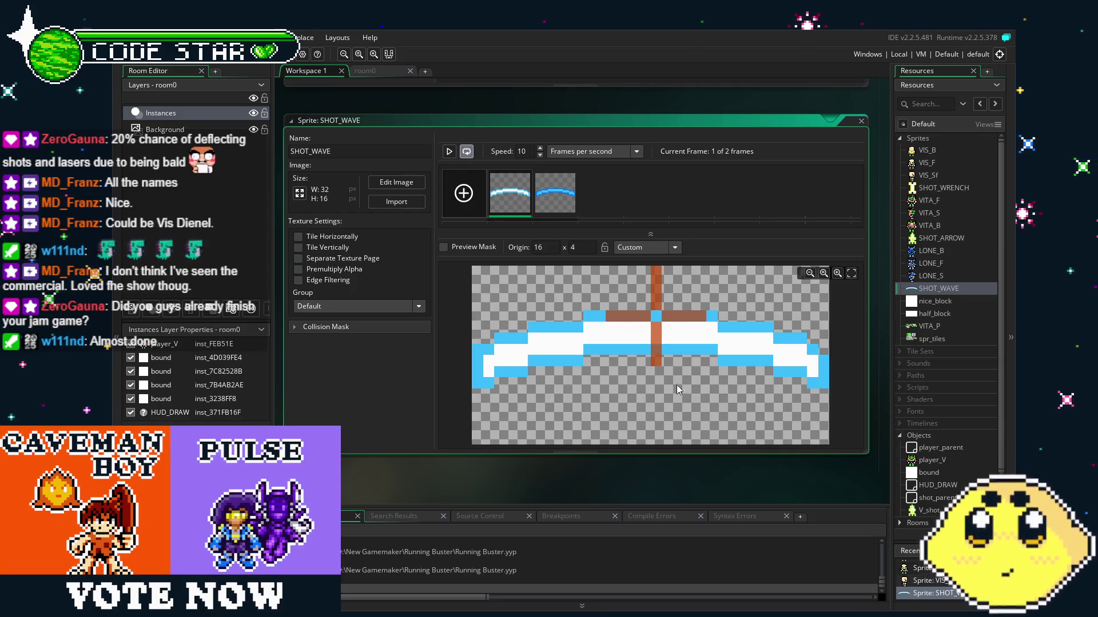
{"action": "scroll", "coordinate": [651, 412], "scroll_direction": "right", "scroll_amount": 2}
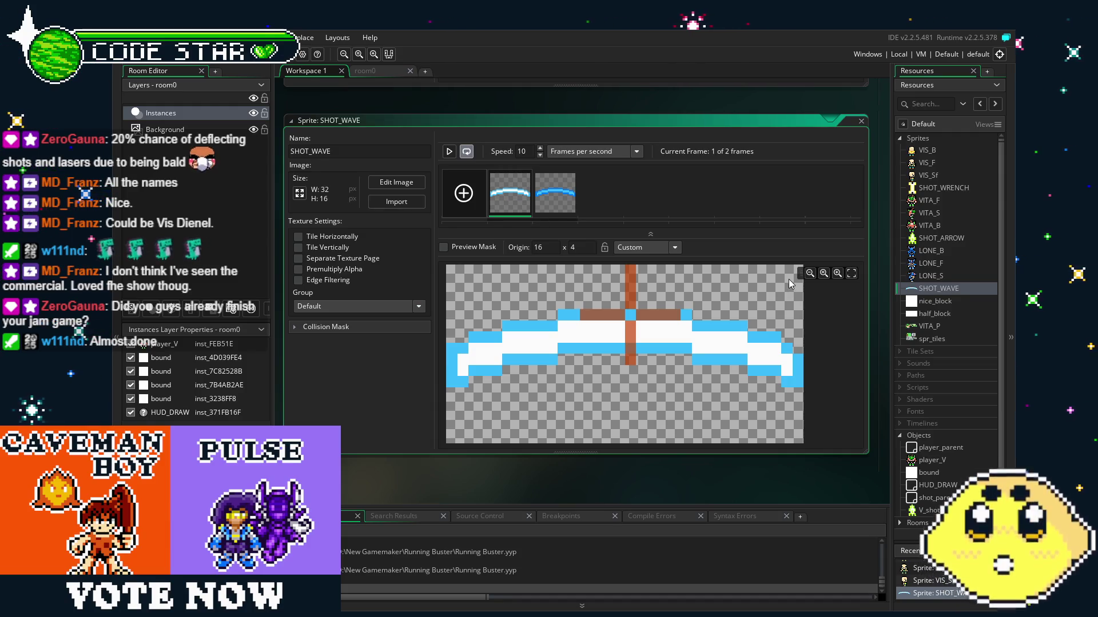
Centre the SHOT_WRENCH sprite's origin at 4 x 4.
{"action": "double_click", "coordinate": [953, 239]}
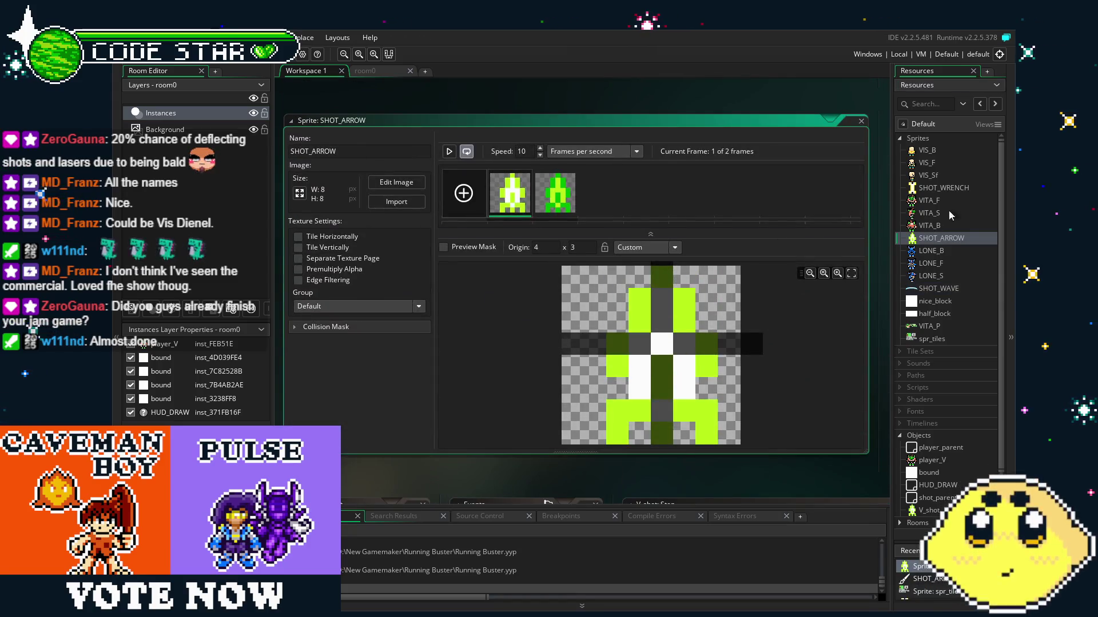
{"action": "double_click", "coordinate": [935, 188]}
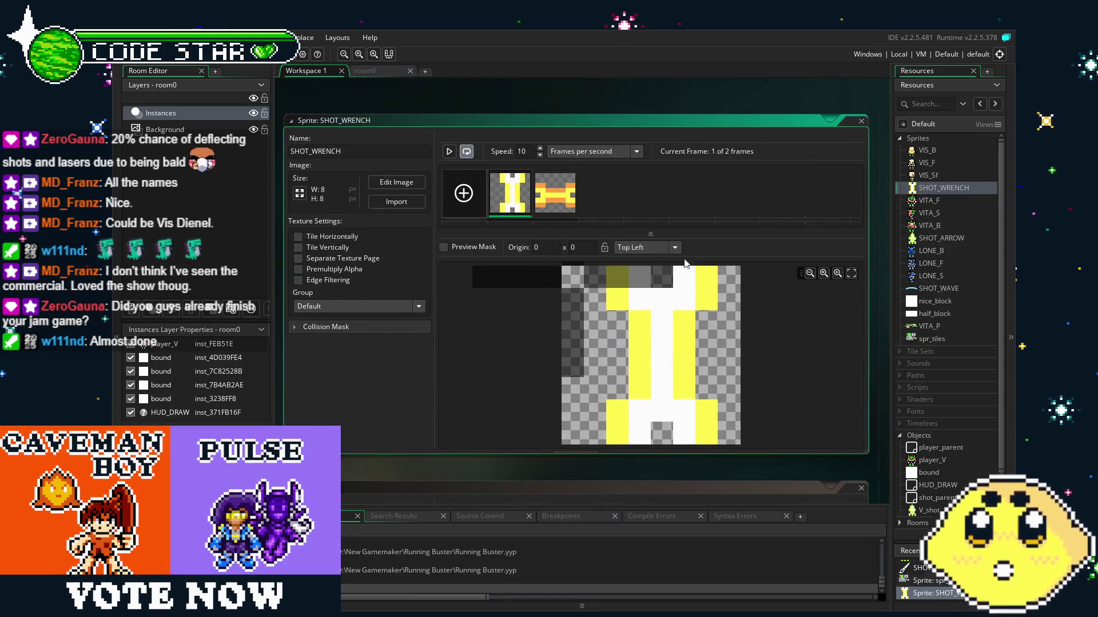
{"action": "left_click", "coordinate": [666, 351]}
{"action": "left_click", "coordinate": [666, 369]}
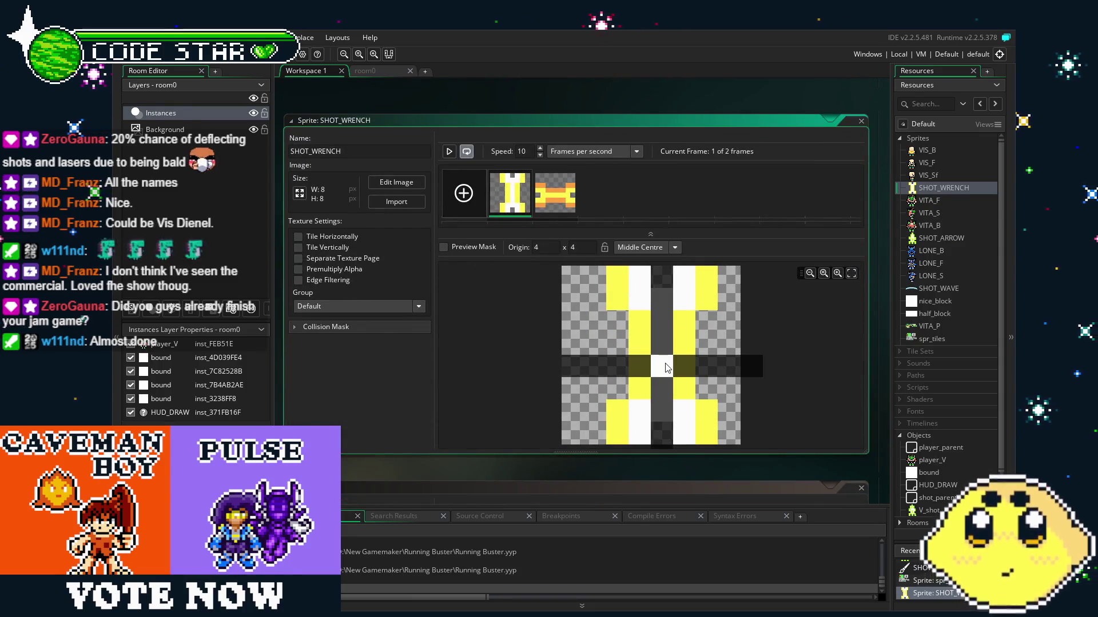
{"action": "left_click_drag", "start_coordinate": [804, 396], "coordinate": [742, 400]}
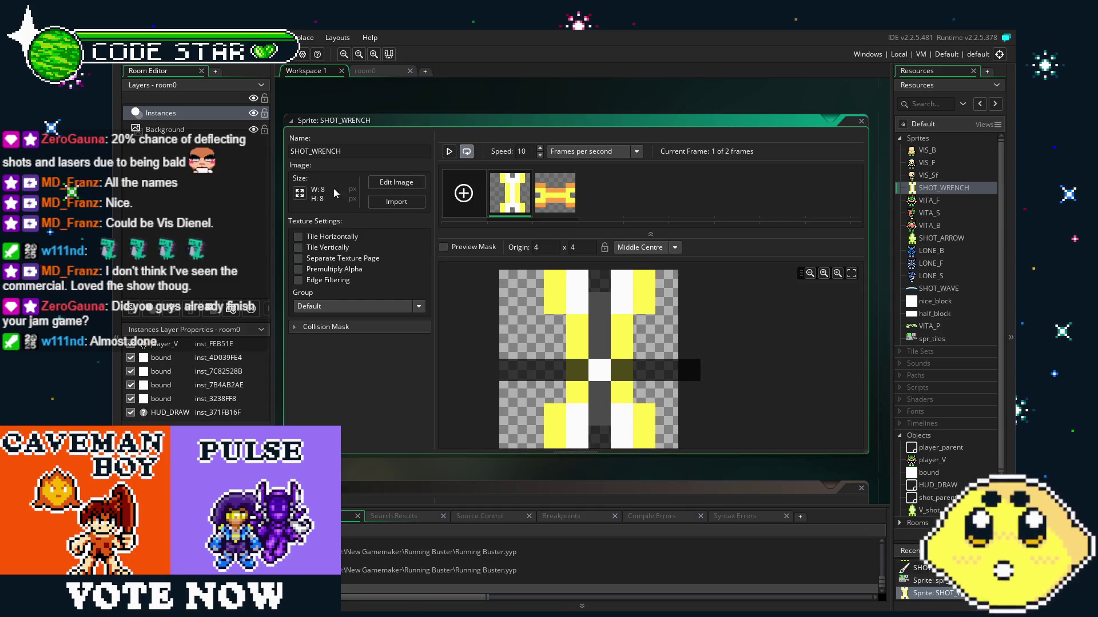
Set the VIS_B, VIS_F and VIS_Sf origins to Middle Centre at 8 x 8.
{"action": "double_click", "coordinate": [927, 150]}
{"action": "left_click", "coordinate": [666, 247]}
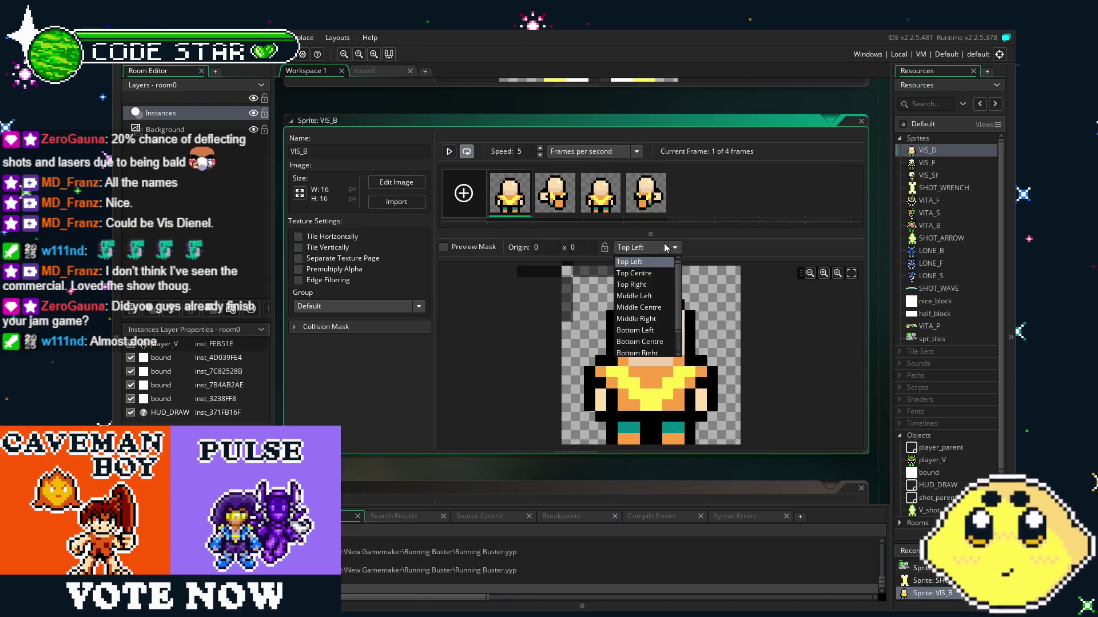
{"action": "left_click", "coordinate": [638, 307]}
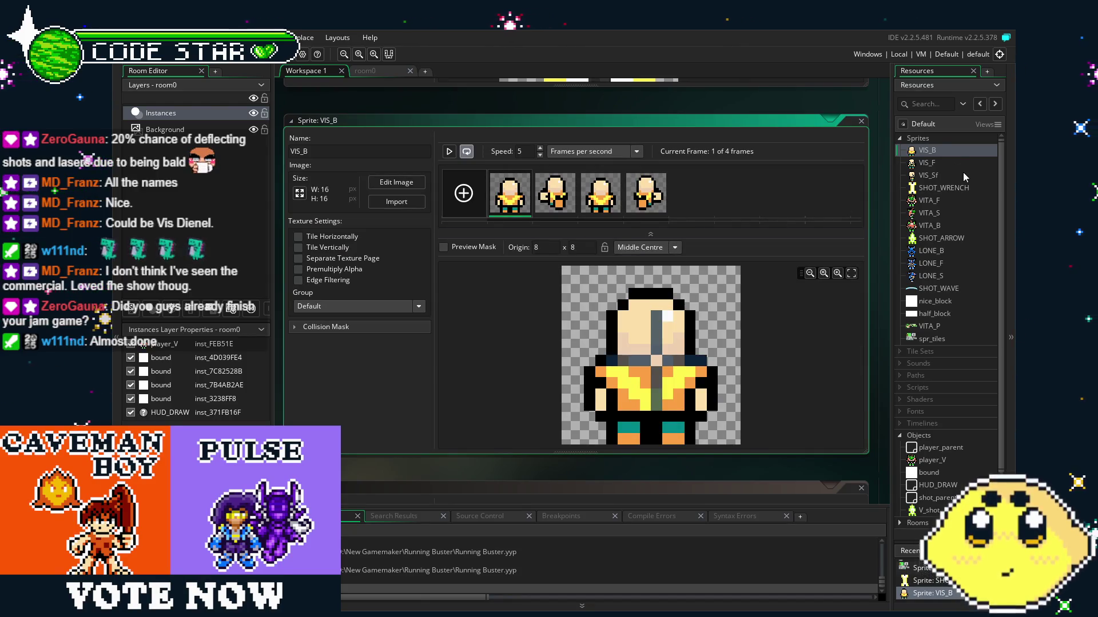
{"action": "double_click", "coordinate": [945, 162]}
{"action": "left_click", "coordinate": [628, 247]}
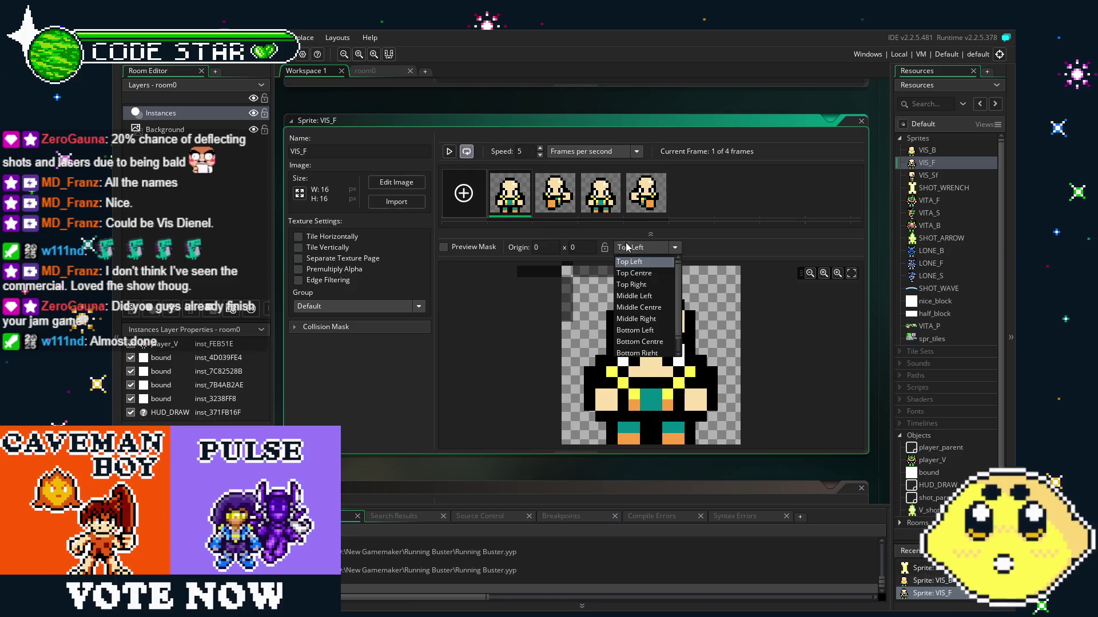
{"action": "left_click", "coordinate": [639, 307]}
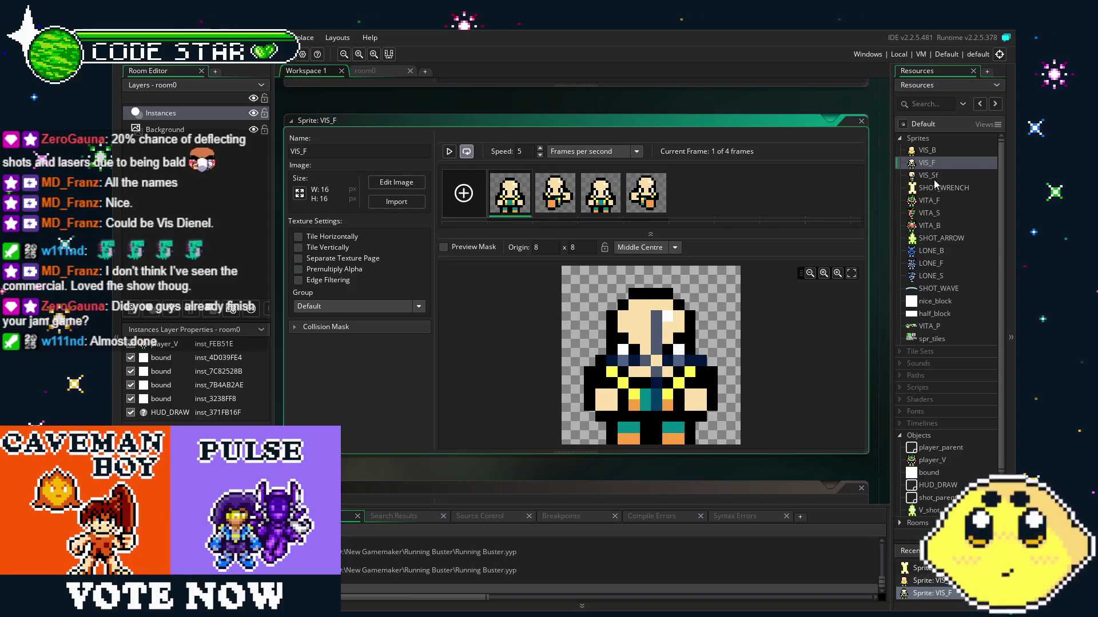
{"action": "double_click", "coordinate": [934, 178]}
{"action": "left_click", "coordinate": [645, 252]}
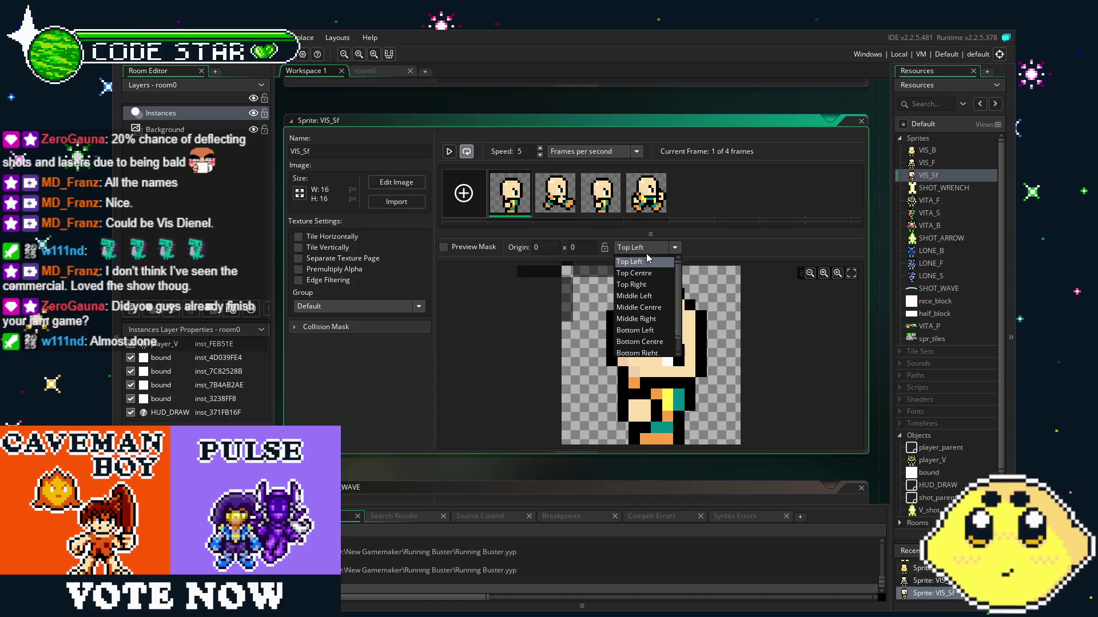
{"action": "left_click", "coordinate": [657, 307]}
{"action": "mouse_move", "coordinate": [640, 465]}
{"action": "left_mouse_down"}
{"action": "mouse_move", "coordinate": [587, 462]}
{"action": "mouse_move", "coordinate": [671, 459]}
{"action": "left_mouse_up"}
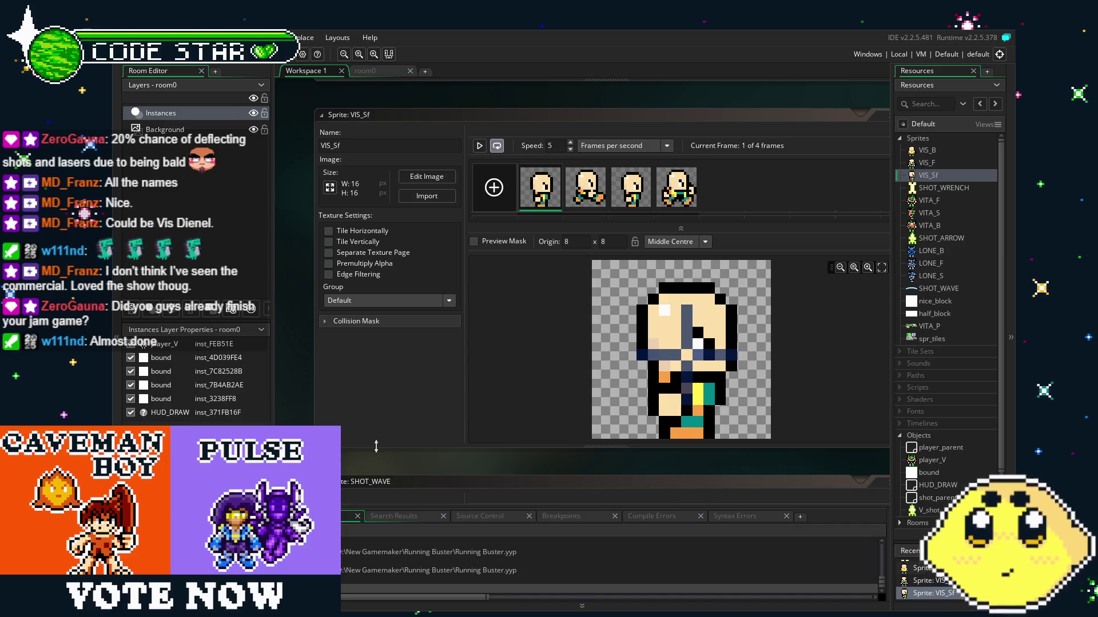
{"action": "scroll", "coordinate": [373, 472], "scroll_direction": "down", "scroll_amount": 2}
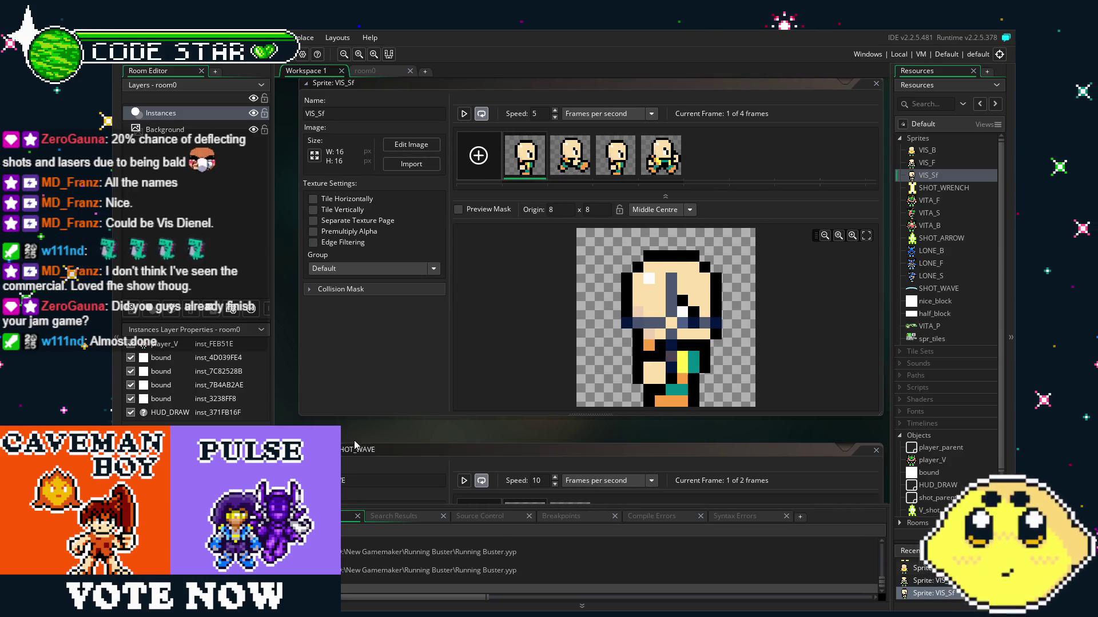
{"action": "left_click_drag", "start_coordinate": [354, 440], "coordinate": [340, 474]}
{"action": "scroll", "coordinate": [945, 360], "scroll_direction": "down", "scroll_amount": 3}
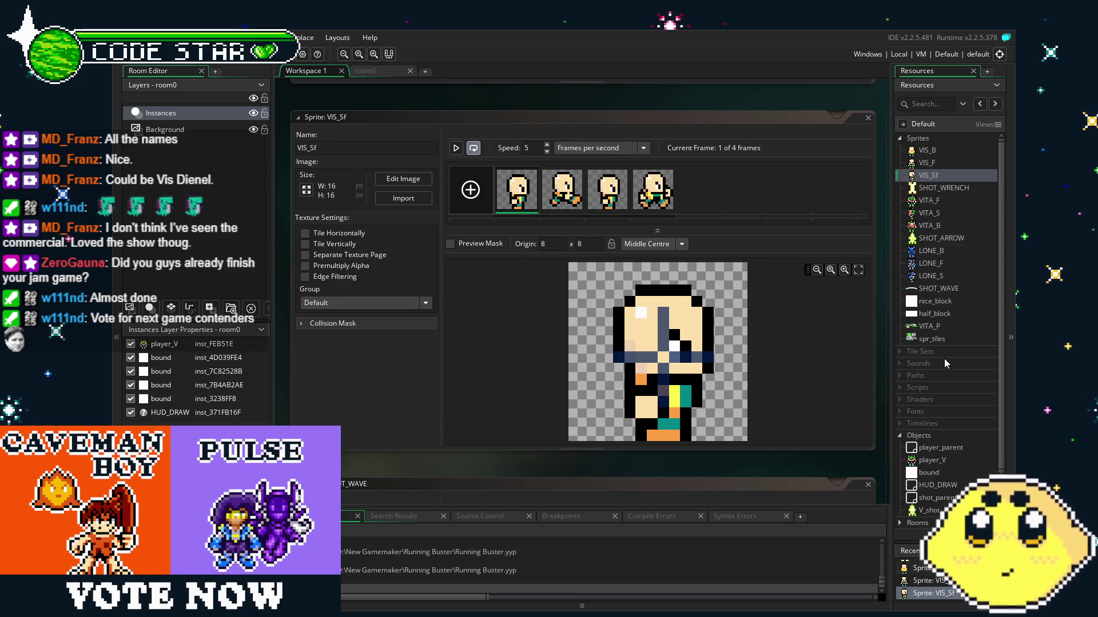
{"action": "scroll", "coordinate": [932, 303], "scroll_direction": "up", "scroll_amount": 2}
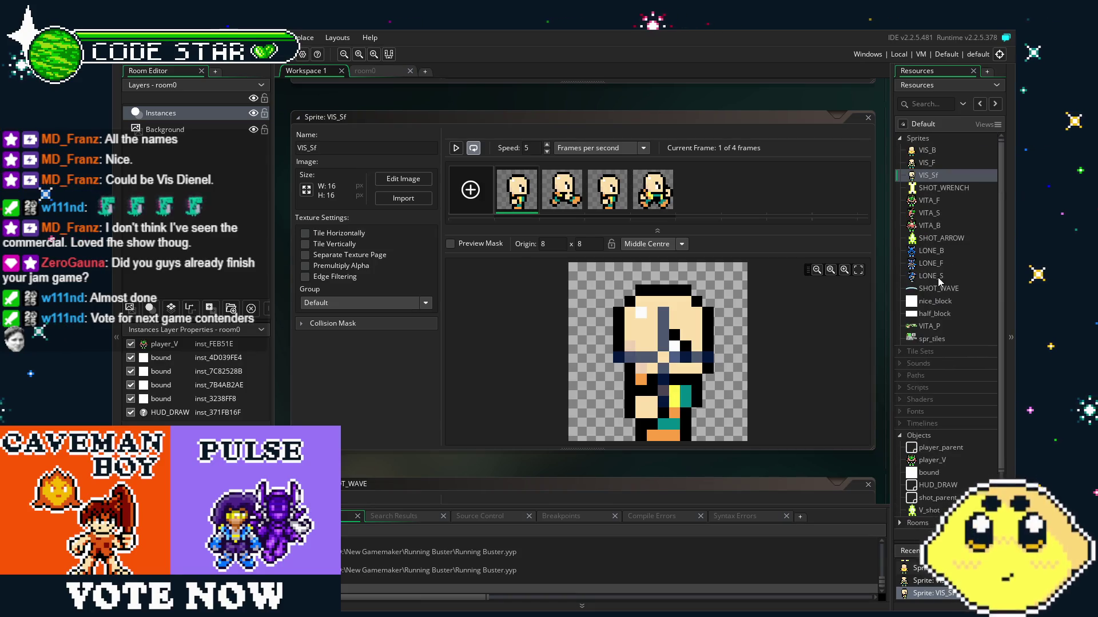
{"action": "left_click", "coordinate": [927, 236]}
{"action": "scroll", "coordinate": [931, 257], "scroll_direction": "down", "scroll_amount": 2}
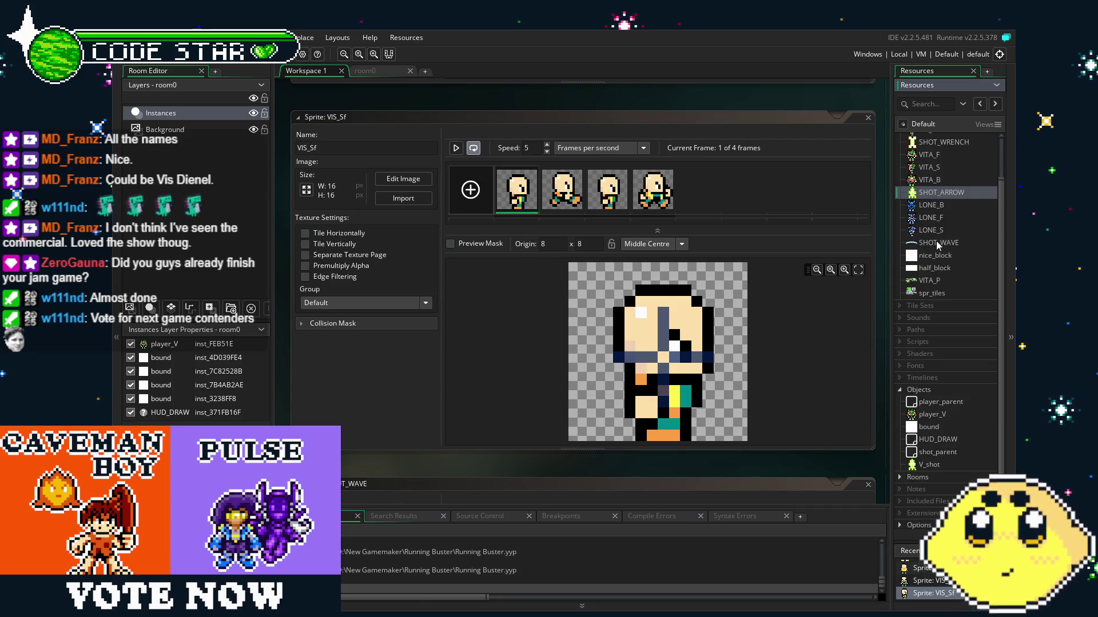
{"action": "left_click", "coordinate": [935, 242]}
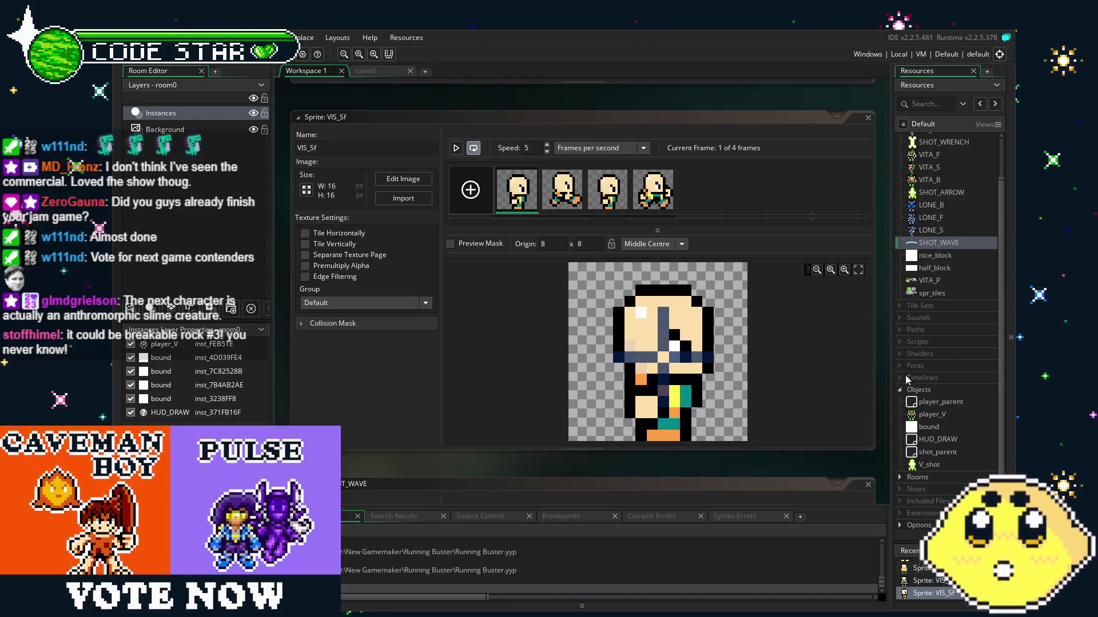
{"action": "left_click_drag", "start_coordinate": [488, 473], "coordinate": [472, 469]}
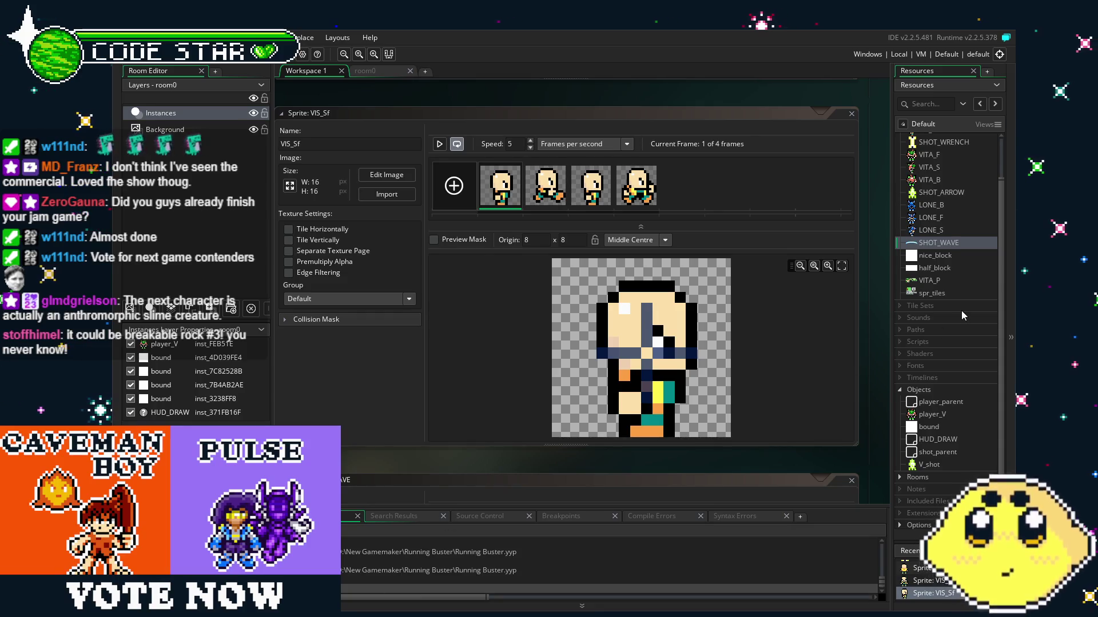
{"action": "scroll", "coordinate": [962, 311], "scroll_direction": "down", "scroll_amount": 1}
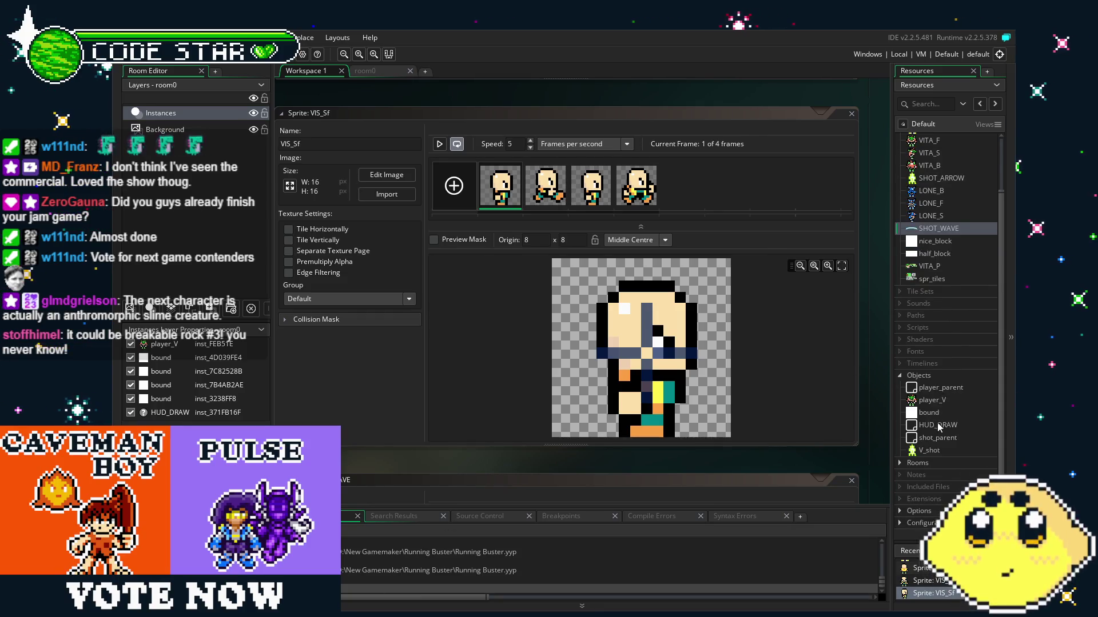
{"action": "left_click", "coordinate": [936, 398]}
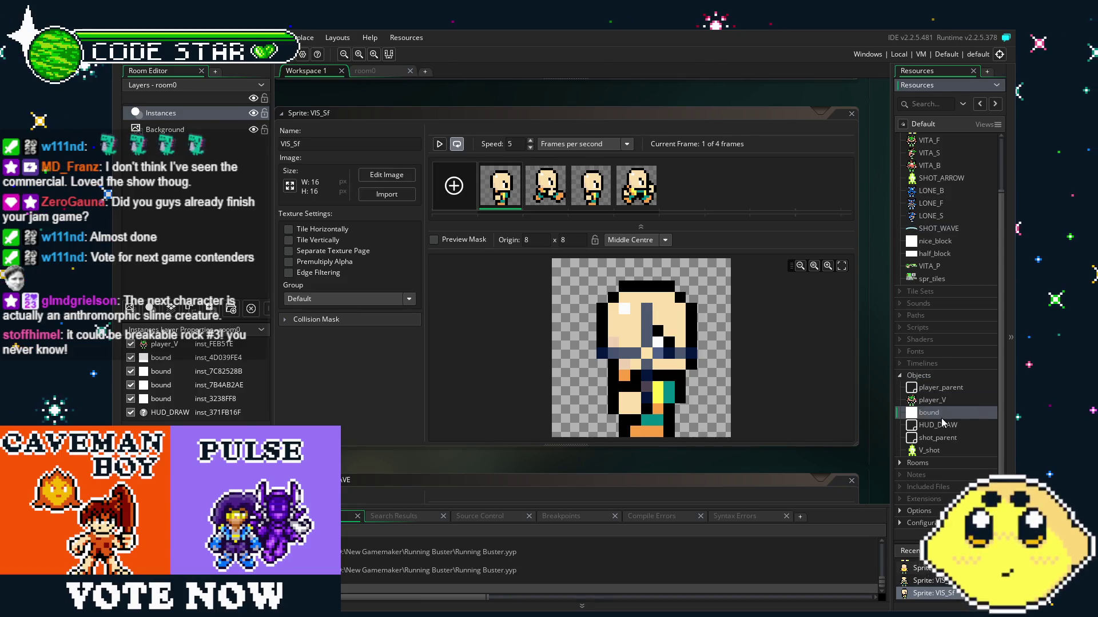
{"action": "left_click", "coordinate": [945, 451]}
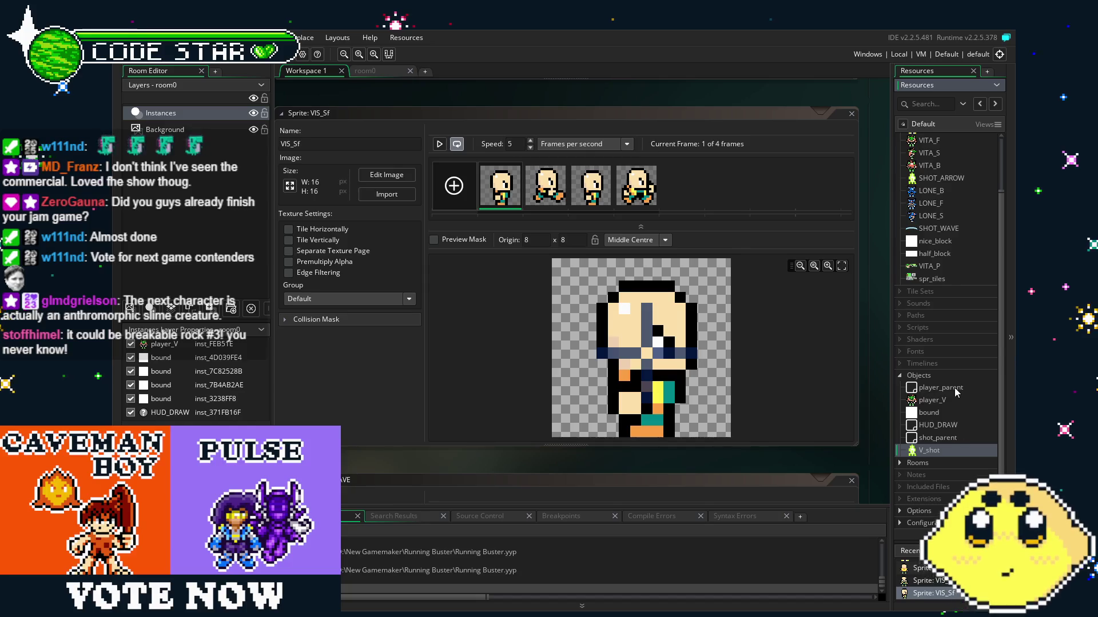
{"action": "scroll", "coordinate": [955, 388], "scroll_direction": "up", "scroll_amount": 2}
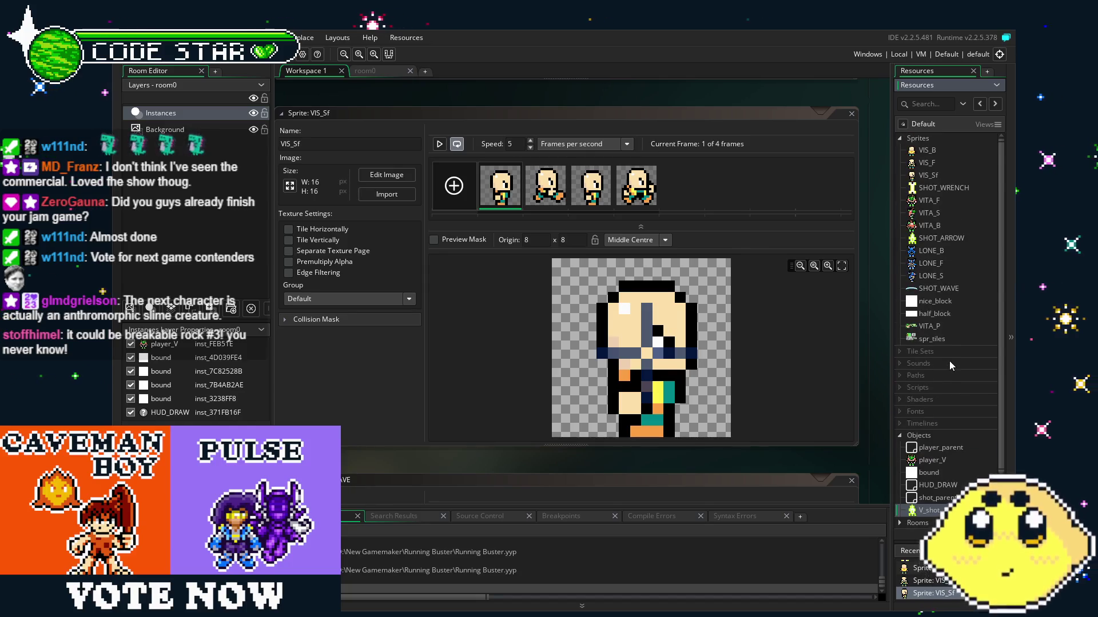
{"action": "scroll", "coordinate": [950, 363], "scroll_direction": "down", "scroll_amount": 2}
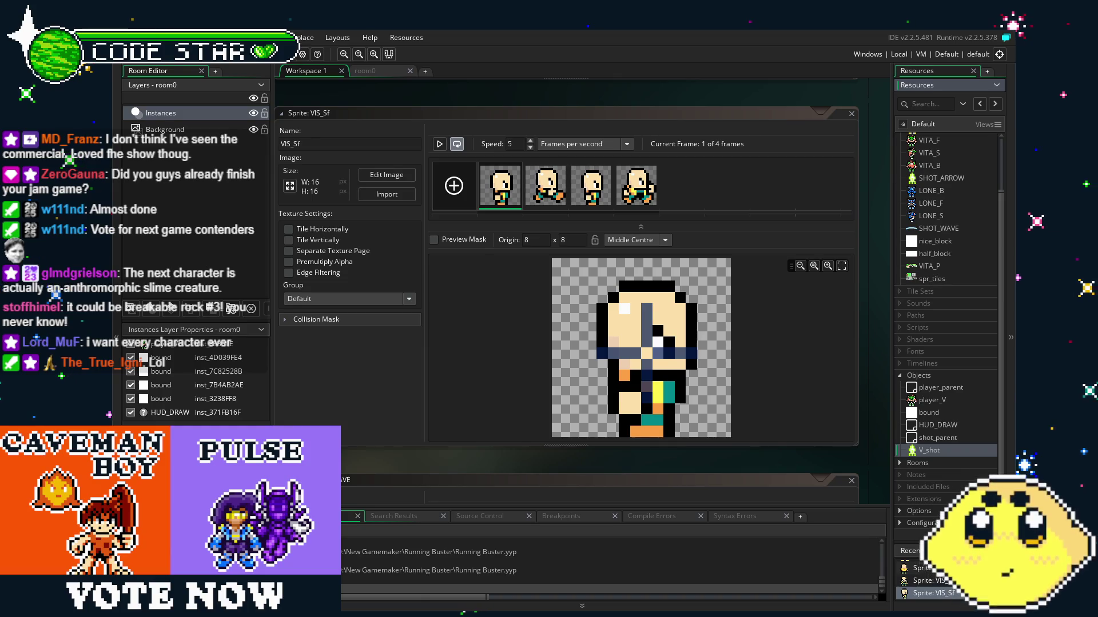
{"action": "scroll", "coordinate": [474, 458], "scroll_direction": "down", "scroll_amount": 5}
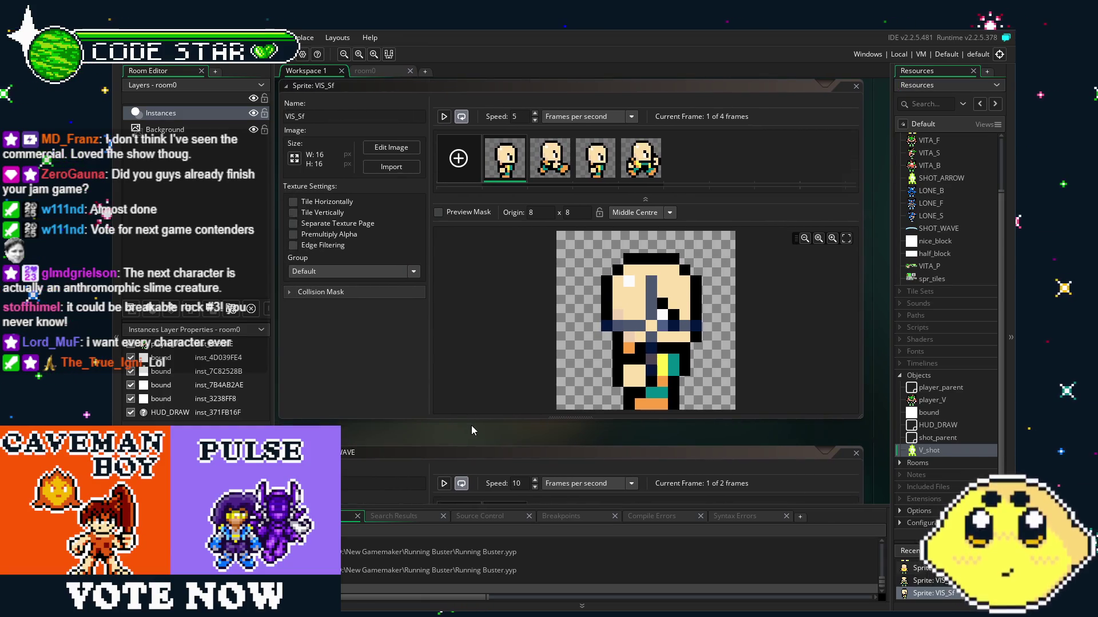
Scroll the workspace to review SHOT_WAVE, then bring up the player_V object editor.
{"action": "scroll", "coordinate": [471, 426], "scroll_direction": "down", "scroll_amount": 6}
{"action": "scroll", "coordinate": [471, 425], "scroll_direction": "up", "scroll_amount": 3}
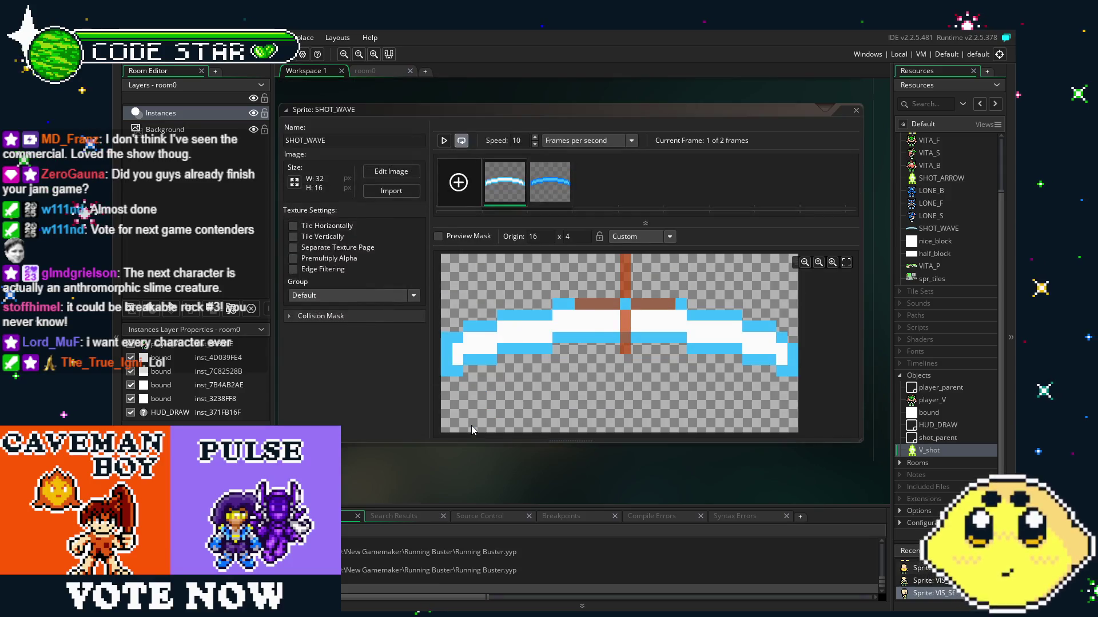
{"action": "scroll", "coordinate": [857, 437], "scroll_direction": "up", "scroll_amount": 2}
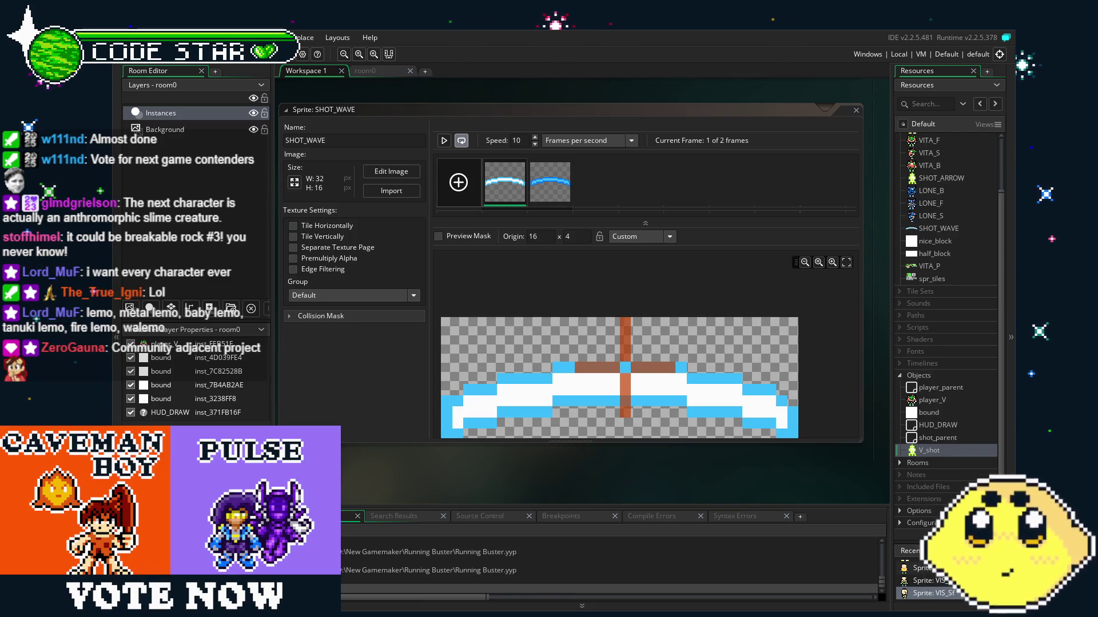
{"action": "mouse_move", "coordinate": [561, 477]}
{"action": "left_mouse_down"}
{"action": "mouse_move", "coordinate": [520, 472]}
{"action": "mouse_move", "coordinate": [553, 468]}
{"action": "left_mouse_up"}
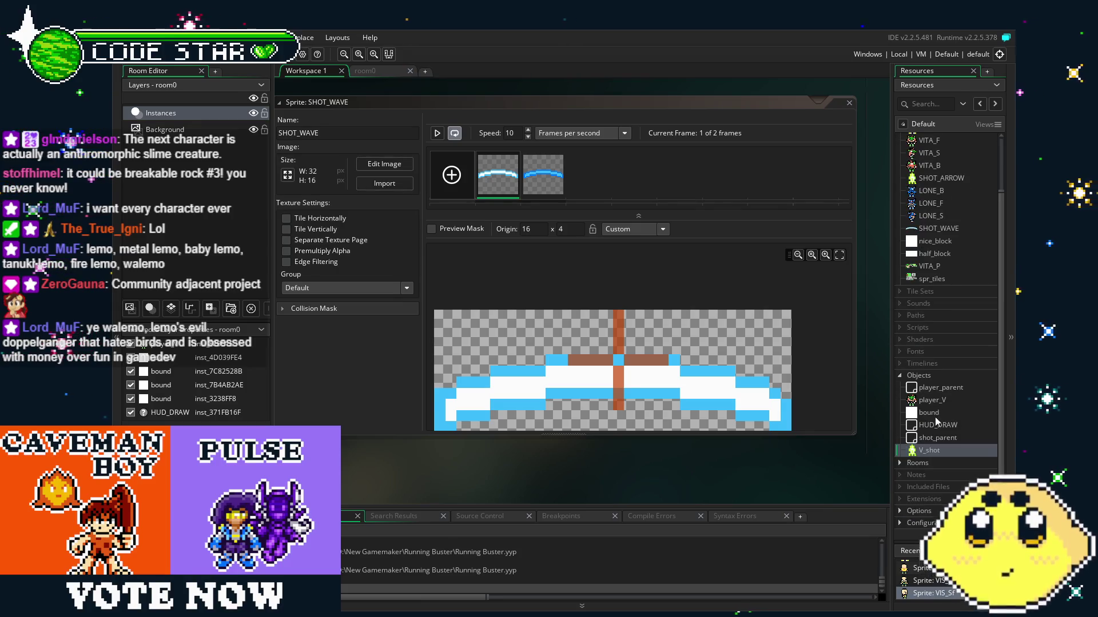
{"action": "double_click", "coordinate": [927, 401]}
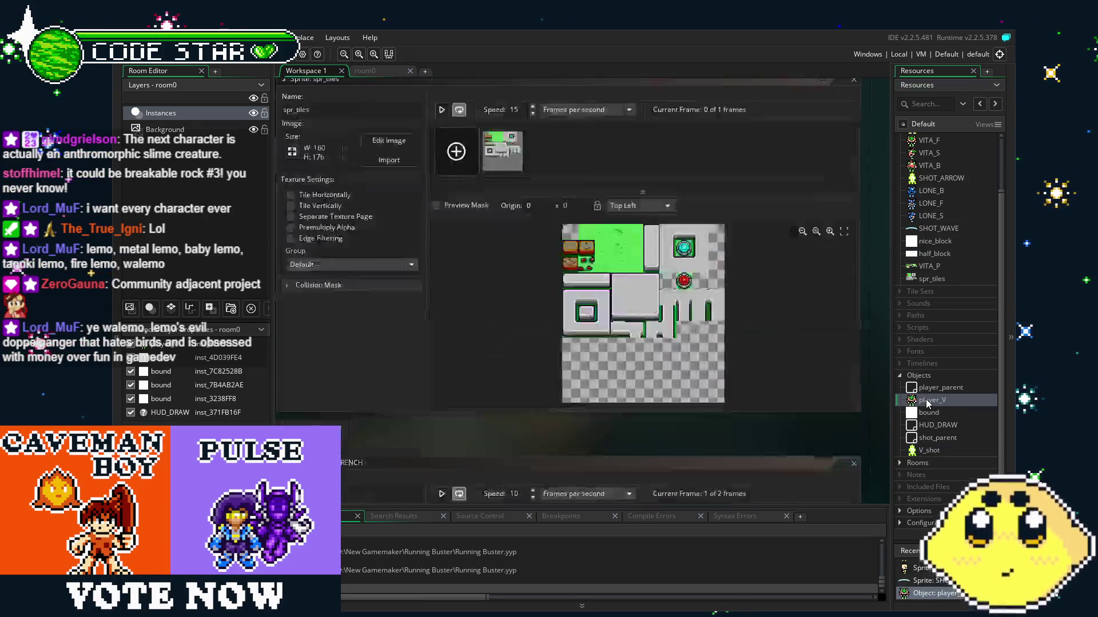
Duplicate player_V as player_L and assign it the LONE_F sprite.
{"action": "right_click", "coordinate": [927, 400]}
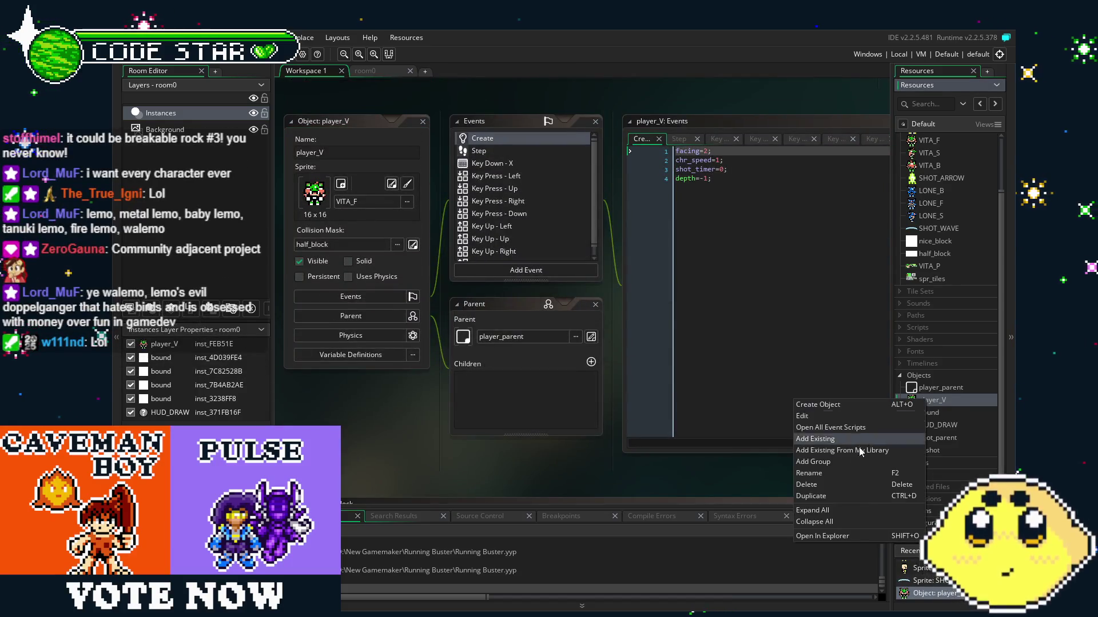
{"action": "left_click", "coordinate": [862, 494]}
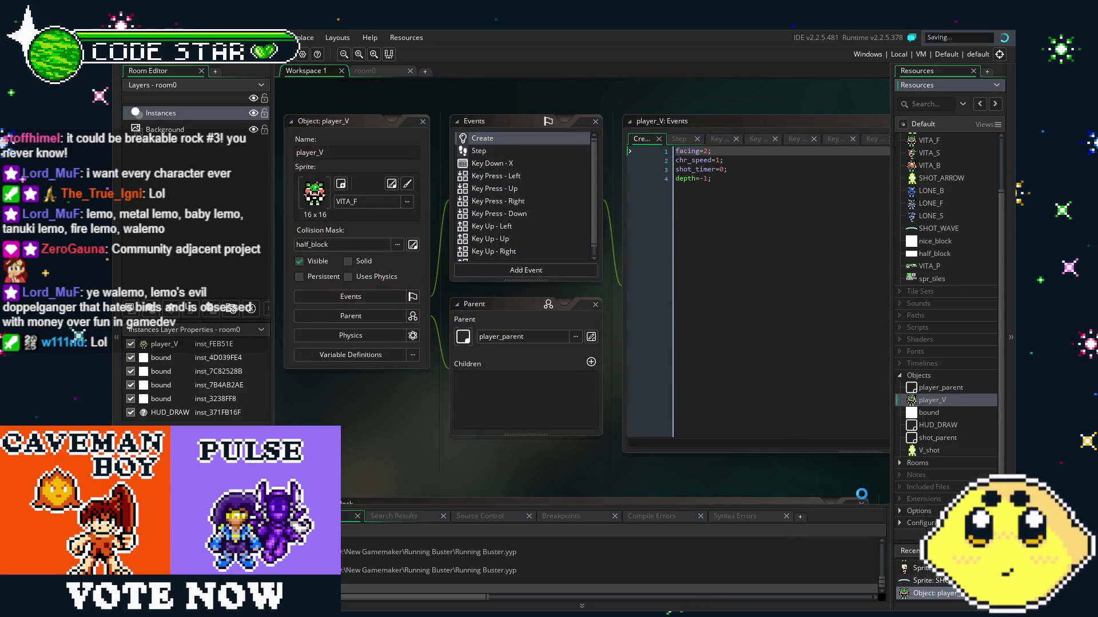
{"action": "double_click", "coordinate": [947, 407]}
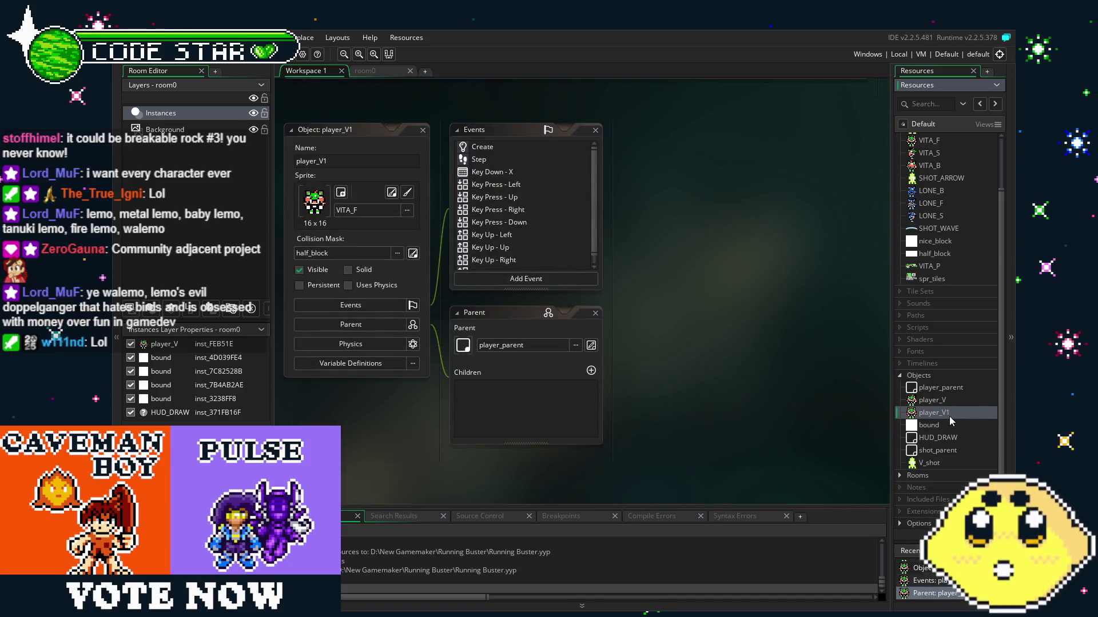
{"action": "left_click", "coordinate": [426, 211]}
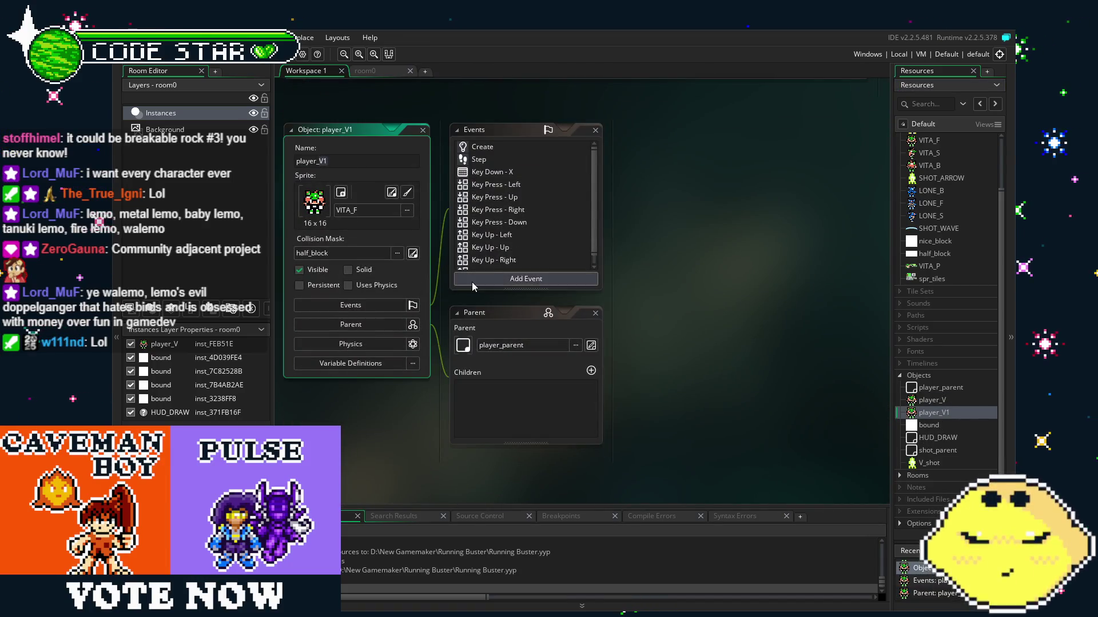
{"action": "key", "text": "Delete"}
{"action": "key", "text": "Delete"}
{"action": "type", "text": "L"}
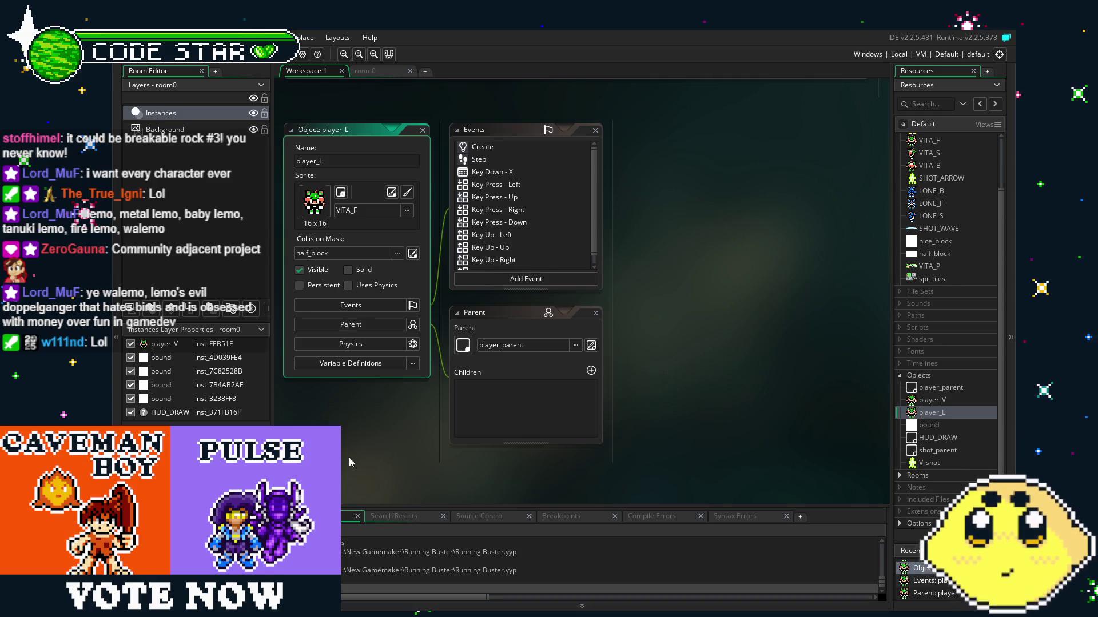
{"action": "left_click", "coordinate": [367, 210]}
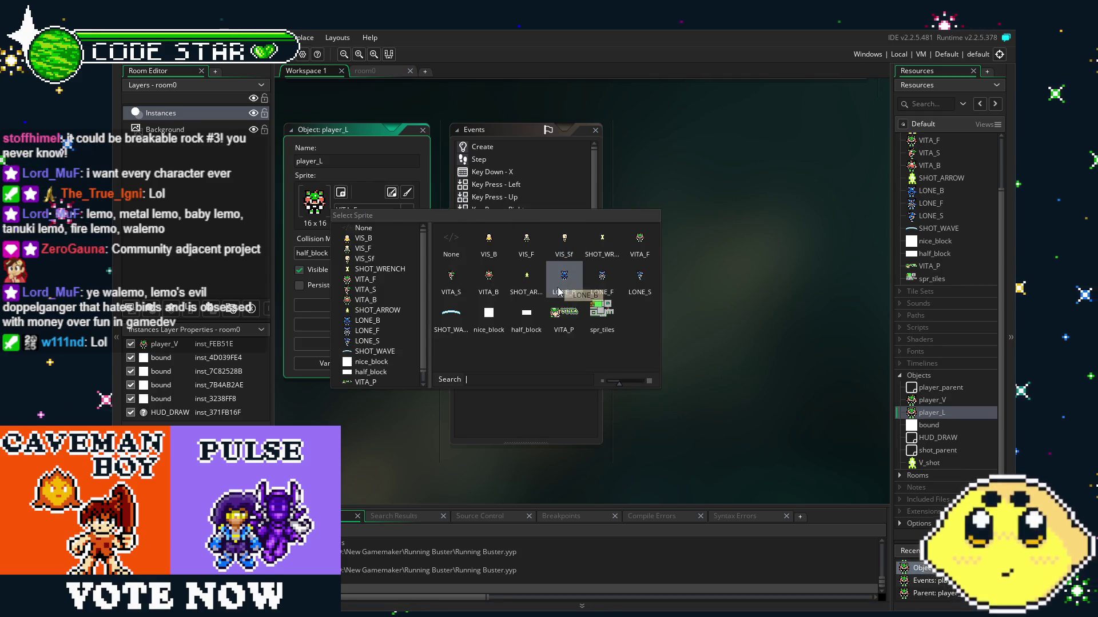
{"action": "left_click", "coordinate": [602, 279]}
Review player_L's Create and Step event code and select the Key Down - X event.
{"action": "left_click", "coordinate": [483, 147]}
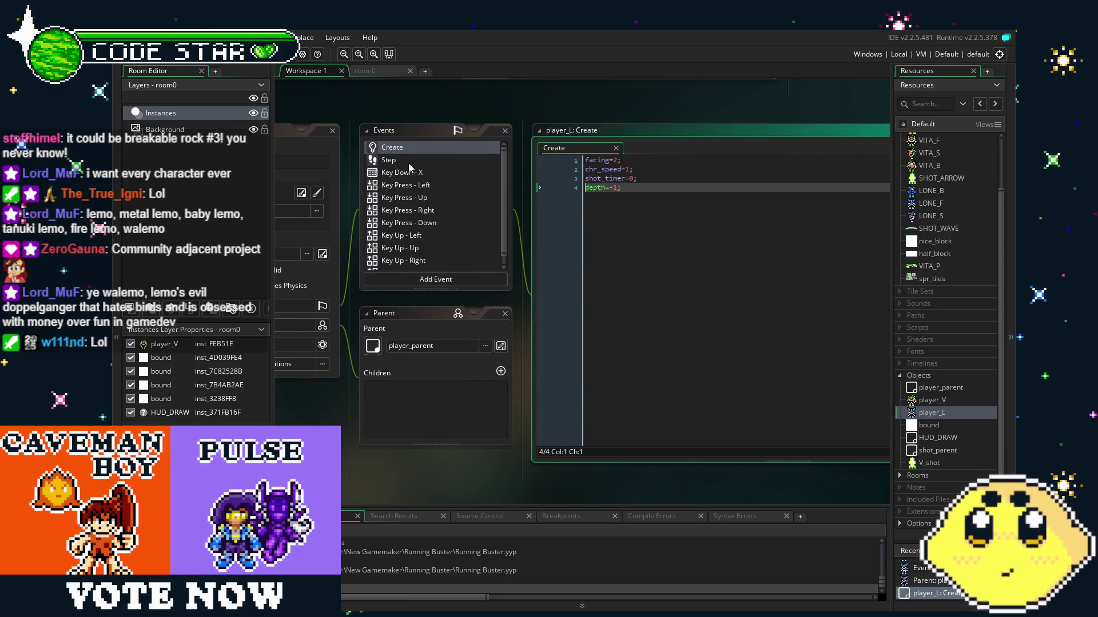
{"action": "left_click", "coordinate": [407, 161]}
{"action": "left_click", "coordinate": [409, 154]}
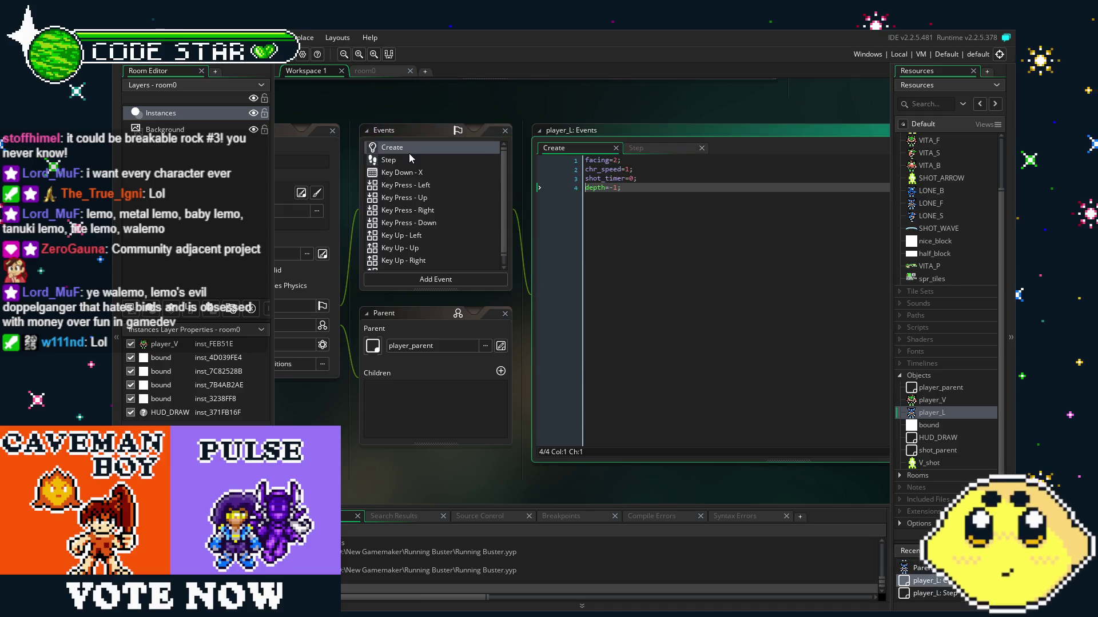
{"action": "left_click", "coordinate": [435, 170]}
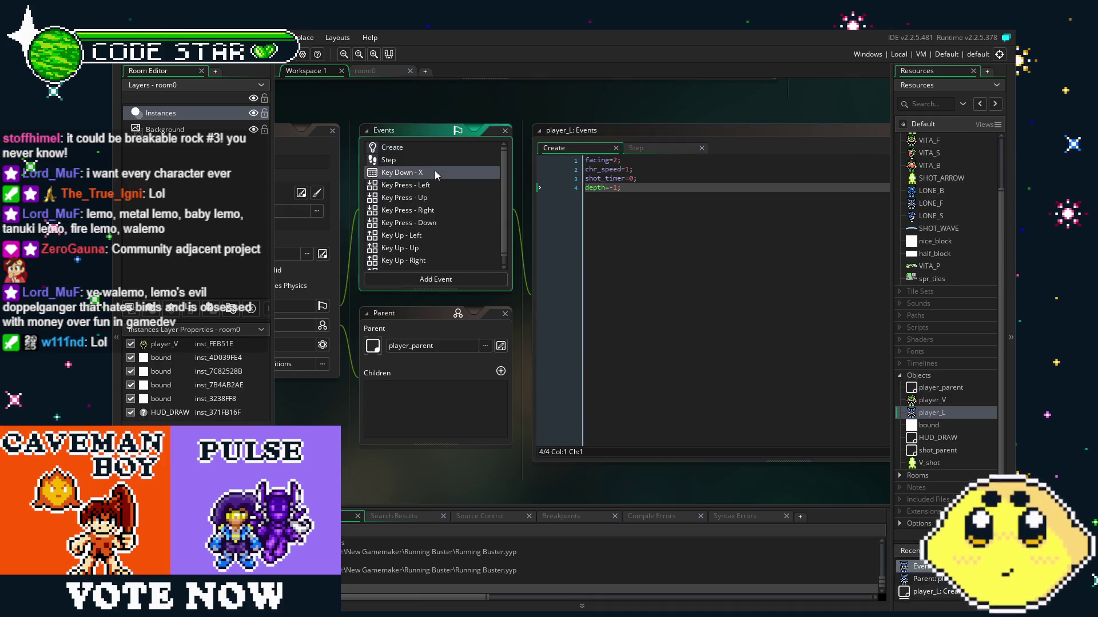
Replace both VITA_S references in the Key Press - Left code with Lone_S.
{"action": "left_click_drag", "start_coordinate": [571, 323], "coordinate": [641, 340]}
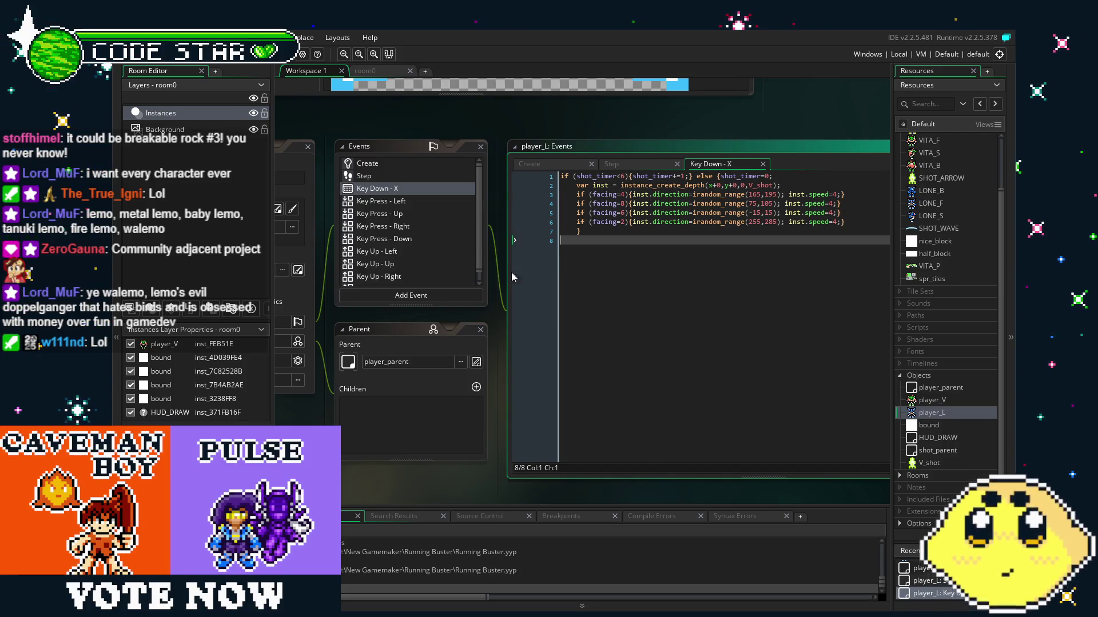
{"action": "left_click", "coordinate": [369, 202]}
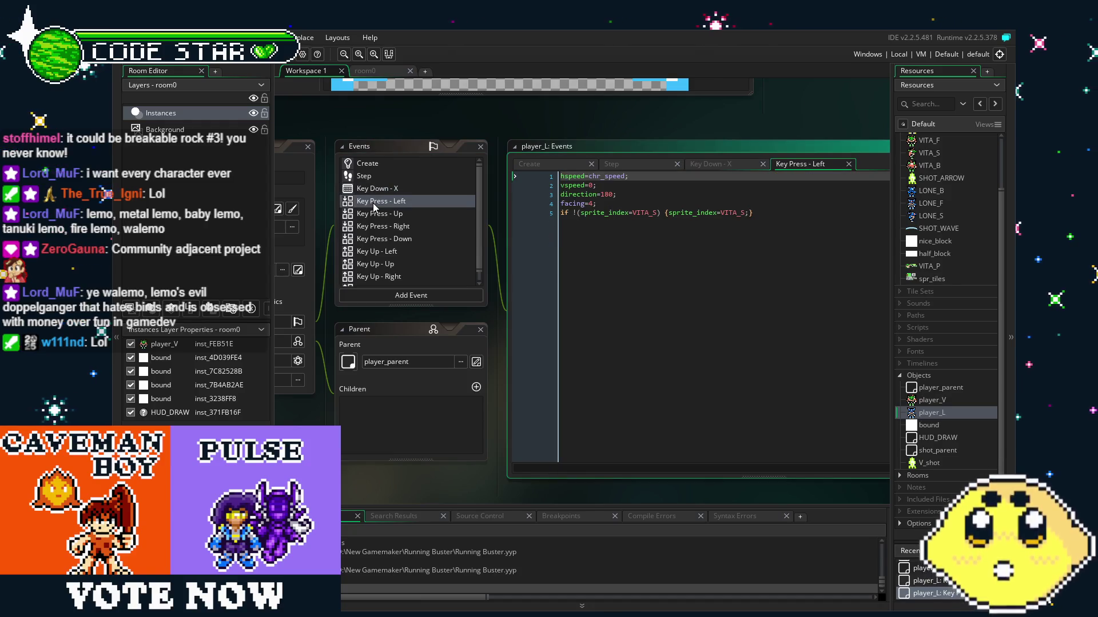
{"action": "left_click", "coordinate": [692, 212]}
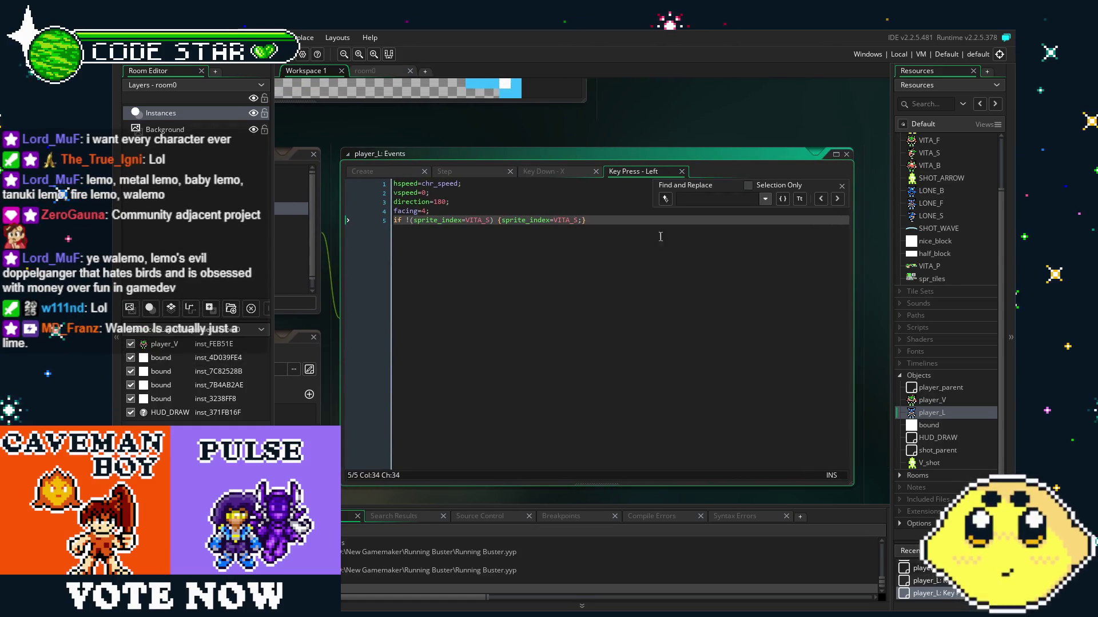
{"action": "left_click", "coordinate": [665, 200]}
{"action": "type", "text": "Vita"}
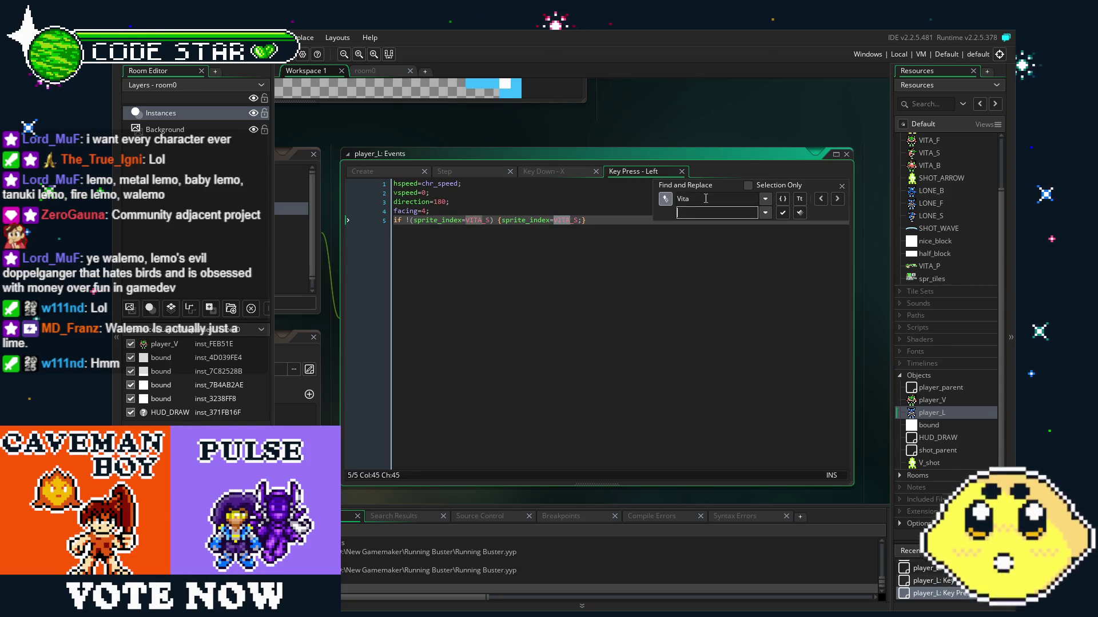
{"action": "left_click", "coordinate": [798, 214]}
Correct both Lone_S references to uppercase LONE_S.
{"action": "left_click", "coordinate": [488, 221]}
{"action": "key", "text": "BackSpace"}
{"action": "key", "text": "BackSpace"}
{"action": "key", "text": "BackSpace"}
{"action": "type", "text": "LONE"}
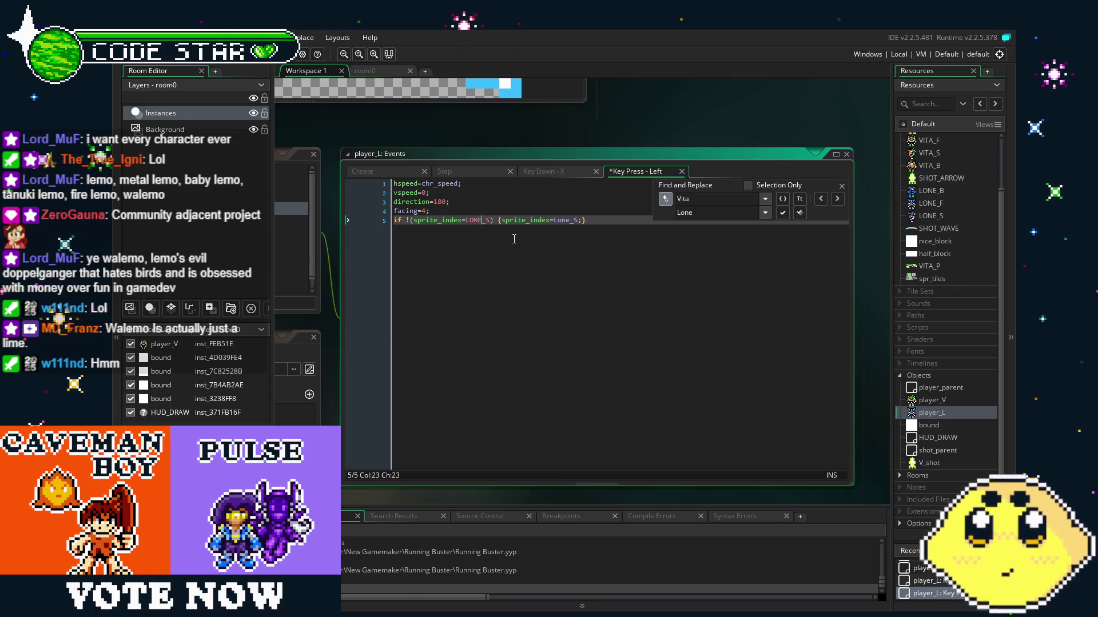
{"action": "left_click", "coordinate": [569, 221]}
{"action": "key", "text": "BackSpace"}
{"action": "key", "text": "BackSpace"}
{"action": "key", "text": "BackSpace"}
{"action": "type", "text": "LONE"}
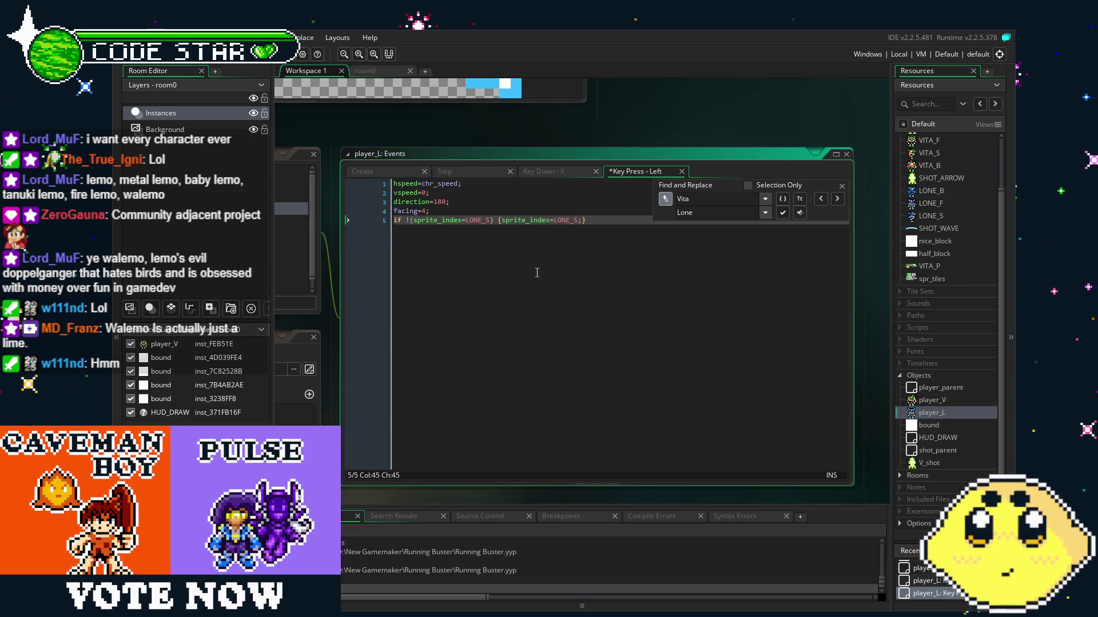
{"action": "left_click_drag", "start_coordinate": [535, 275], "coordinate": [671, 270]}
{"action": "left_click", "coordinate": [349, 216]}
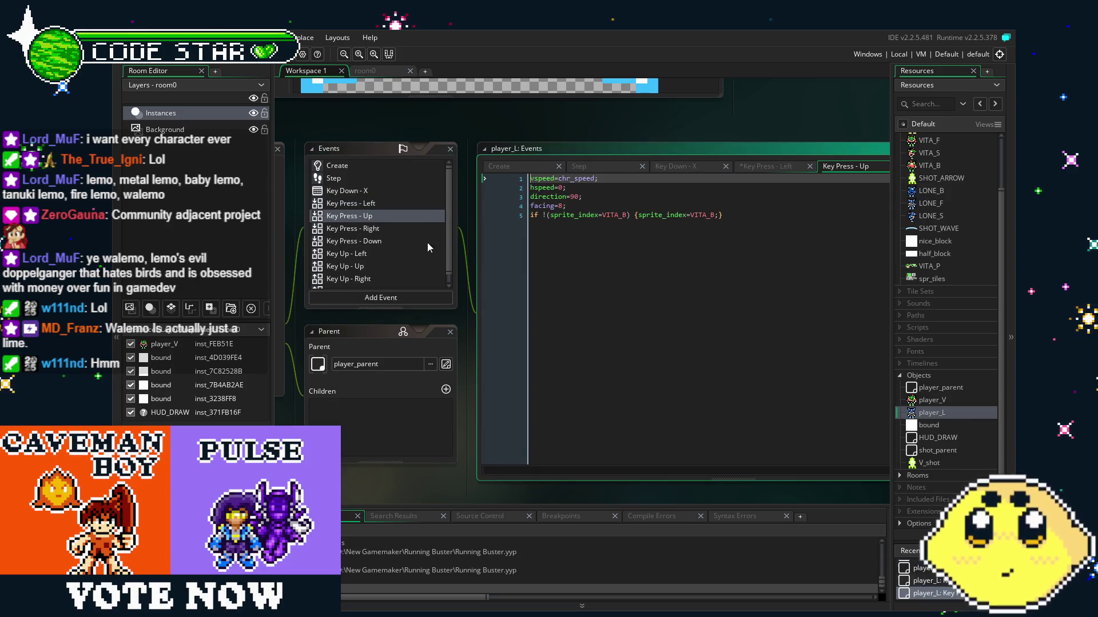
Replace VITA with LONE in the Key Press - Up code, making it use LONE_B.
{"action": "left_click", "coordinate": [684, 167]}
{"action": "left_click", "coordinate": [714, 167]}
{"action": "type", "text": "VITA"}
{"action": "key", "text": "Tab"}
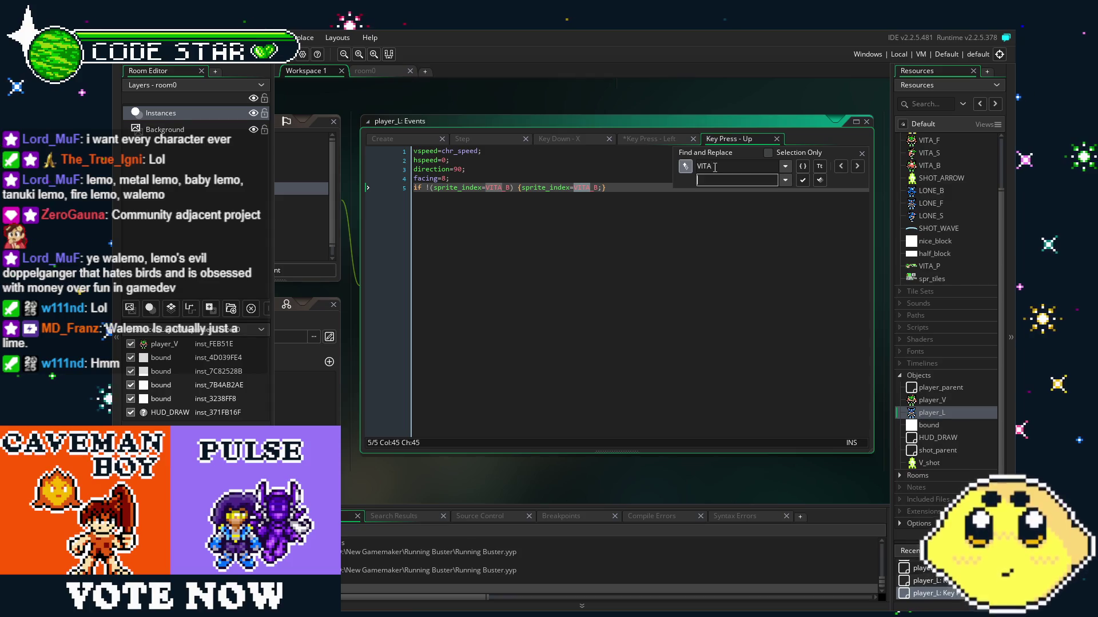
{"action": "type", "text": "LONE"}
{"action": "key", "text": "Return"}
Replace both VITA_S references with LONE_S in the Key Press - Right code.
{"action": "left_click", "coordinate": [303, 201]}
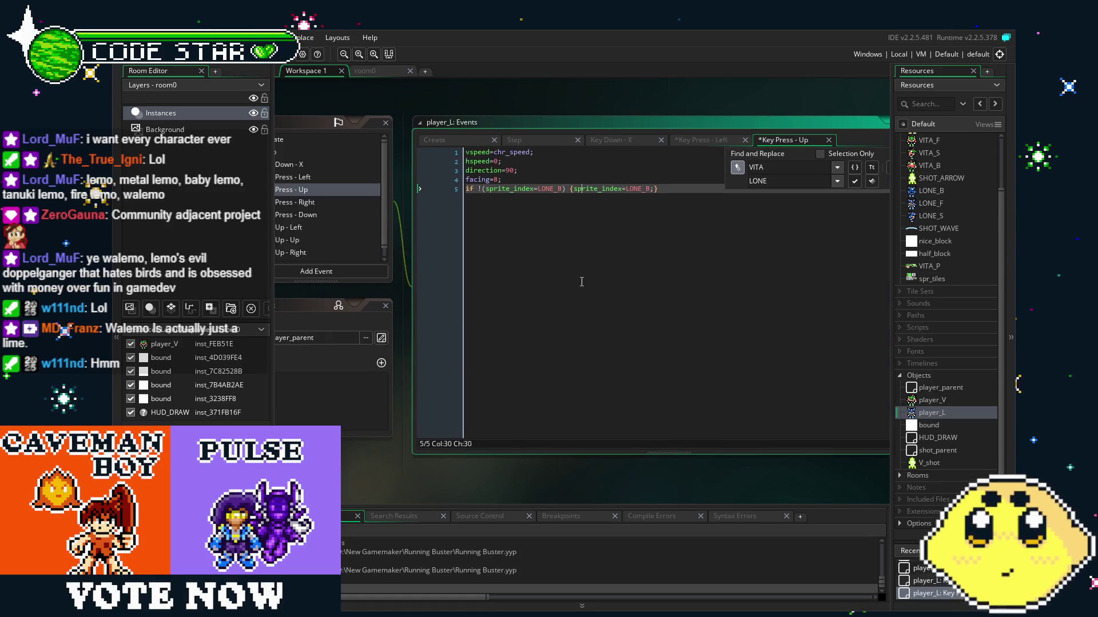
{"action": "left_click", "coordinate": [335, 209]}
{"action": "key", "text": "ctrl+f"}
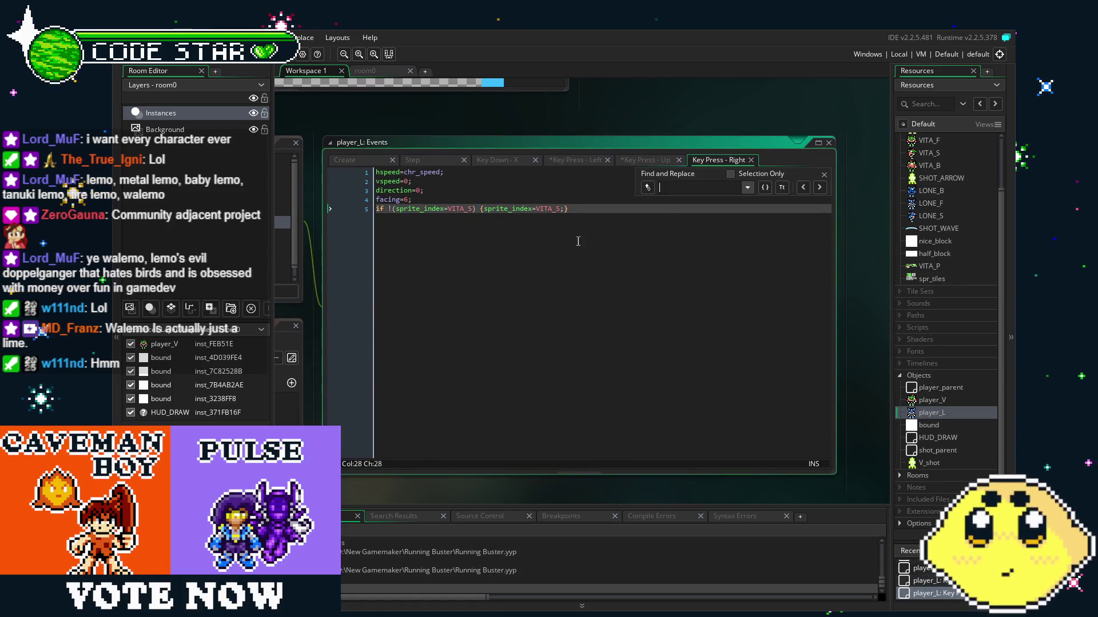
{"action": "key", "text": "Up"}
{"action": "key", "text": "Up"}
{"action": "key", "text": "Up"}
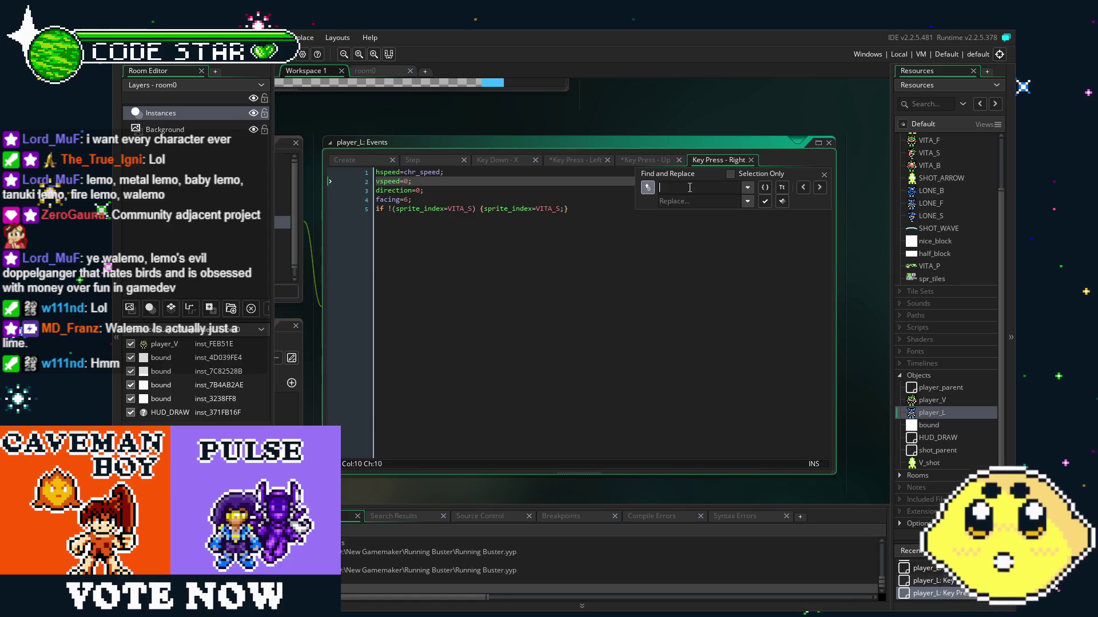
{"action": "type", "text": "VITA"}
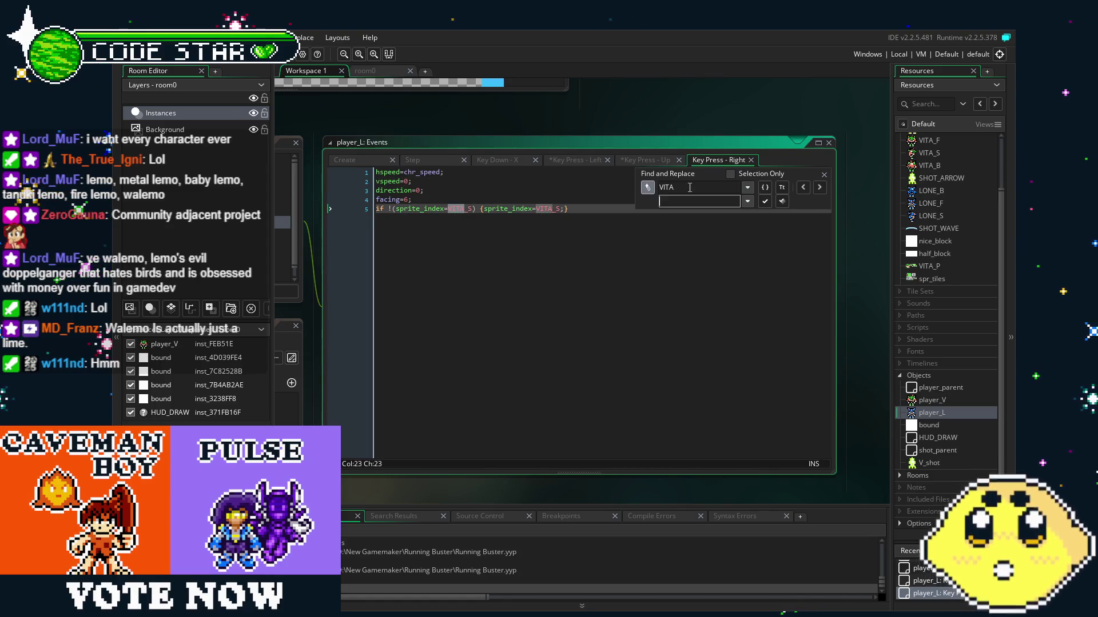
{"action": "type", "text": "LONE"}
{"action": "left_click", "coordinate": [782, 201]}
{"action": "left_click", "coordinate": [528, 310]}
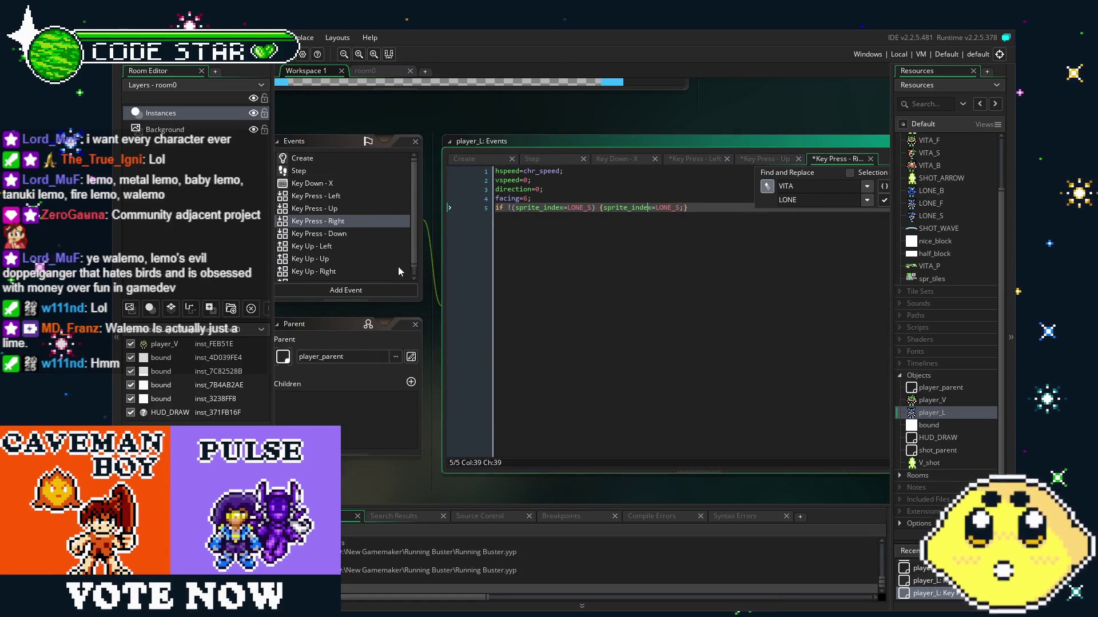
Replace both VITA_F references with LONE_F in the Key Press - Down code.
{"action": "left_click", "coordinate": [374, 239]}
{"action": "left_click", "coordinate": [640, 207]}
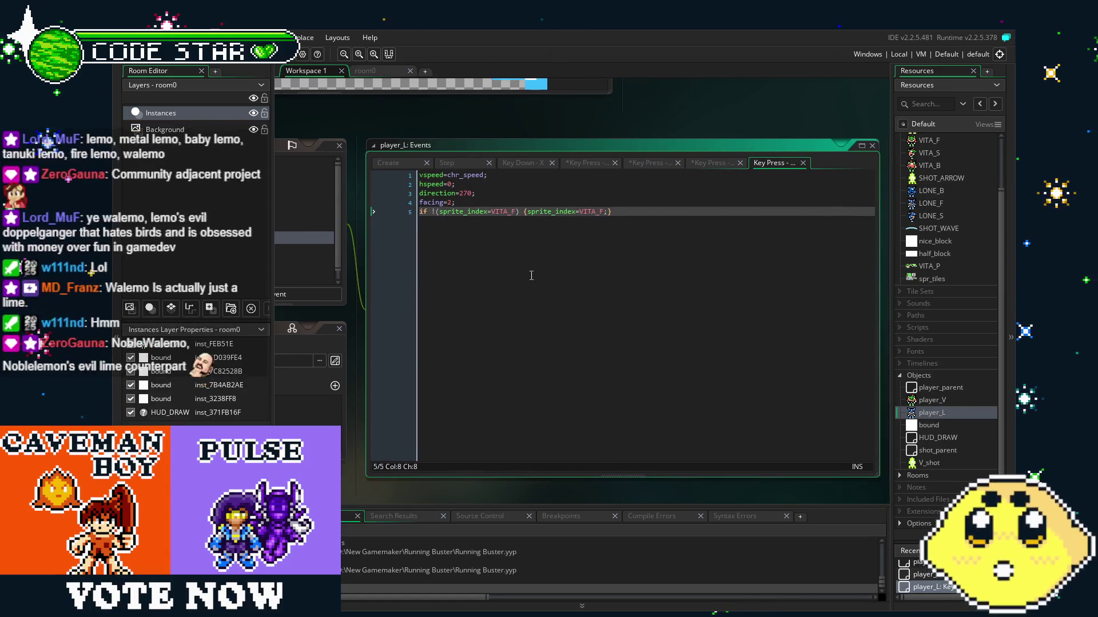
{"action": "key", "text": "ctrl+f"}
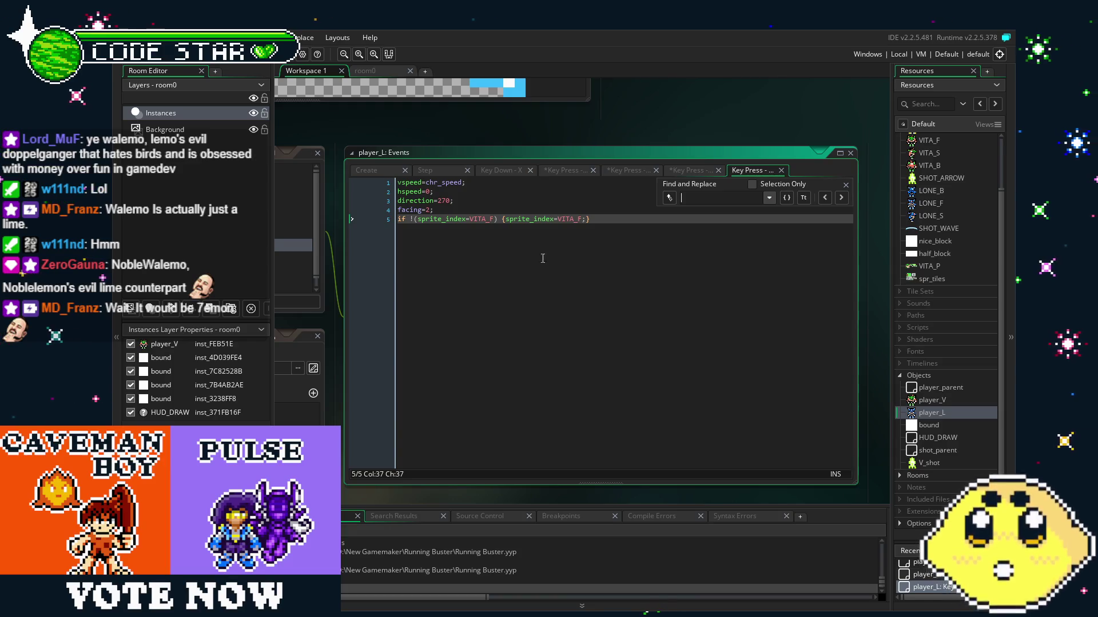
{"action": "left_click", "coordinate": [769, 198]}
{"action": "left_click", "coordinate": [673, 201]}
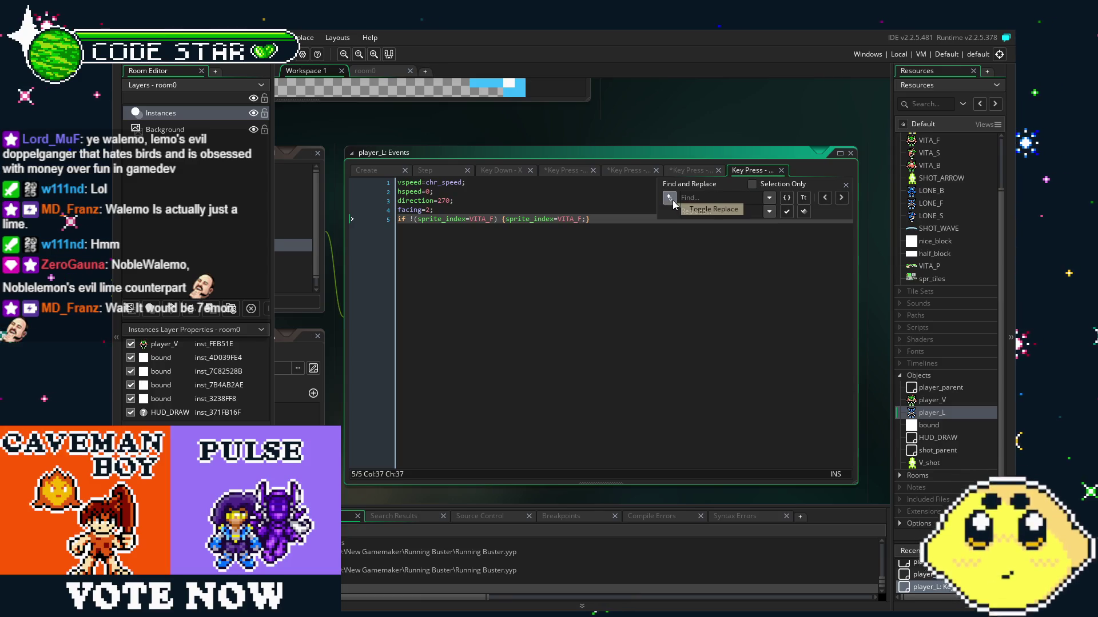
{"action": "left_click", "coordinate": [769, 212]}
{"action": "left_click", "coordinate": [735, 223]}
{"action": "left_click", "coordinate": [804, 213]}
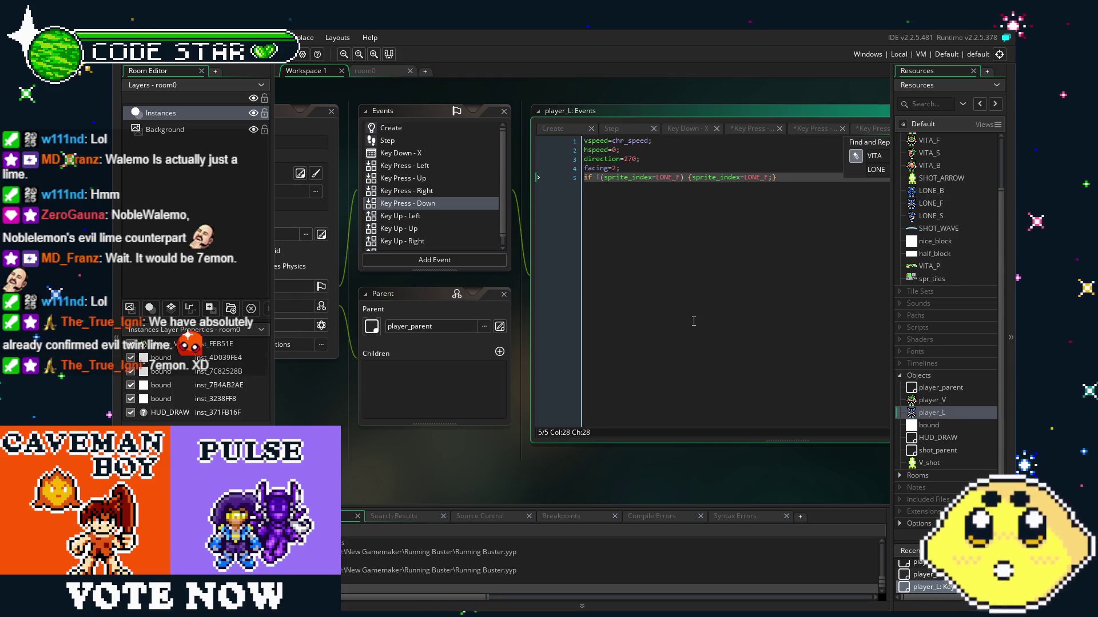
Review player_L's Key Up - Left, Up and Down event code.
{"action": "left_click", "coordinate": [436, 215]}
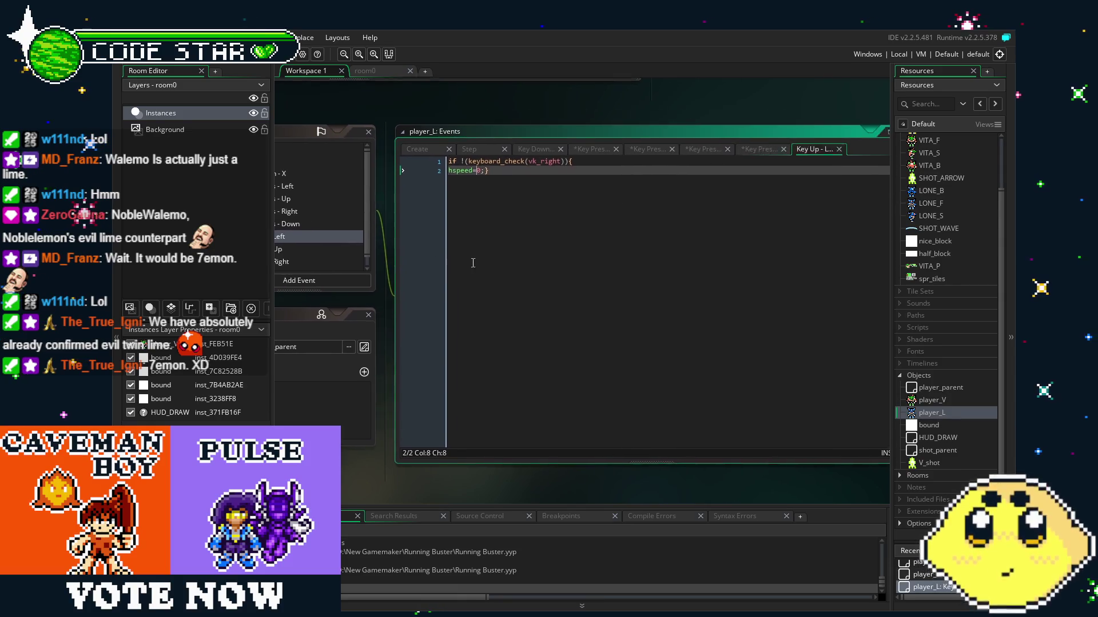
{"action": "left_click", "coordinate": [417, 249]}
{"action": "scroll", "coordinate": [418, 251], "scroll_direction": "down", "scroll_amount": 1}
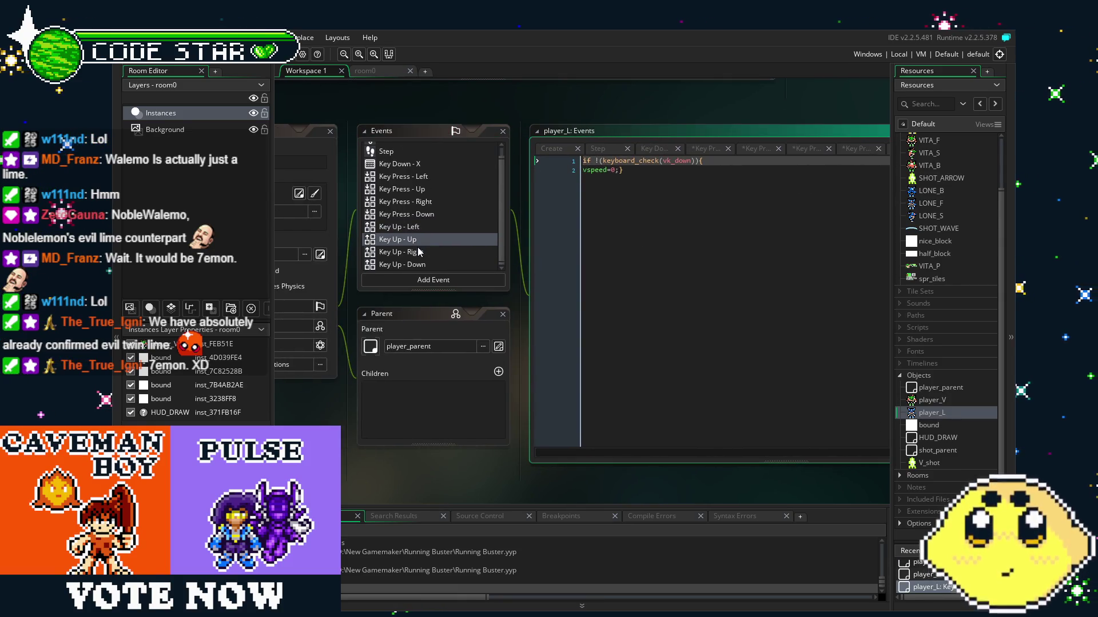
{"action": "left_click", "coordinate": [449, 263]}
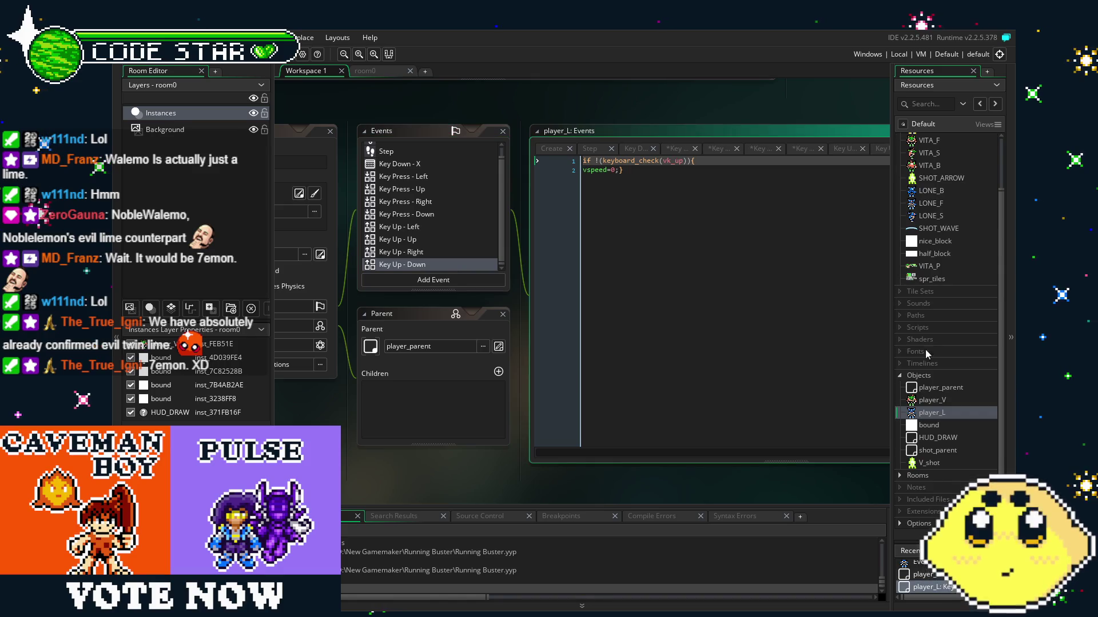
{"action": "scroll", "coordinate": [925, 349], "scroll_direction": "down", "scroll_amount": 1}
Duplicate V_shot as L_shot with the SHOT_WAVE sprite and check its Step event.
{"action": "right_click", "coordinate": [935, 451]}
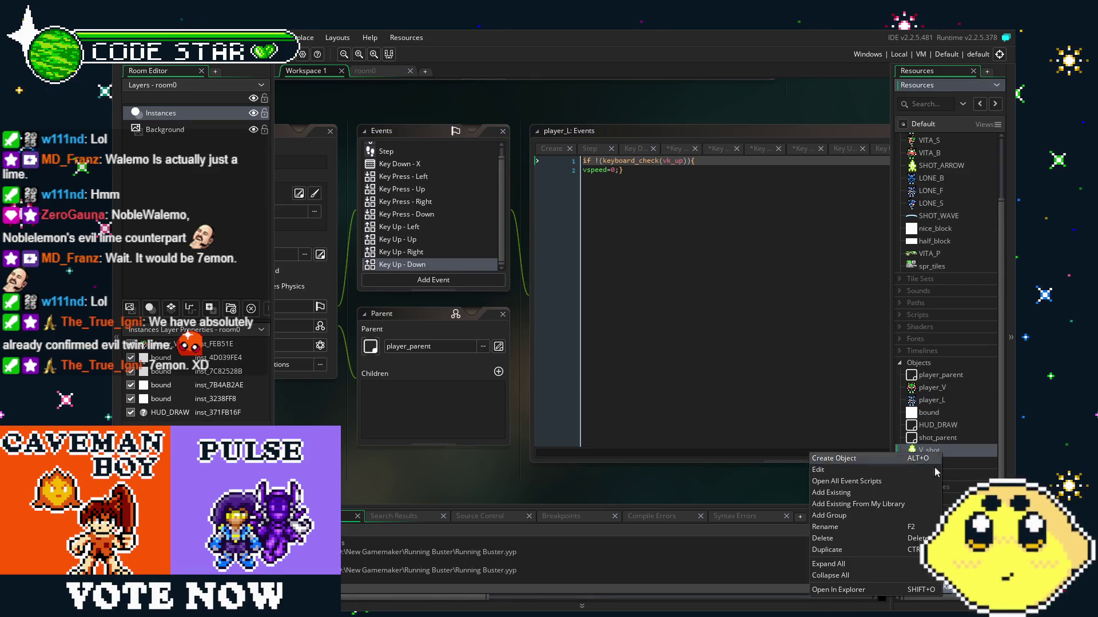
{"action": "left_click", "coordinate": [866, 550]}
{"action": "type", "text": "L_shot"}
{"action": "key", "text": "Return"}
{"action": "left_click", "coordinate": [366, 206]}
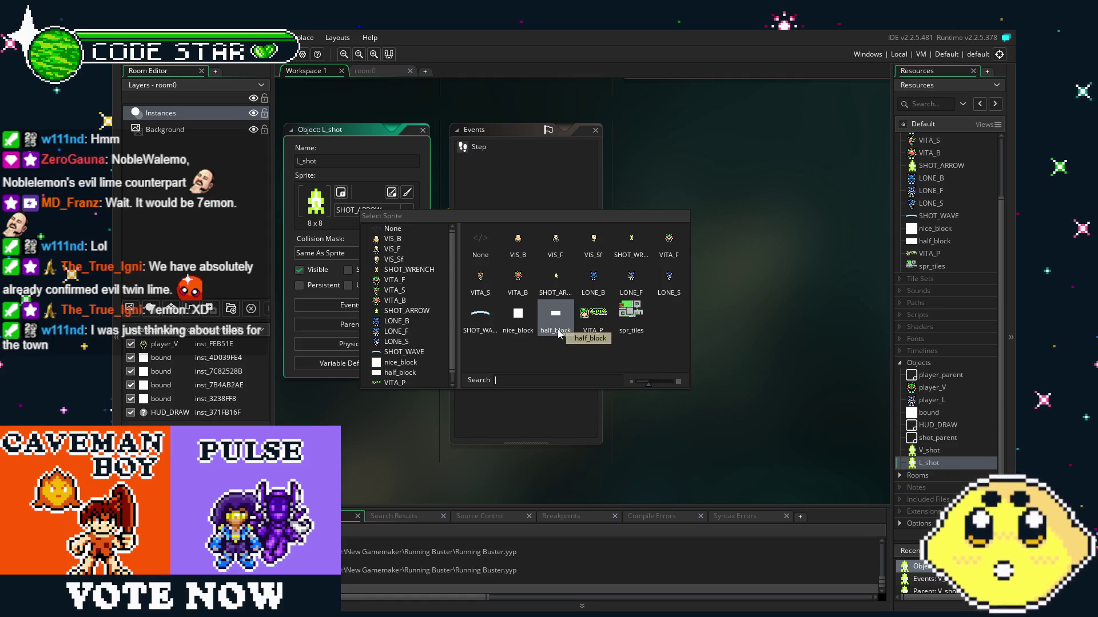
{"action": "left_click", "coordinate": [481, 325]}
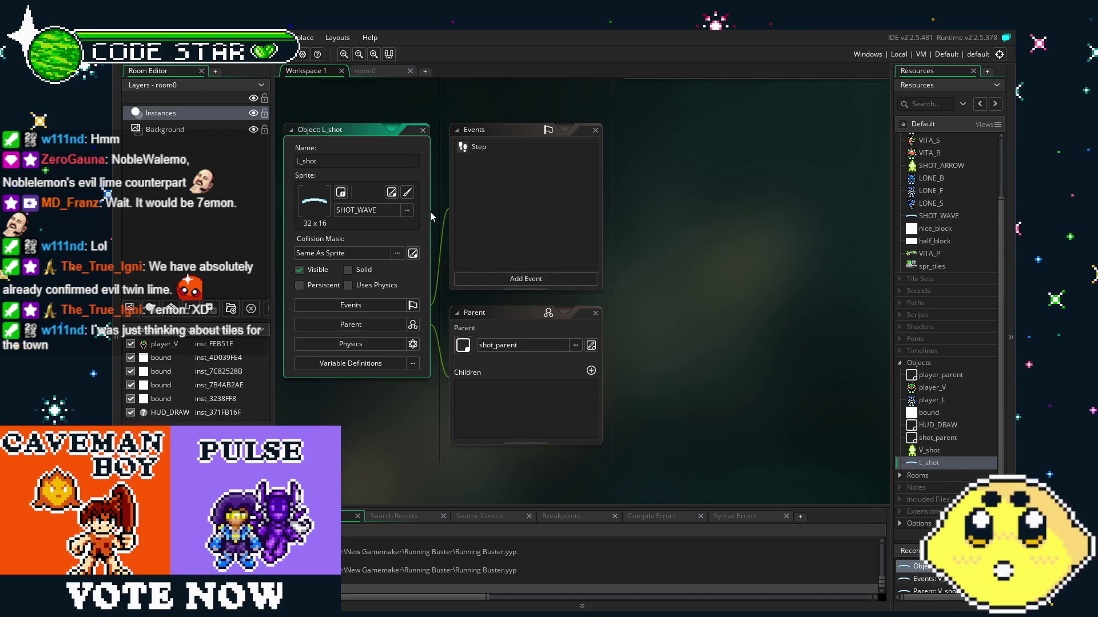
{"action": "double_click", "coordinate": [490, 145]}
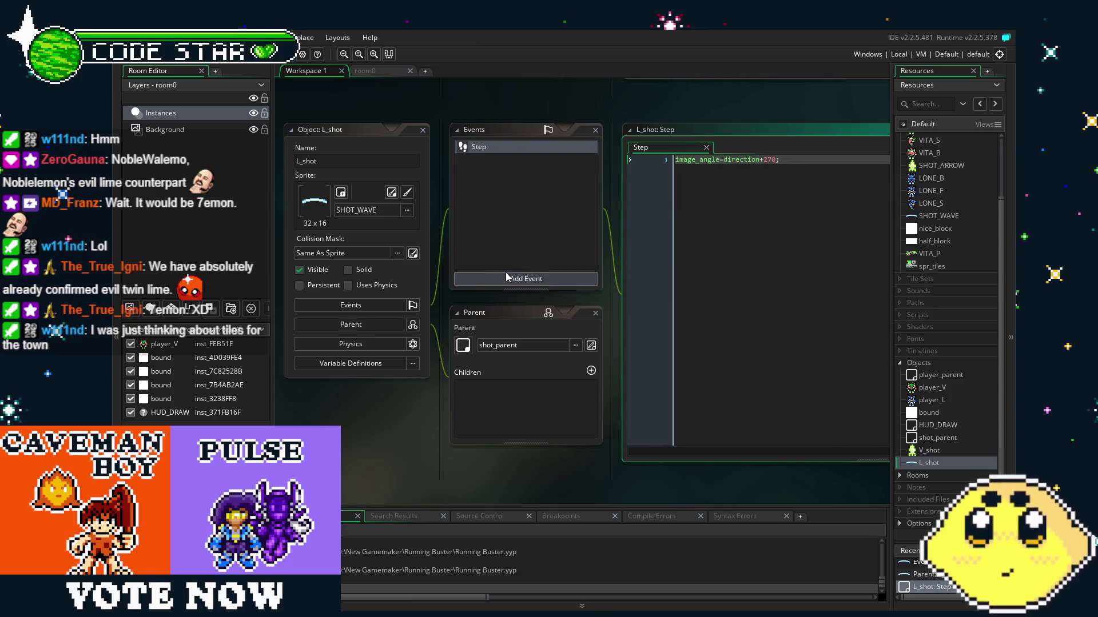
{"action": "double_click", "coordinate": [936, 401]}
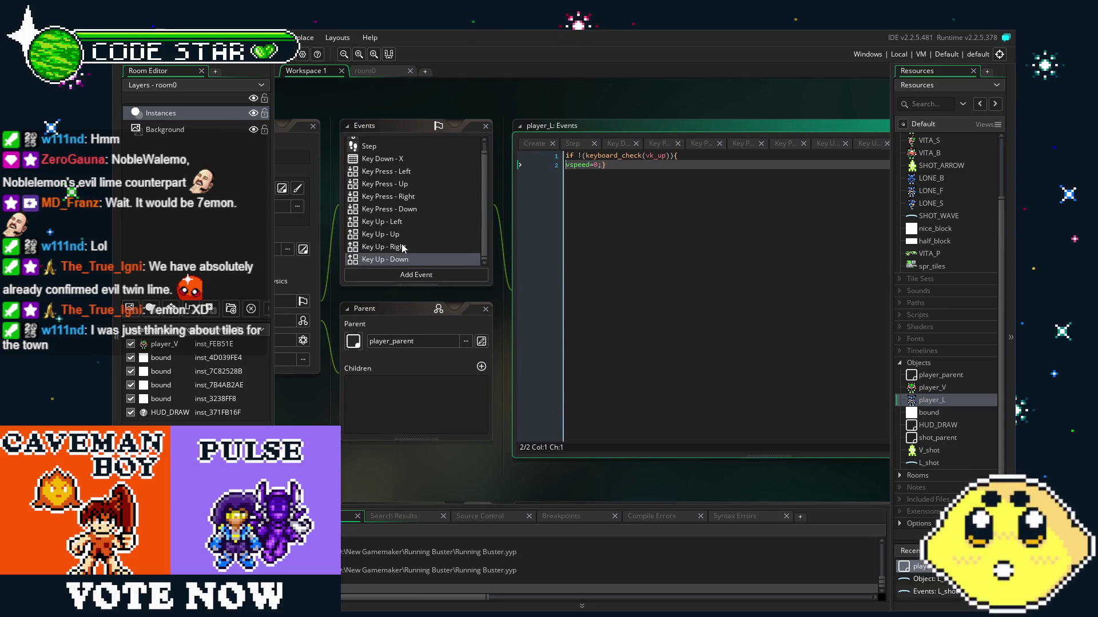
Make player_L's Key Down - X code spawn L_shot instead of V_shot.
{"action": "scroll", "coordinate": [405, 248], "scroll_direction": "up", "scroll_amount": 1}
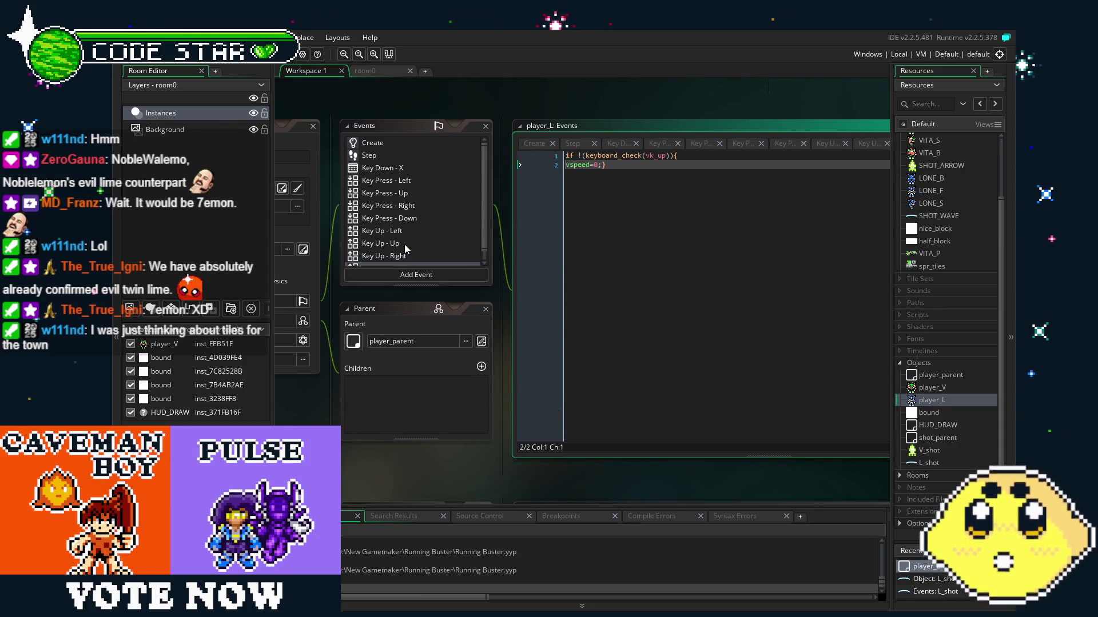
{"action": "scroll", "coordinate": [408, 247], "scroll_direction": "down", "scroll_amount": 1}
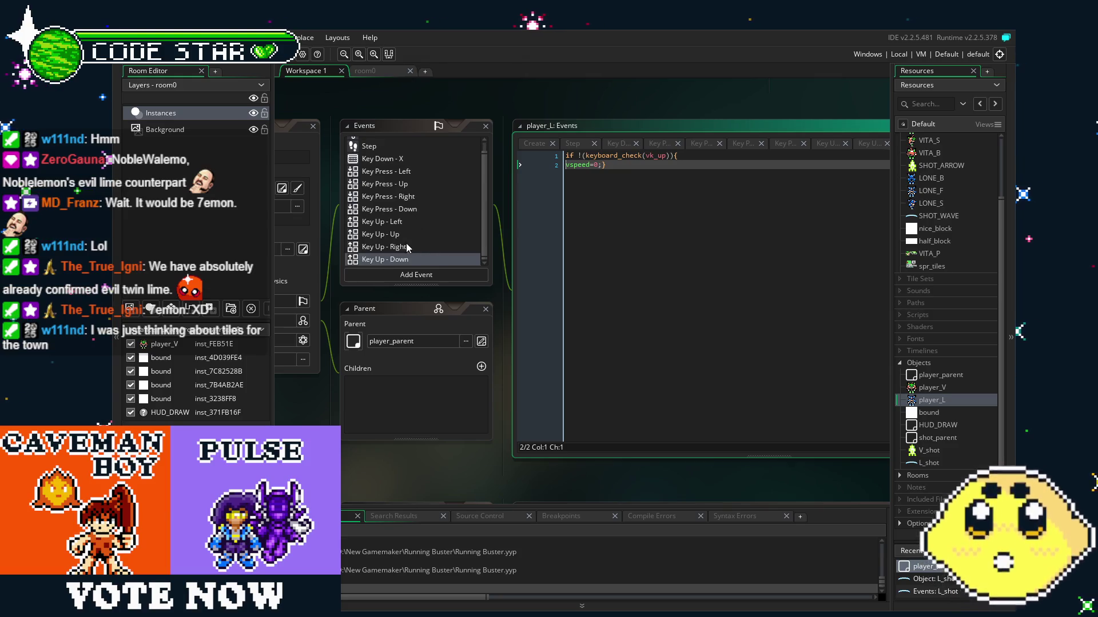
{"action": "left_click", "coordinate": [390, 159]}
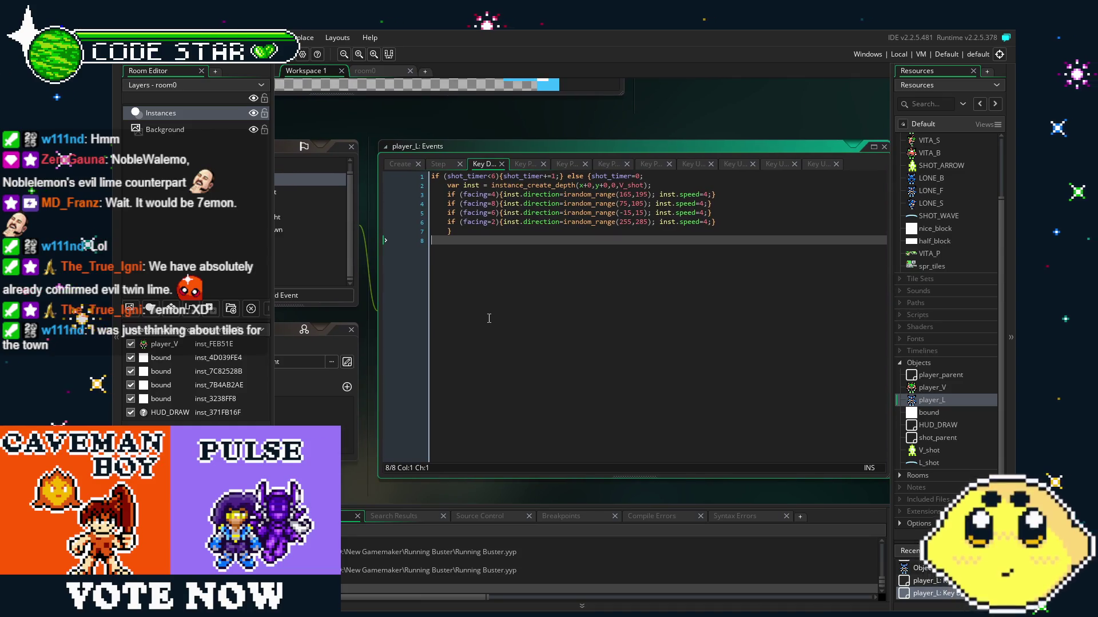
{"action": "left_click", "coordinate": [623, 185]}
{"action": "key", "text": "BackSpace"}
{"action": "type", "text": "L"}
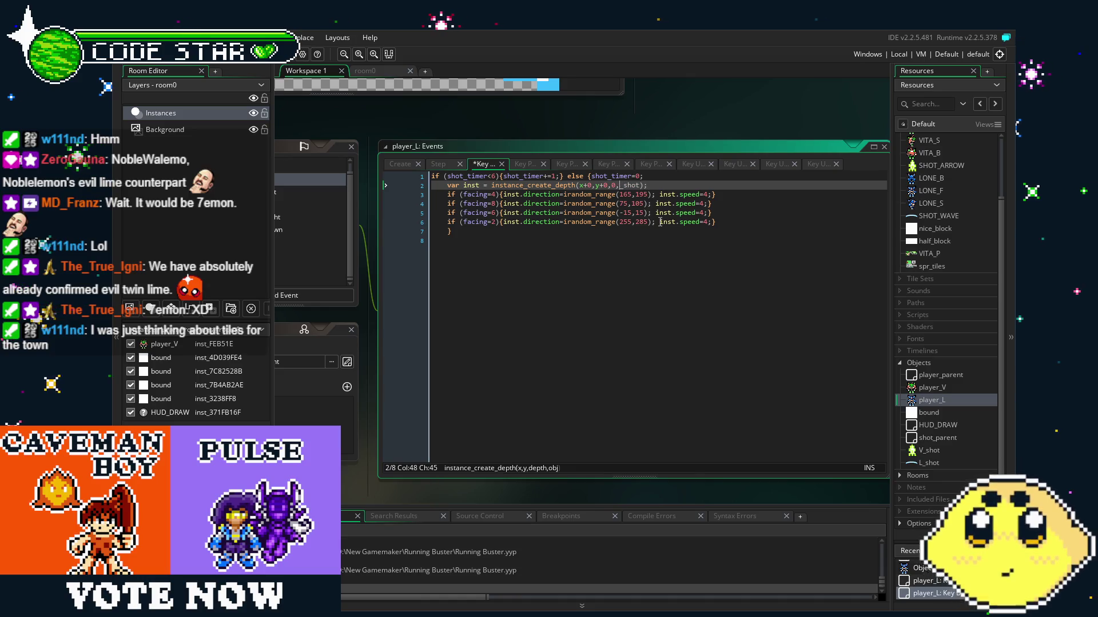
Raise the shot timer limit from 6 to 10, save the code, and open L_shot.
{"action": "left_click", "coordinate": [495, 177]}
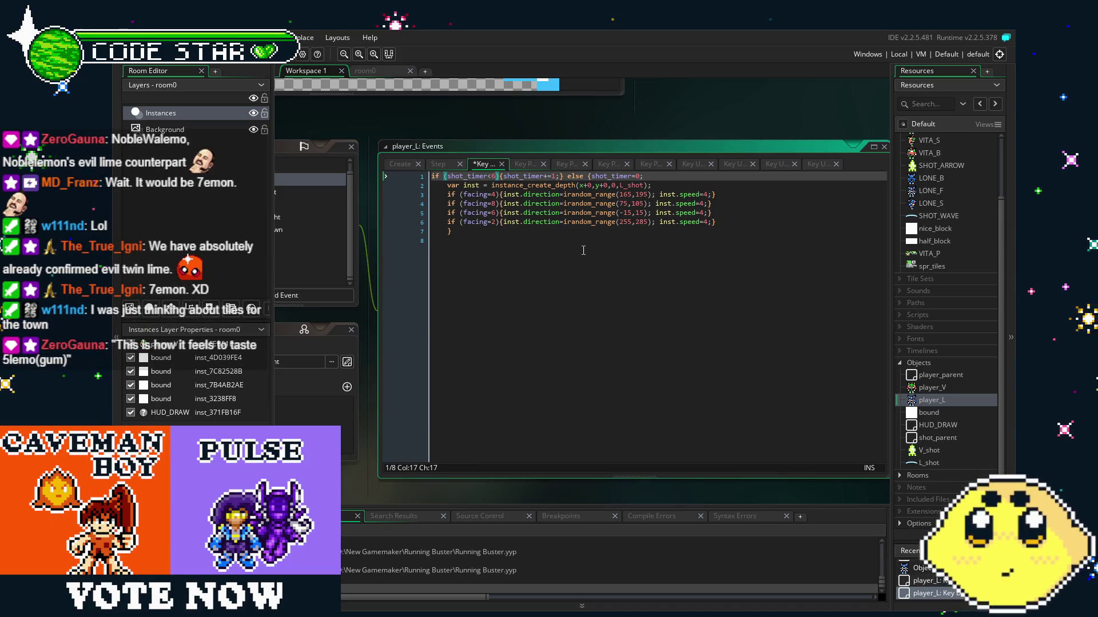
{"action": "key", "text": "BackSpace"}
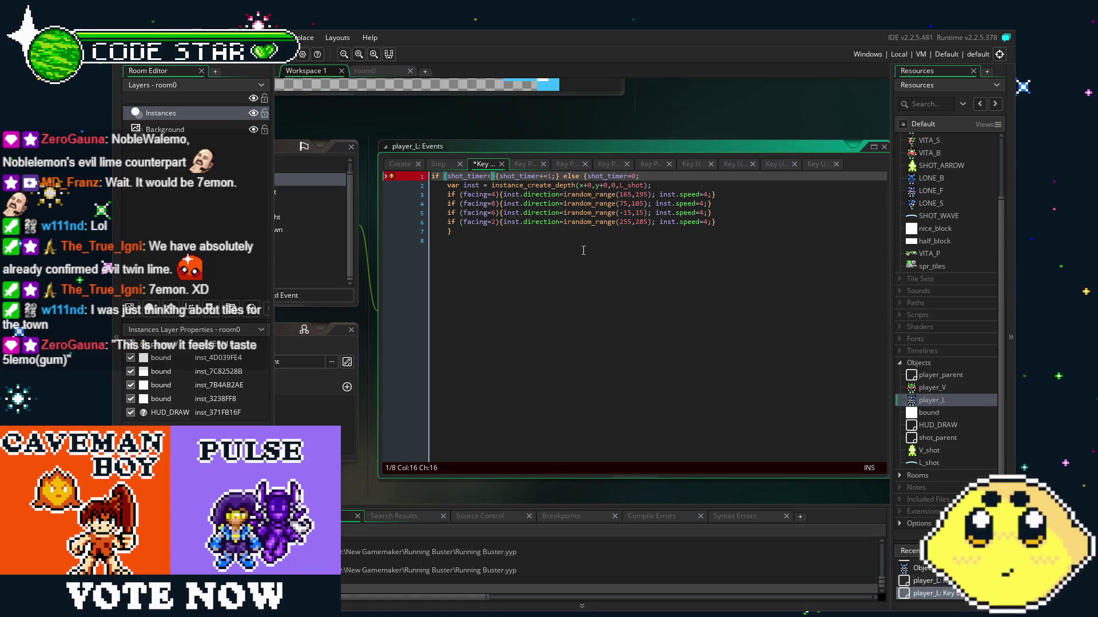
{"action": "type", "text": "10"}
{"action": "left_click", "coordinate": [583, 250]}
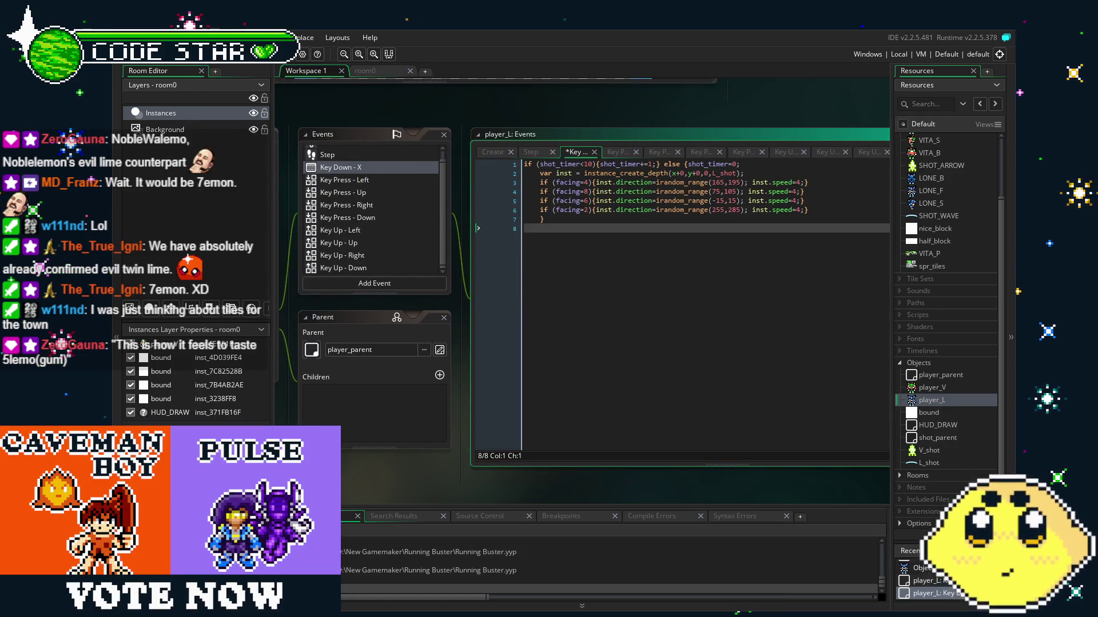
{"action": "key", "text": "ctrl+s"}
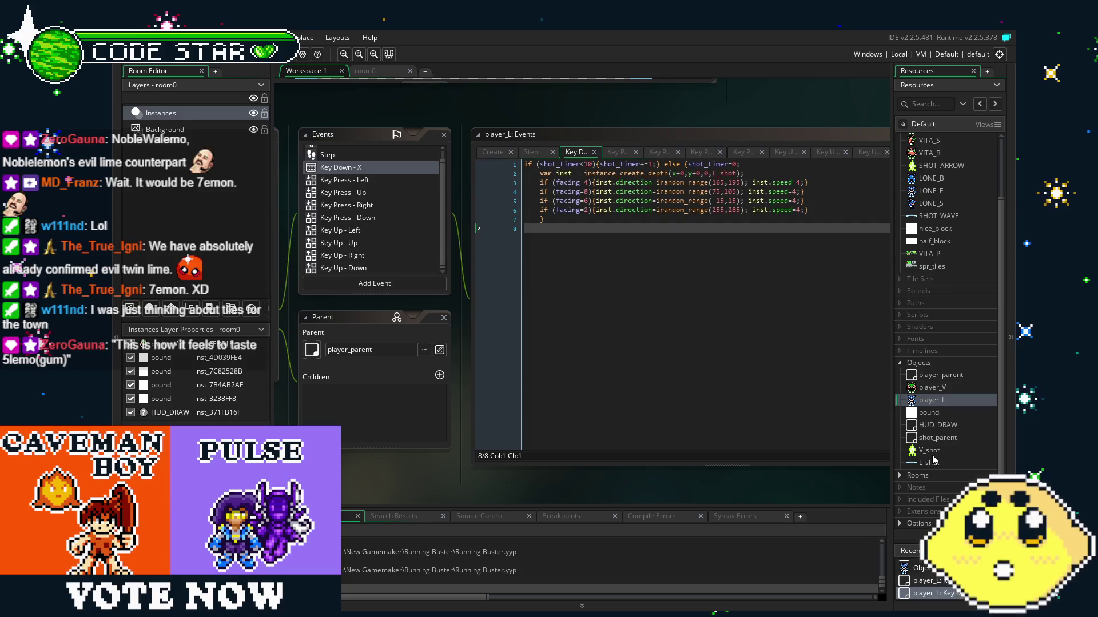
{"action": "double_click", "coordinate": [930, 462]}
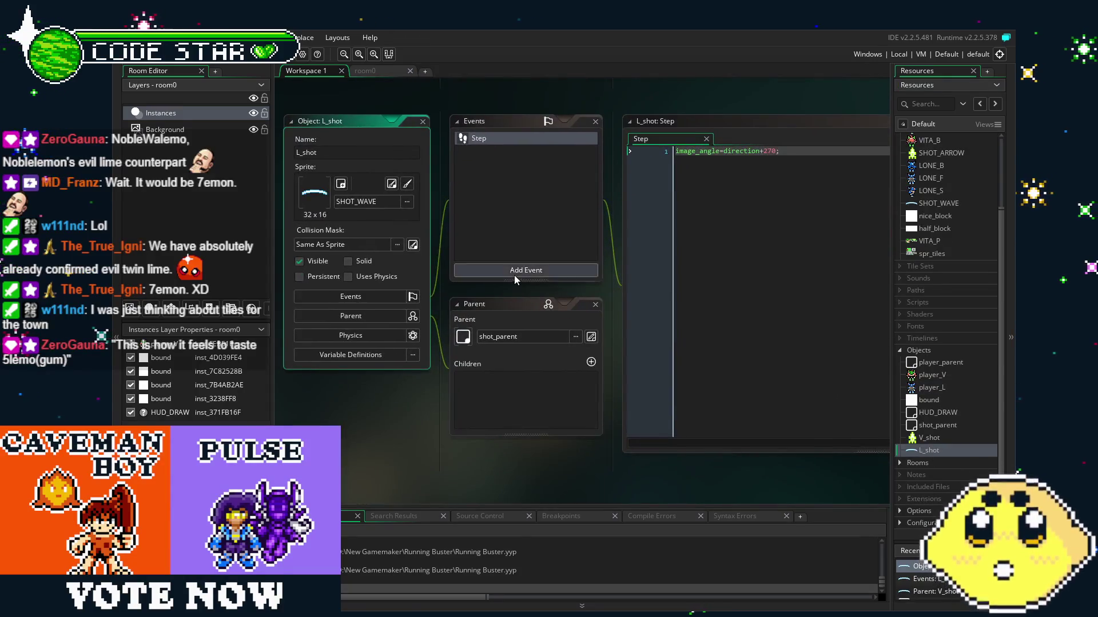
Add a Create event to L_shot that sets alarm[0]=32.
{"action": "left_click", "coordinate": [514, 276]}
{"action": "left_click", "coordinate": [561, 282]}
{"action": "key", "text": "ctrl+a"}
{"action": "type", "text": "alarm[0]"}
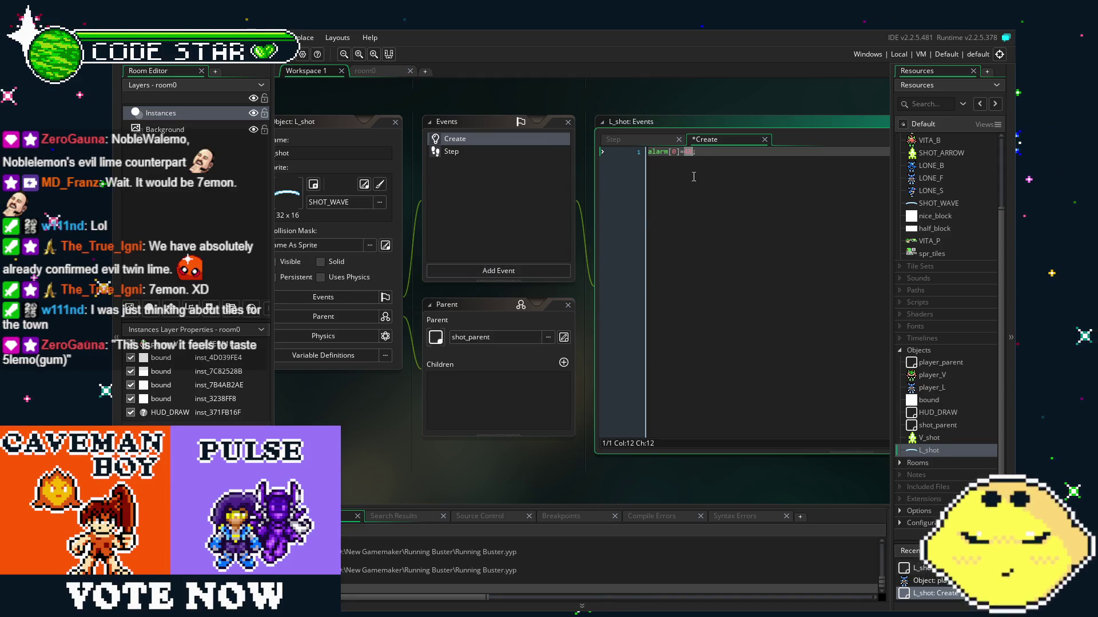
Add an Alarm 0 event to L_shot calling instance_destroy(), and save the code.
{"action": "left_click", "coordinate": [516, 269]}
{"action": "mouse_move", "coordinate": [572, 316]}
{"action": "left_click", "coordinate": [603, 328]}
{"action": "key", "text": "ctrl+a"}
{"action": "type", "text": "insta"}
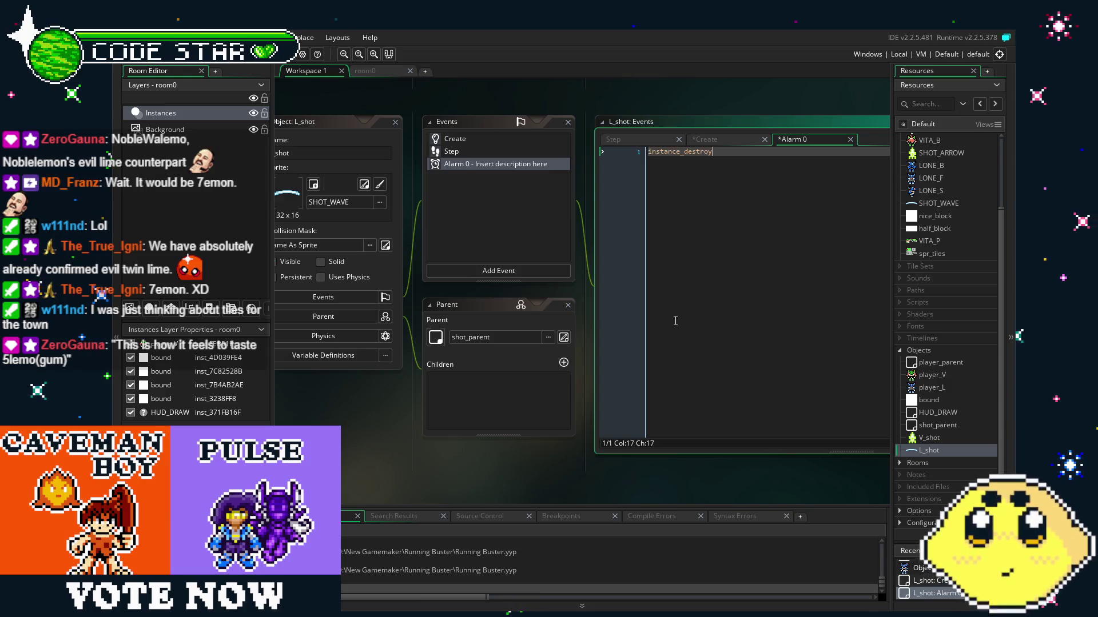
{"action": "type", "text": "();"}
{"action": "key", "text": "ctrl+s"}
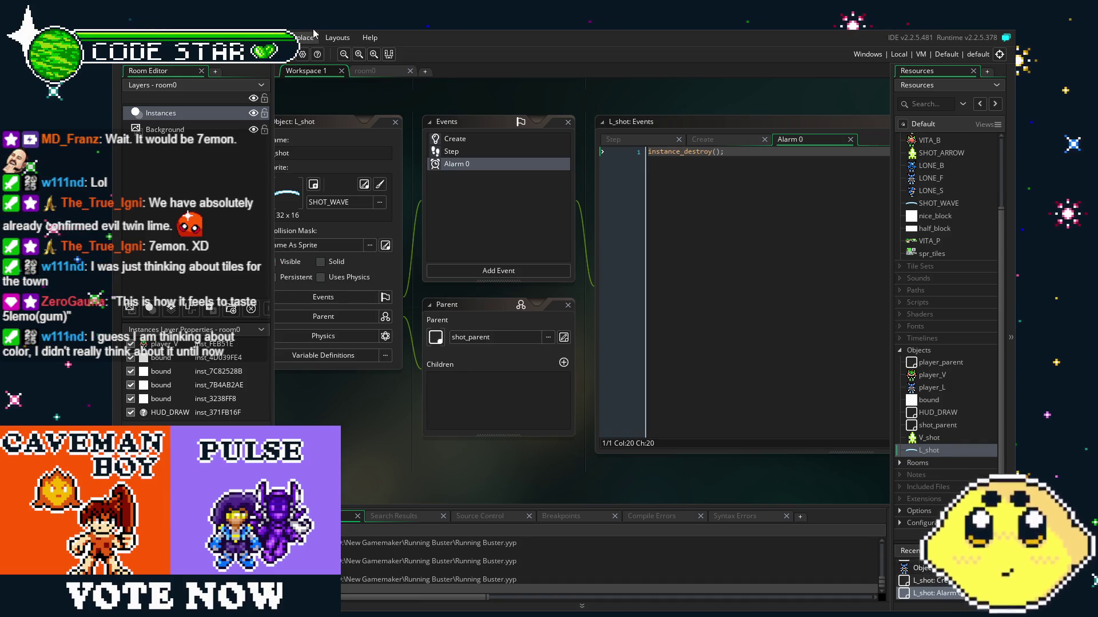
Return to the room0 editor and shift the view to see more of the room.
{"action": "left_click", "coordinate": [365, 71]}
{"action": "mouse_move", "coordinate": [379, 166]}
{"action": "left_mouse_down"}
{"action": "mouse_move", "coordinate": [454, 142]}
{"action": "mouse_move", "coordinate": [430, 137]}
{"action": "left_mouse_up"}
{"action": "left_click_drag", "start_coordinate": [804, 287], "coordinate": [751, 279]}
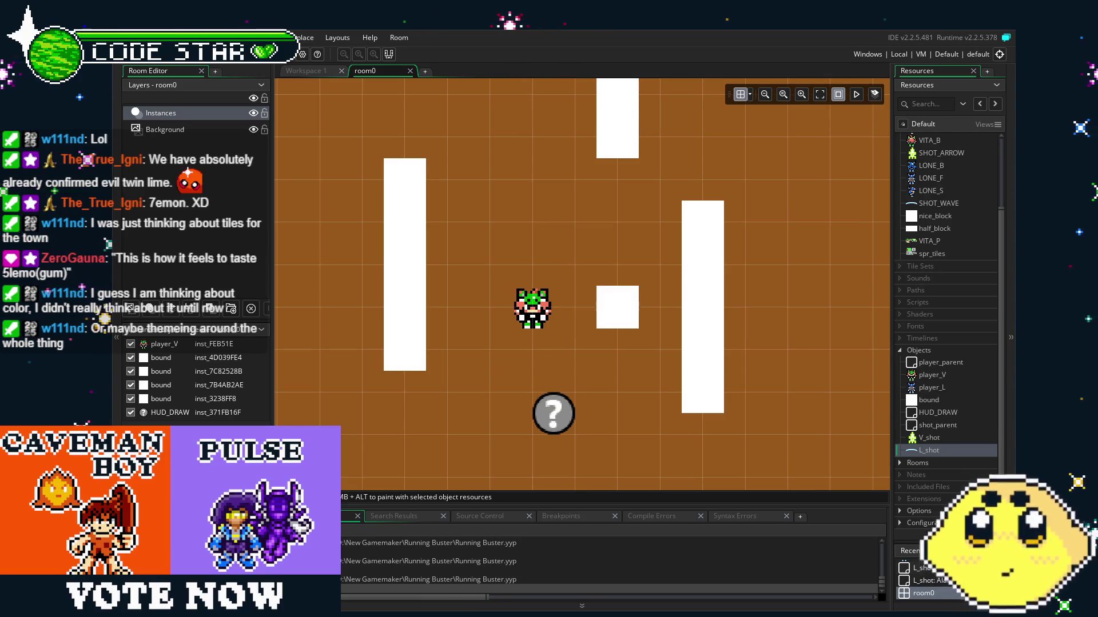
Swap room0's player_V instance for a player_L instance at the centre and run the game.
{"action": "key", "text": "F5"}
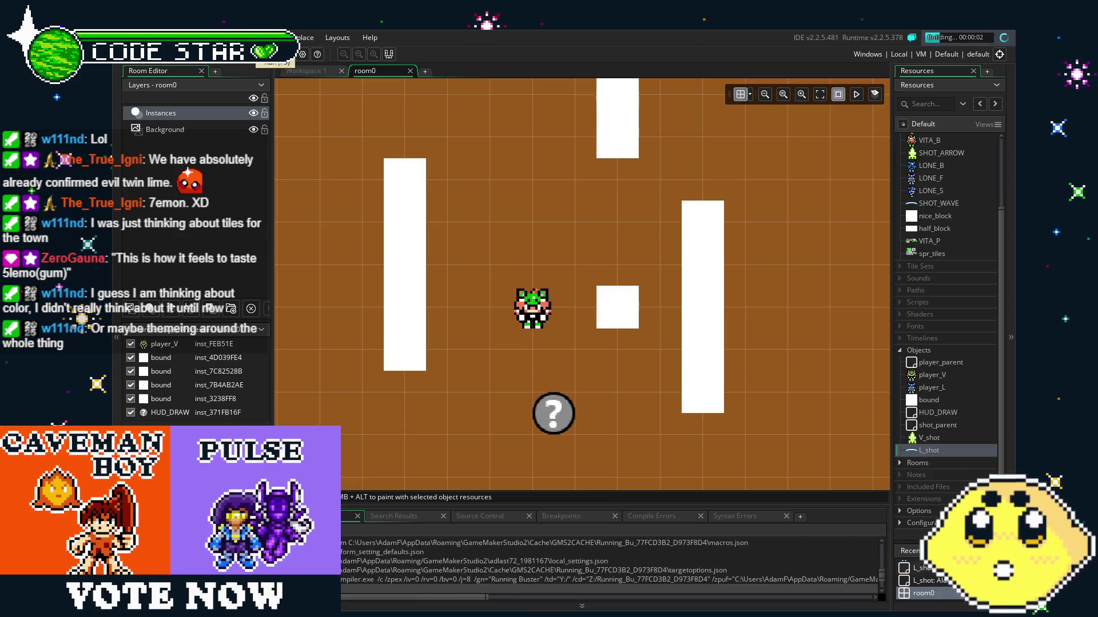
{"action": "left_click", "coordinate": [534, 321]}
{"action": "key", "text": "Delete"}
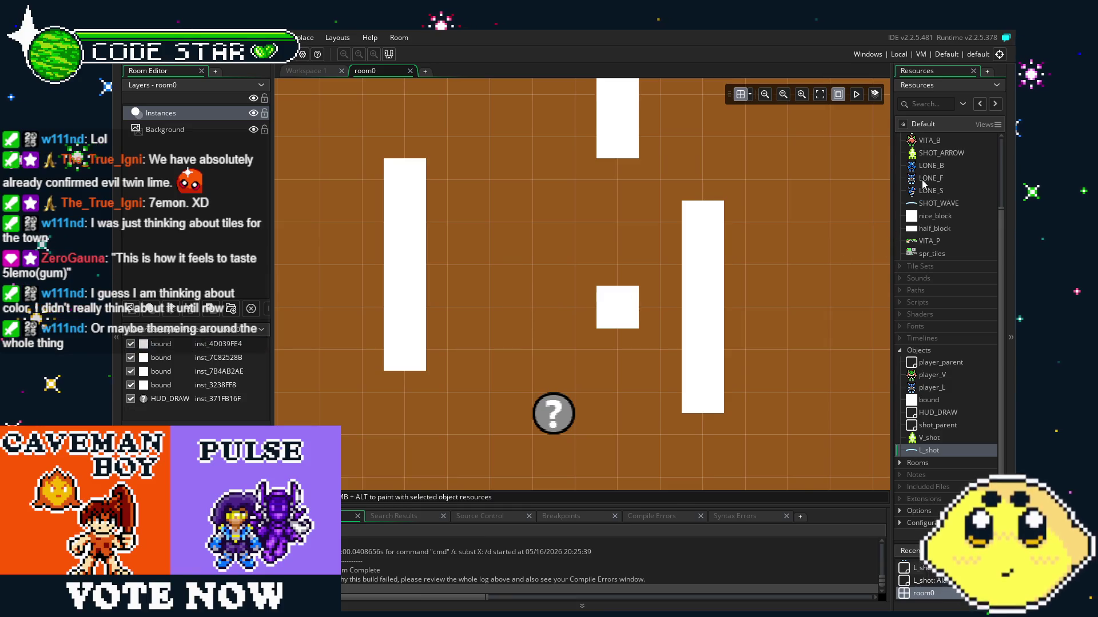
{"action": "mouse_move", "coordinate": [937, 388]}
{"action": "left_mouse_down"}
{"action": "mouse_move", "coordinate": [490, 311]}
{"action": "mouse_move", "coordinate": [532, 309]}
{"action": "left_mouse_up"}
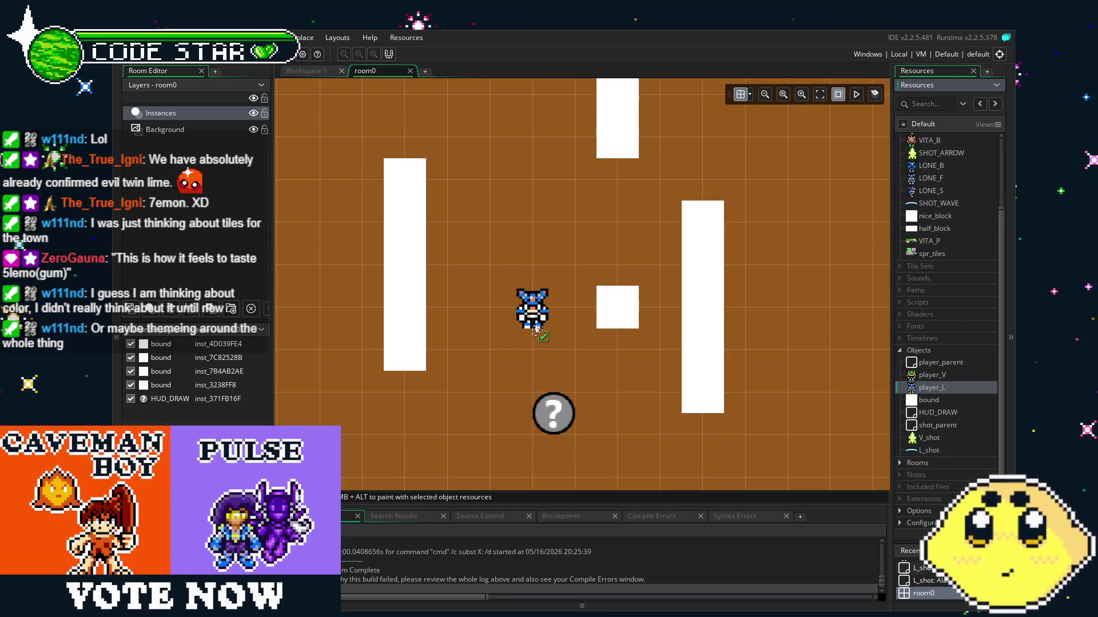
{"action": "left_click", "coordinate": [268, 54]}
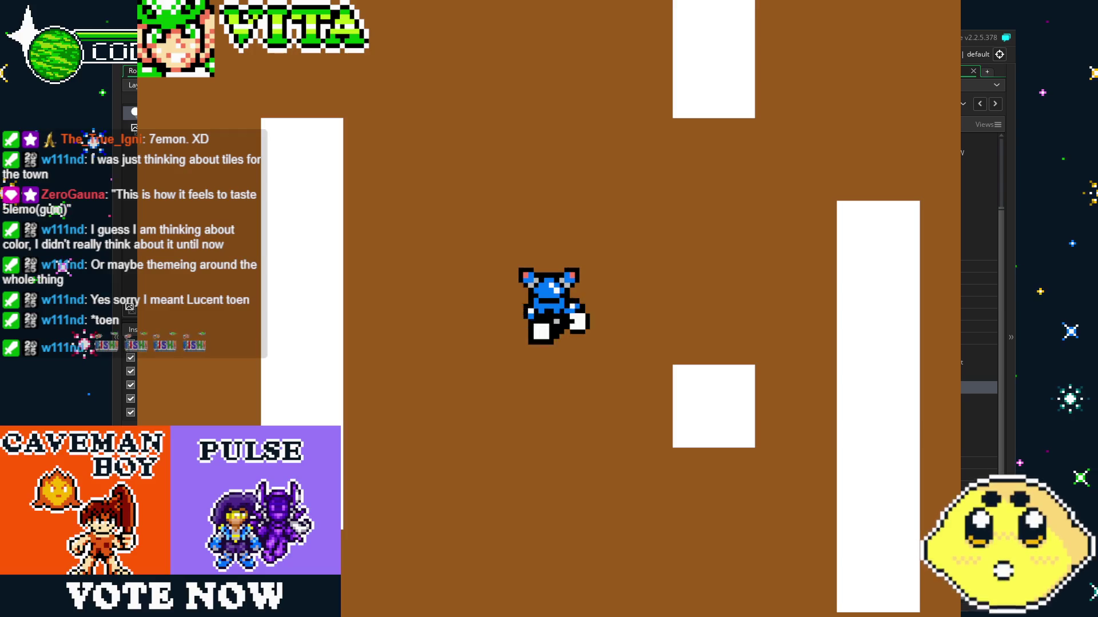
Move player_L with the arrow keys, fire slashes with Z in all four directions, then quit the game.
{"action": "key", "text": "z"}
{"action": "key", "text": "Up"}
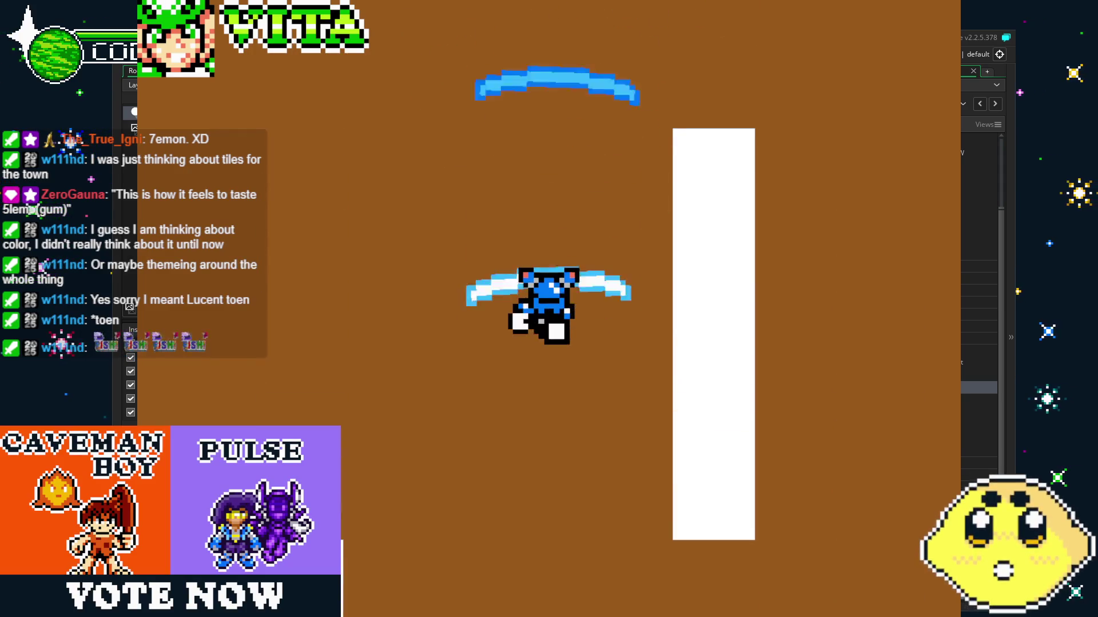
{"action": "key", "text": "Left"}
{"action": "key", "text": "z"}
{"action": "key", "text": "z"}
{"action": "key", "text": "z"}
{"action": "key", "text": "Down"}
{"action": "key", "text": "z"}
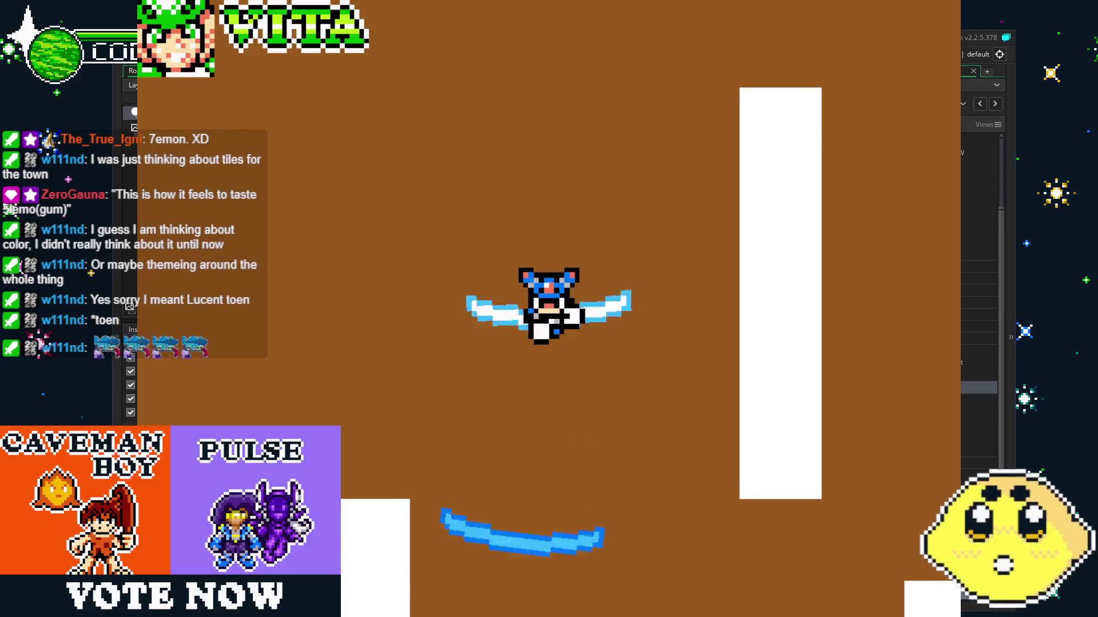
{"action": "key", "text": "Down"}
{"action": "key", "text": "z"}
{"action": "key", "text": "z"}
{"action": "key", "text": "Right"}
{"action": "key", "text": "z"}
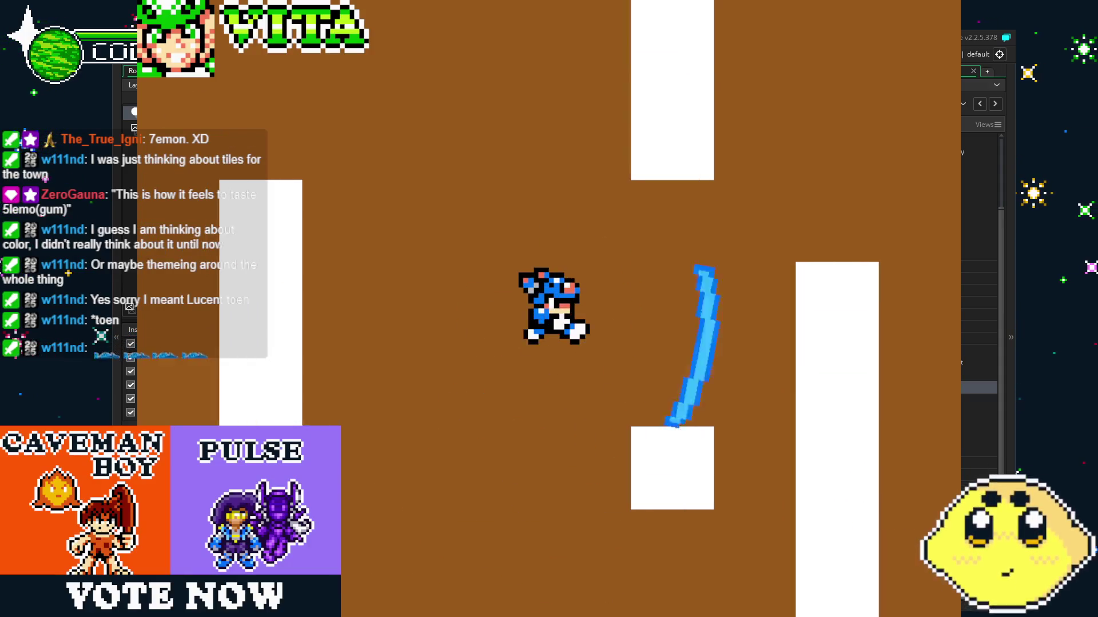
{"action": "key", "text": "z"}
{"action": "key", "text": "Left"}
{"action": "key", "text": "z"}
{"action": "key", "text": "z"}
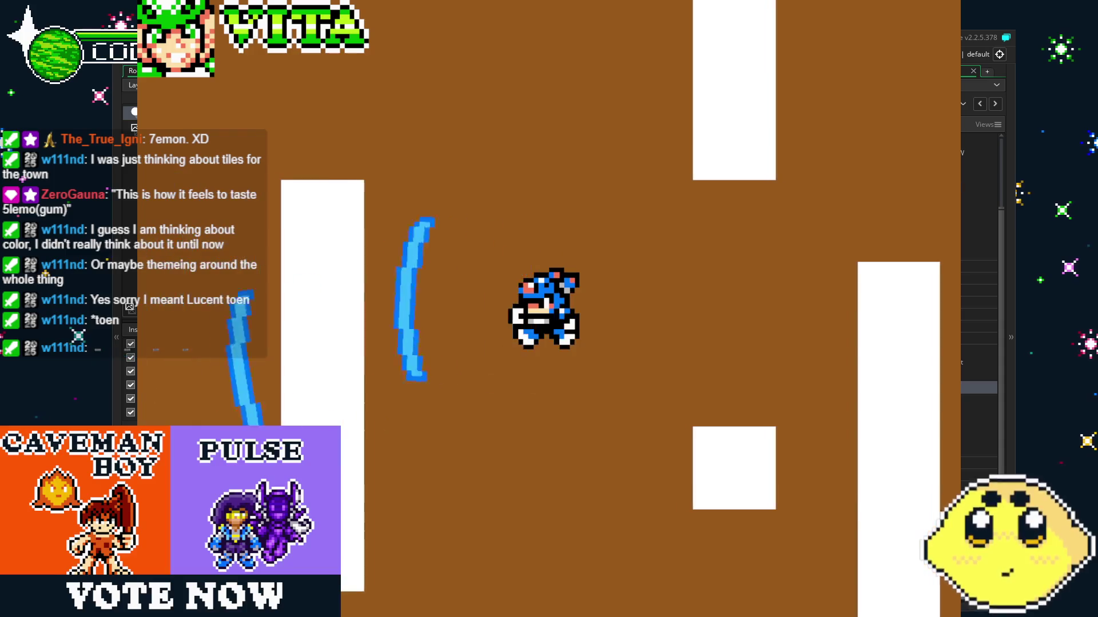
{"action": "key", "text": "Up"}
{"action": "key", "text": "z"}
{"action": "key", "text": "z"}
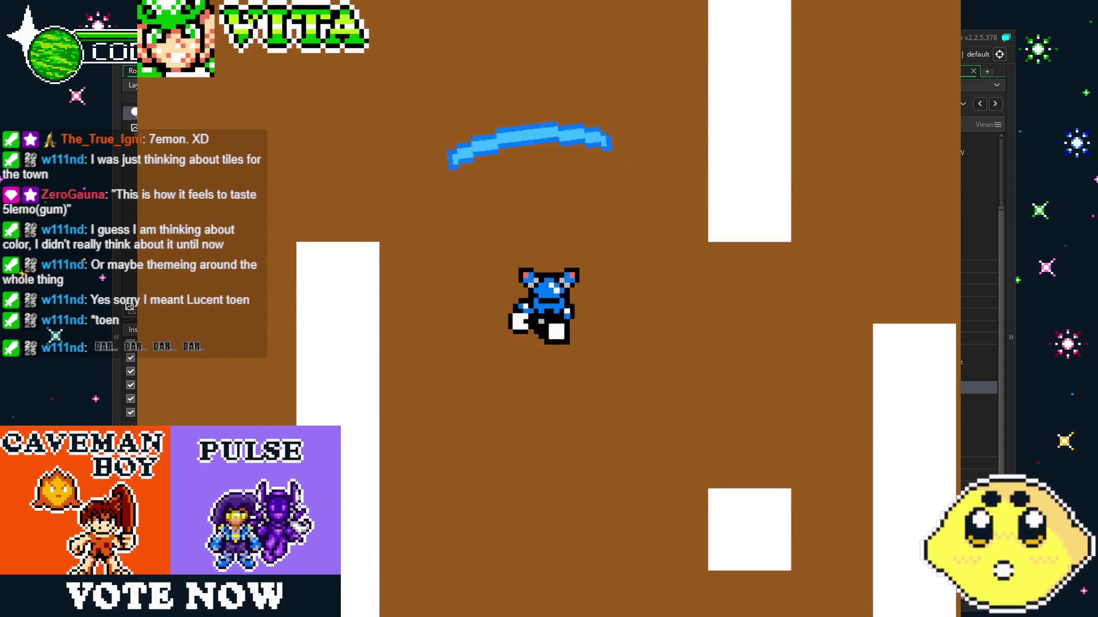
{"action": "key", "text": "z"}
{"action": "key", "text": "Down"}
{"action": "key", "text": "z"}
{"action": "key", "text": "z"}
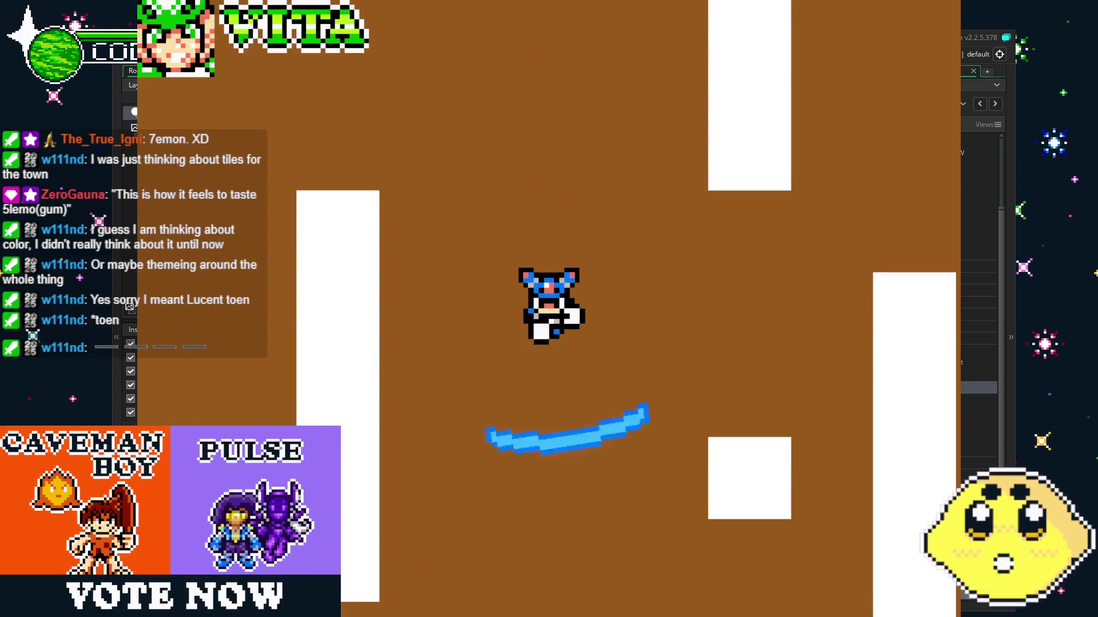
{"action": "key", "text": "z"}
{"action": "key", "text": "Right"}
{"action": "key", "text": "z"}
{"action": "key", "text": "Down"}
{"action": "key", "text": "z"}
{"action": "key", "text": "z"}
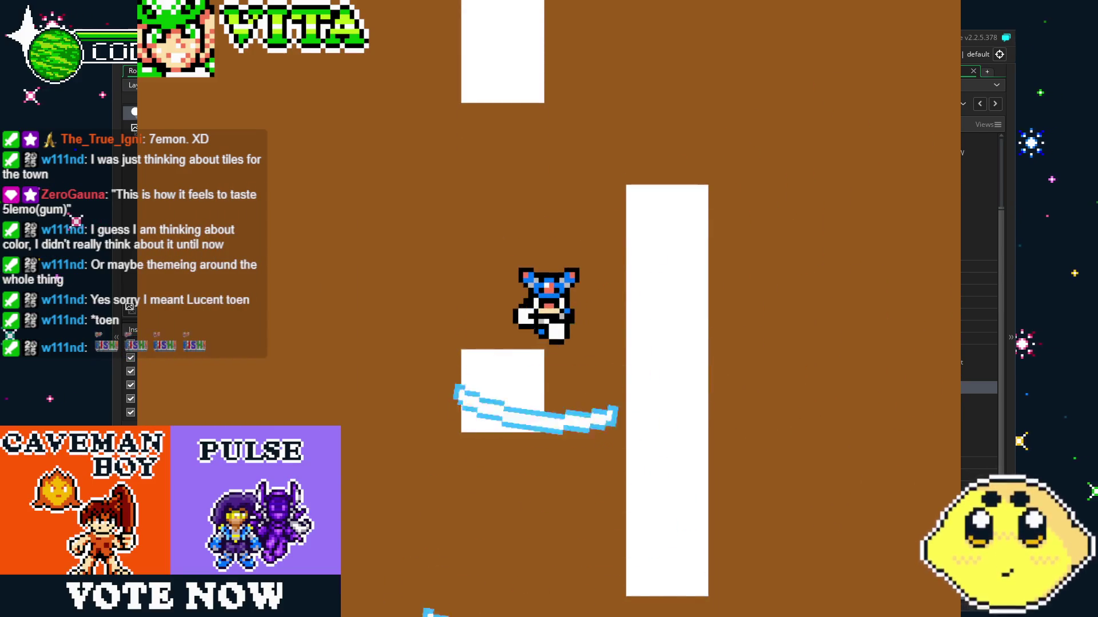
{"action": "key", "text": "Right"}
{"action": "key", "text": "z"}
{"action": "key", "text": "Down"}
{"action": "key", "text": "z"}
{"action": "key", "text": "Left"}
{"action": "key", "text": "z"}
{"action": "key", "text": "z"}
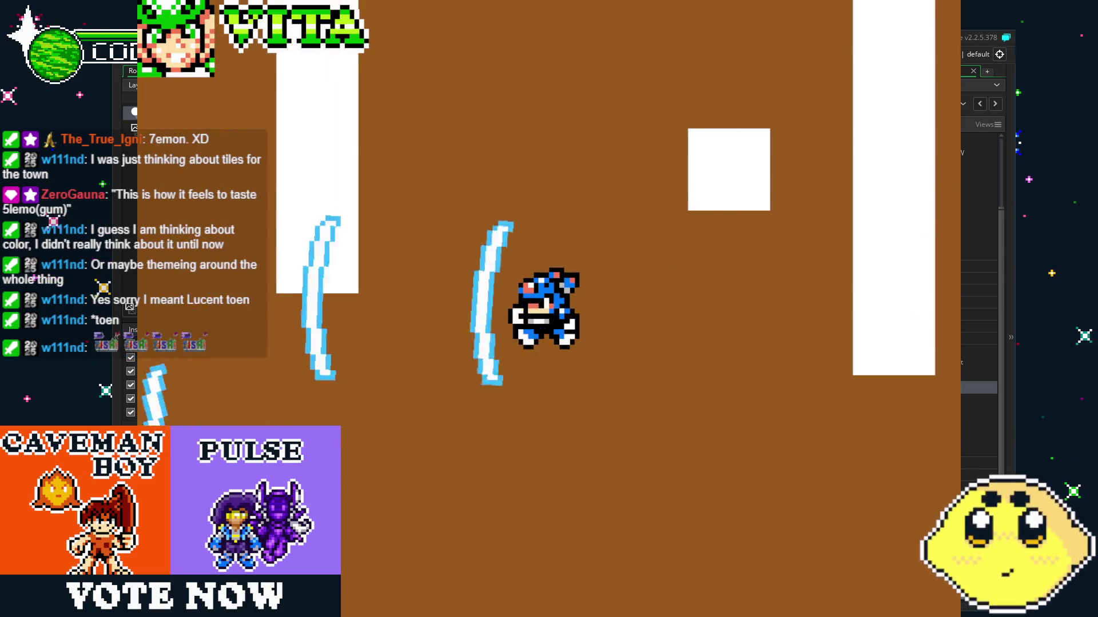
{"action": "key", "text": "Up"}
{"action": "key", "text": "z"}
{"action": "key", "text": "z"}
{"action": "key", "text": "z"}
{"action": "key", "text": "z"}
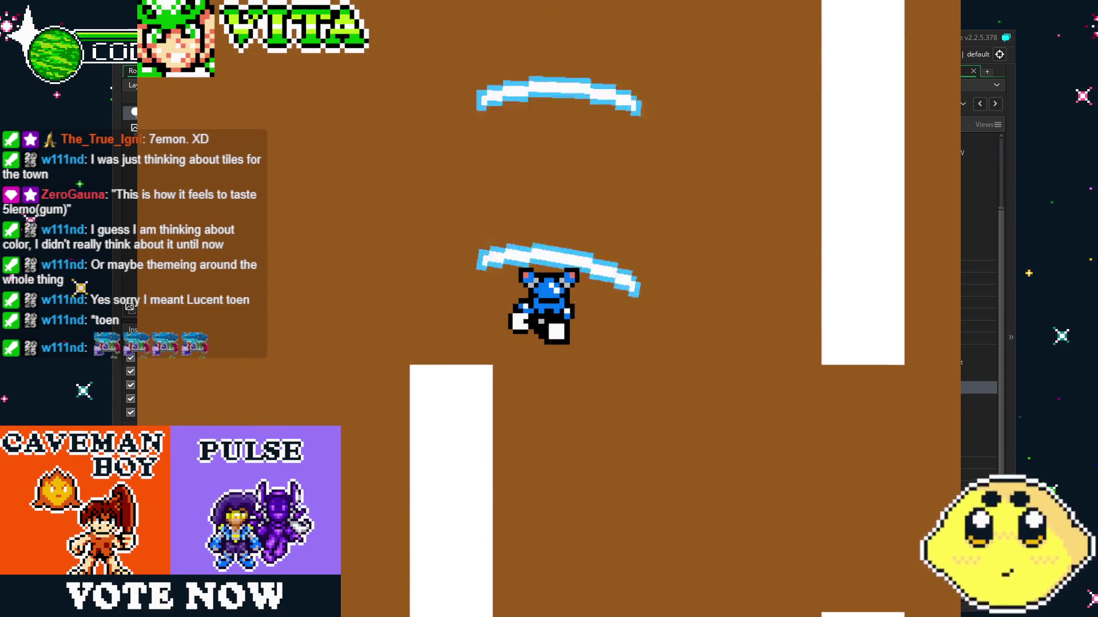
{"action": "key", "text": "Right"}
{"action": "key", "text": "z"}
{"action": "key", "text": "z"}
{"action": "key", "text": "Down"}
{"action": "key", "text": "z"}
{"action": "key", "text": "z"}
{"action": "key", "text": "z"}
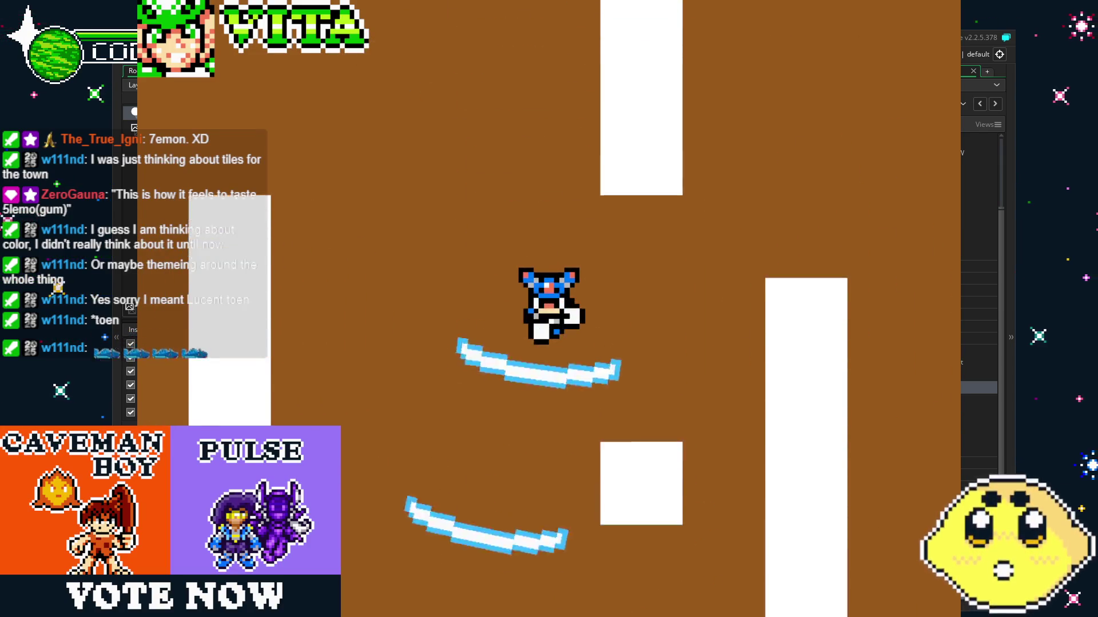
{"action": "key", "text": "Left"}
{"action": "key", "text": "z"}
{"action": "key", "text": "z"}
{"action": "key", "text": "z"}
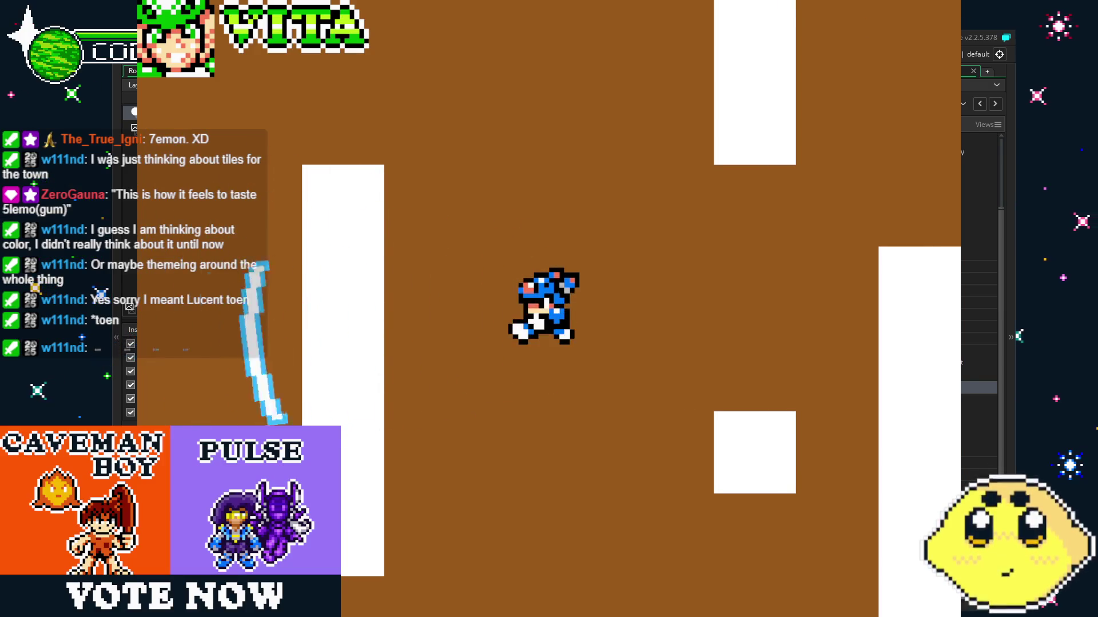
{"action": "key", "text": "Escape"}
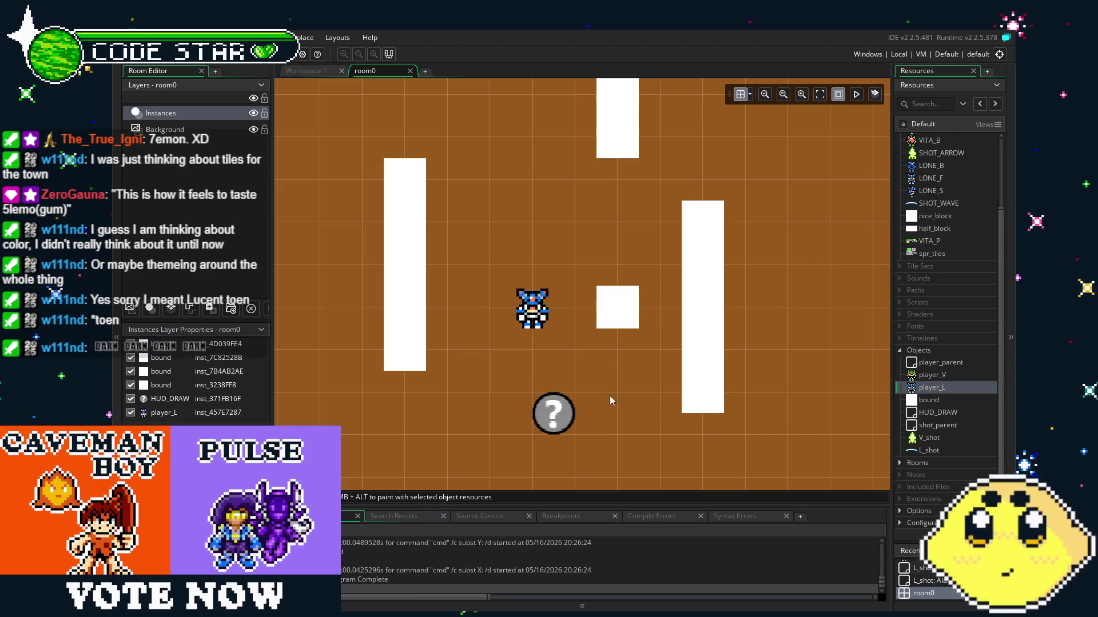
In L_shot's Create event, change alarm[0] from 16 to 8 and rebuild with F5.
{"action": "double_click", "coordinate": [938, 386]}
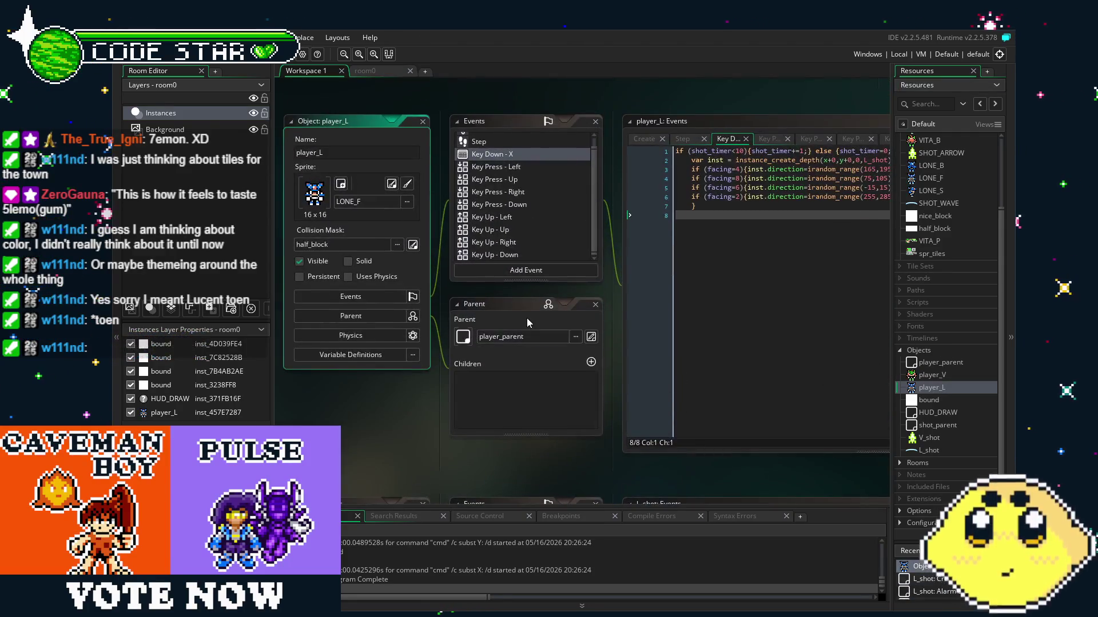
{"action": "mouse_move", "coordinate": [506, 320]}
{"action": "left_mouse_down"}
{"action": "mouse_move", "coordinate": [375, 356]}
{"action": "mouse_move", "coordinate": [394, 361]}
{"action": "left_mouse_up"}
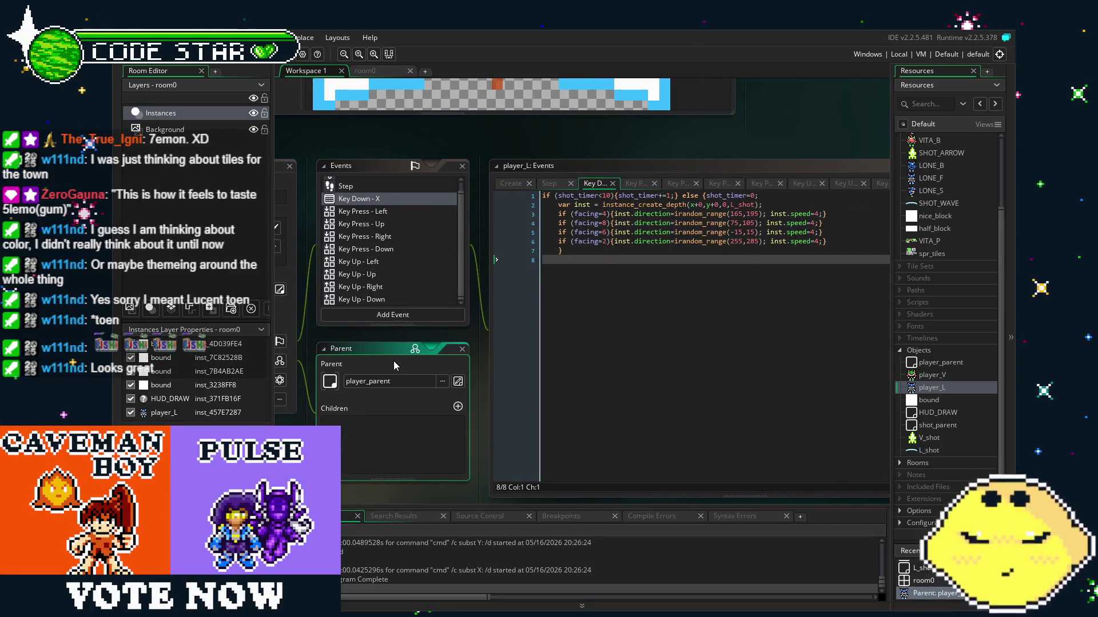
{"action": "left_click_drag", "start_coordinate": [557, 324], "coordinate": [578, 327]}
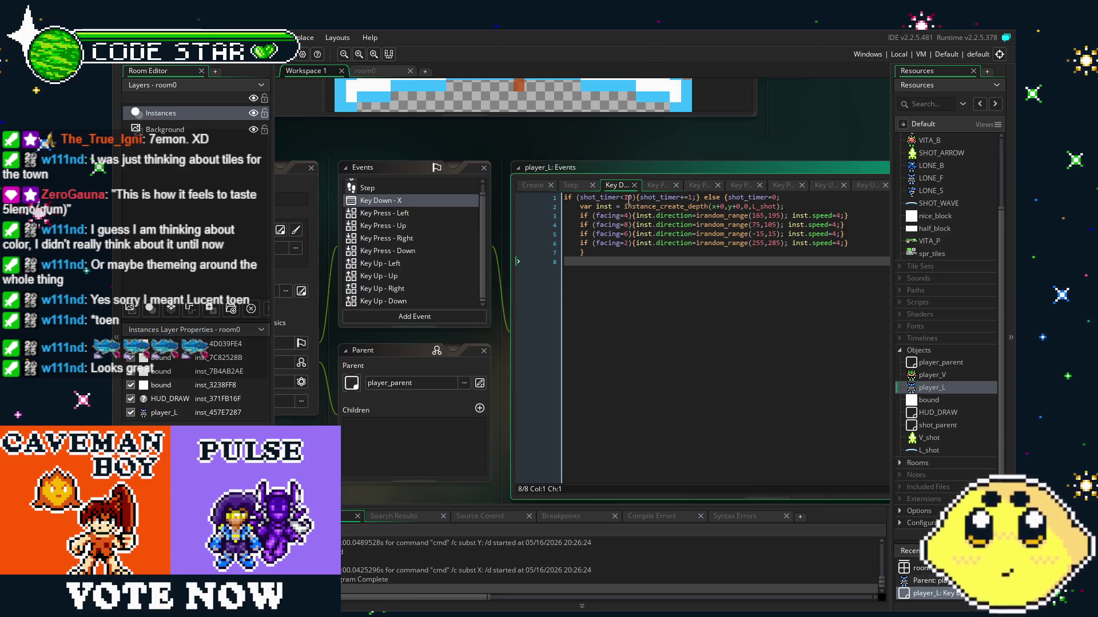
{"action": "left_click_drag", "start_coordinate": [646, 352], "coordinate": [647, 353]}
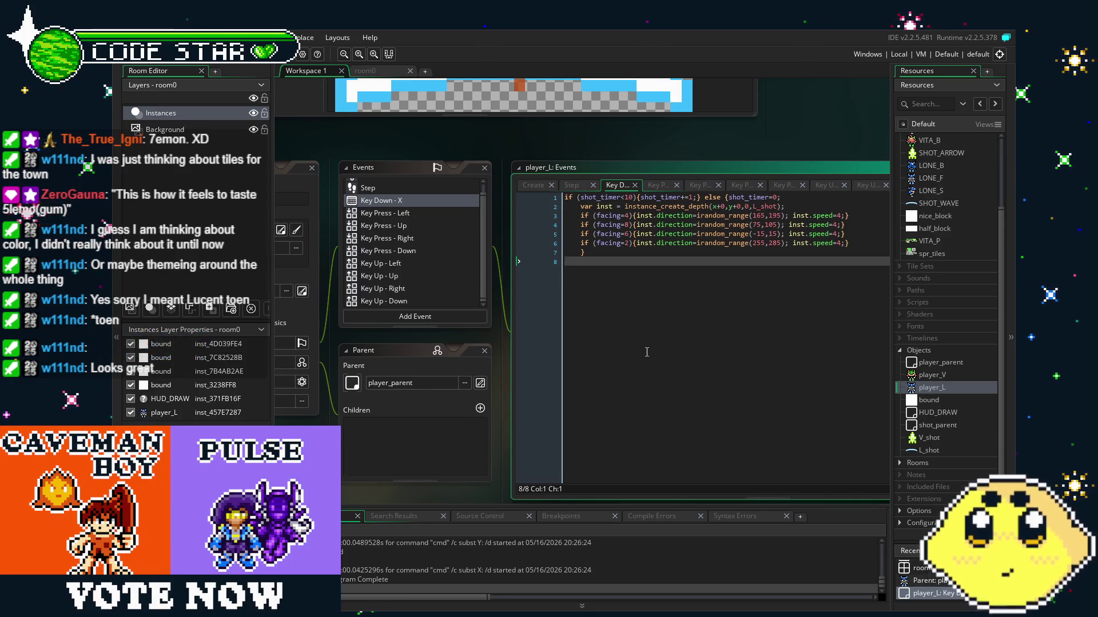
{"action": "double_click", "coordinate": [929, 450]}
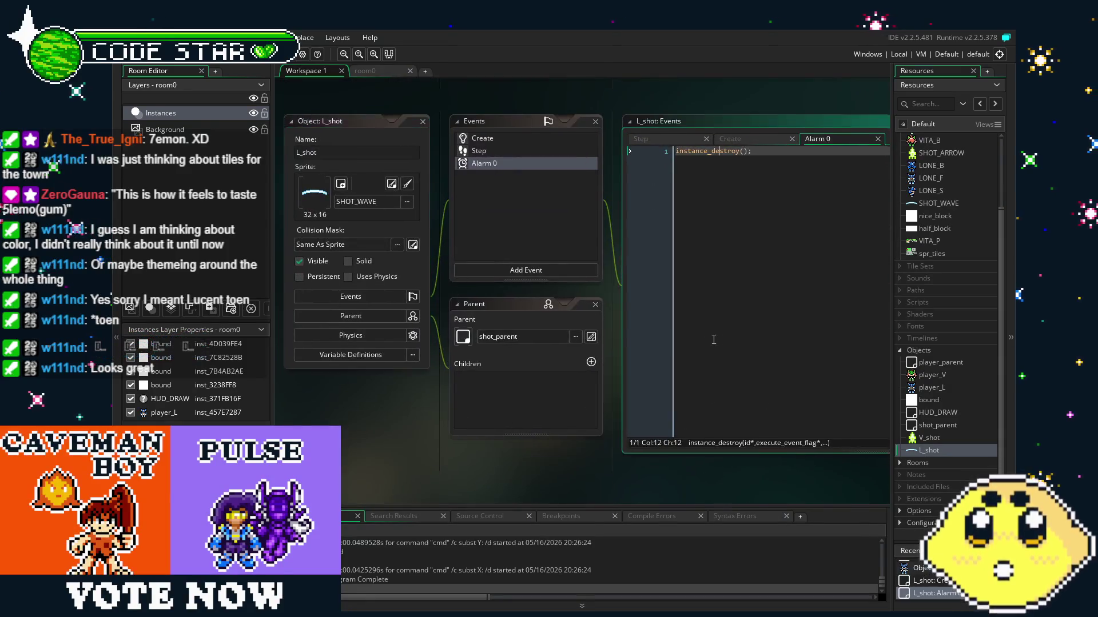
{"action": "left_click", "coordinate": [442, 145]}
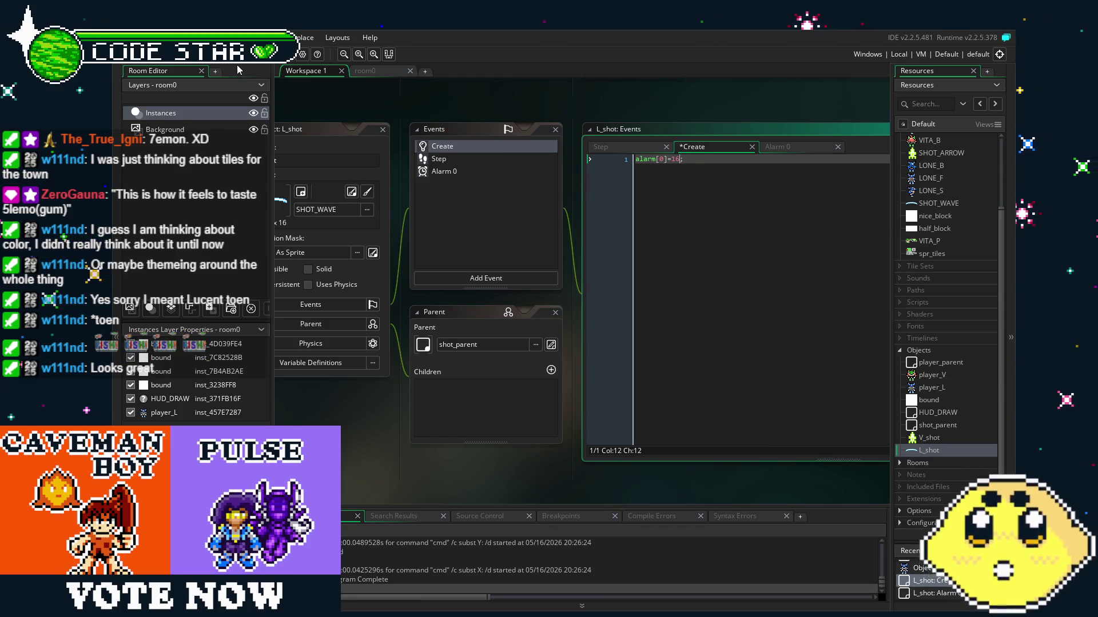
{"action": "key", "text": "F5"}
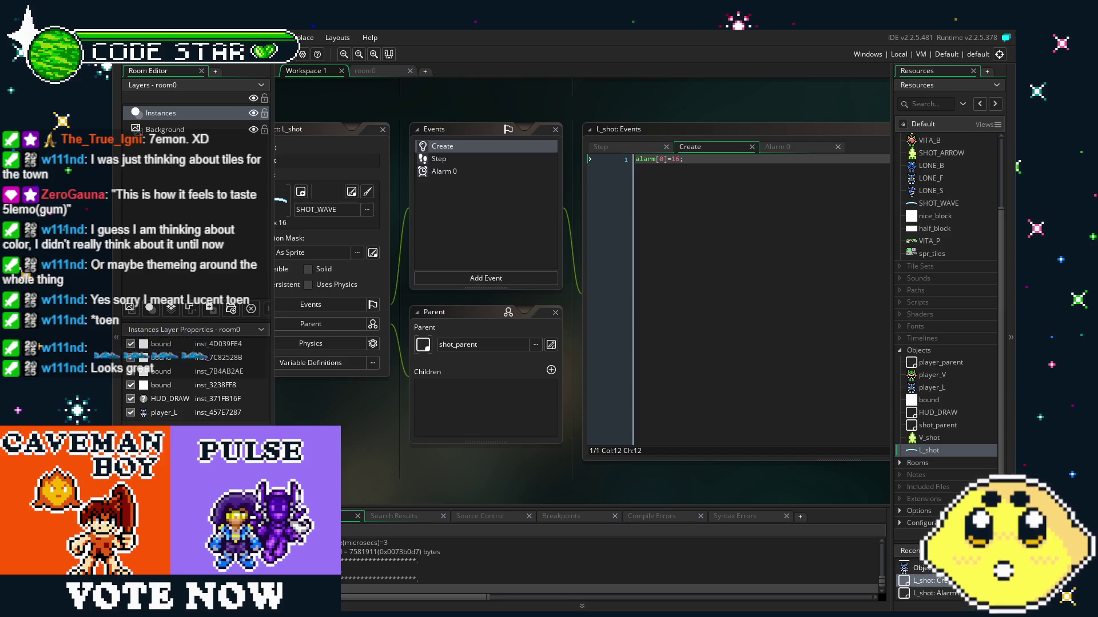
{"action": "left_click", "coordinate": [680, 163]}
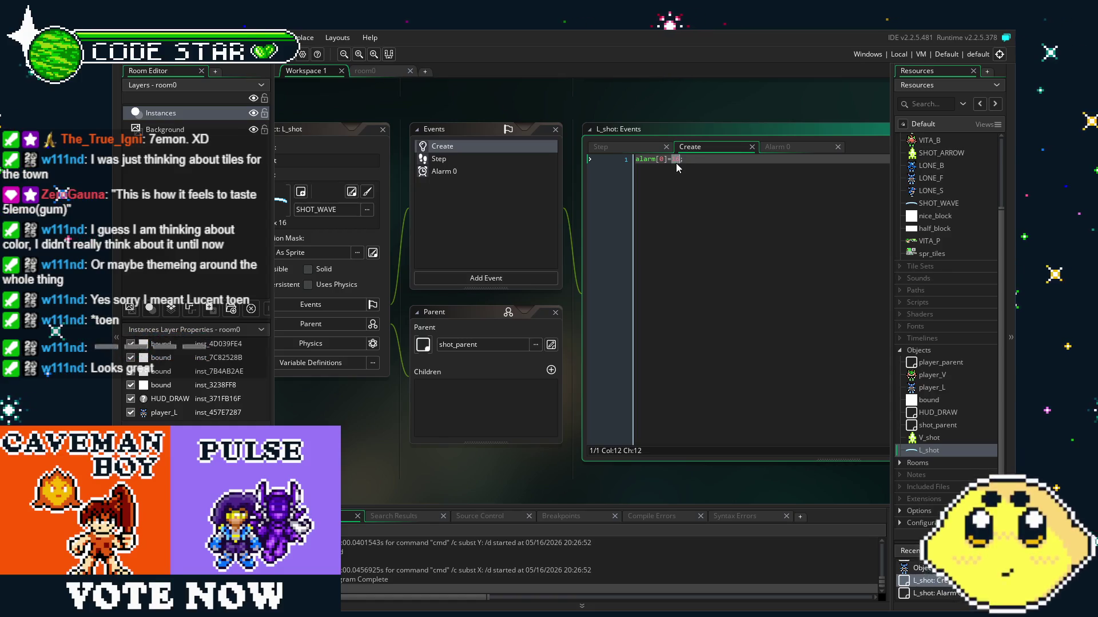
{"action": "type", "text": "8"}
{"action": "key", "text": "F5"}
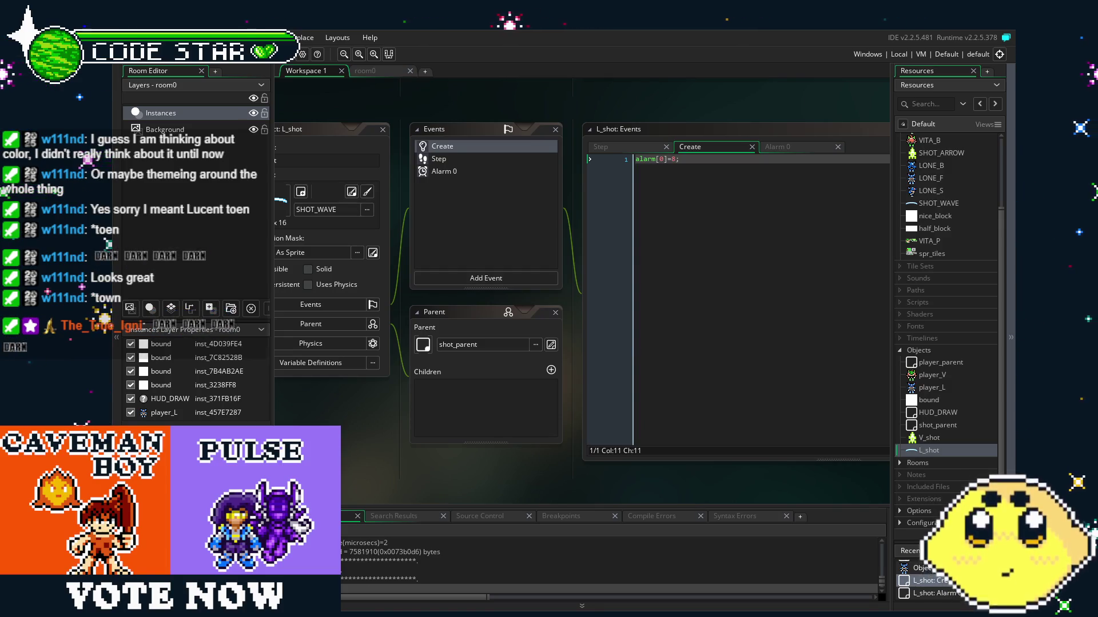
{"action": "key", "text": "z"}
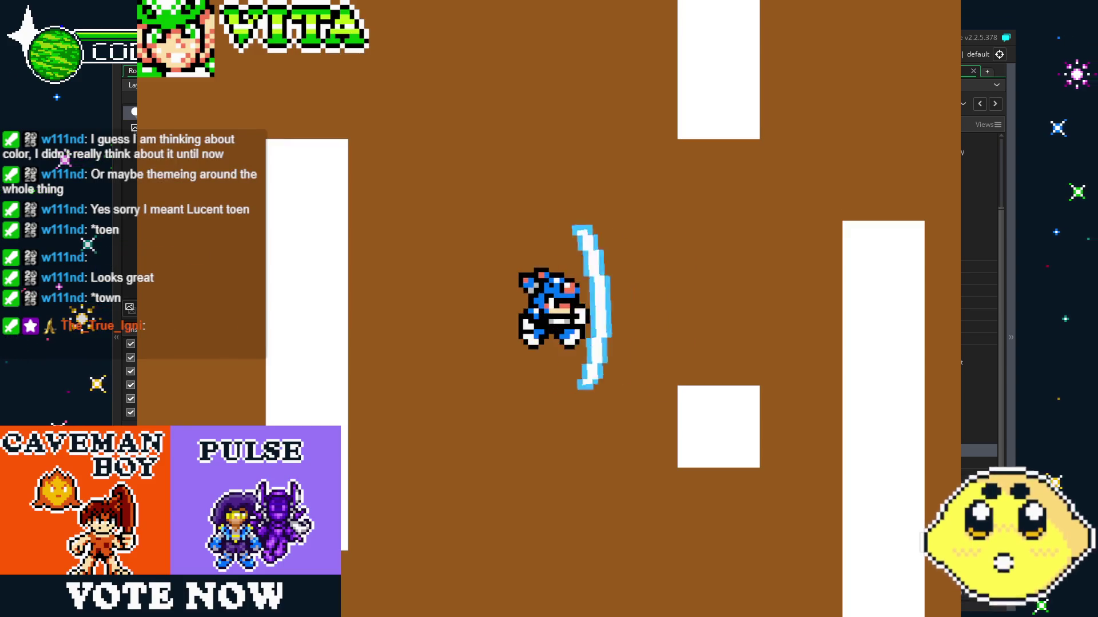
{"action": "key", "text": "Left"}
{"action": "key", "text": "z"}
{"action": "key", "text": "Right"}
{"action": "key", "text": "z"}
{"action": "key", "text": "z"}
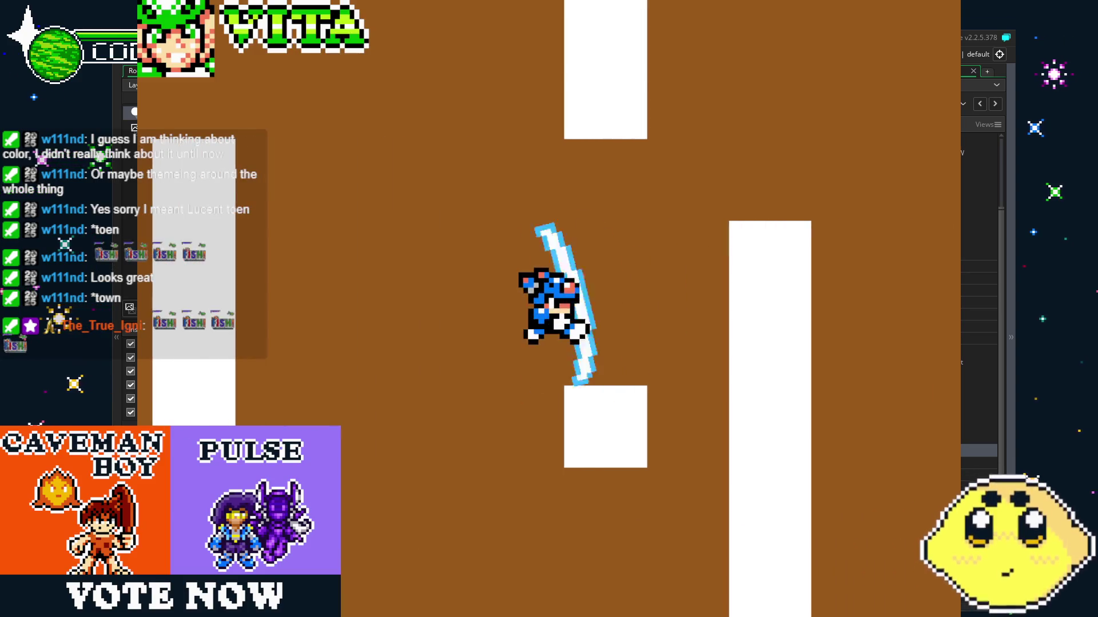
{"action": "key", "text": "Left"}
{"action": "key", "text": "z"}
{"action": "key", "text": "z"}
{"action": "key", "text": "z"}
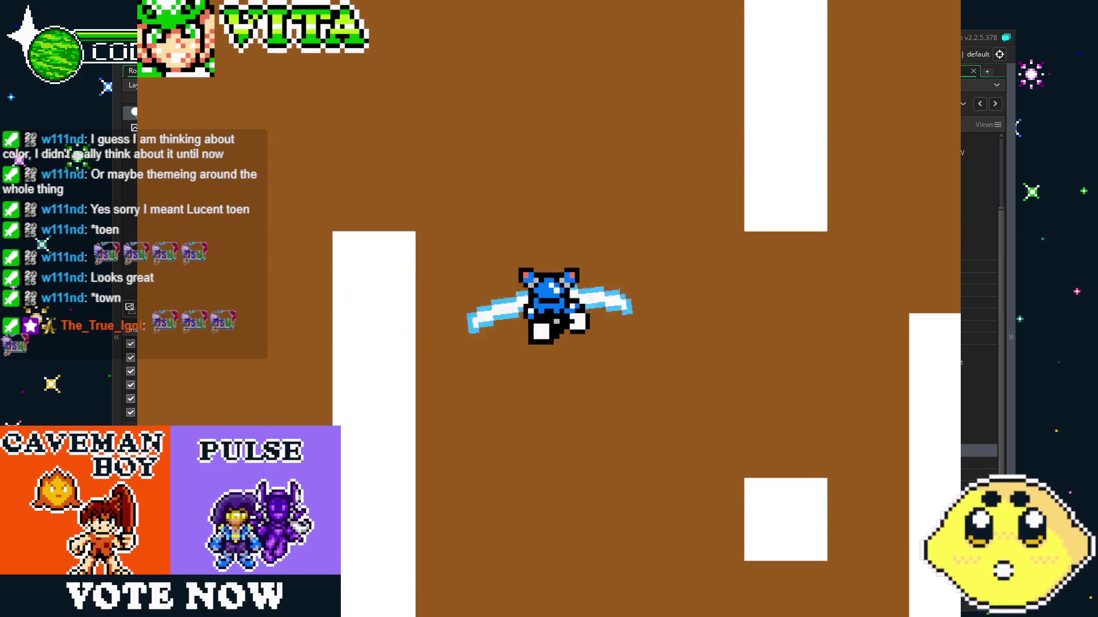
{"action": "key", "text": "Down"}
{"action": "key", "text": "z"}
{"action": "key", "text": "Right"}
{"action": "key", "text": "z"}
{"action": "key", "text": "z"}
{"action": "key", "text": "z"}
{"action": "key", "text": "Left"}
{"action": "key", "text": "z"}
{"action": "key", "text": "Up"}
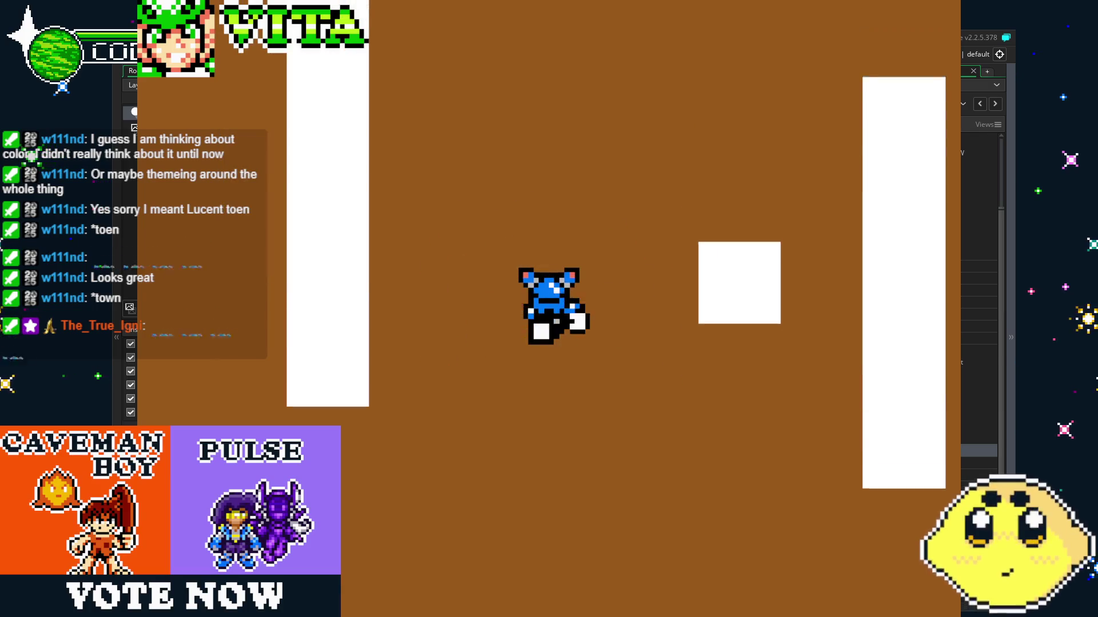
{"action": "key", "text": "z"}
{"action": "key", "text": "Left"}
{"action": "key", "text": "z"}
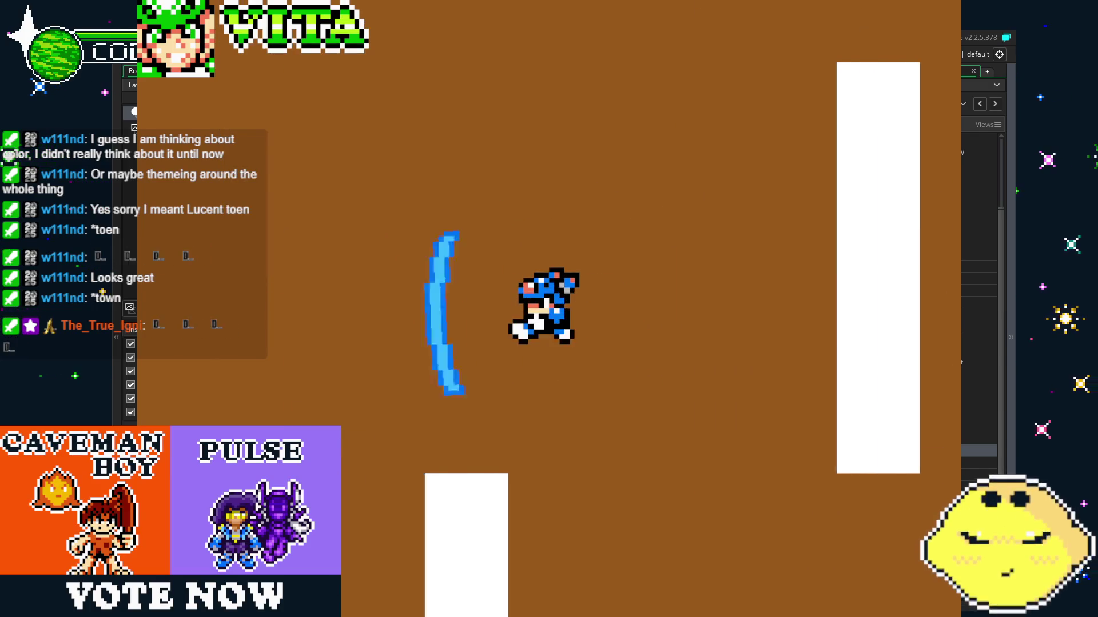
{"action": "key", "text": "z"}
{"action": "key", "text": "Down"}
{"action": "key", "text": "z"}
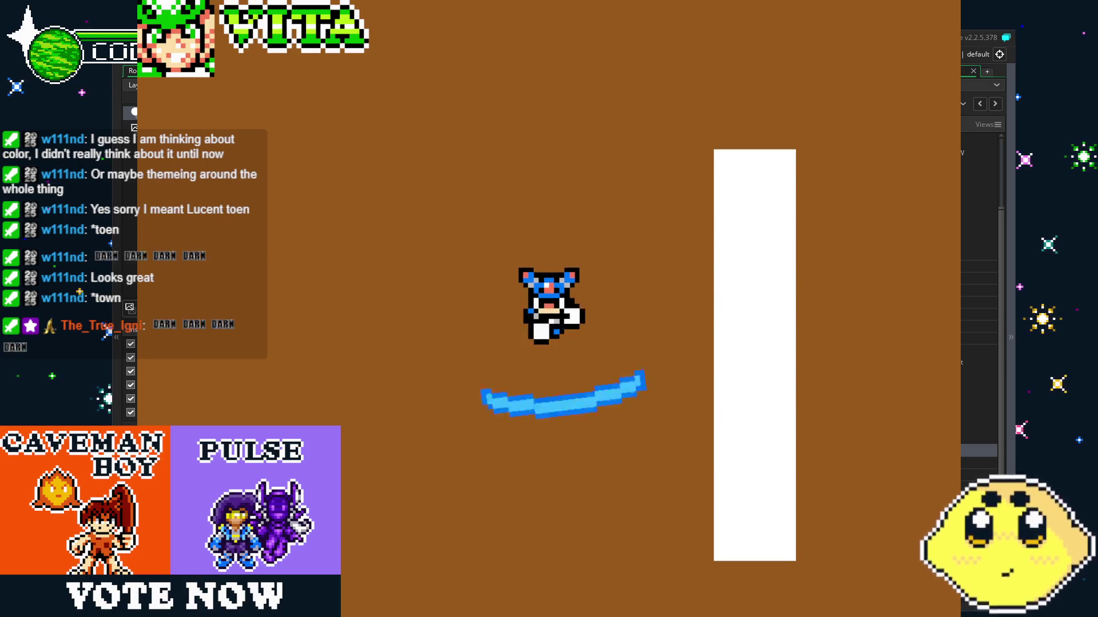
{"action": "key", "text": "z"}
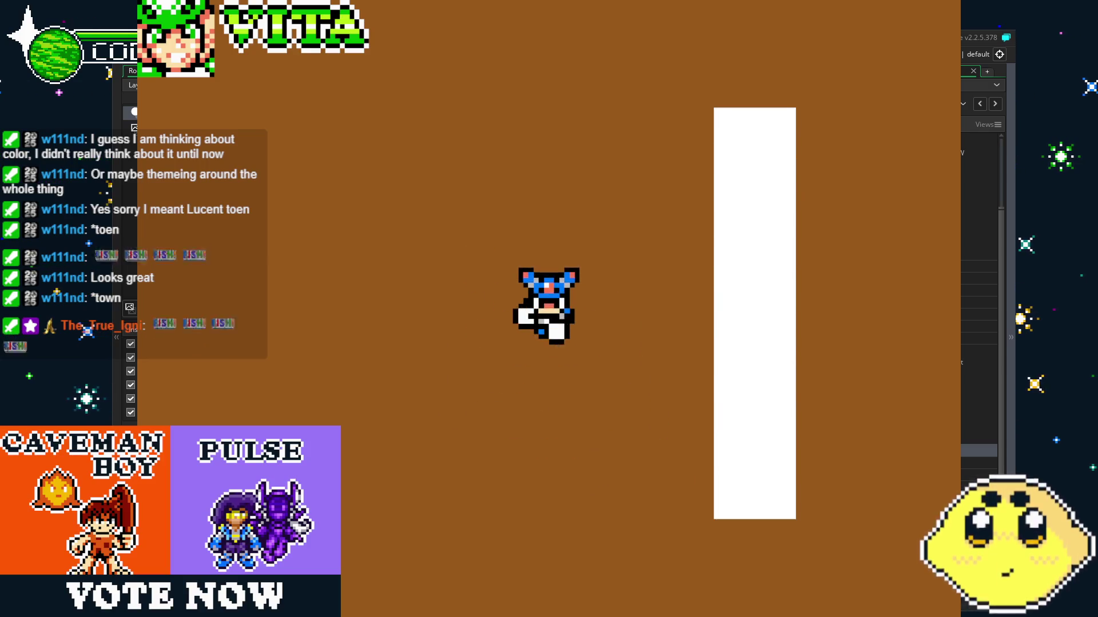
{"action": "key", "text": "Escape"}
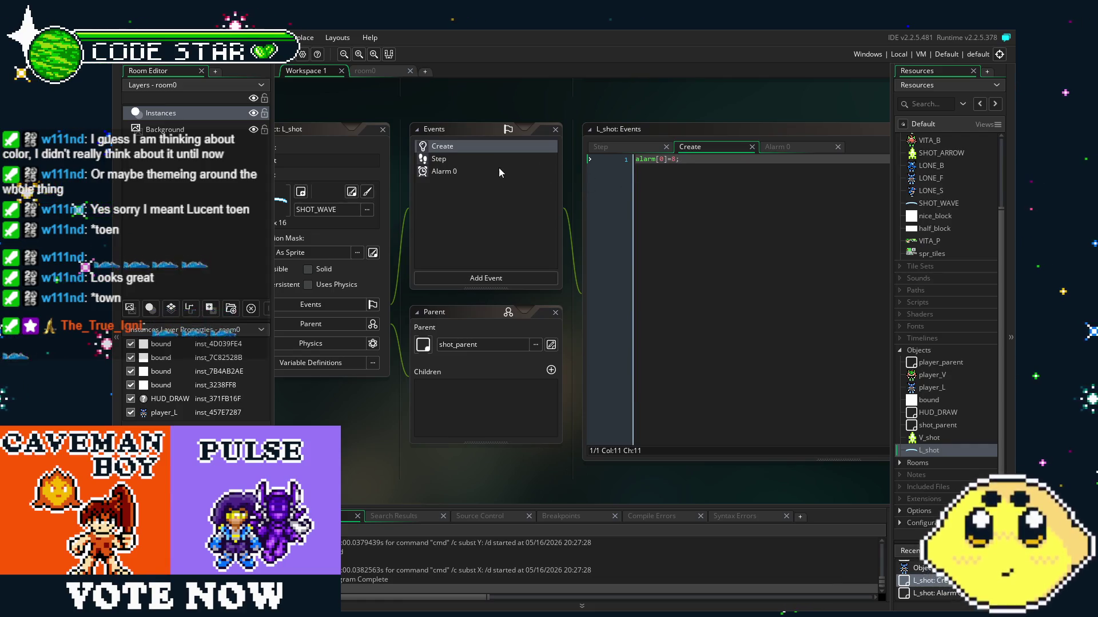
Set L_shot's Create-event alarm[0] to 12 and rebuild with F5.
{"action": "left_click", "coordinate": [674, 160]}
{"action": "type", "text": "12"}
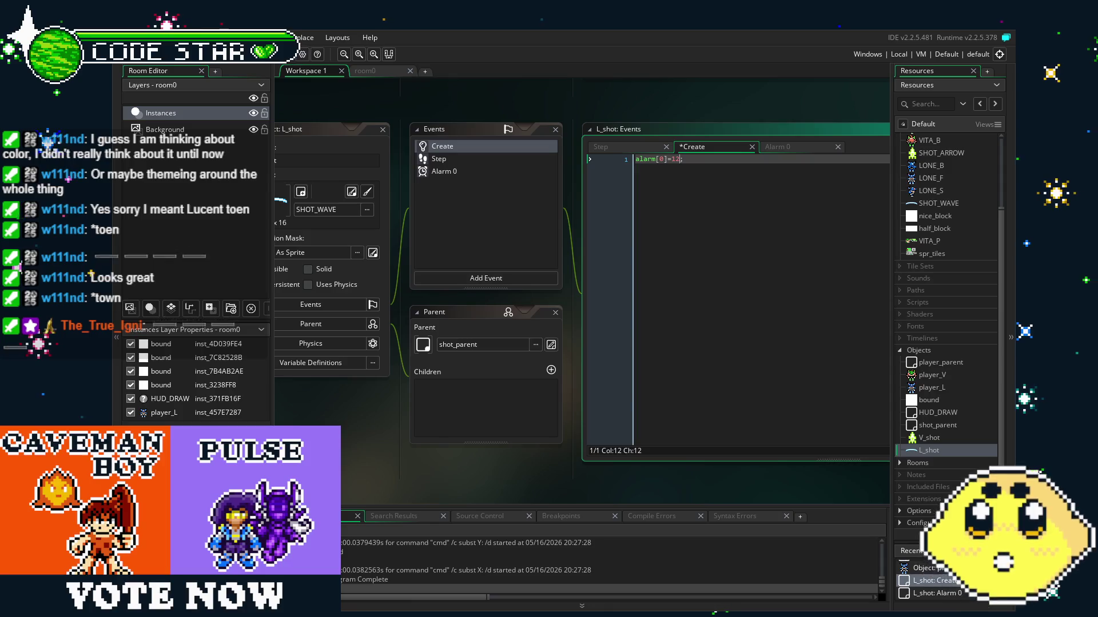
{"action": "key", "text": "F5"}
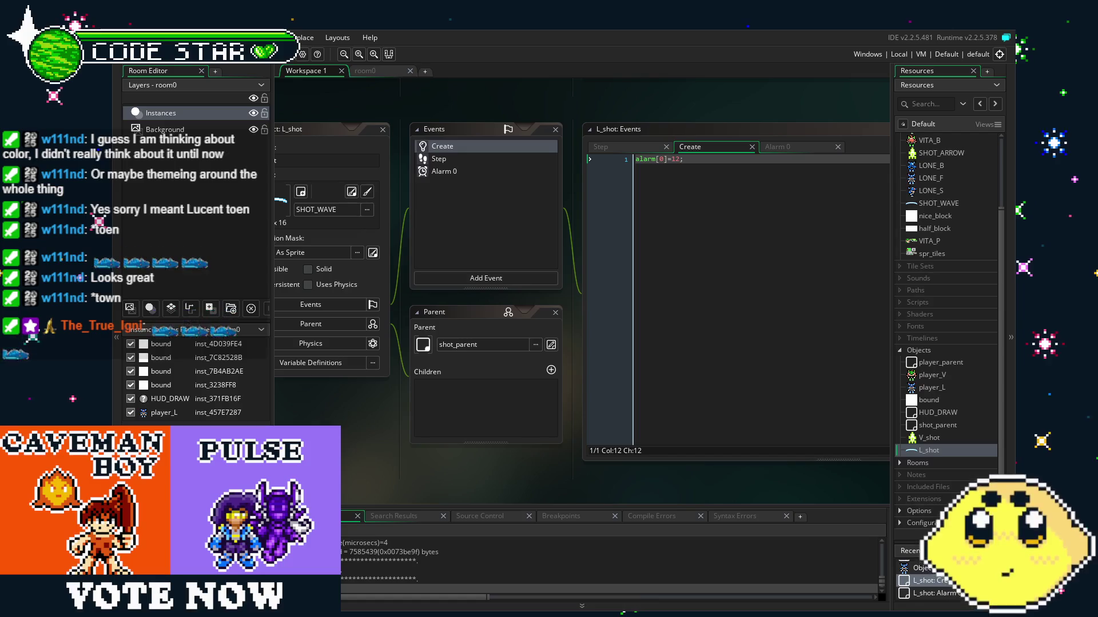
Steer the player with the arrow keys, throwing wave shots with X every direction, then quit.
{"action": "key", "text": "Down"}
{"action": "key", "text": "Left"}
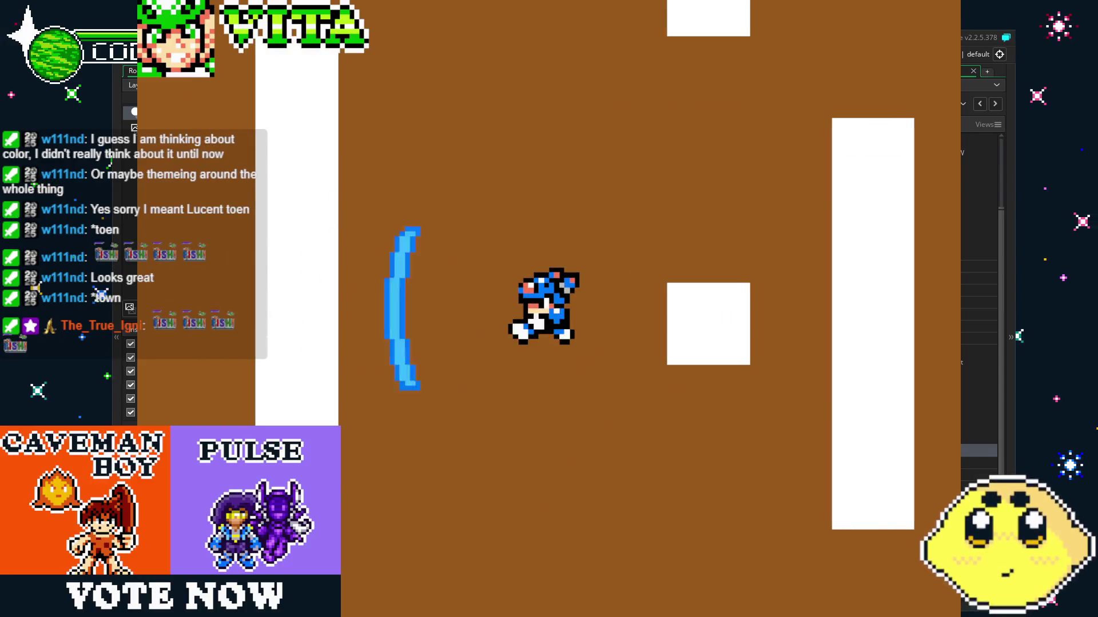
{"action": "key", "text": "x"}
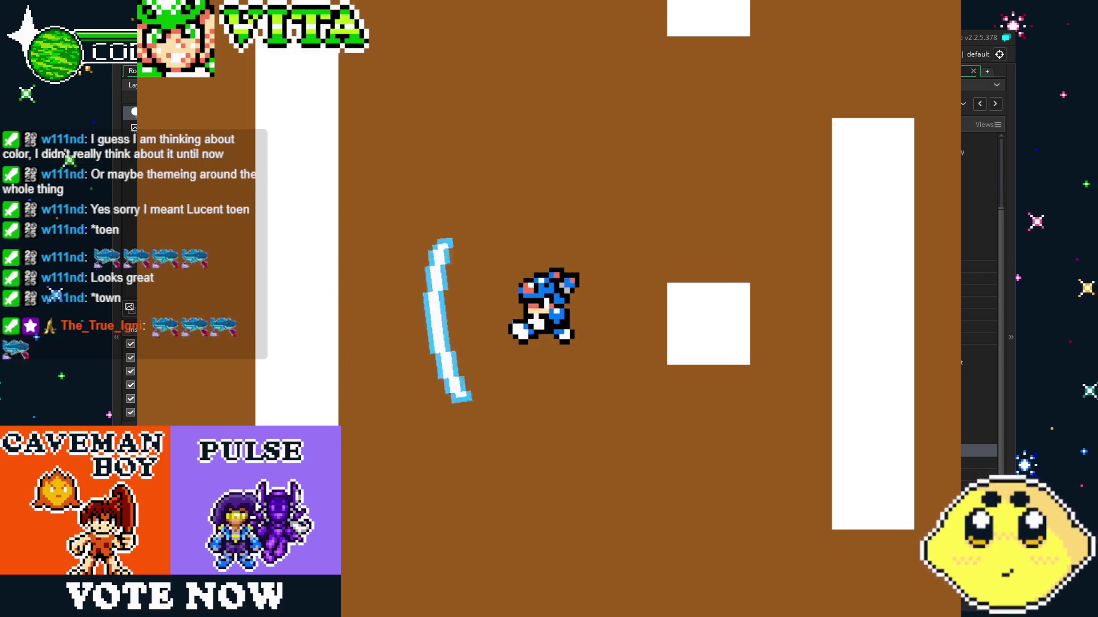
{"action": "key", "text": "Left"}
{"action": "key", "text": "Up"}
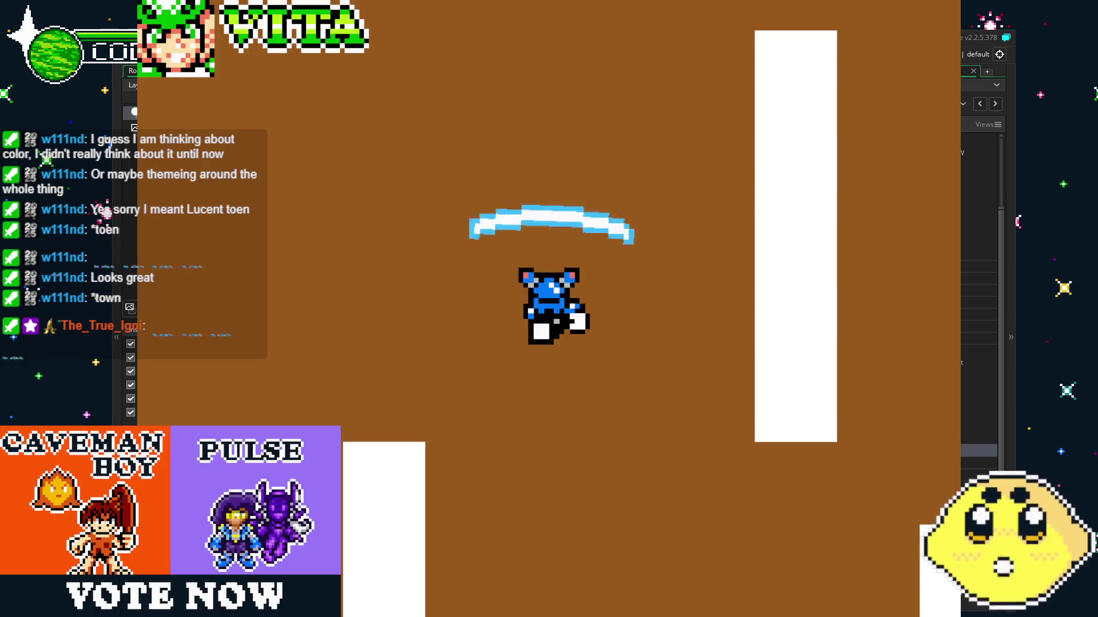
{"action": "key", "text": "Right"}
{"action": "key", "text": "Down"}
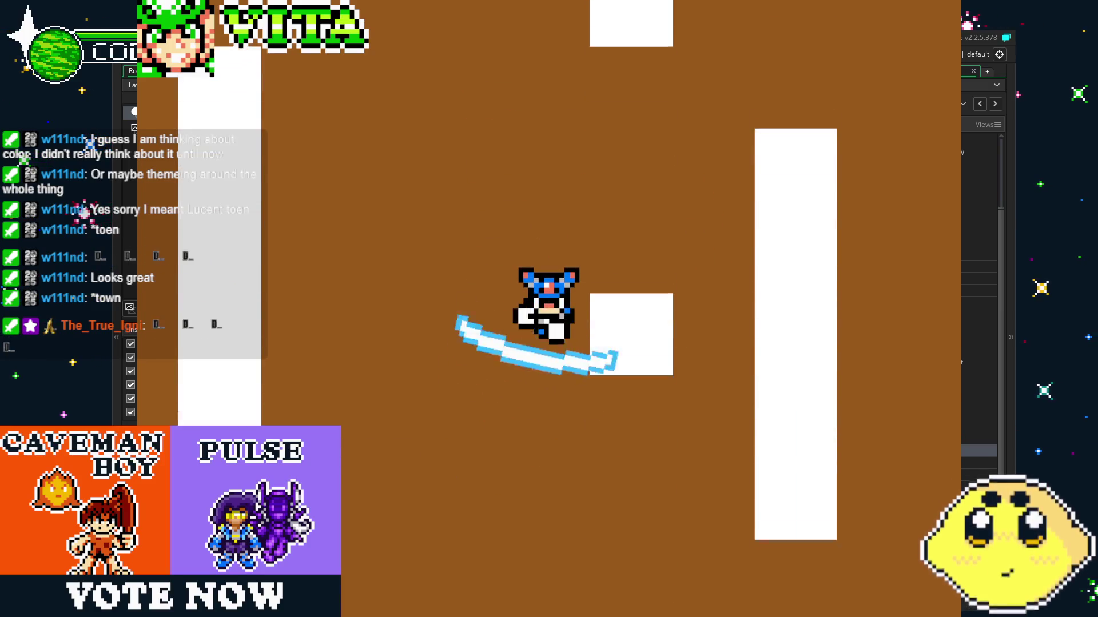
{"action": "key", "text": "Up"}
{"action": "key", "text": "Right"}
{"action": "key", "text": "Up"}
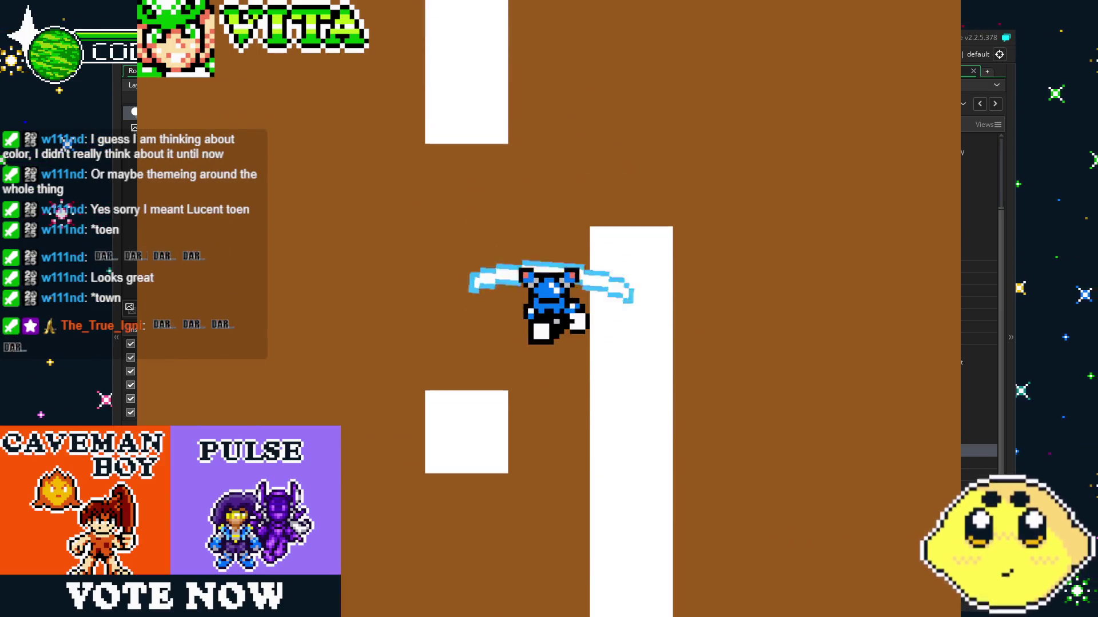
{"action": "key", "text": "Up"}
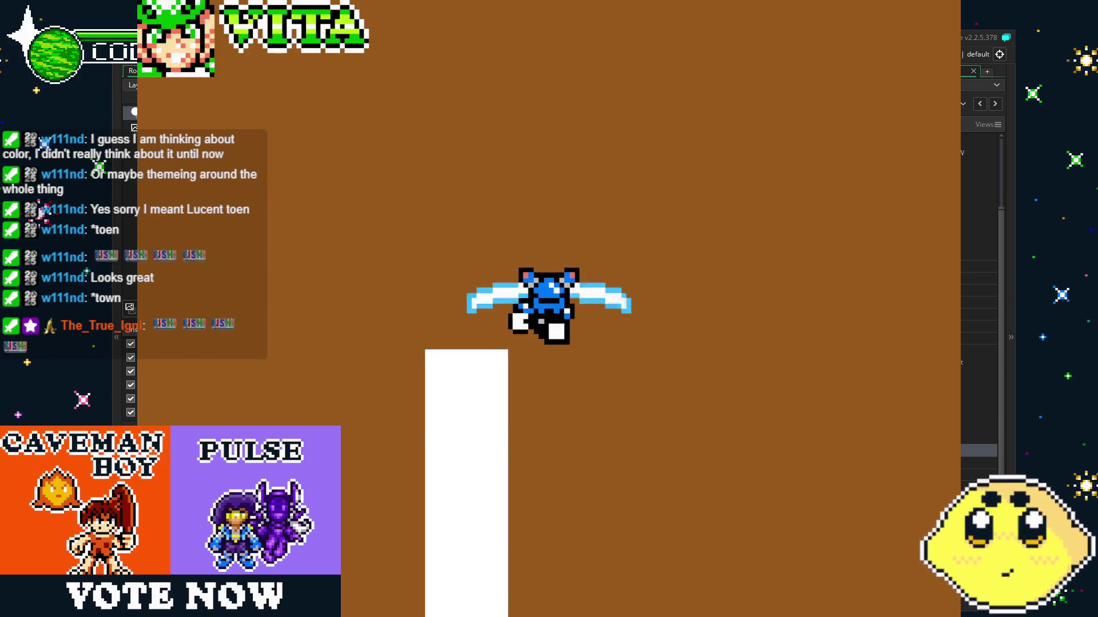
{"action": "key", "text": "Left"}
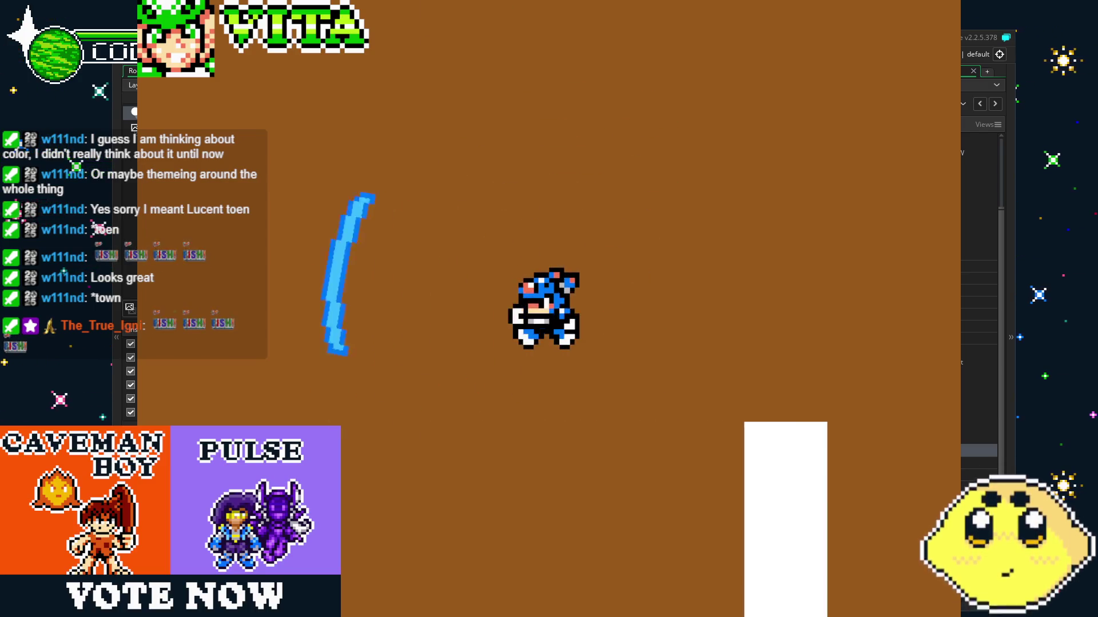
{"action": "key", "text": "Down"}
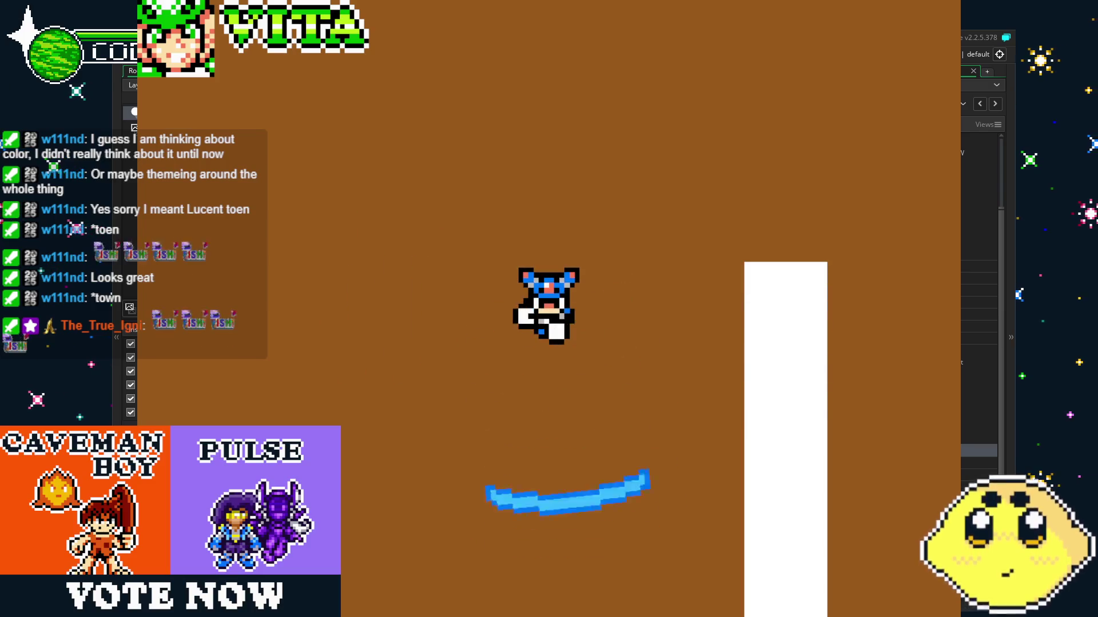
{"action": "key", "text": "Right"}
{"action": "key", "text": "Up"}
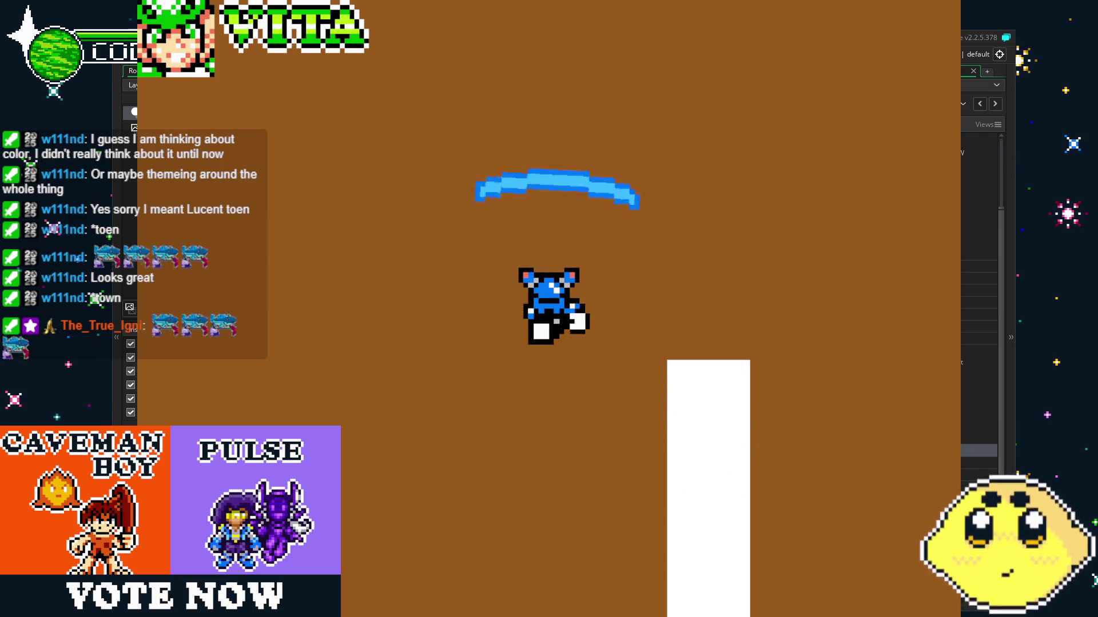
{"action": "key", "text": "Up"}
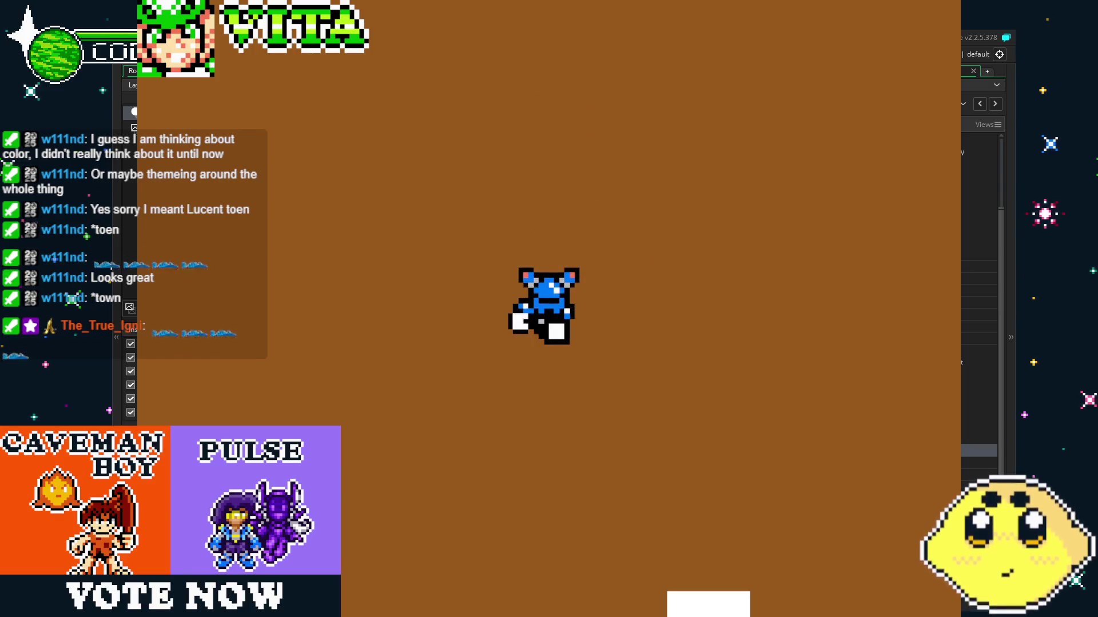
{"action": "key", "text": "Left"}
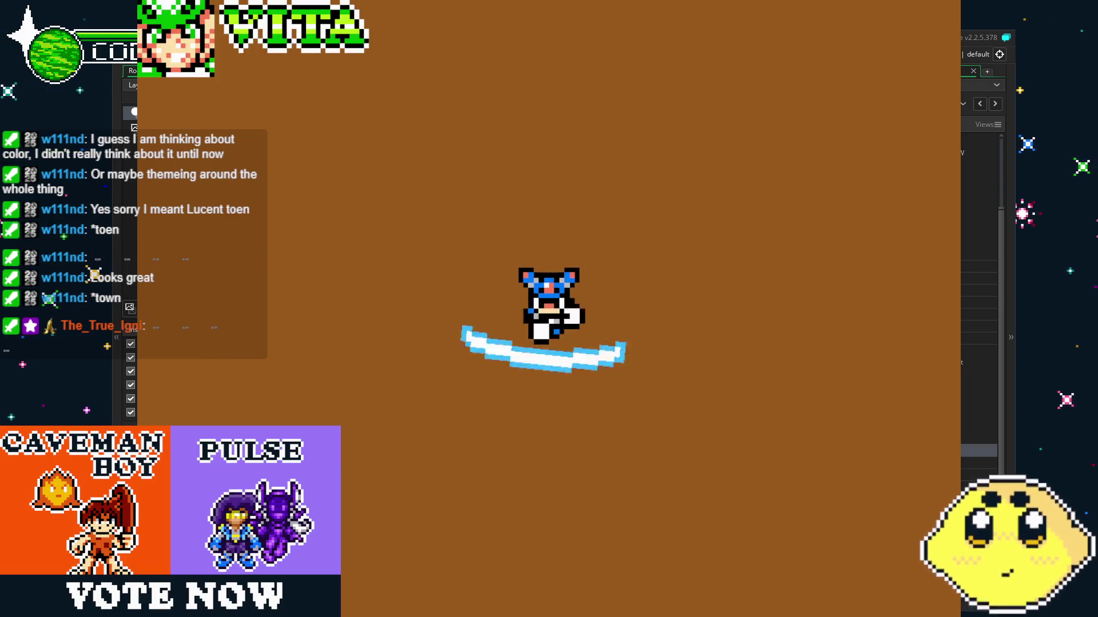
{"action": "key", "text": "Down"}
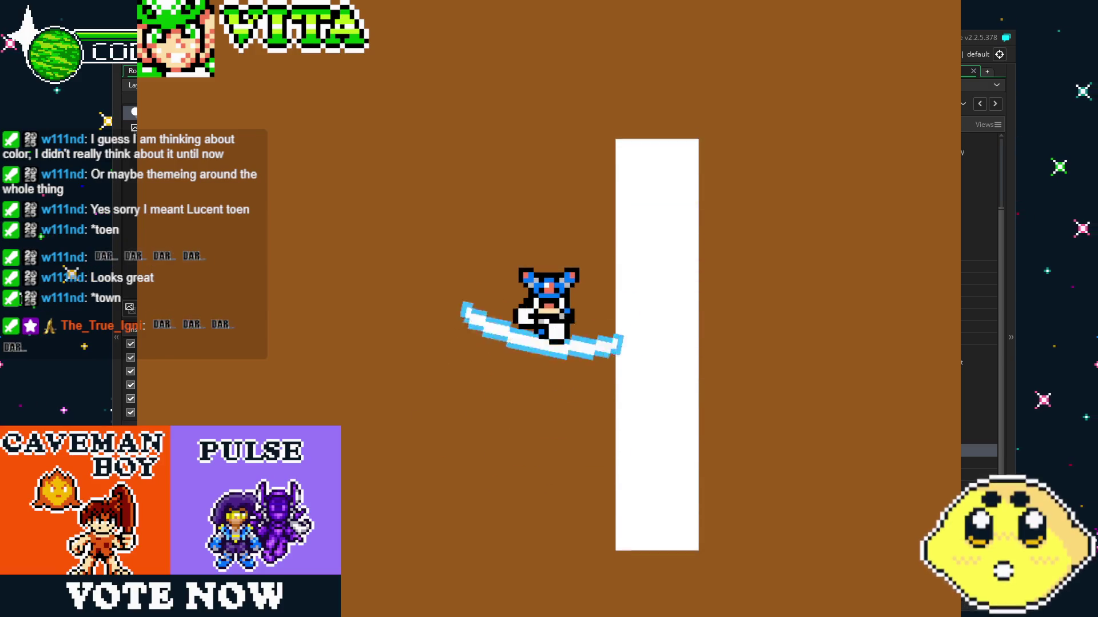
{"action": "key", "text": "Right"}
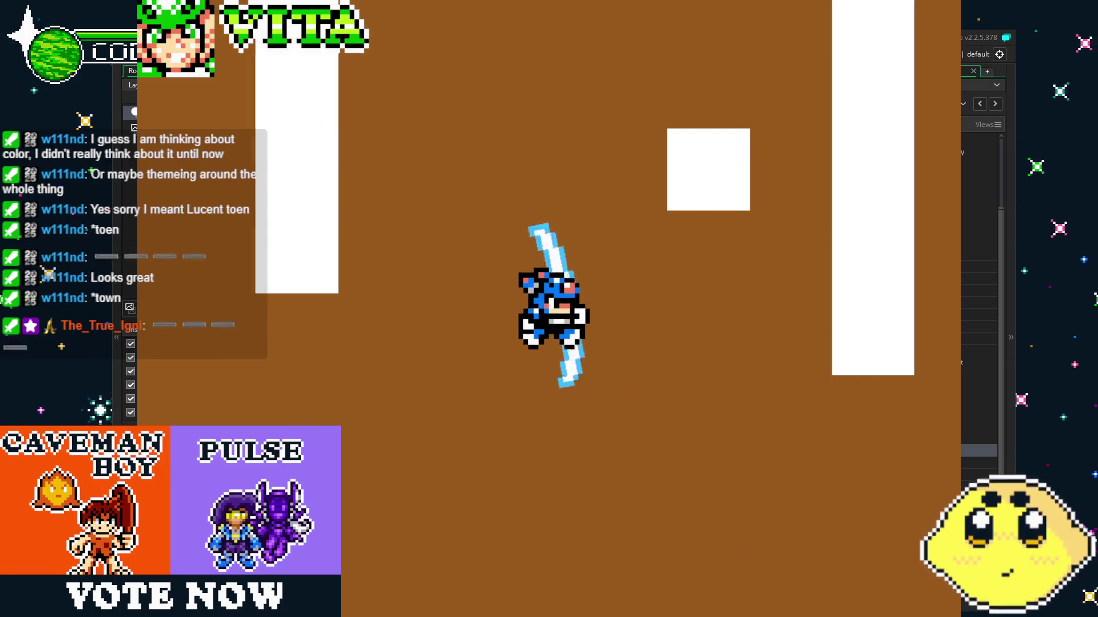
{"action": "key", "text": "Up"}
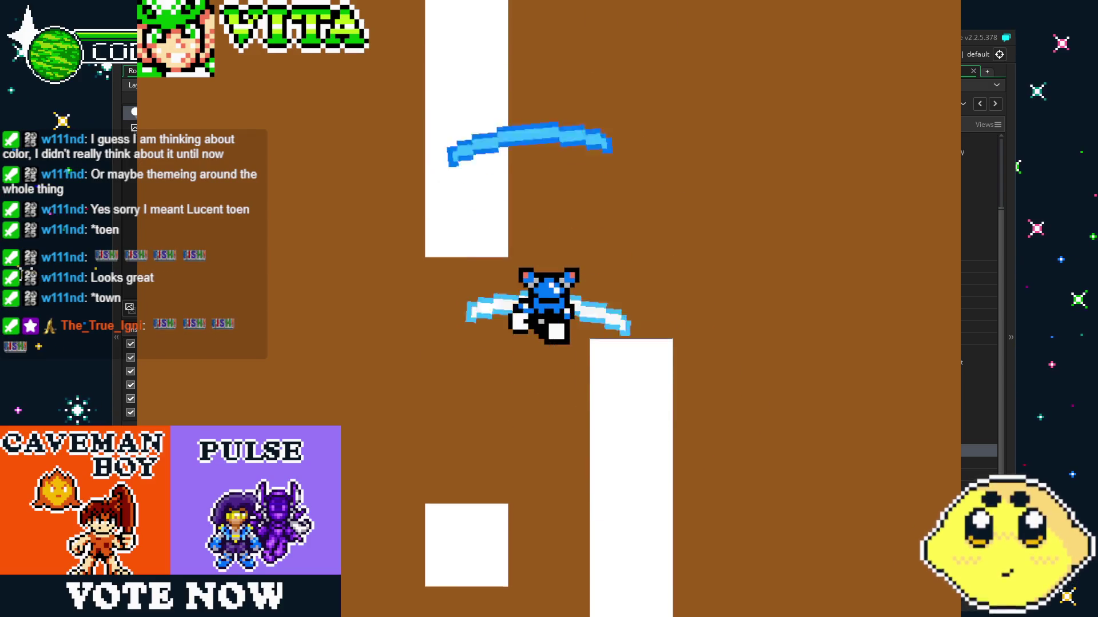
{"action": "key", "text": "Left"}
{"action": "key", "text": "Right"}
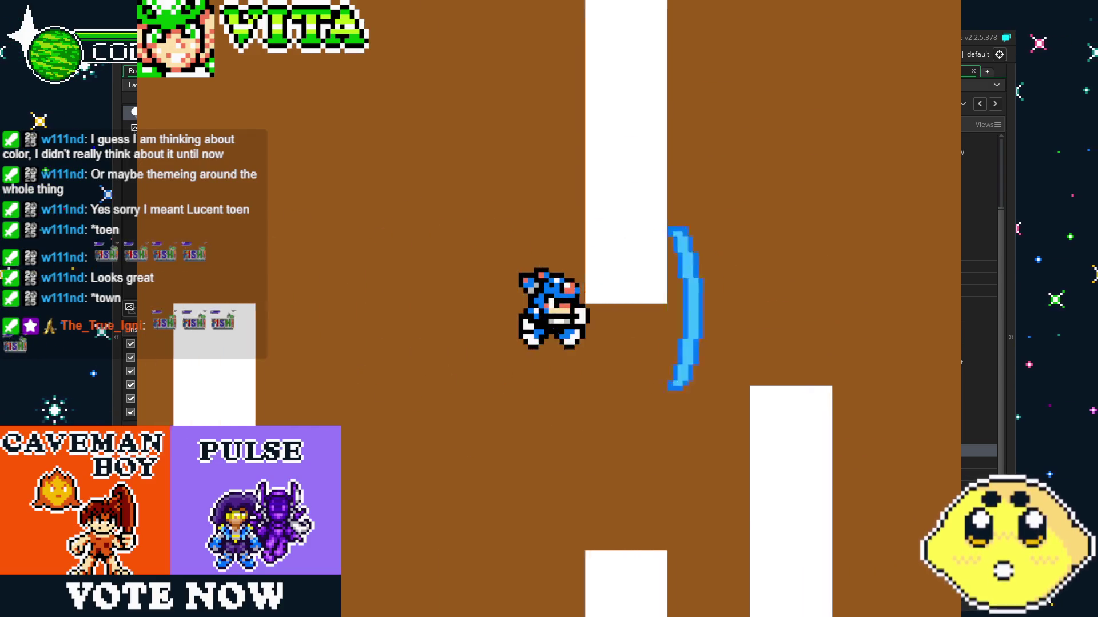
{"action": "key", "text": "Left"}
{"action": "key", "text": "Right"}
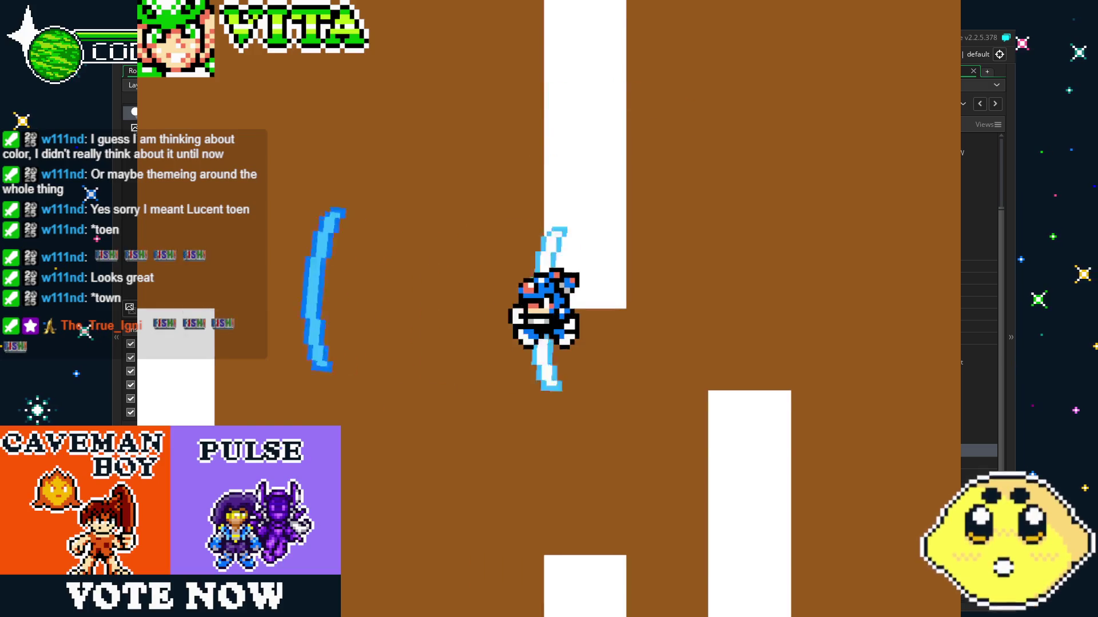
{"action": "key", "text": "Left"}
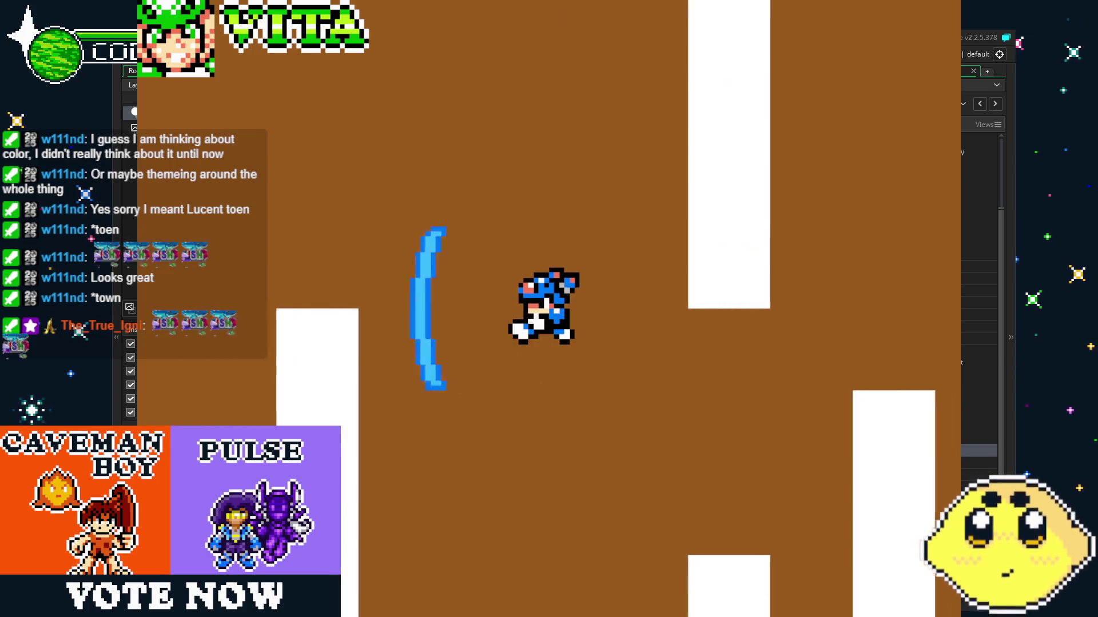
{"action": "key", "text": "Up"}
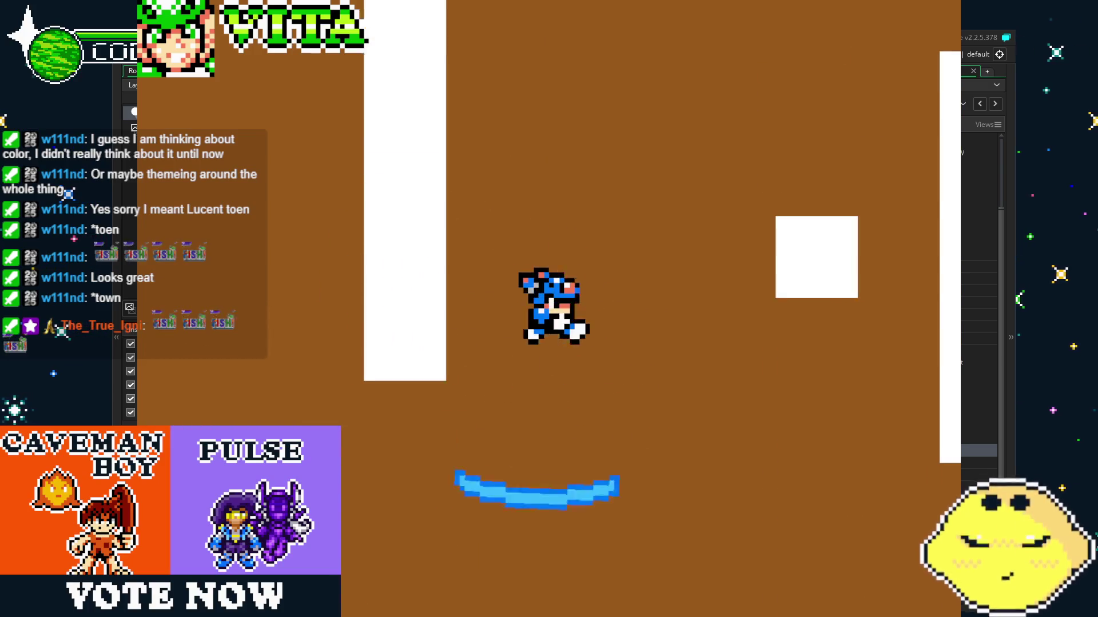
{"action": "key", "text": "Right"}
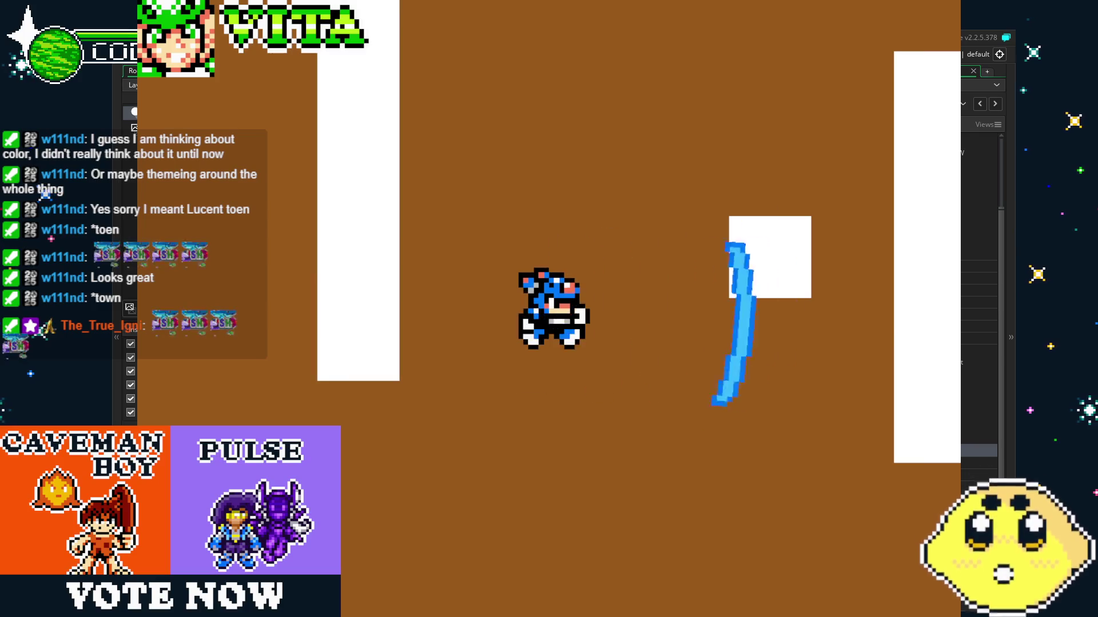
{"action": "key", "text": "Up"}
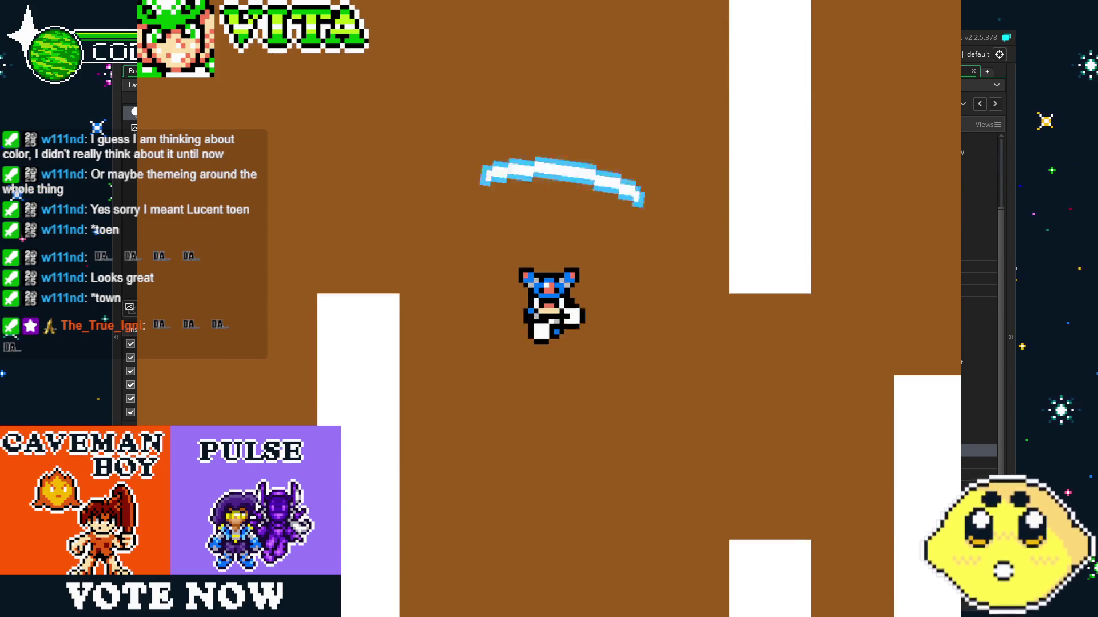
{"action": "key", "text": "Down"}
{"action": "key", "text": "Right"}
{"action": "key", "text": "Left"}
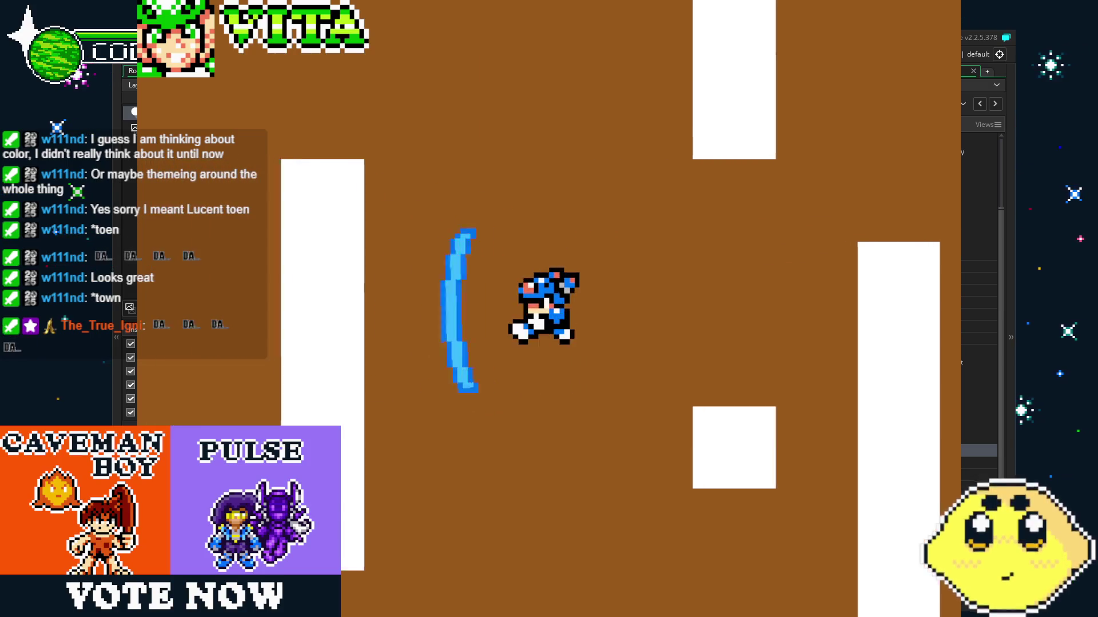
{"action": "key", "text": "Up"}
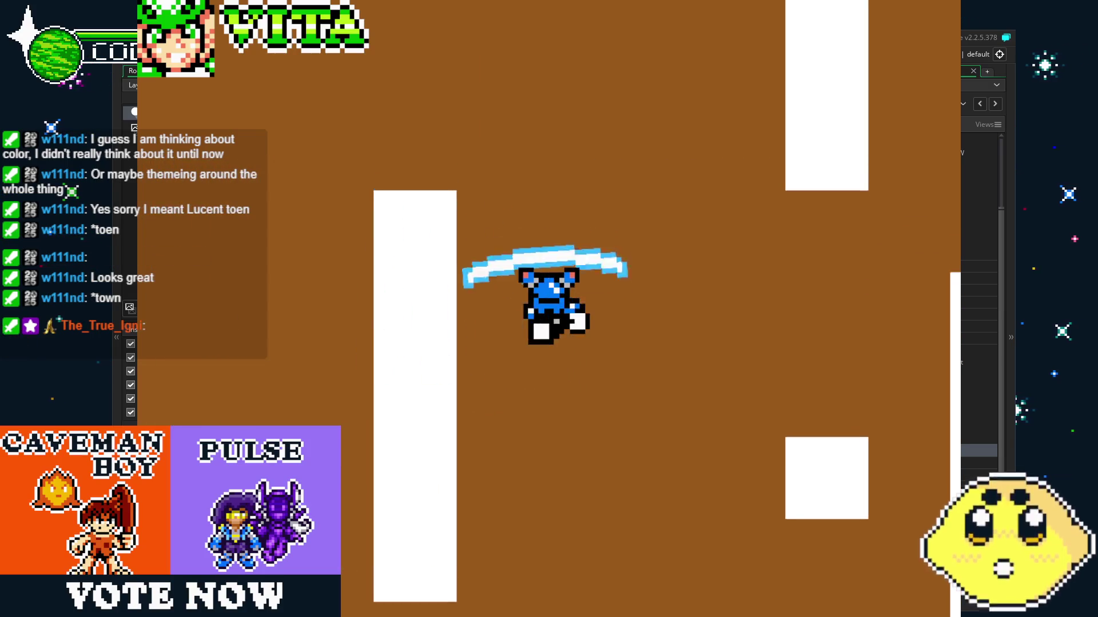
{"action": "key", "text": "Right"}
{"action": "key", "text": "Up"}
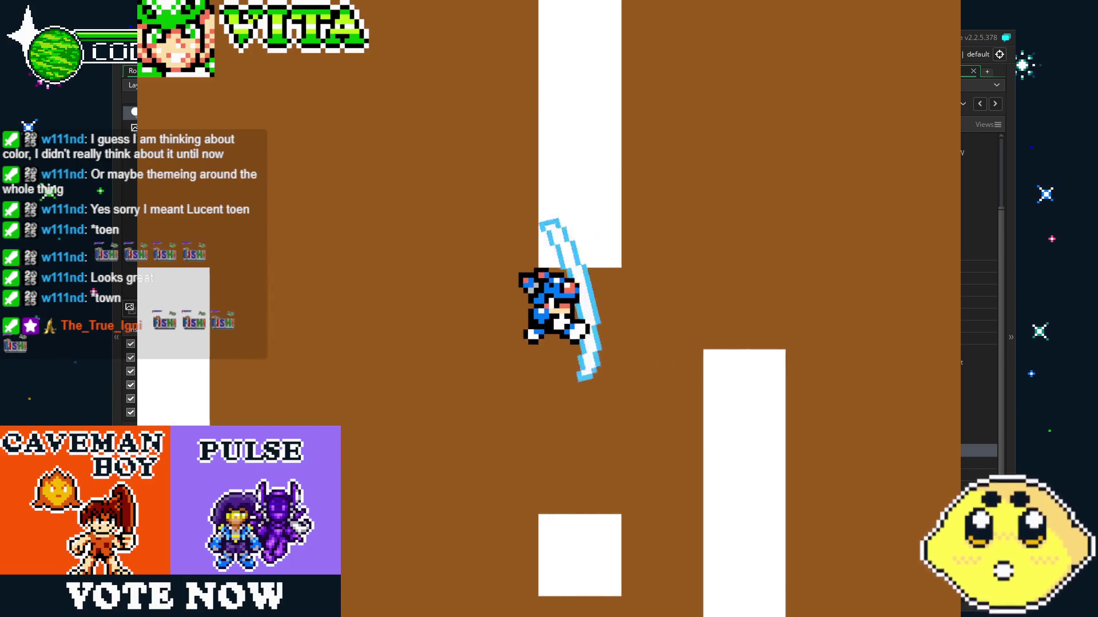
{"action": "key", "text": "Right"}
{"action": "key", "text": "Down"}
{"action": "key", "text": "Left"}
{"action": "key", "text": "Left"}
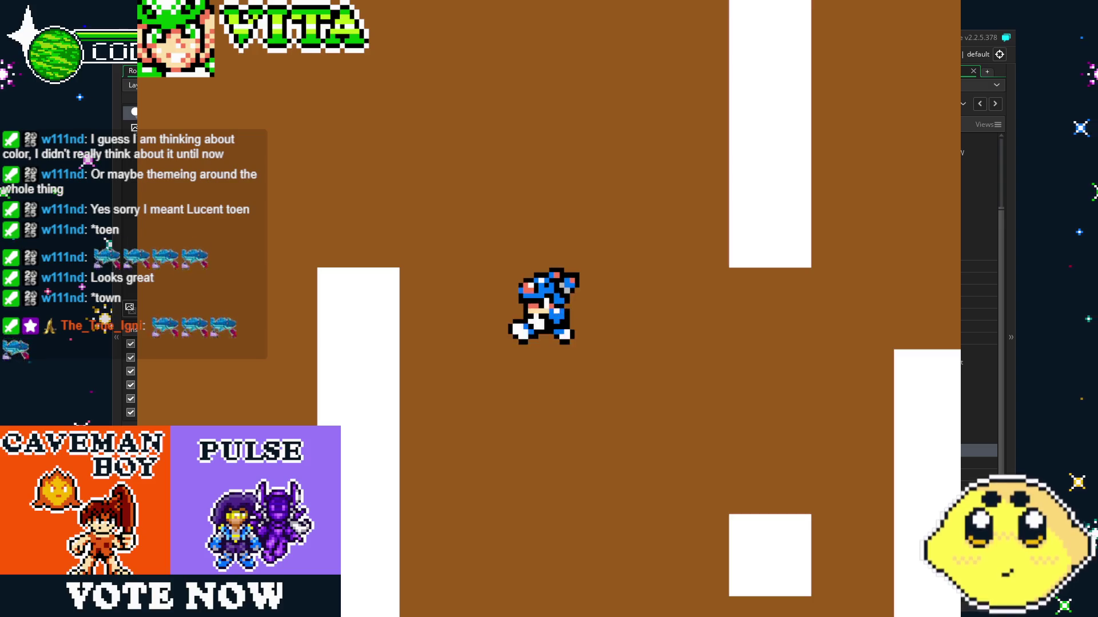
{"action": "key", "text": "Escape"}
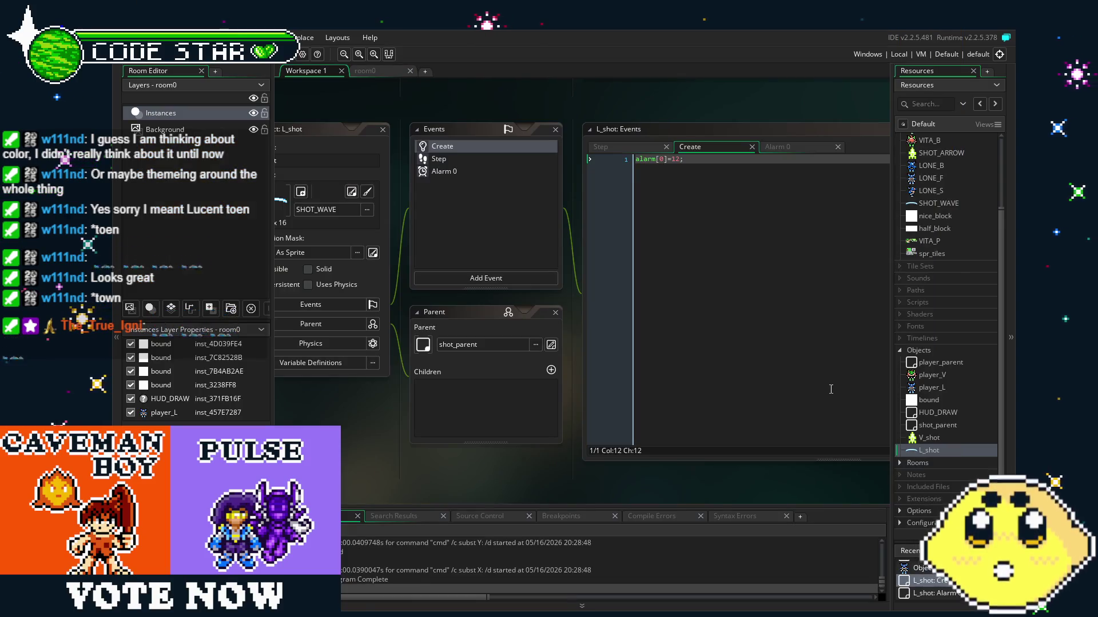
{"action": "right_click", "coordinate": [925, 377]}
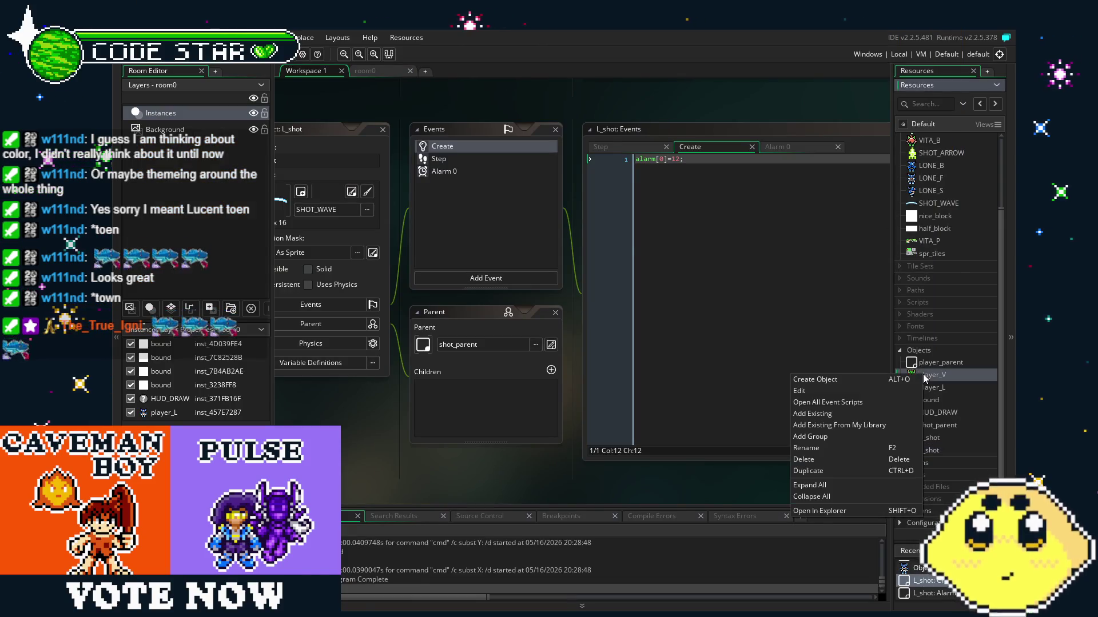
{"action": "left_click", "coordinate": [960, 413]}
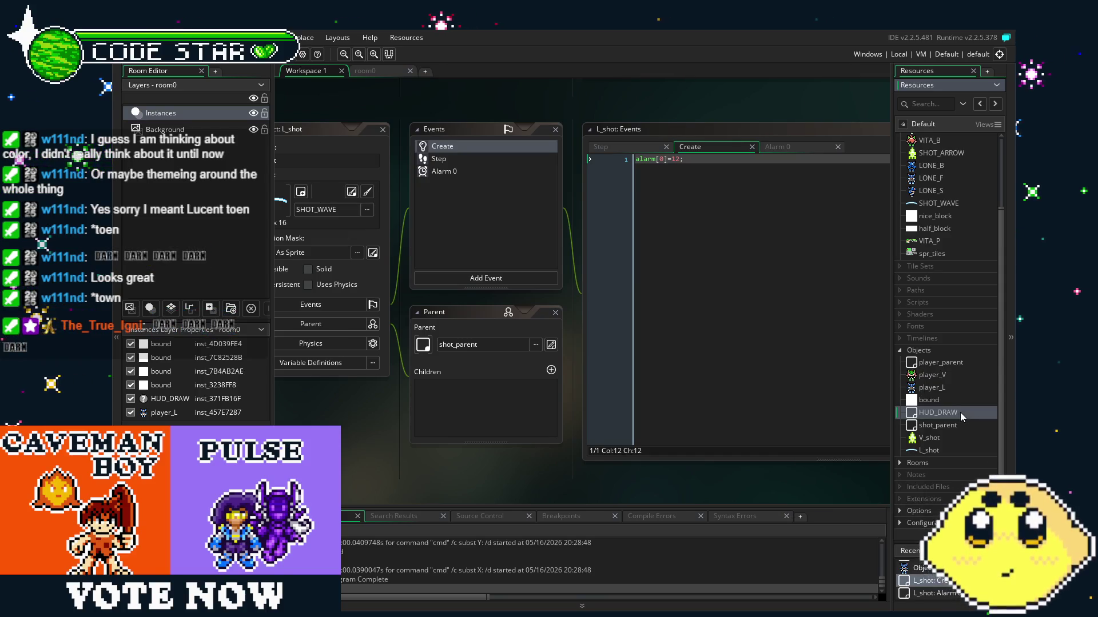
{"action": "scroll", "coordinate": [969, 286], "scroll_direction": "up", "scroll_amount": 3}
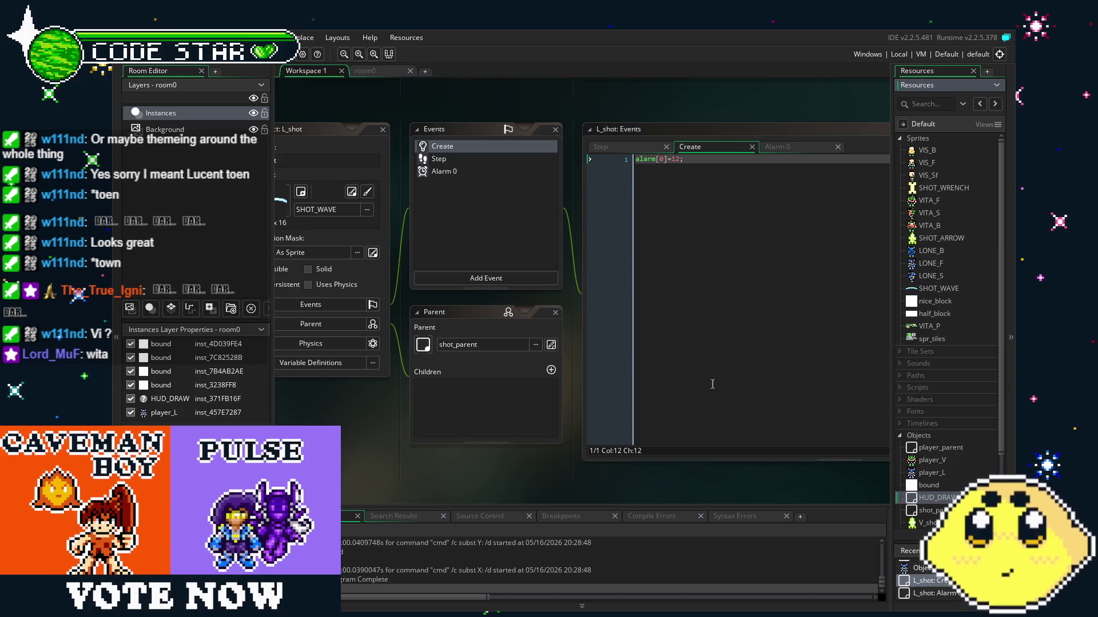
{"action": "scroll", "coordinate": [950, 433], "scroll_direction": "down", "scroll_amount": 2}
{"action": "scroll", "coordinate": [950, 435], "scroll_direction": "down", "scroll_amount": 3}
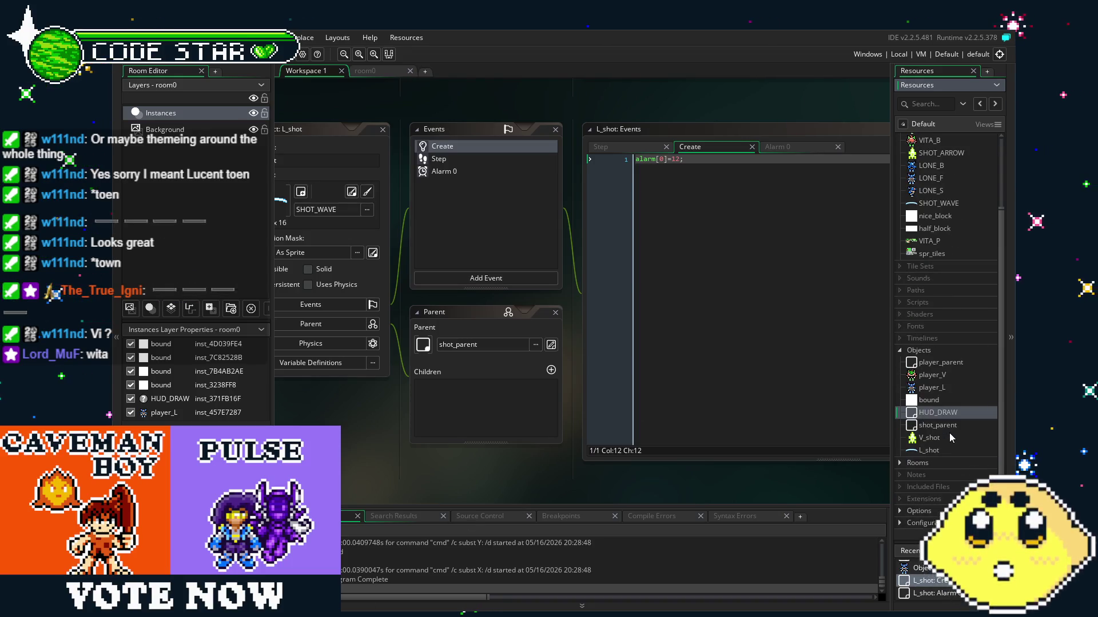
Duplicate player_V and name the copy player_Vi.
{"action": "right_click", "coordinate": [935, 376]}
{"action": "left_click", "coordinate": [866, 474]}
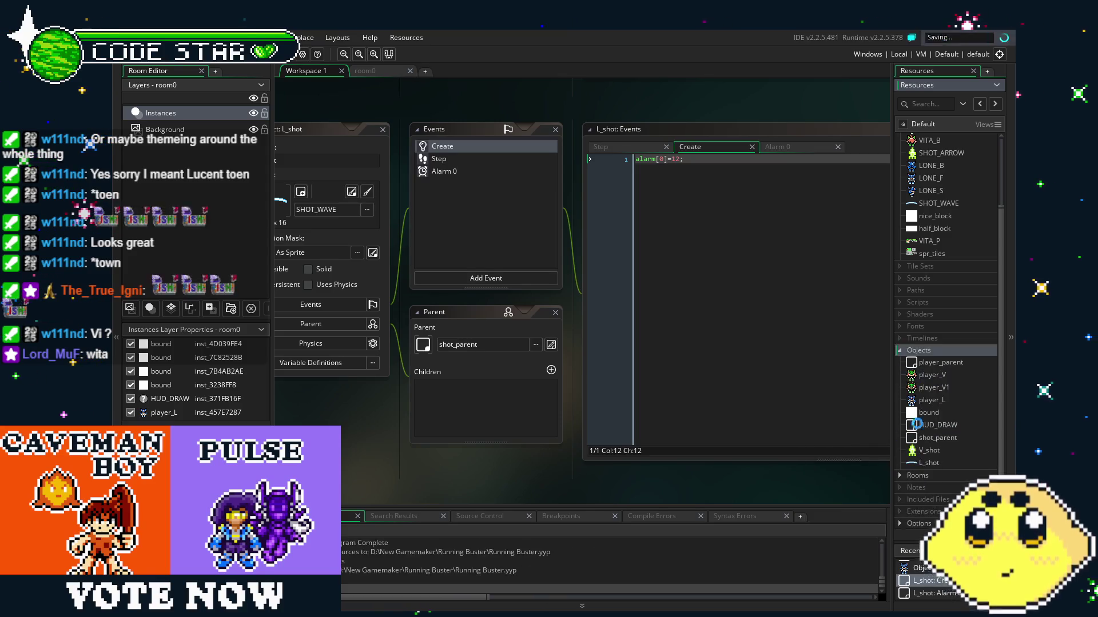
{"action": "left_click_drag", "start_coordinate": [941, 391], "coordinate": [935, 375]}
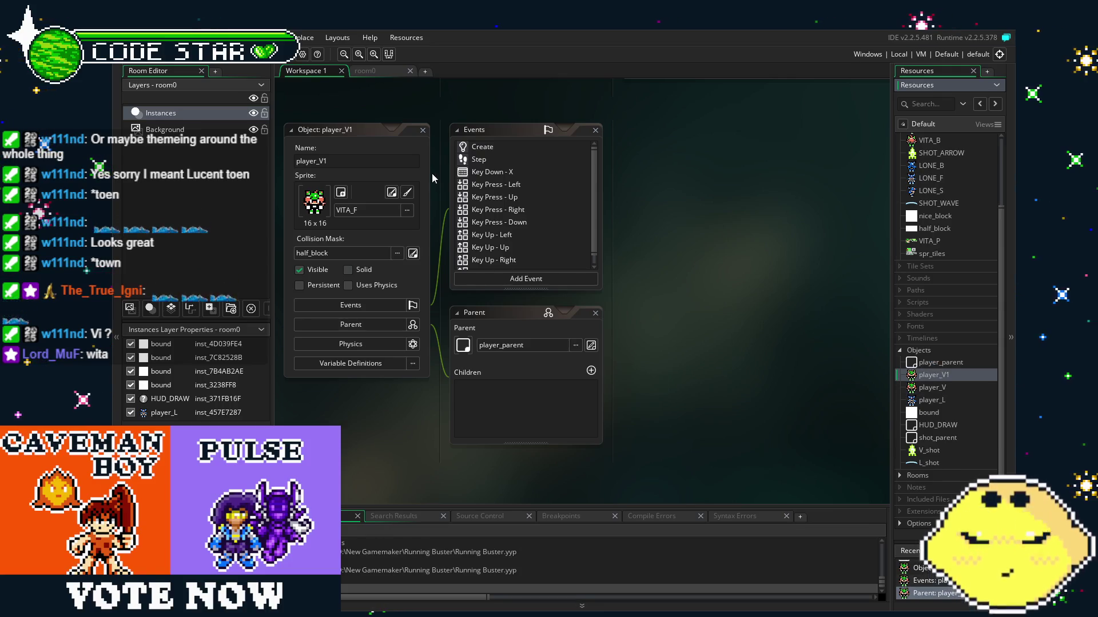
{"action": "left_click", "coordinate": [335, 161]}
{"action": "key", "text": "BackSpace"}
{"action": "type", "text": "i"}
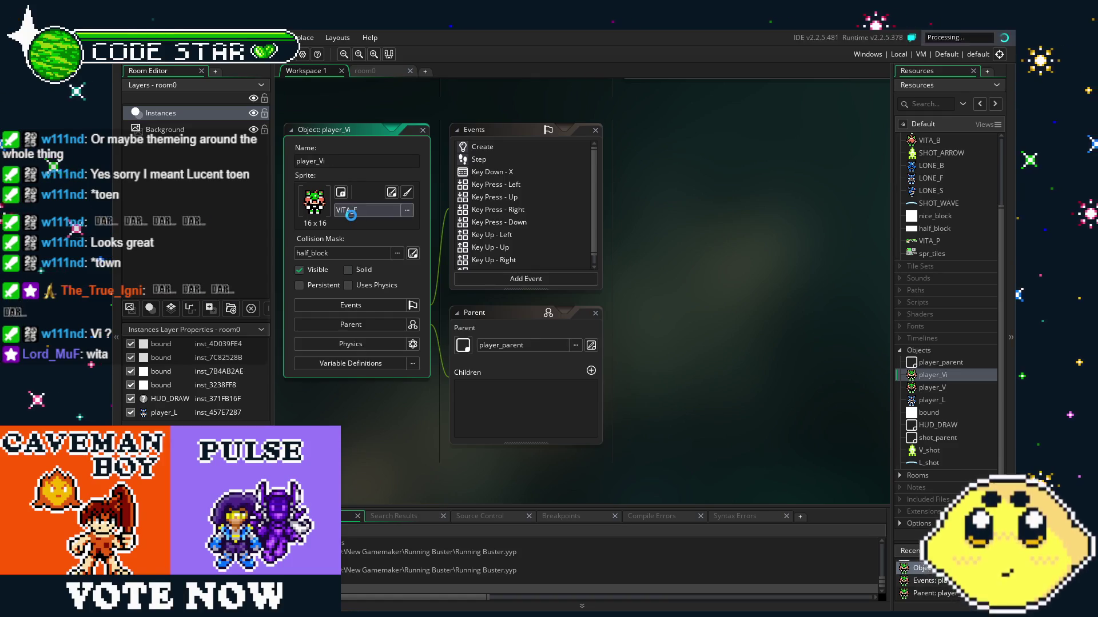
Give player_Vi the VIS_F sprite and show its Create event code.
{"action": "left_click", "coordinate": [407, 210]}
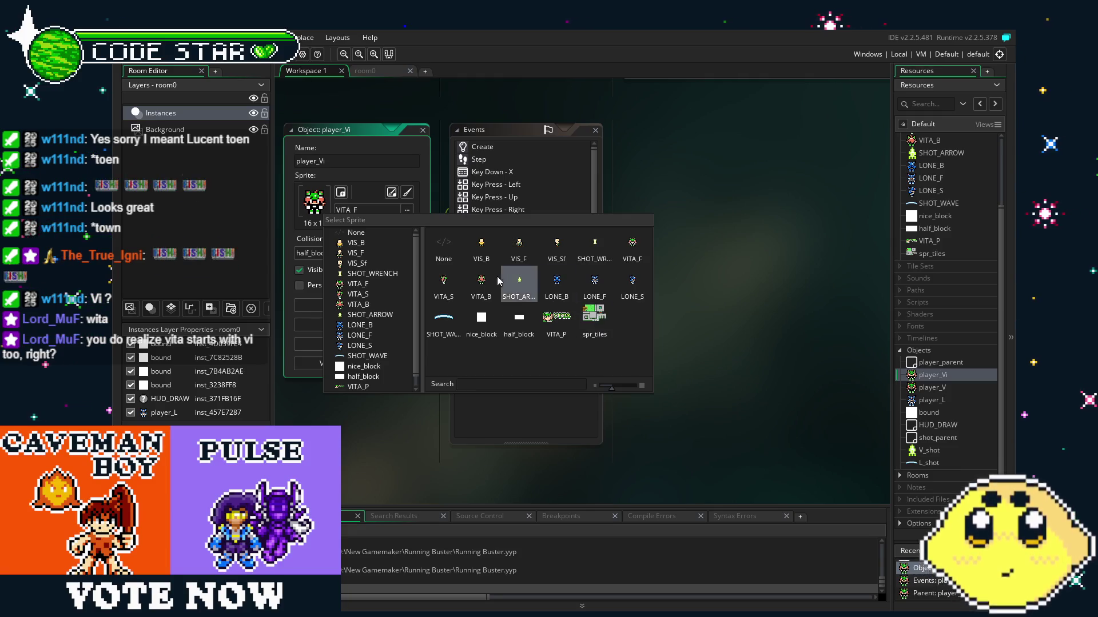
{"action": "left_click", "coordinate": [528, 257]}
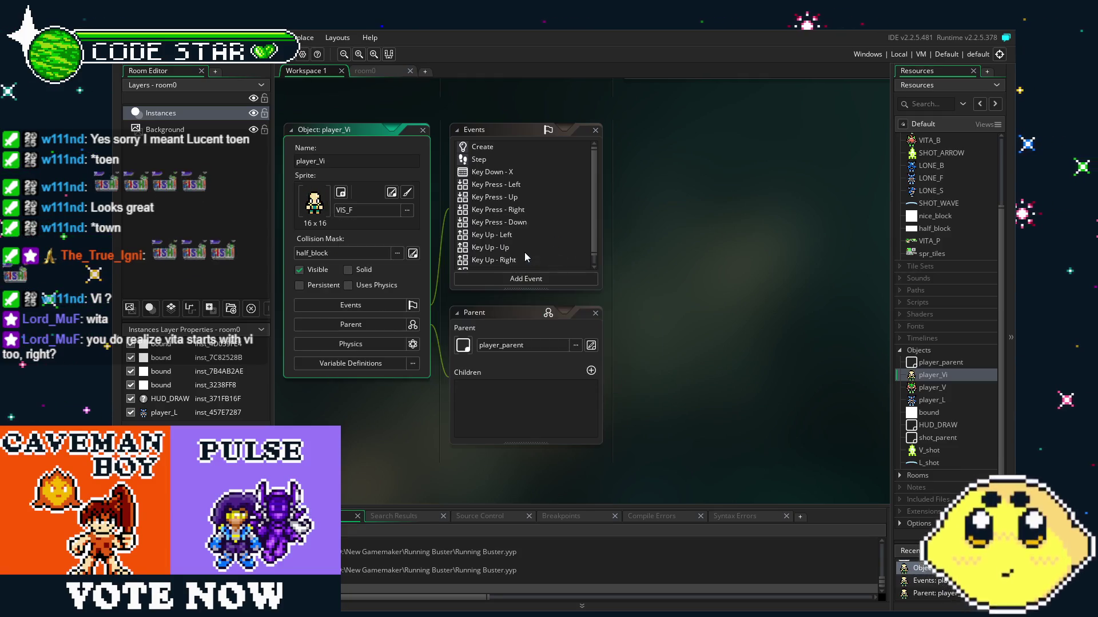
{"action": "double_click", "coordinate": [486, 148]}
{"action": "mouse_move", "coordinate": [665, 269]}
{"action": "left_mouse_down"}
{"action": "mouse_move", "coordinate": [615, 285]}
{"action": "mouse_move", "coordinate": [671, 284]}
{"action": "left_mouse_up"}
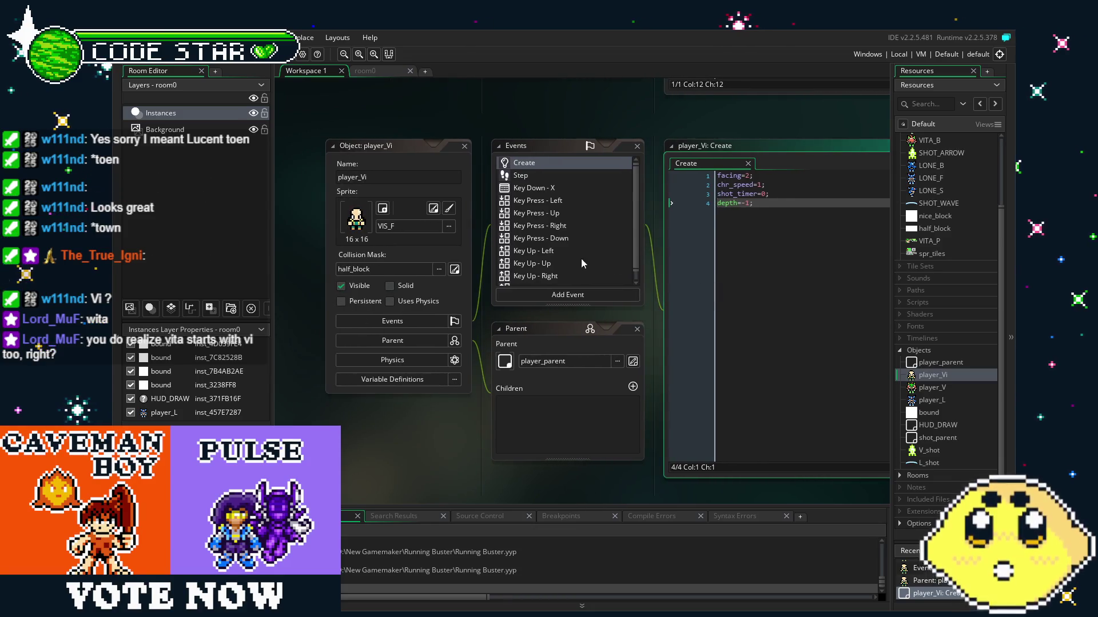
Rename the object from player_Vi to player_VIS.
{"action": "left_click", "coordinate": [403, 178]}
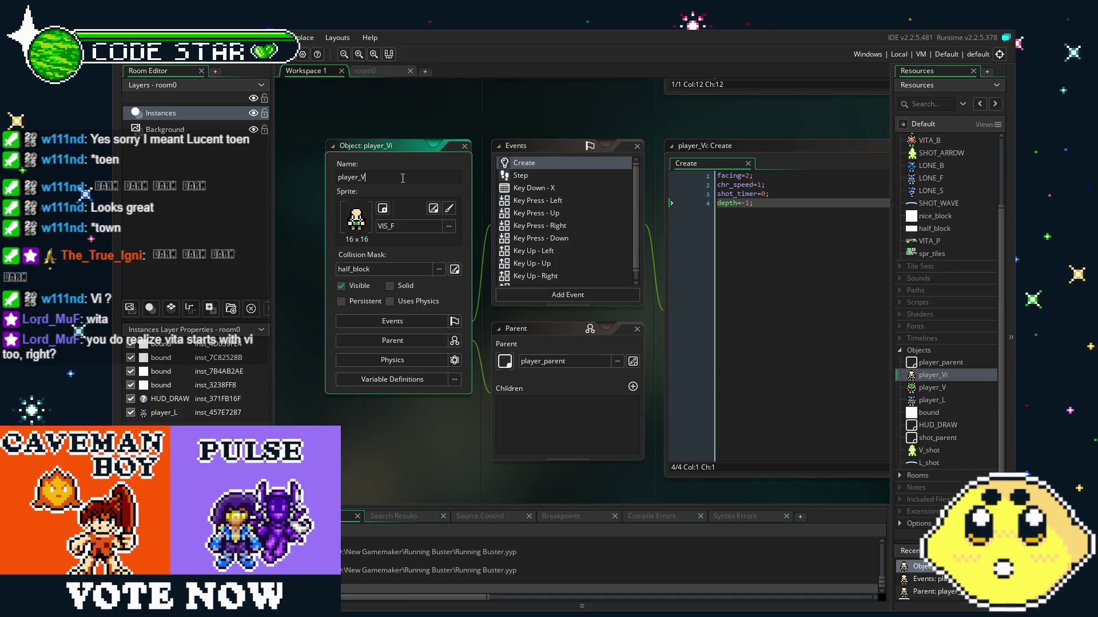
{"action": "type", "text": "IS"}
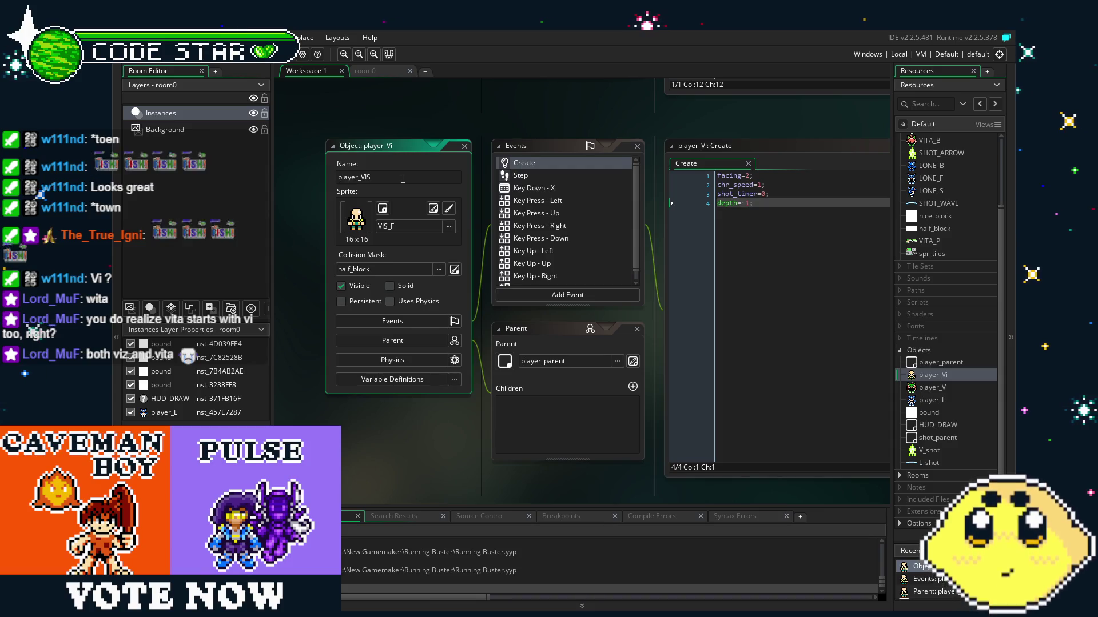
{"action": "key", "text": "Return"}
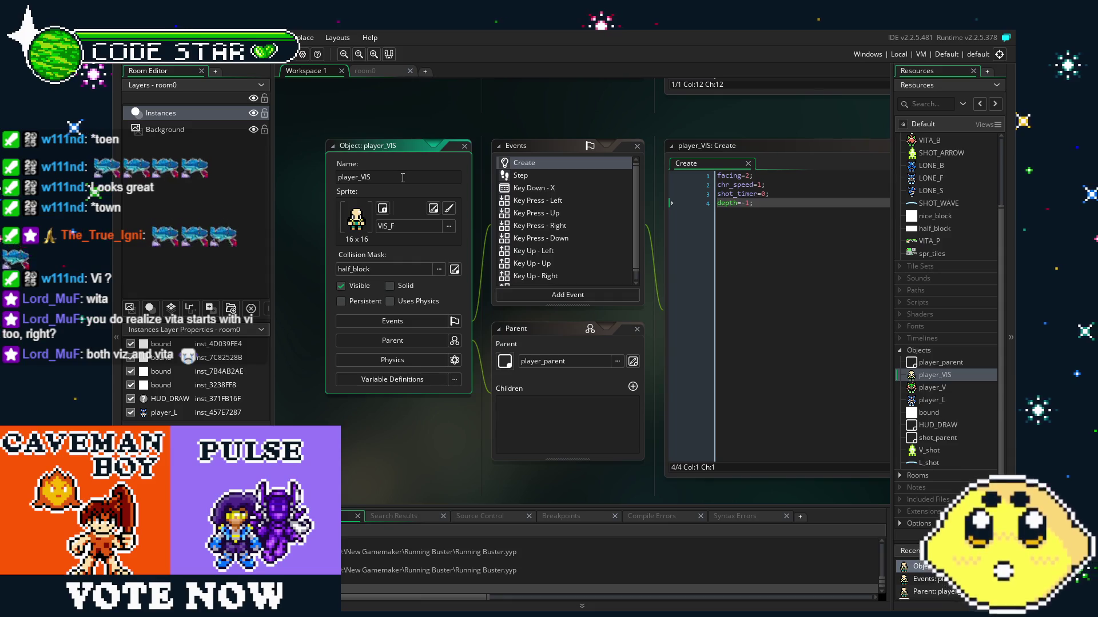
Look through player_VIS's Step and Create code, ending on the Key Down - X event.
{"action": "left_click", "coordinate": [520, 175]}
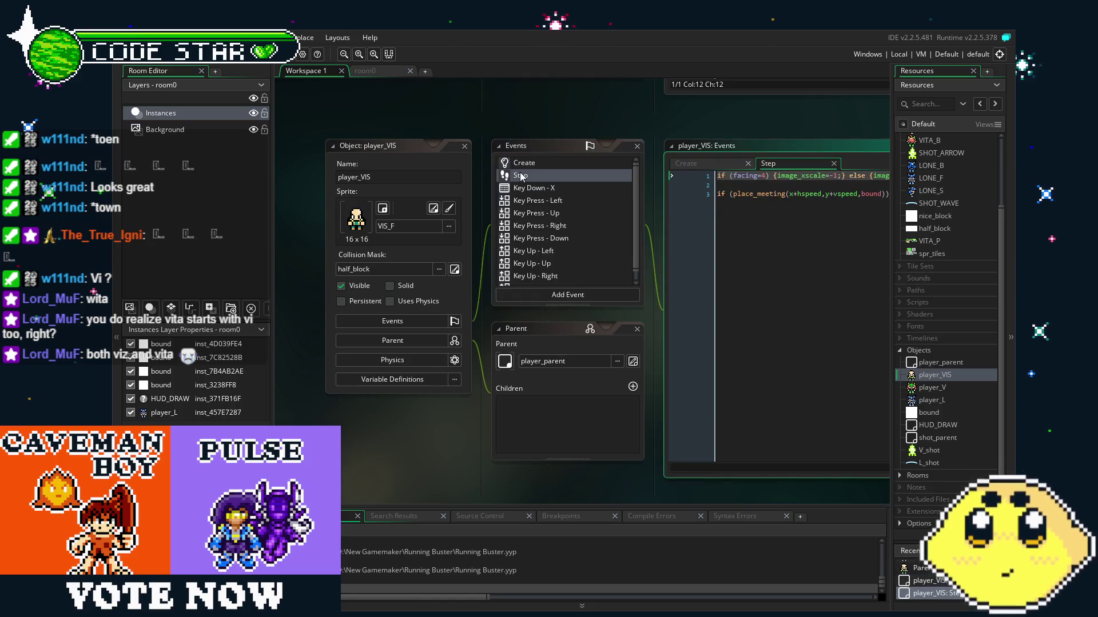
{"action": "left_click", "coordinate": [686, 163]}
{"action": "left_click_drag", "start_coordinate": [713, 337], "coordinate": [612, 340]}
{"action": "left_click", "coordinate": [444, 175]}
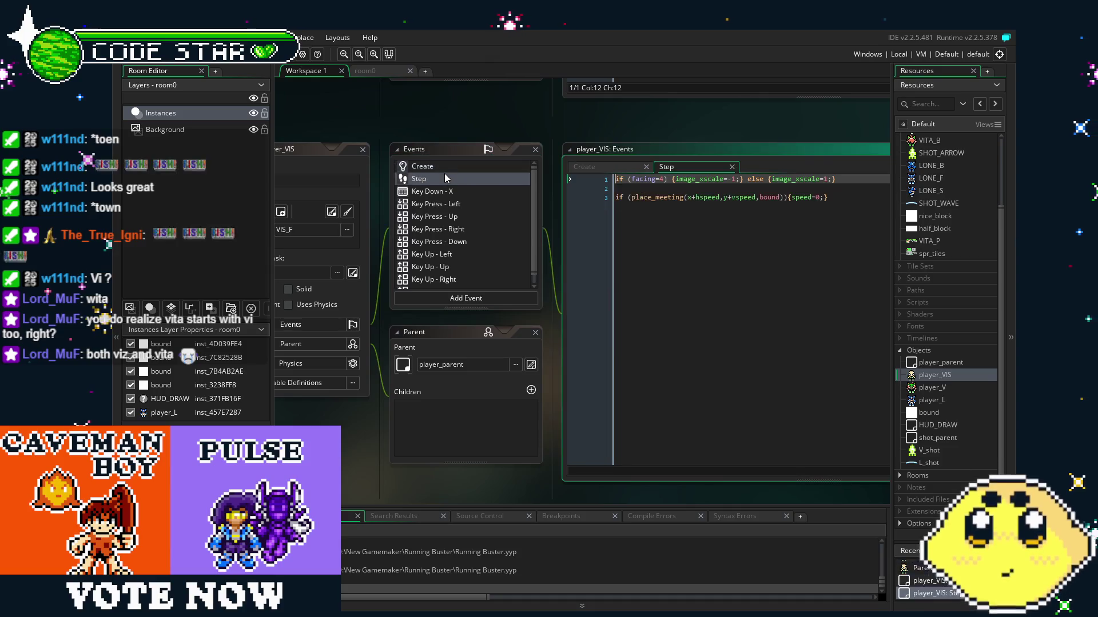
{"action": "left_click", "coordinate": [471, 193]}
{"action": "left_click", "coordinate": [615, 301]}
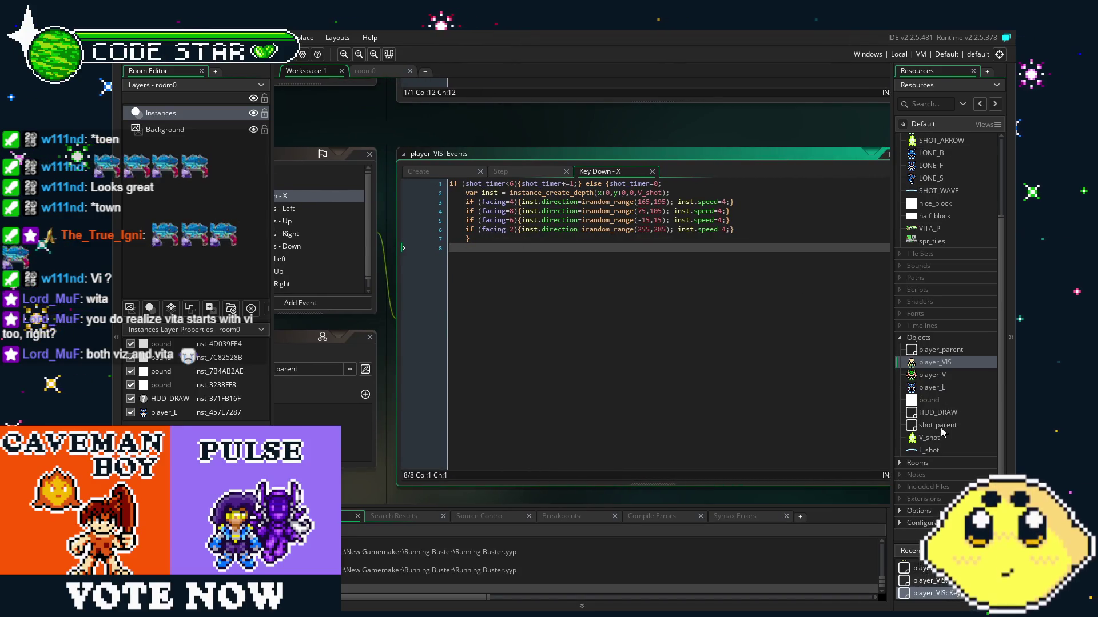
Duplicate the V_shot object and name the copy VIS_shot.
{"action": "scroll", "coordinate": [941, 427], "scroll_direction": "down", "scroll_amount": 1}
{"action": "right_click", "coordinate": [936, 440]}
{"action": "left_click", "coordinate": [868, 537]}
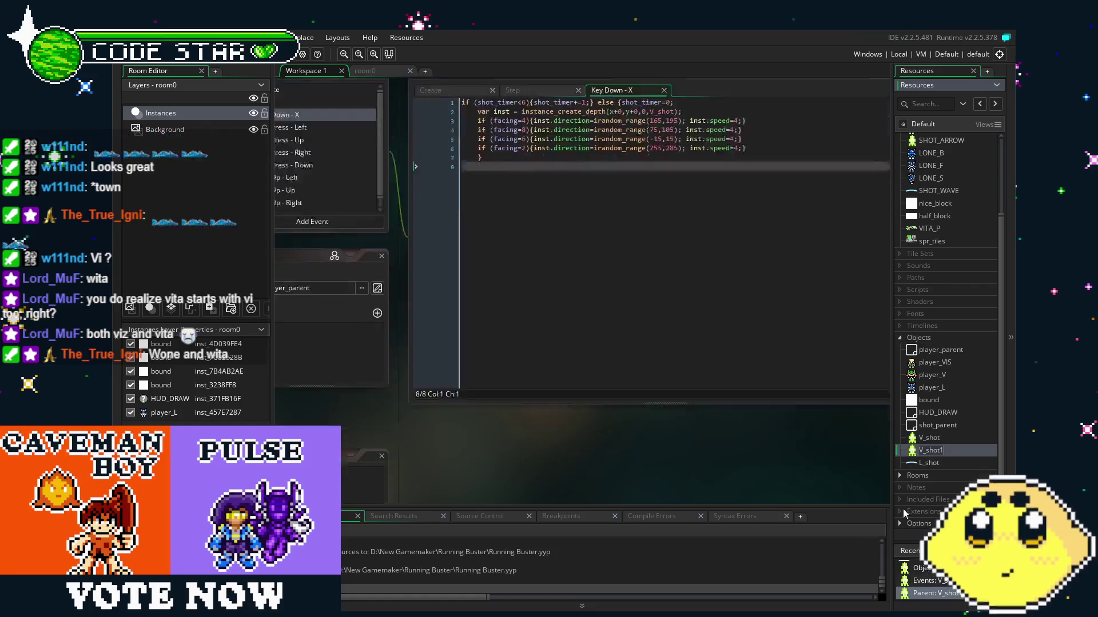
{"action": "left_click", "coordinate": [352, 171]}
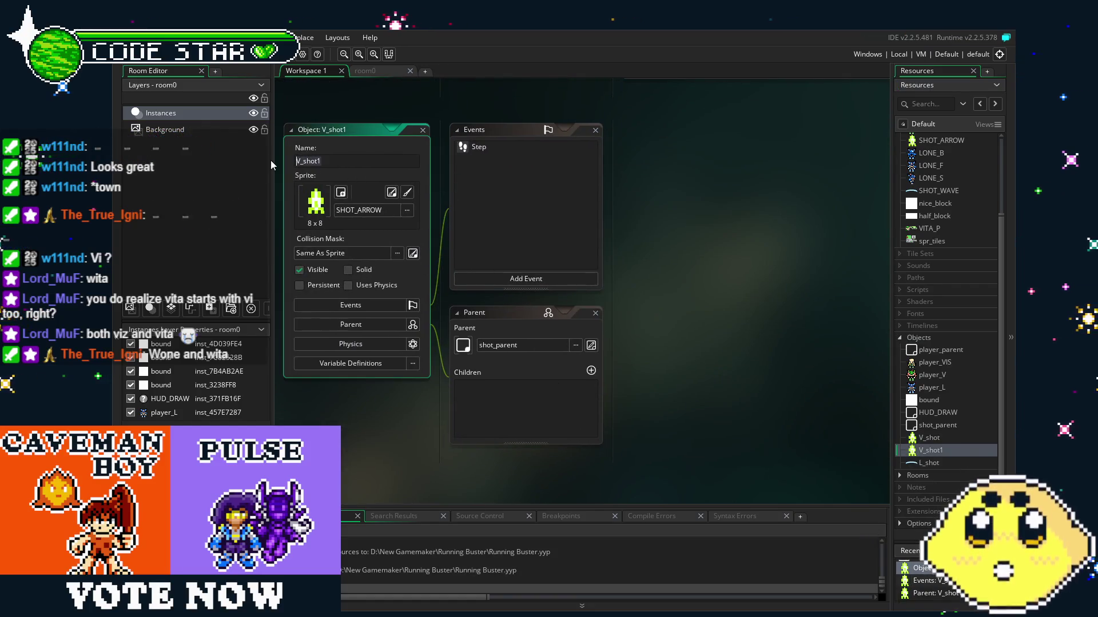
{"action": "type", "text": "VU"}
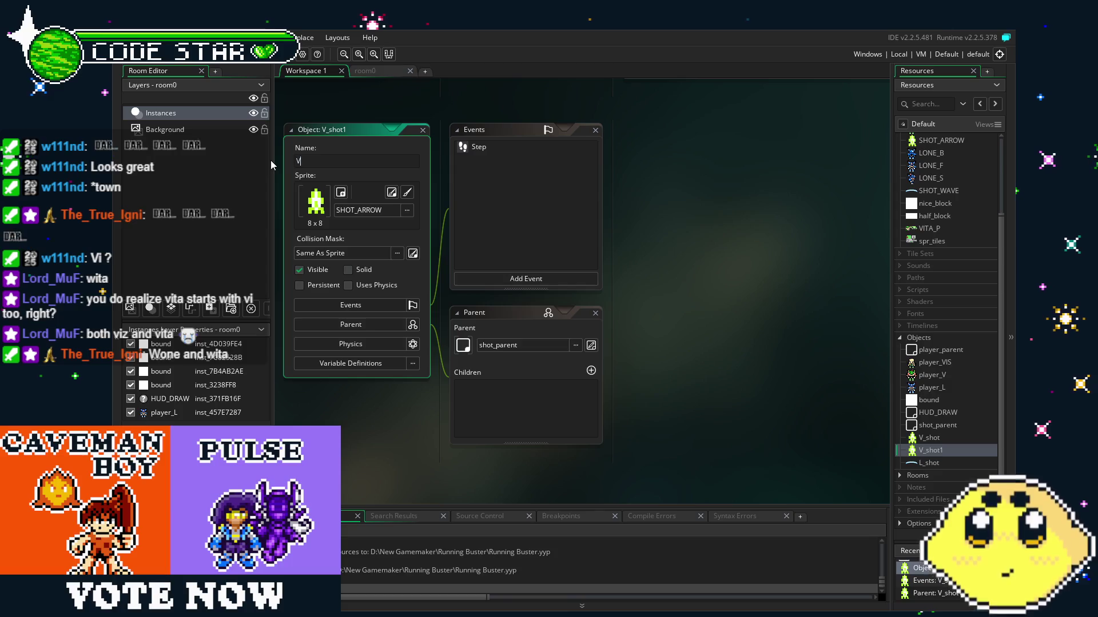
{"action": "key", "text": "BackSpace"}
{"action": "type", "text": "IS_shot"}
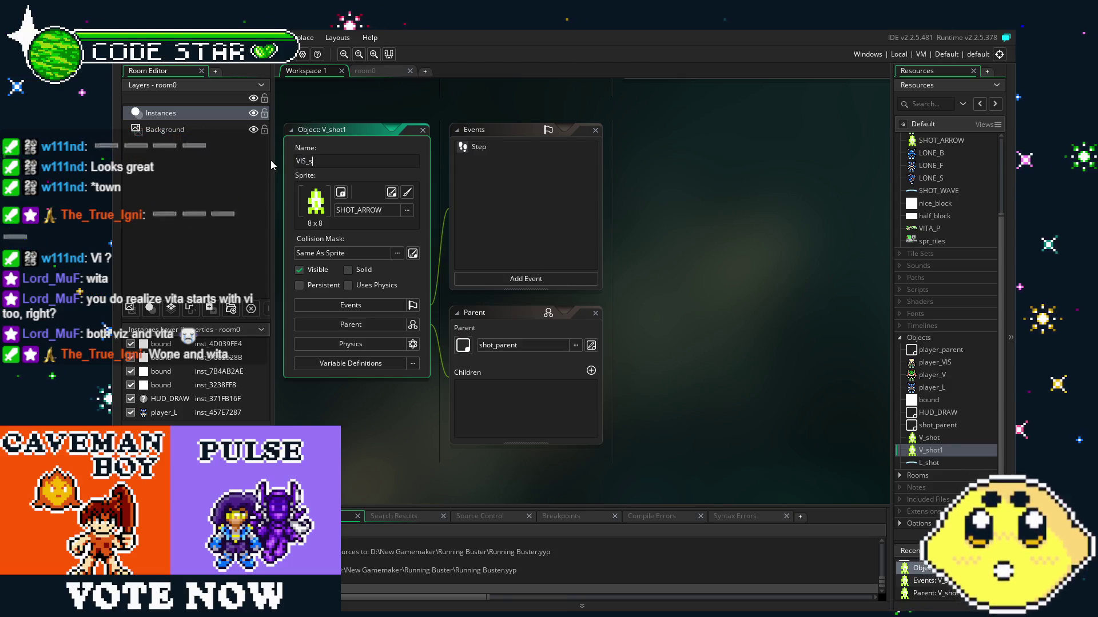
{"action": "key", "text": "Return"}
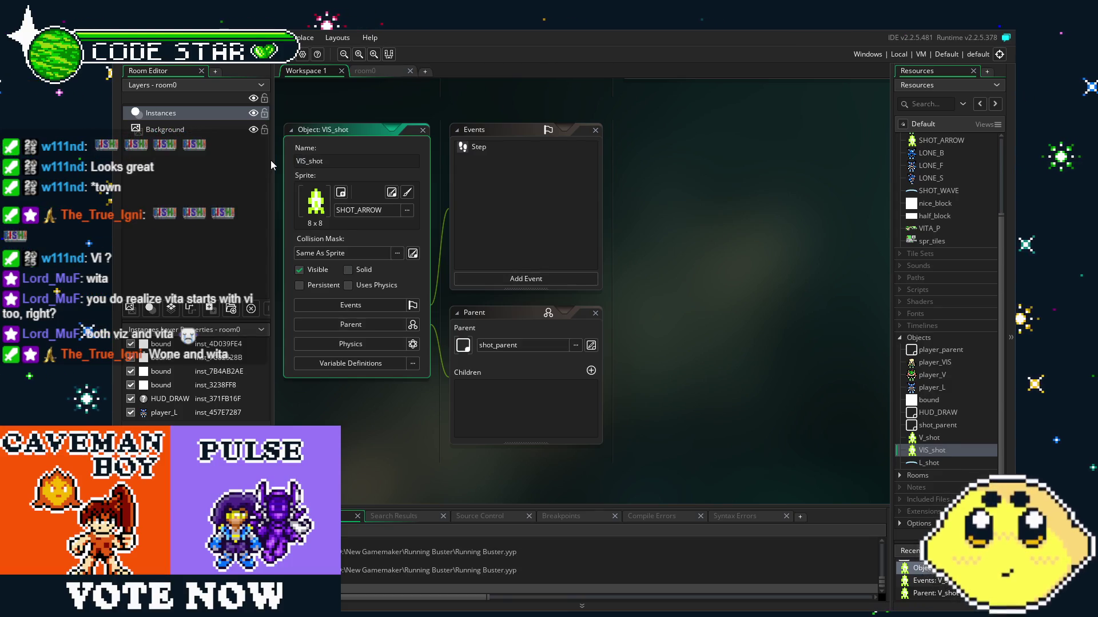
Assign the SHOT_WRENCH sprite to VIS_shot, then open player_VIS.
{"action": "left_click", "coordinate": [352, 210]}
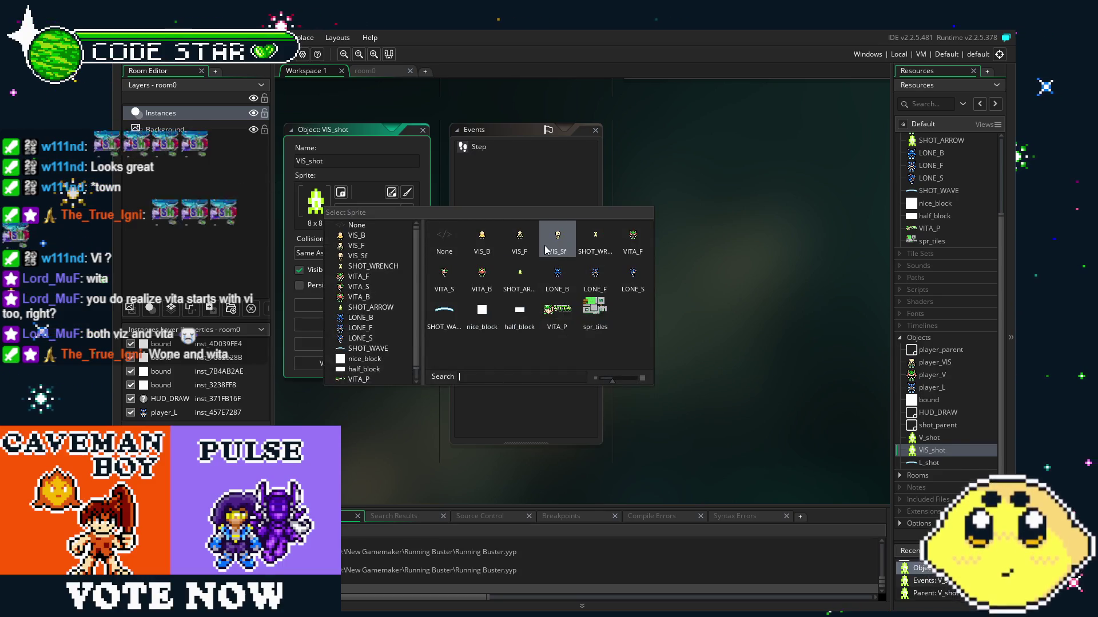
{"action": "left_click", "coordinate": [595, 236]}
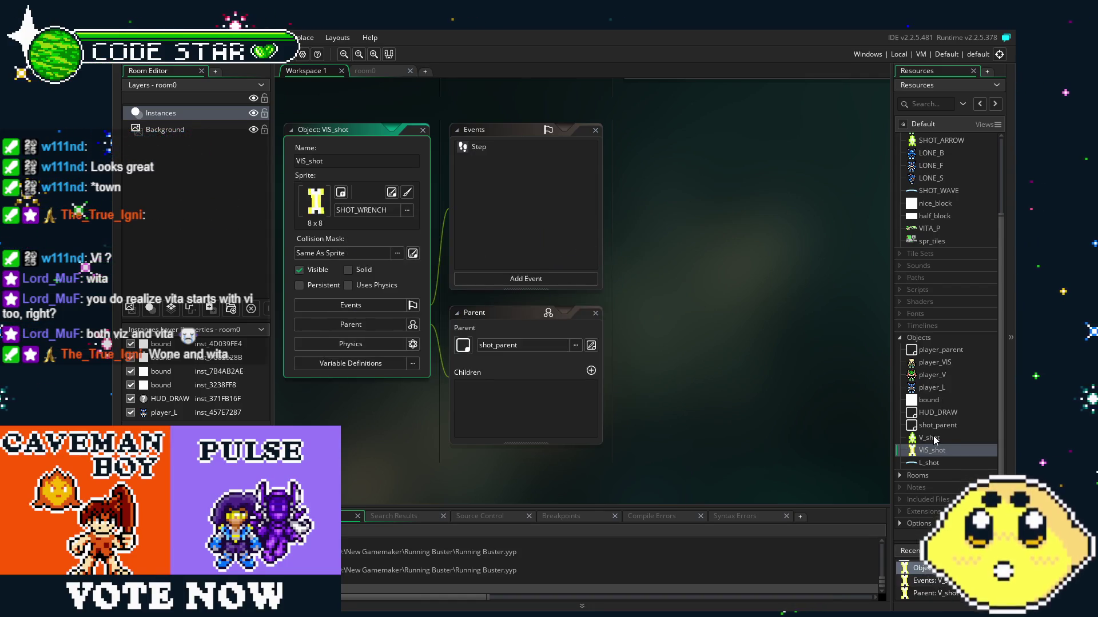
{"action": "double_click", "coordinate": [934, 365]}
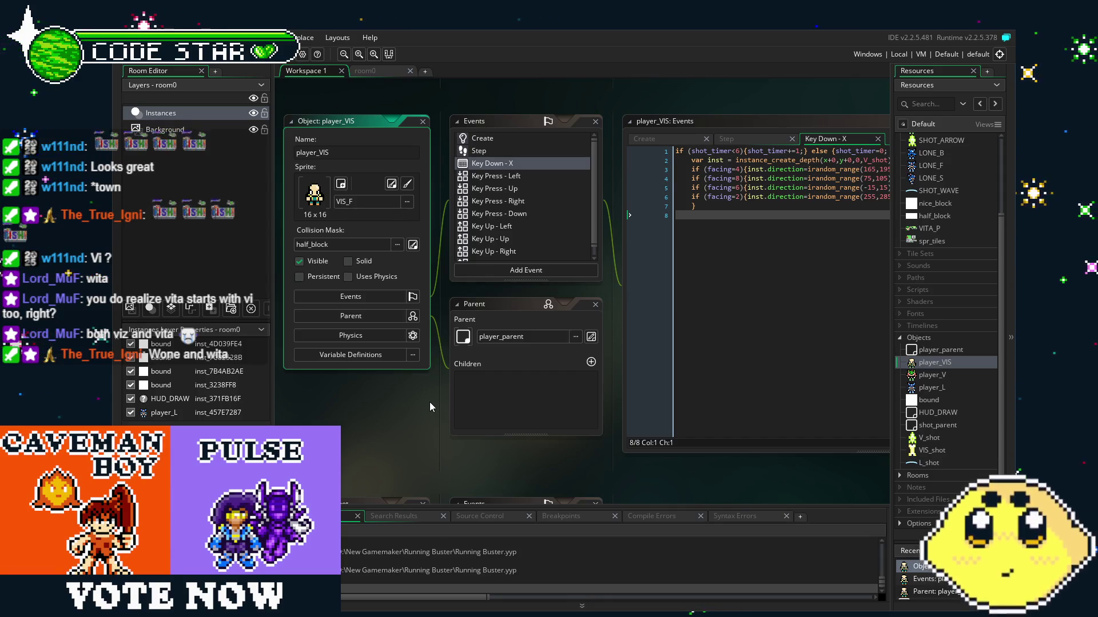
In the Key Down - X code, change the spawned object on line 2 from V_shot to VIS_shot.
{"action": "left_click_drag", "start_coordinate": [422, 408], "coordinate": [393, 410]}
{"action": "left_click_drag", "start_coordinate": [680, 318], "coordinate": [537, 336]}
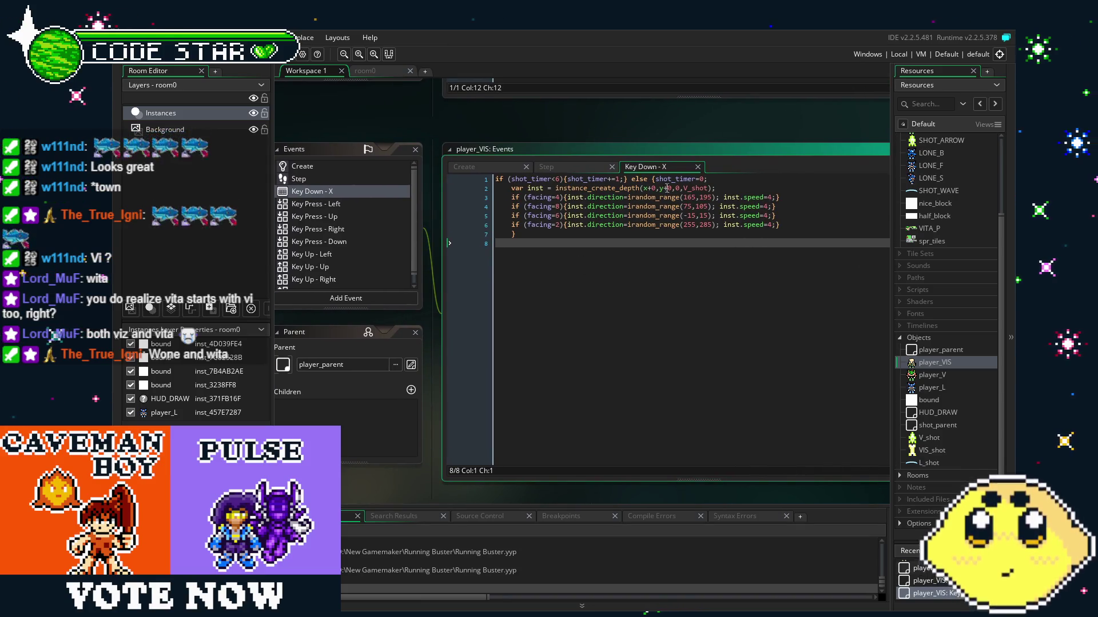
{"action": "left_click", "coordinate": [686, 188]}
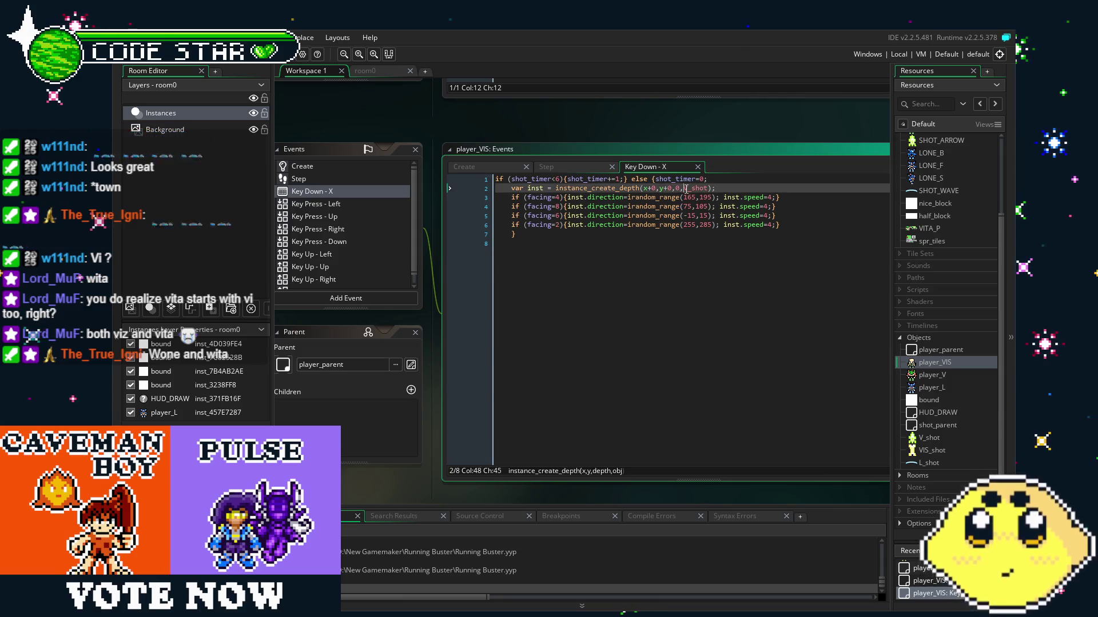
{"action": "type", "text": "IS"}
{"action": "left_click", "coordinate": [703, 254]}
{"action": "left_click", "coordinate": [701, 197]}
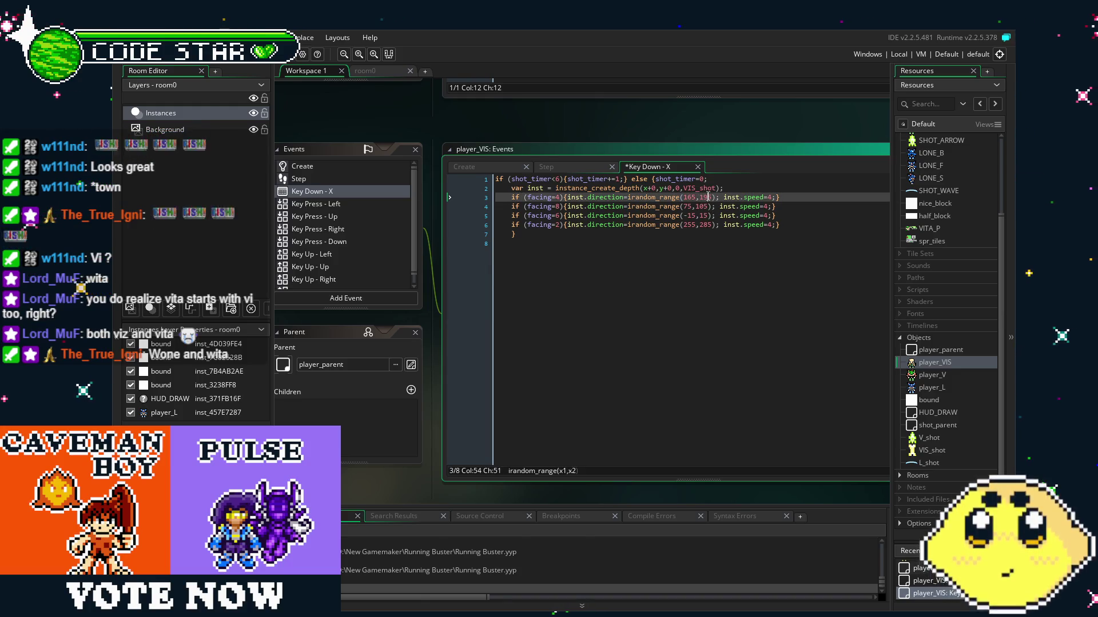
{"action": "left_click", "coordinate": [711, 215]}
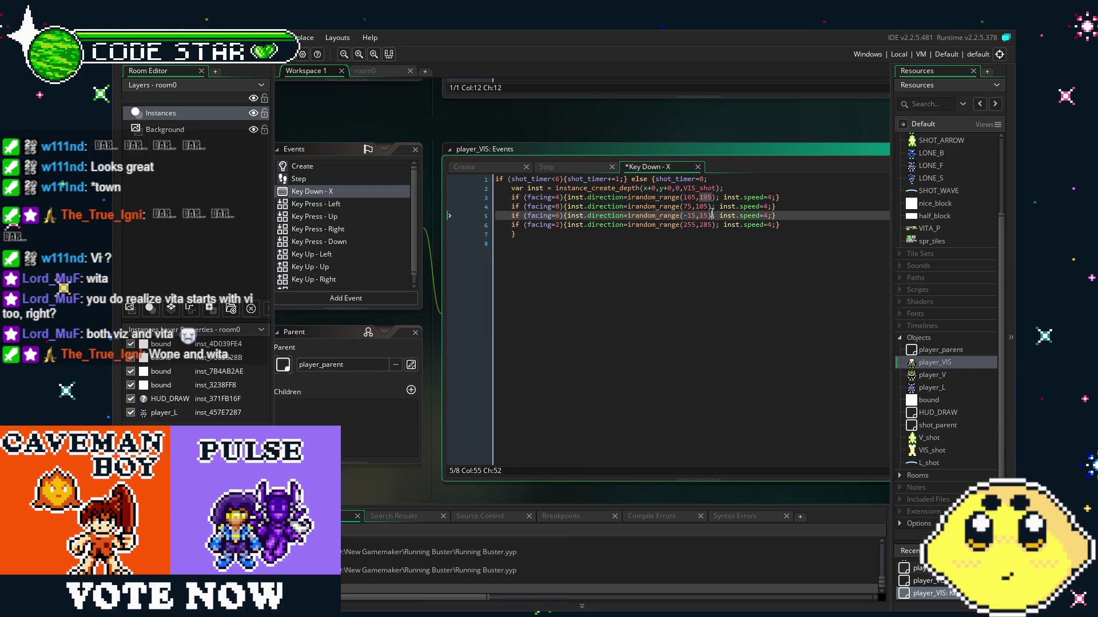
{"action": "left_click", "coordinate": [702, 197]}
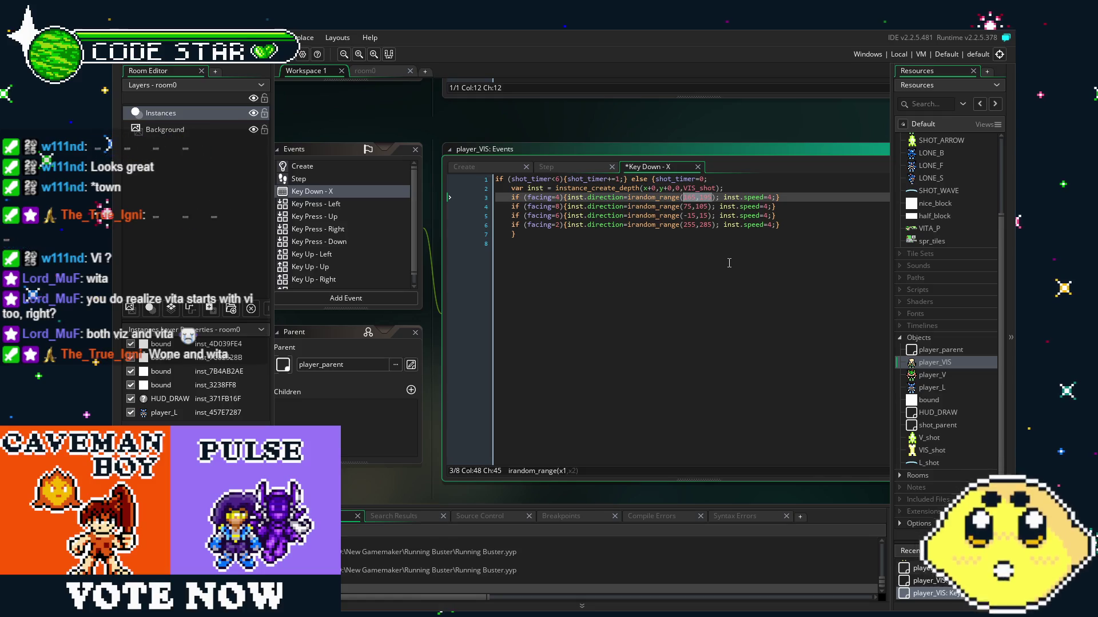
{"action": "type", "text": "80"}
{"action": "left_click", "coordinate": [698, 230]}
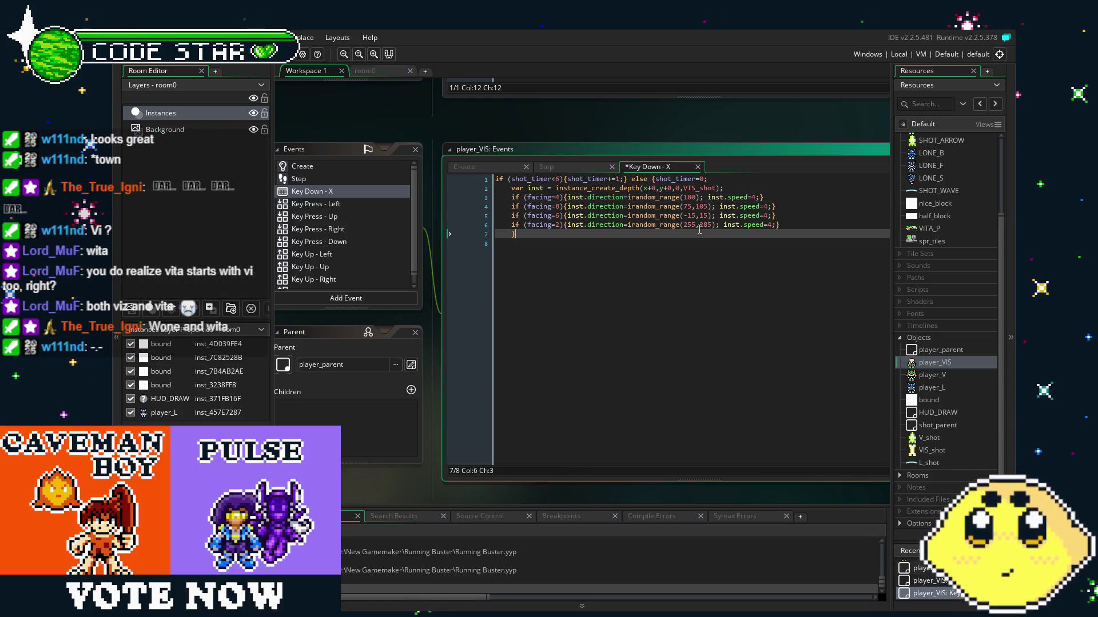
Replace the random range call on line 3 with the fixed direction 180.
{"action": "left_click_drag", "start_coordinate": [708, 207], "coordinate": [688, 207]}
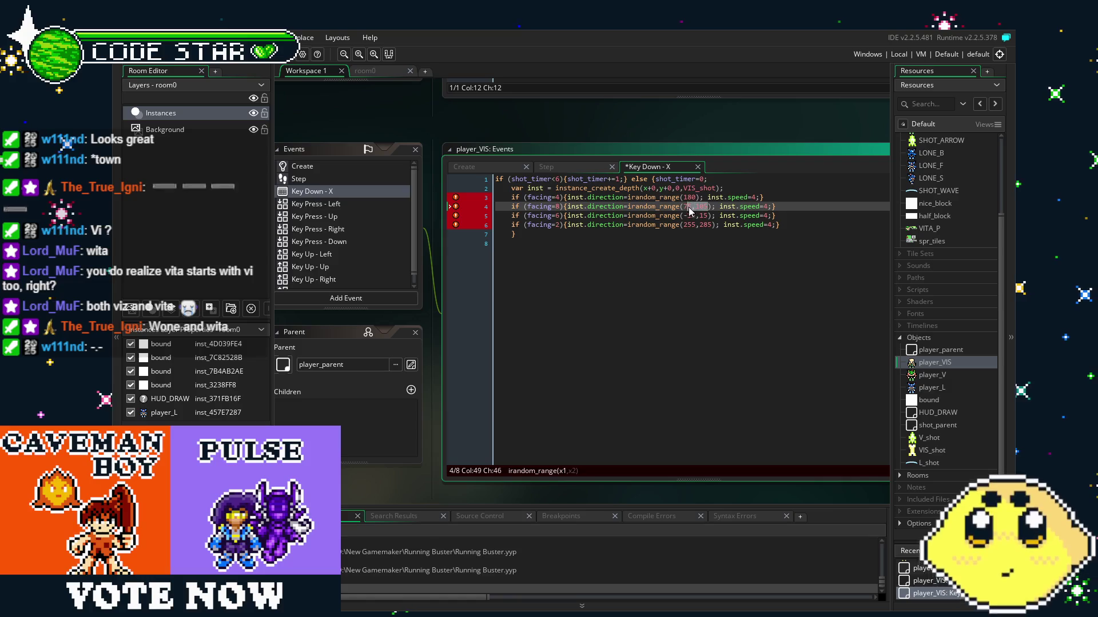
{"action": "left_click", "coordinate": [674, 206]}
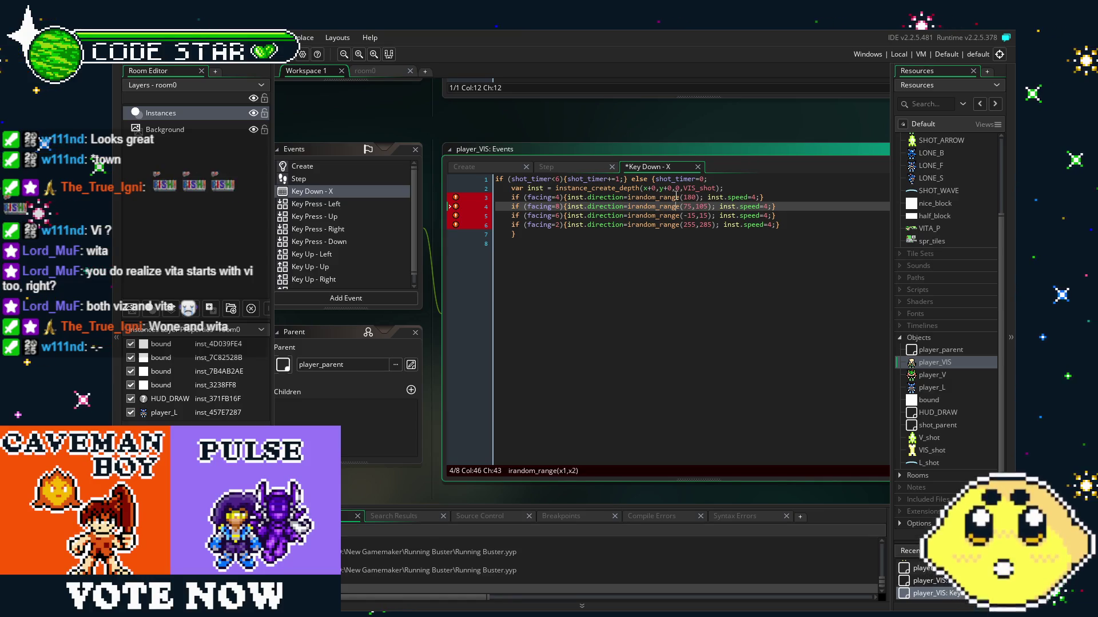
{"action": "left_click", "coordinate": [681, 197]}
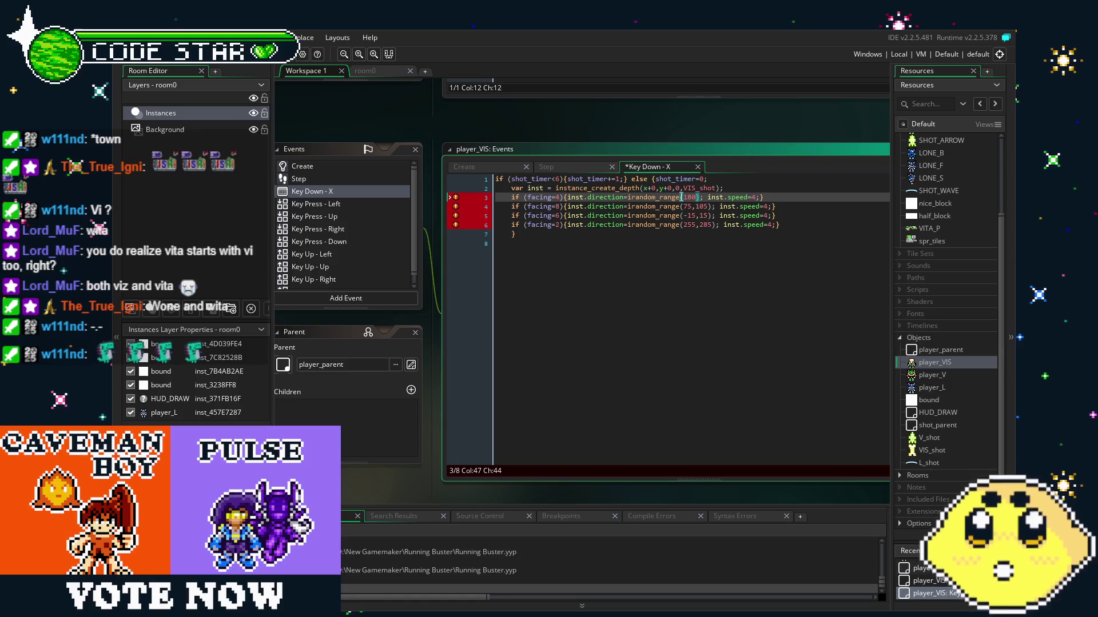
{"action": "left_click_drag", "start_coordinate": [681, 197], "coordinate": [651, 198]}
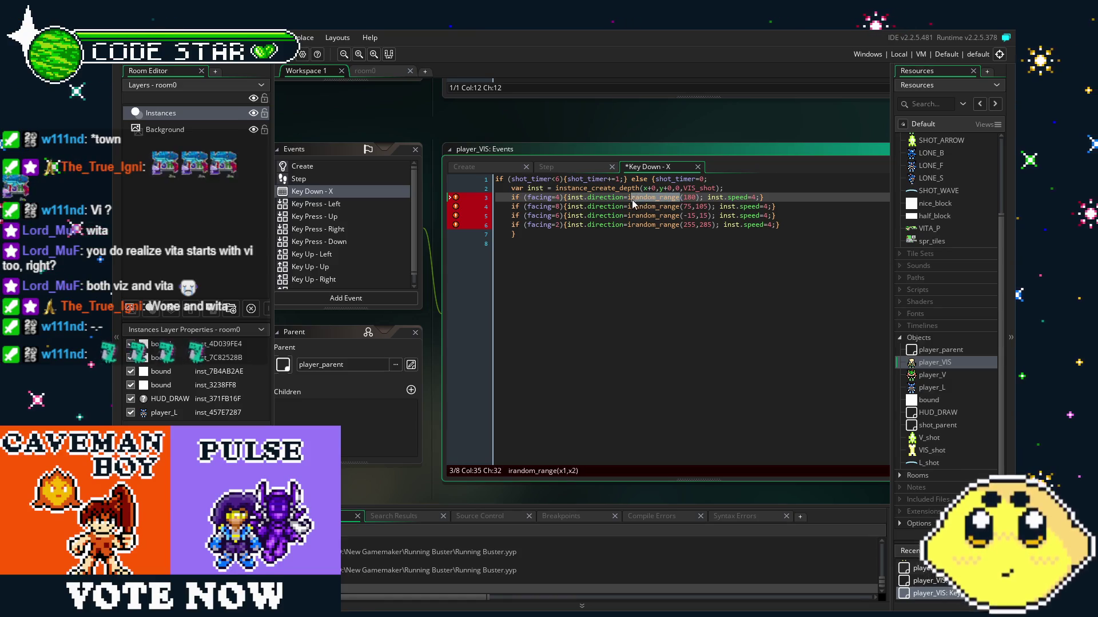
{"action": "key", "text": "BackSpace"}
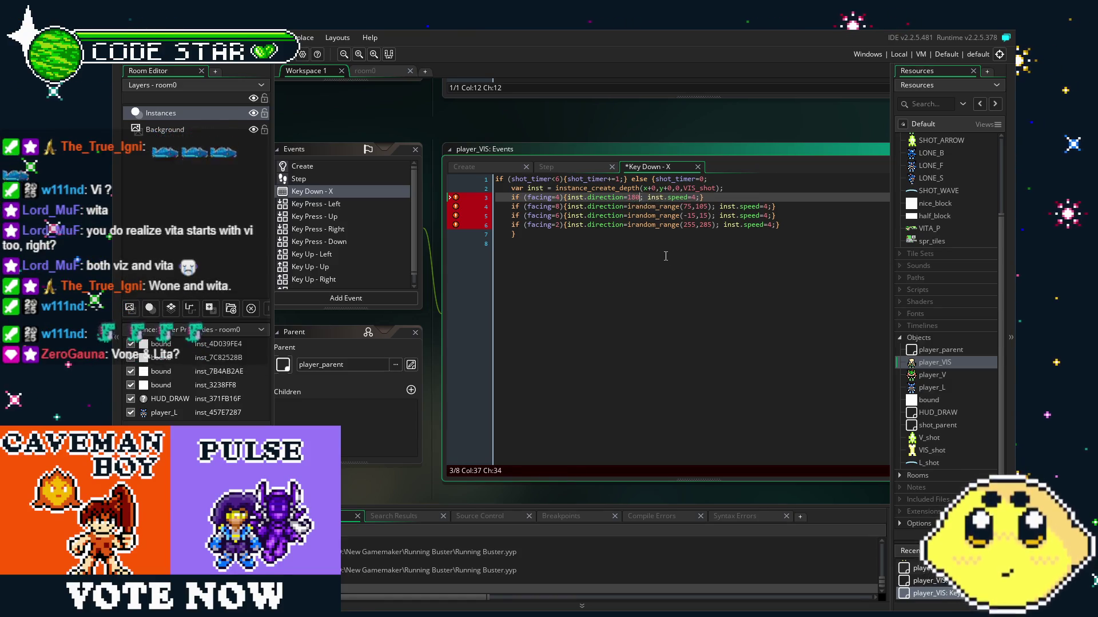
Replace the remaining random ranges with directions 90, 0 and 270, then save.
{"action": "left_click", "coordinate": [676, 226]}
{"action": "left_click_drag", "start_coordinate": [711, 206], "coordinate": [632, 206]}
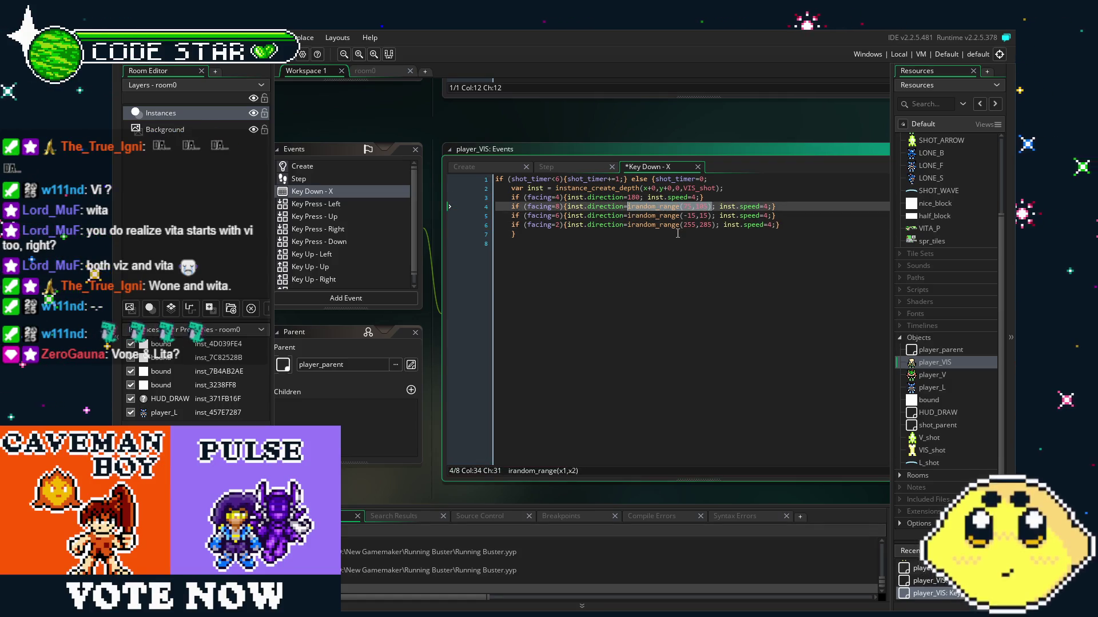
{"action": "type", "text": "90"}
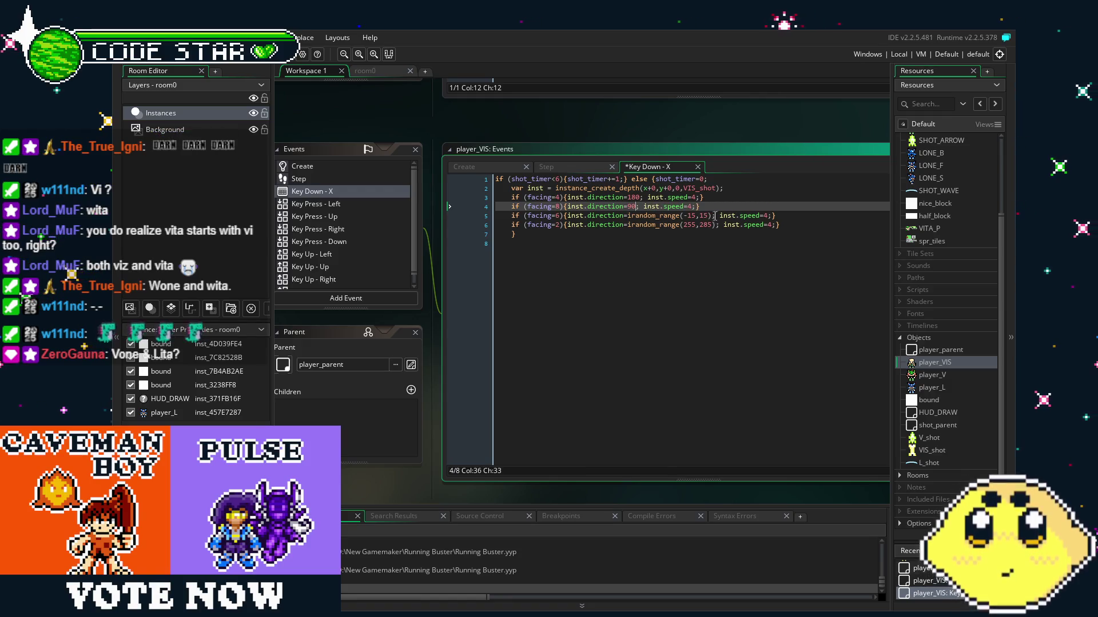
{"action": "left_click_drag", "start_coordinate": [711, 216], "coordinate": [636, 218]}
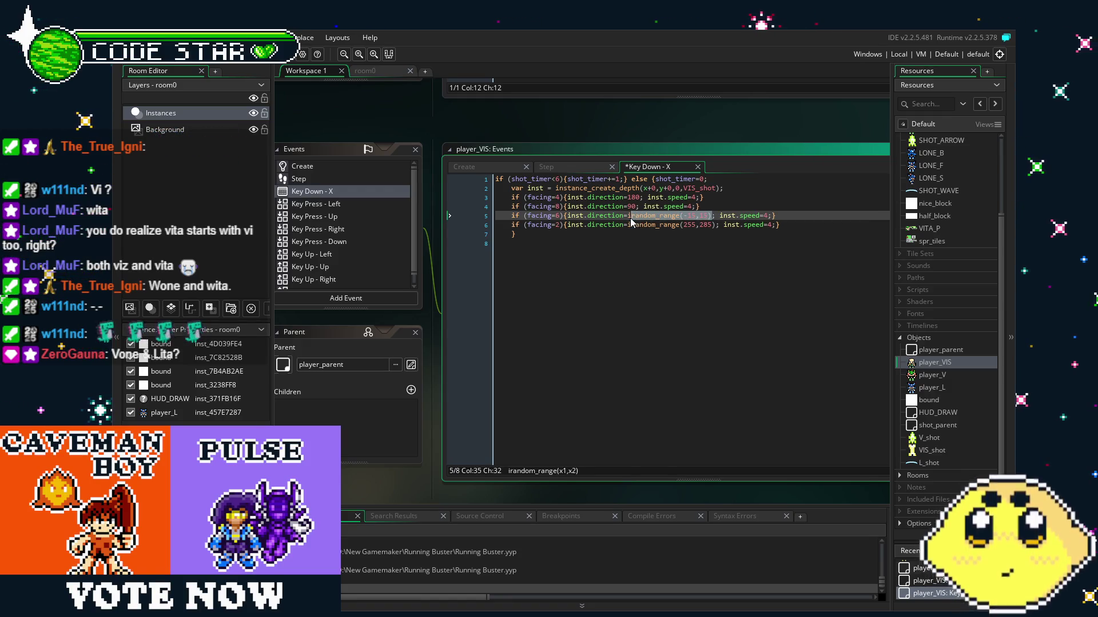
{"action": "type", "text": "0"}
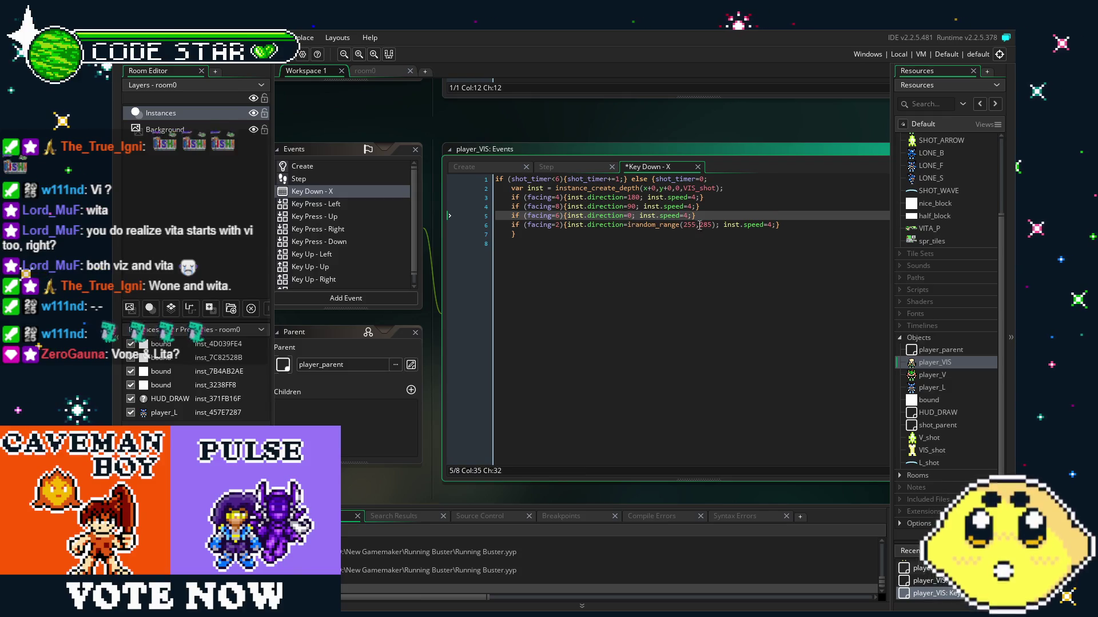
{"action": "left_click_drag", "start_coordinate": [715, 225], "coordinate": [632, 227]}
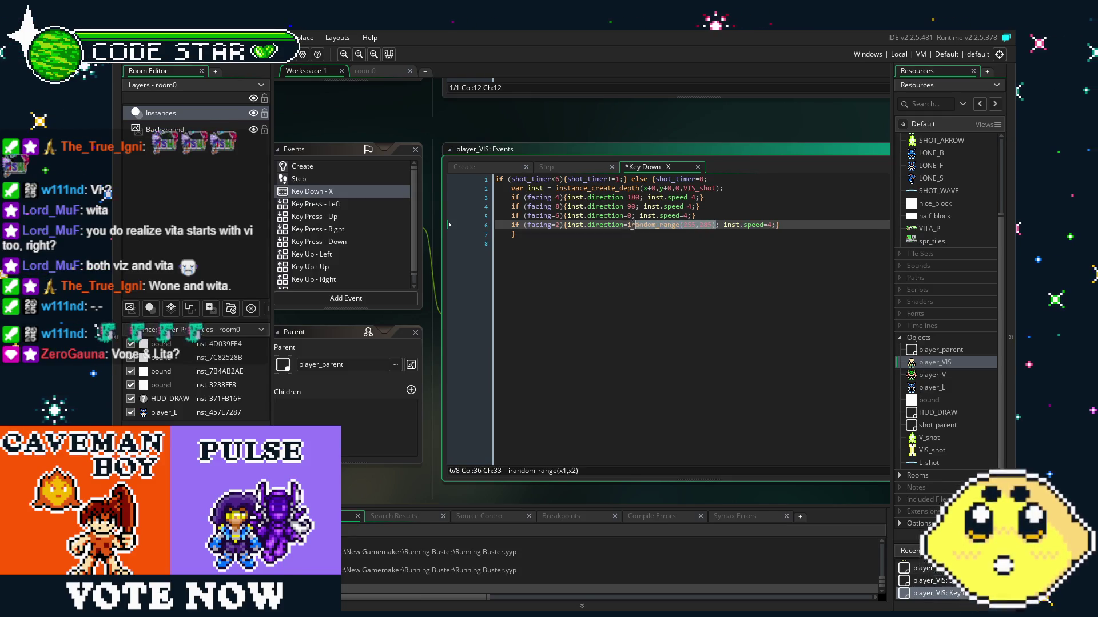
{"action": "type", "text": "270"}
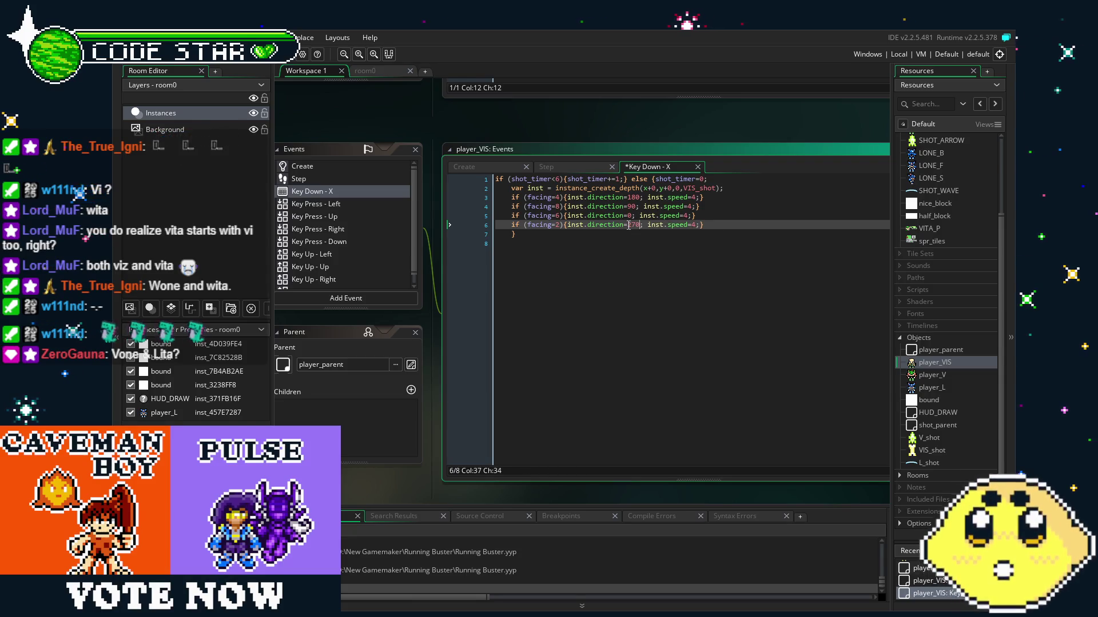
{"action": "left_click", "coordinate": [678, 322]}
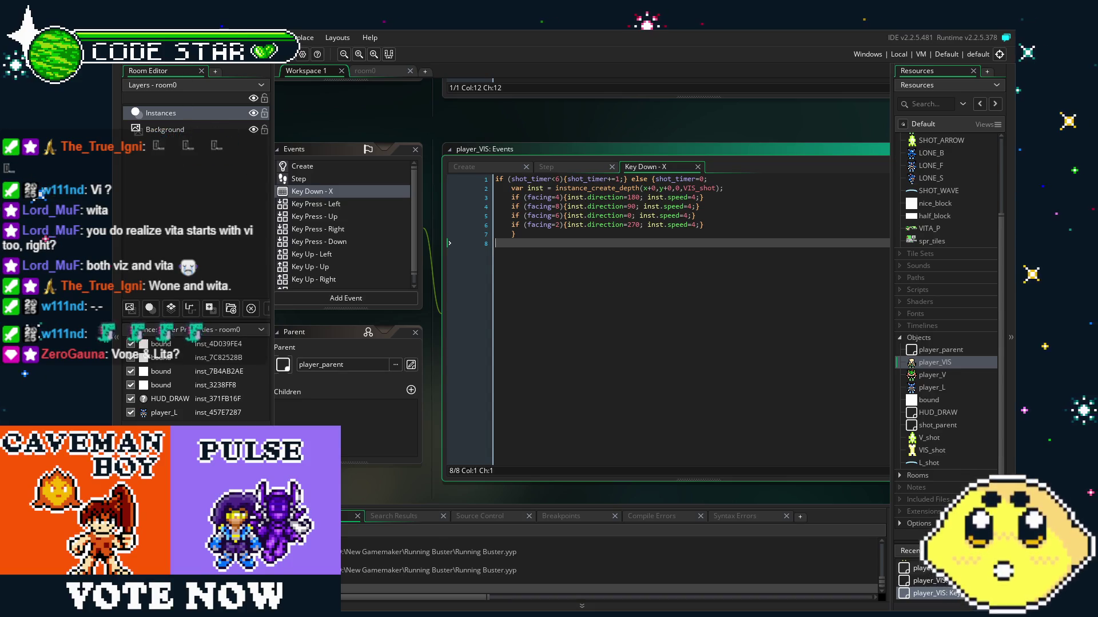
{"action": "key", "text": "ctrl+s"}
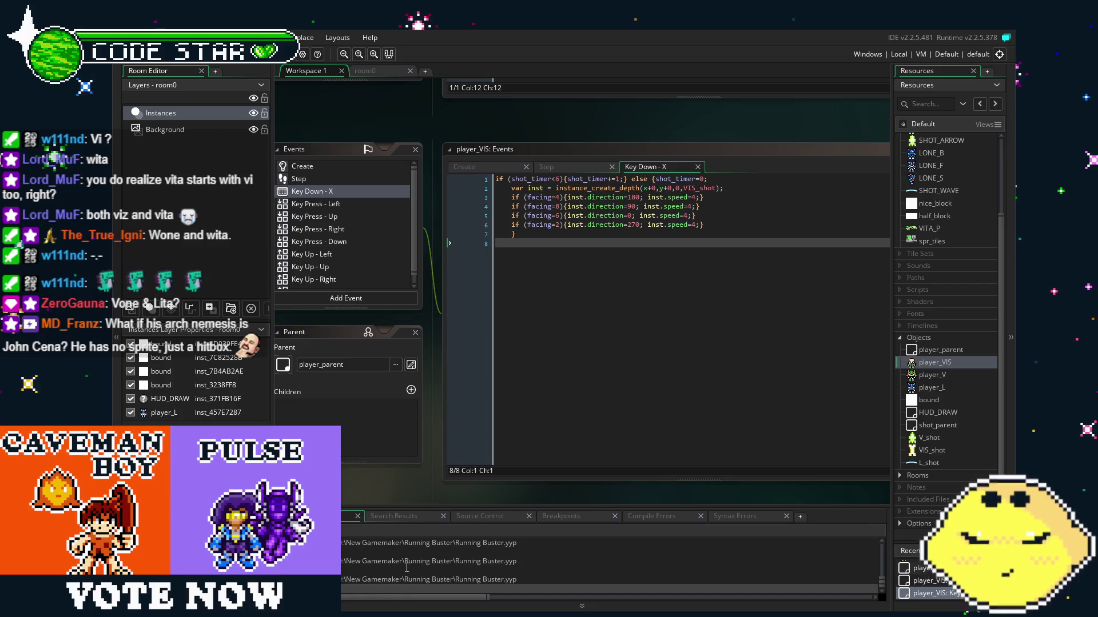
Build and run the project with F5, then bring the player_VIS object editor back into view.
{"action": "key", "text": "F5"}
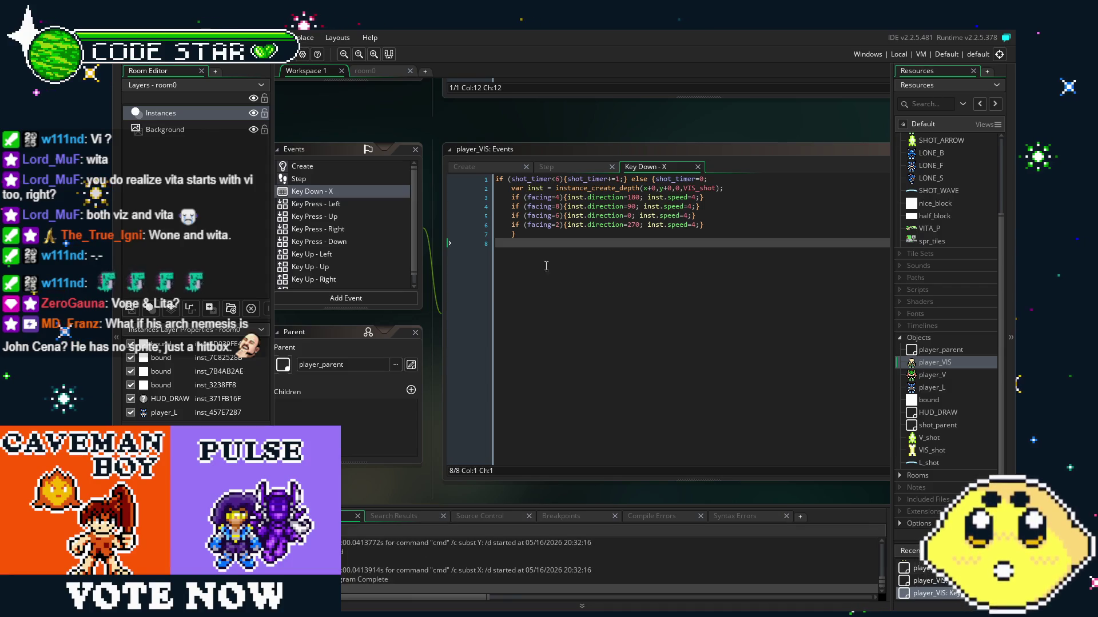
{"action": "double_click", "coordinate": [920, 362]}
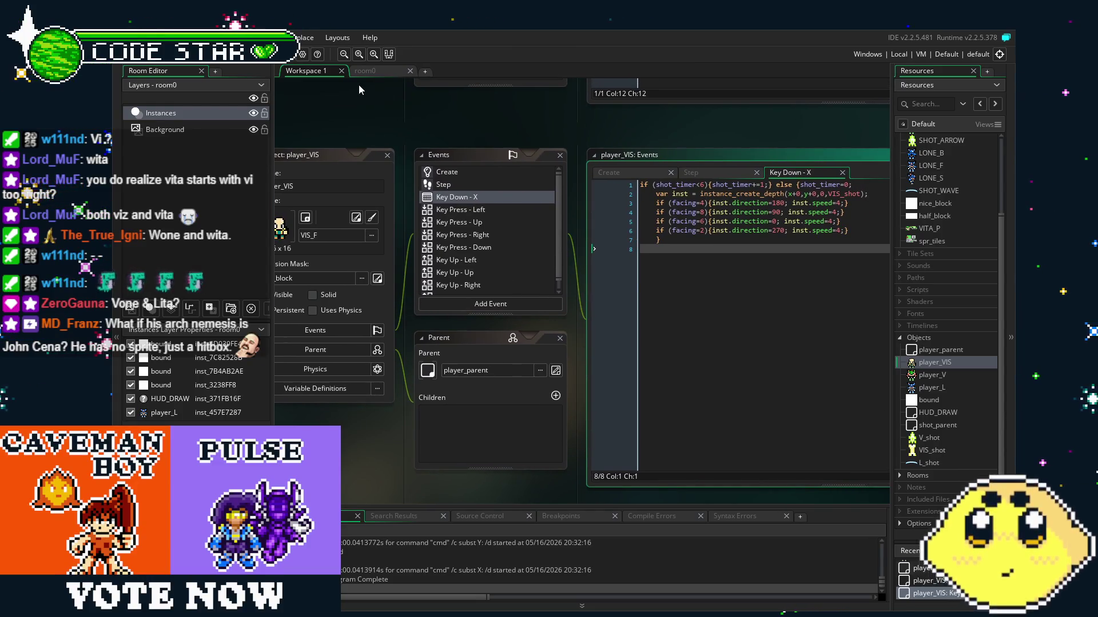
Replace the old player_L instance in room0 with a player_VIS instance.
{"action": "left_click", "coordinate": [366, 70]}
{"action": "left_click", "coordinate": [544, 303]}
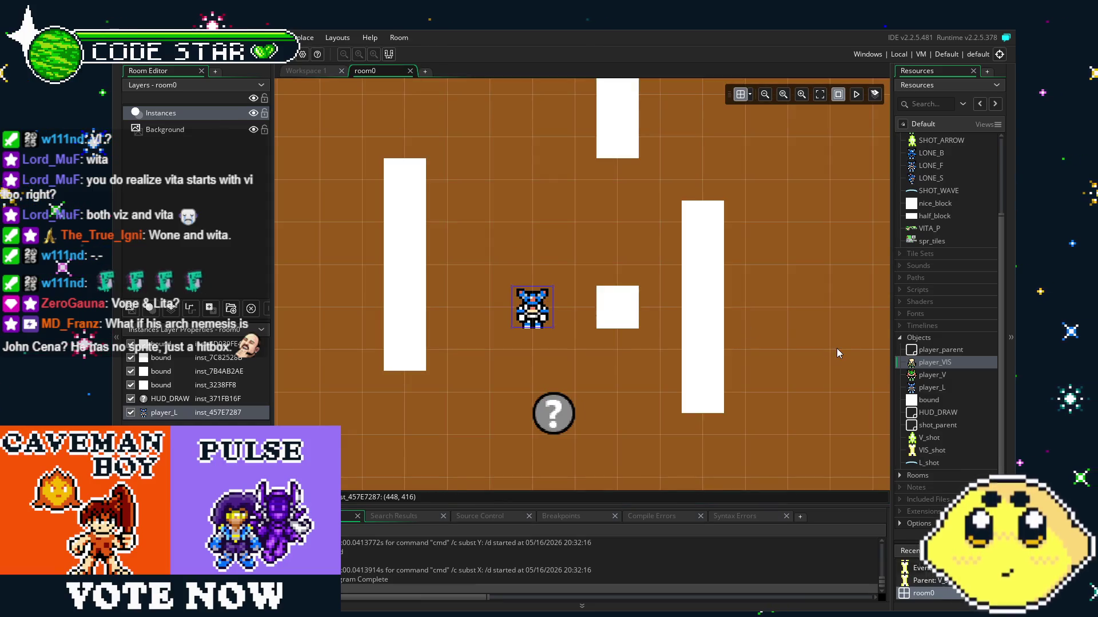
{"action": "key", "text": "Delete"}
{"action": "mouse_move", "coordinate": [935, 362]}
{"action": "left_mouse_down"}
{"action": "mouse_move", "coordinate": [635, 352]}
{"action": "mouse_move", "coordinate": [565, 333]}
{"action": "left_mouse_up"}
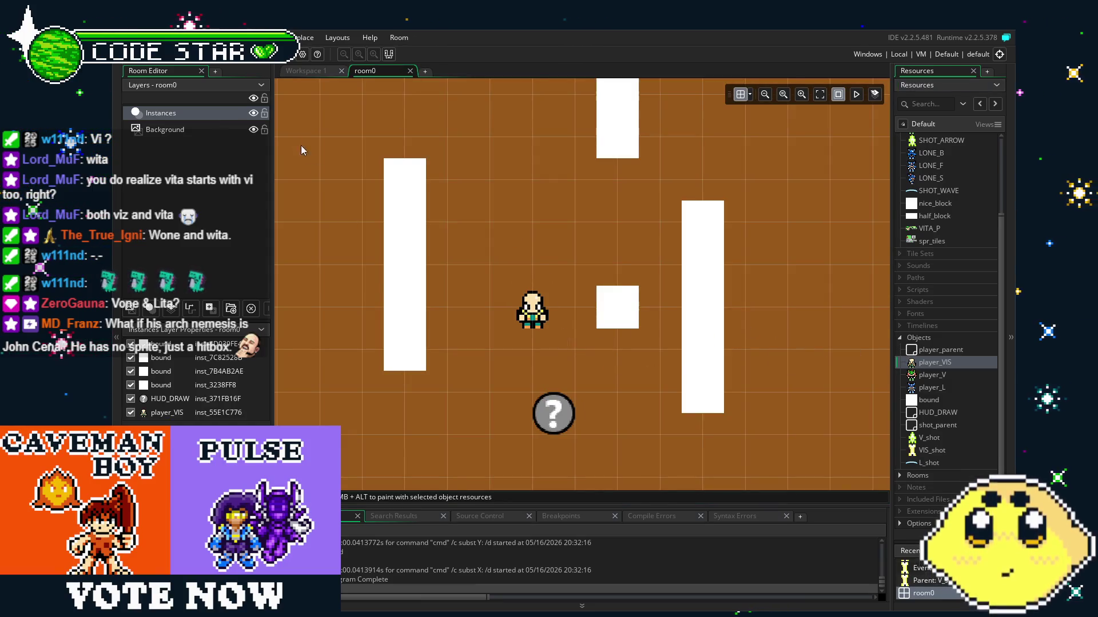
Test-run the game, moving and firing wrench shots, then close it and reopen player_VIS.
{"action": "key", "text": "F5"}
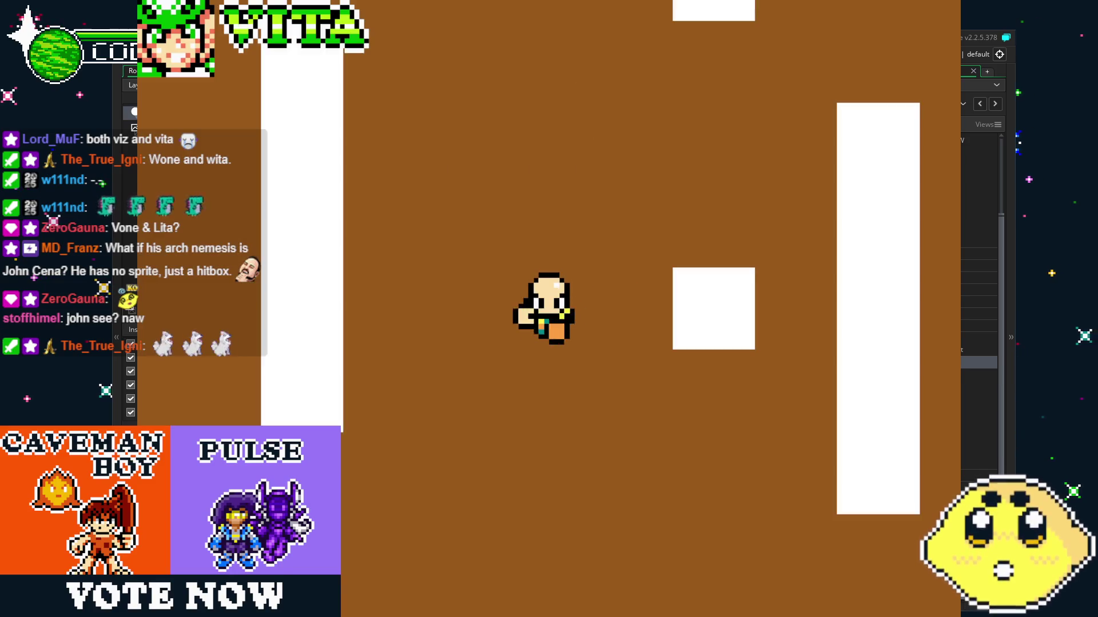
{"action": "key", "text": "space"}
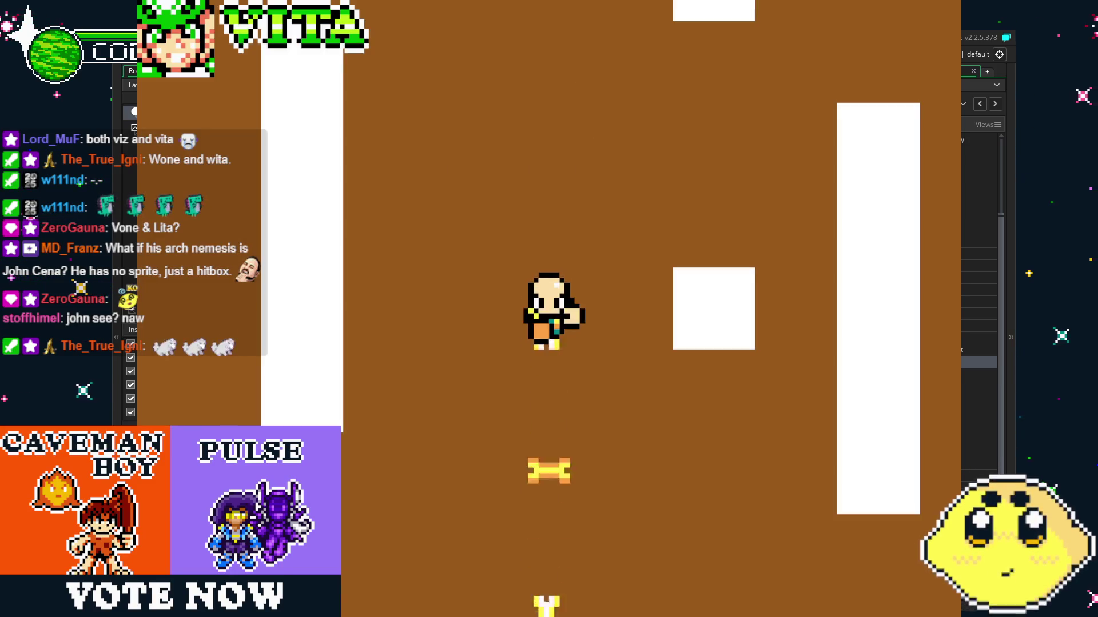
{"action": "key", "text": "Up"}
{"action": "key", "text": "Down"}
{"action": "key", "text": "space"}
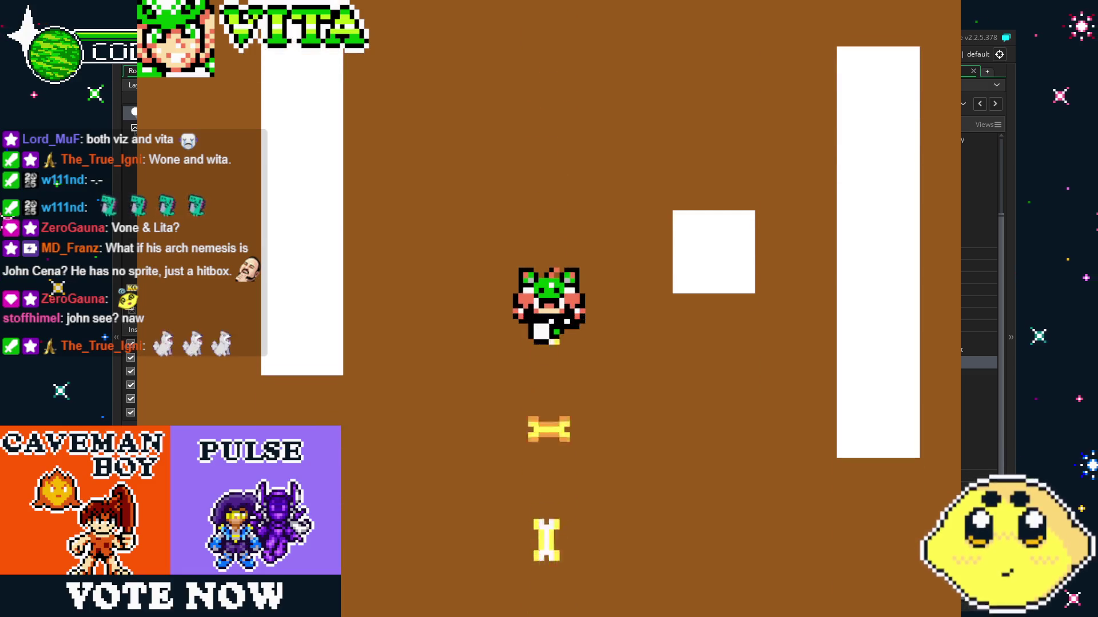
{"action": "key", "text": "Left"}
{"action": "key", "text": "space"}
{"action": "key", "text": "Right"}
{"action": "key", "text": "space"}
{"action": "key", "text": "Down"}
{"action": "key", "text": "space"}
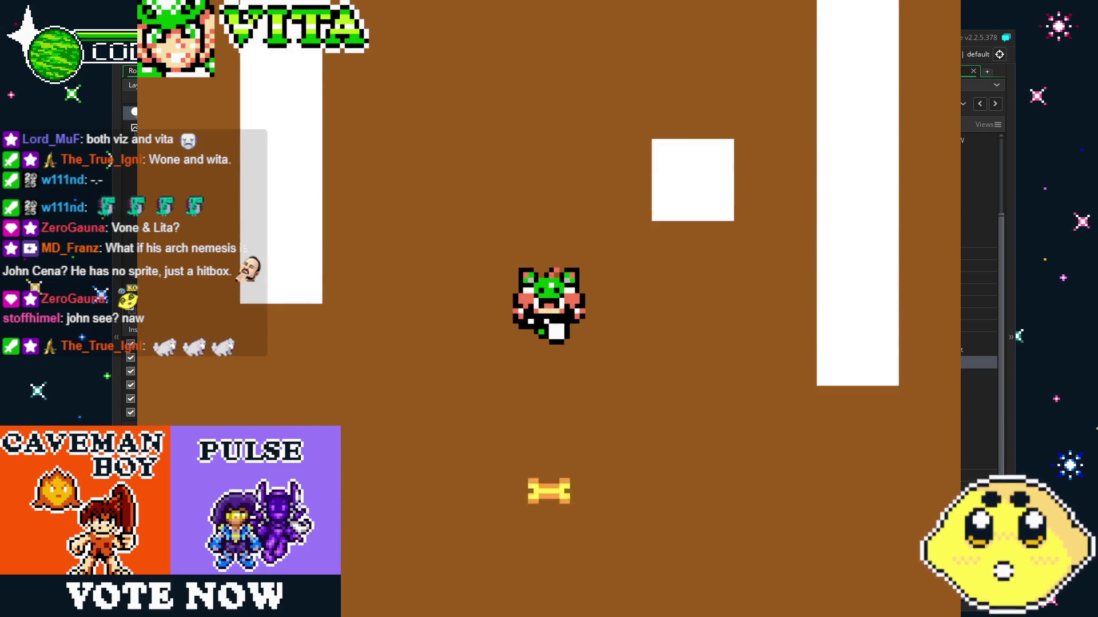
{"action": "key", "text": "Escape"}
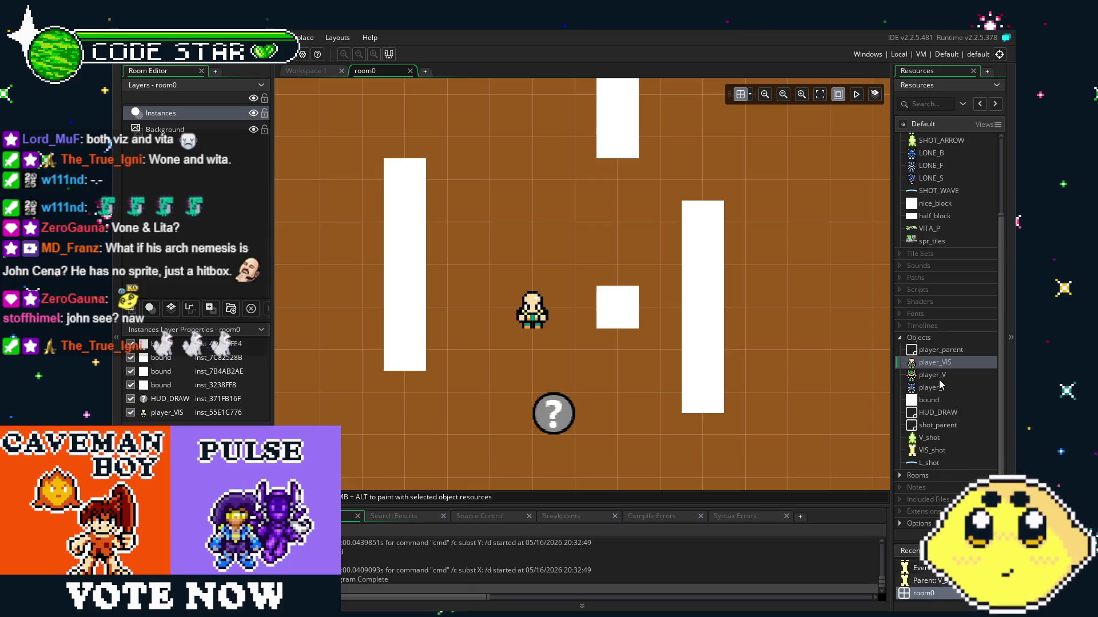
{"action": "double_click", "coordinate": [934, 362]}
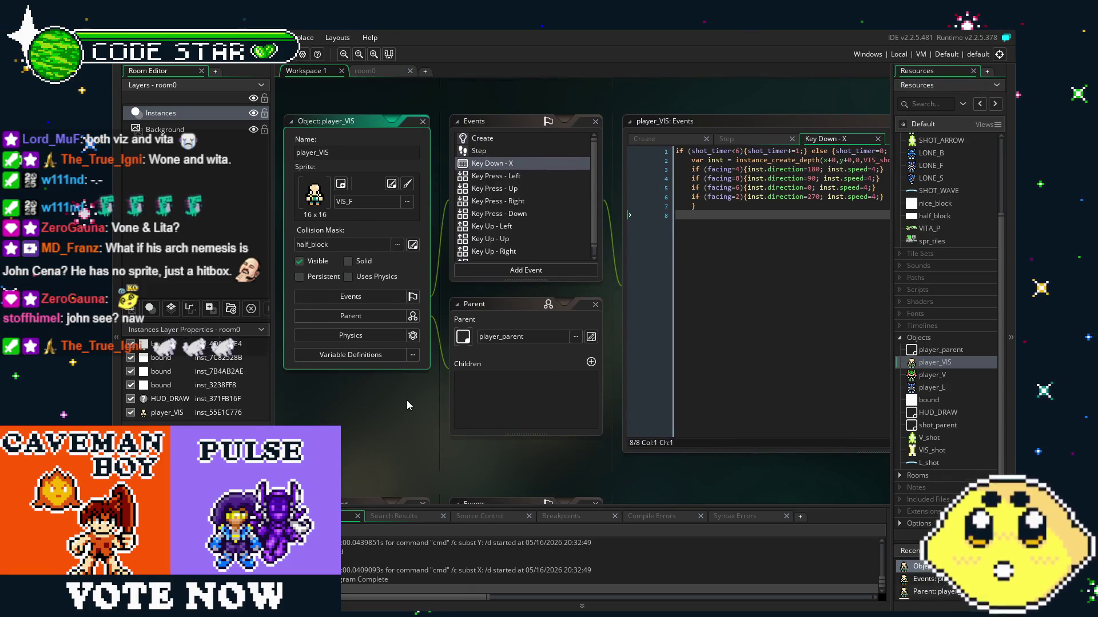
Replace every VITA with VIS in the Key Press - Left event code.
{"action": "left_click_drag", "start_coordinate": [406, 400], "coordinate": [356, 424]}
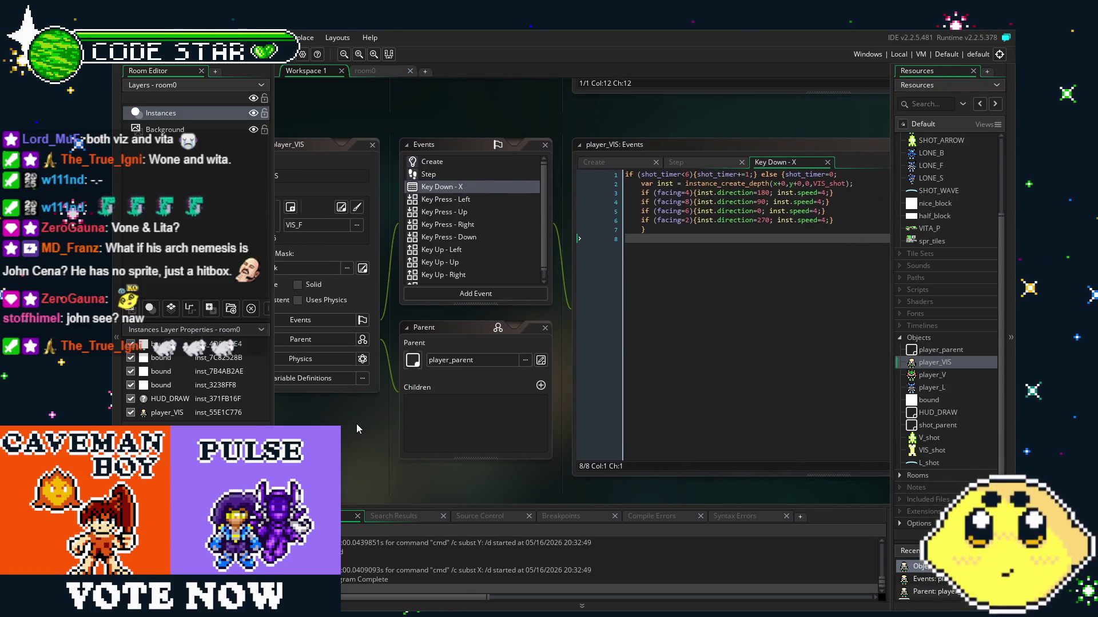
{"action": "left_click", "coordinate": [482, 197]}
{"action": "left_click", "coordinate": [508, 301]}
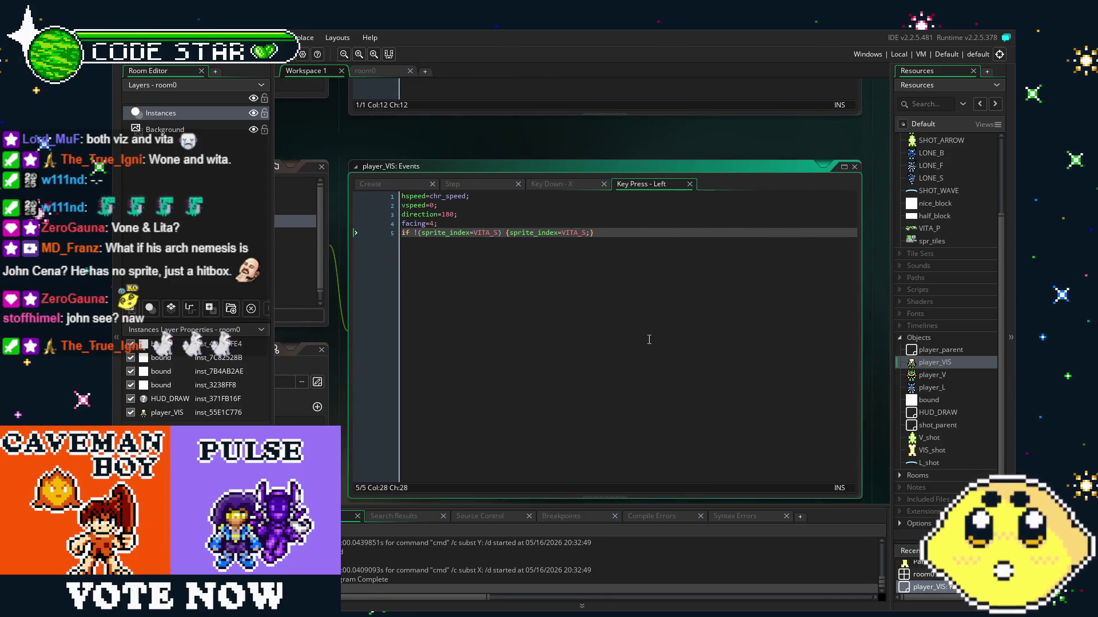
{"action": "key", "text": "ctrl+f"}
{"action": "left_click", "coordinate": [674, 212]}
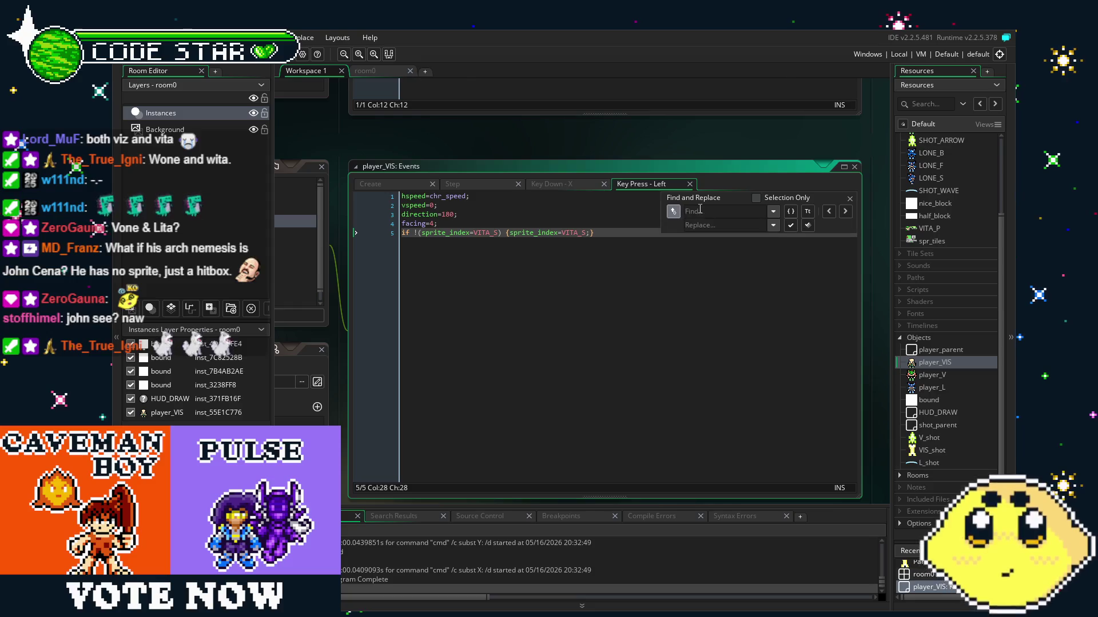
{"action": "type", "text": "VITA"}
{"action": "key", "text": "Tab"}
{"action": "type", "text": "V"}
{"action": "left_click", "coordinate": [808, 225]}
{"action": "left_click", "coordinate": [607, 328]}
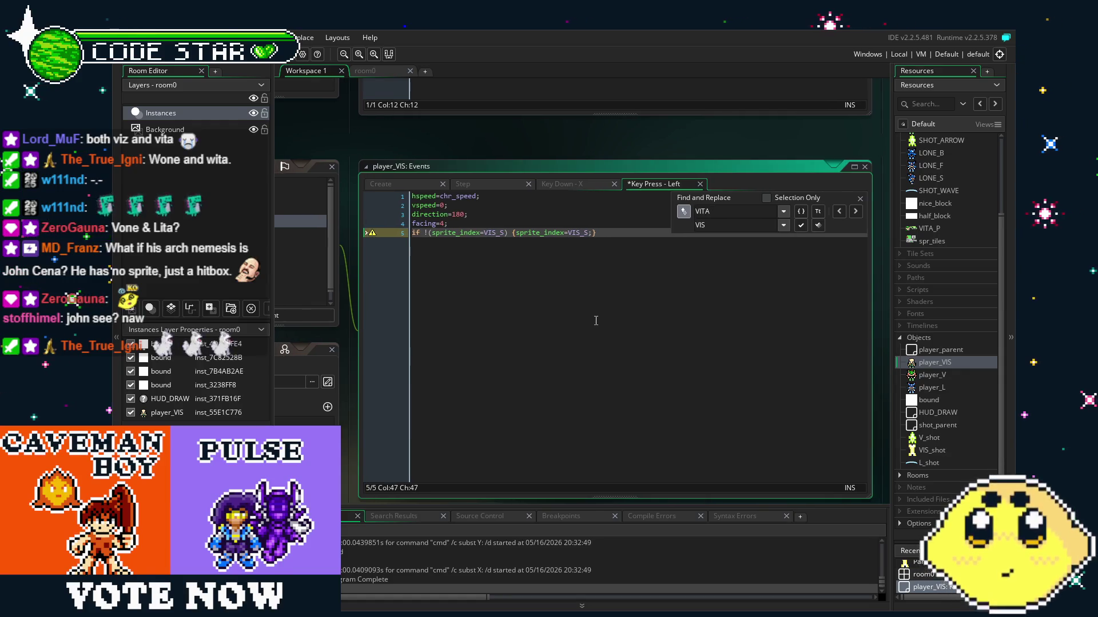
{"action": "scroll", "coordinate": [927, 286], "scroll_direction": "up", "scroll_amount": 3}
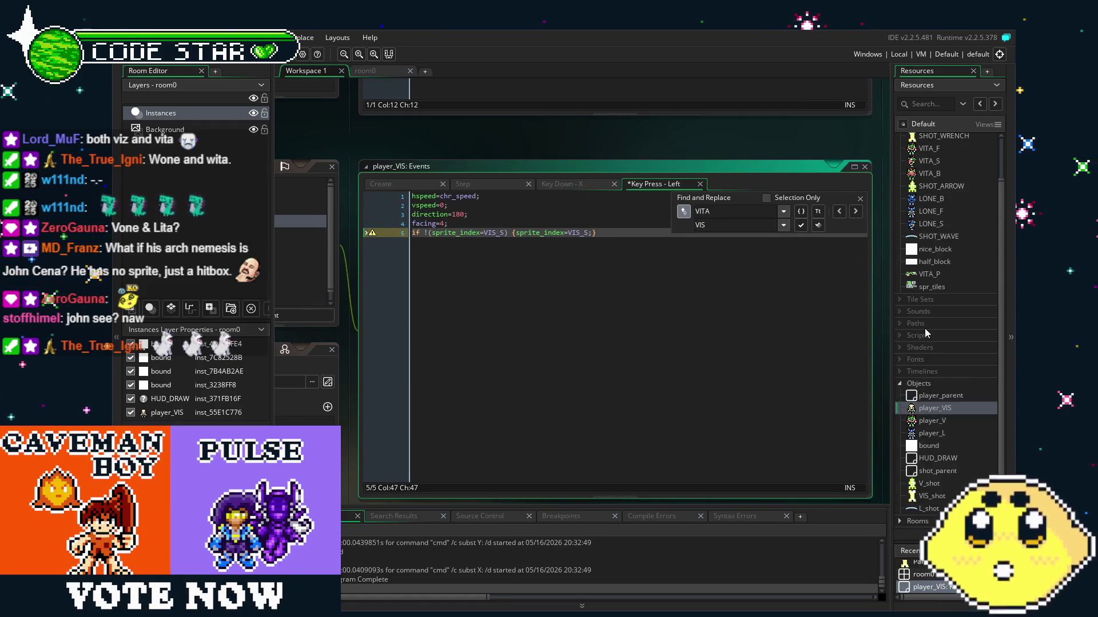
Rename the VIS_Sf sprite to VIS_S.
{"action": "left_click", "coordinate": [936, 175]}
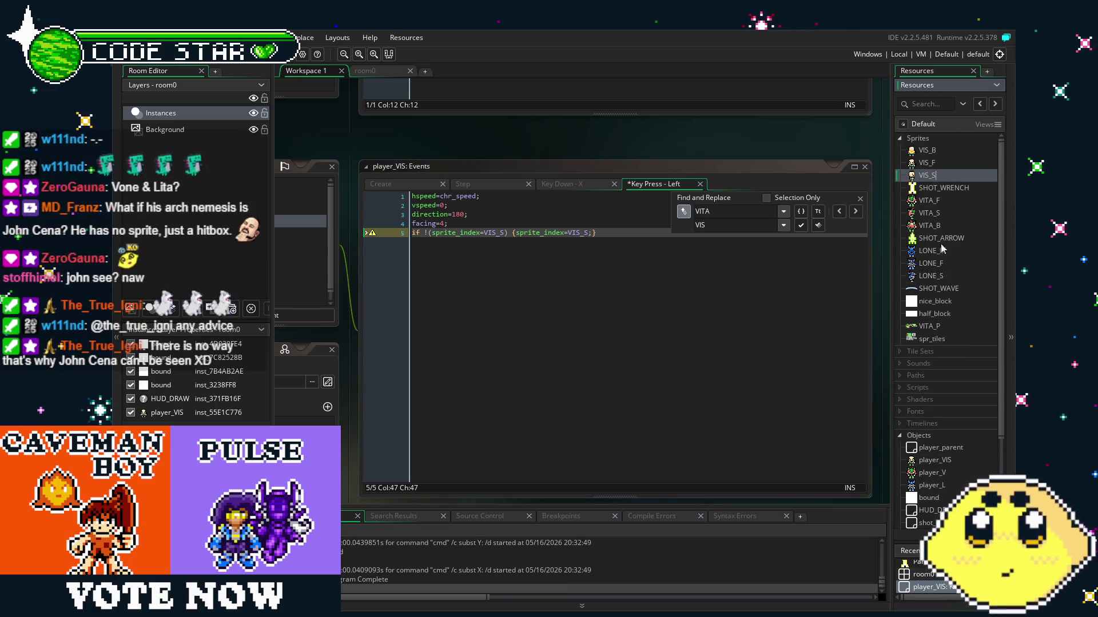
{"action": "left_click", "coordinate": [942, 265]}
{"action": "left_click", "coordinate": [477, 232]}
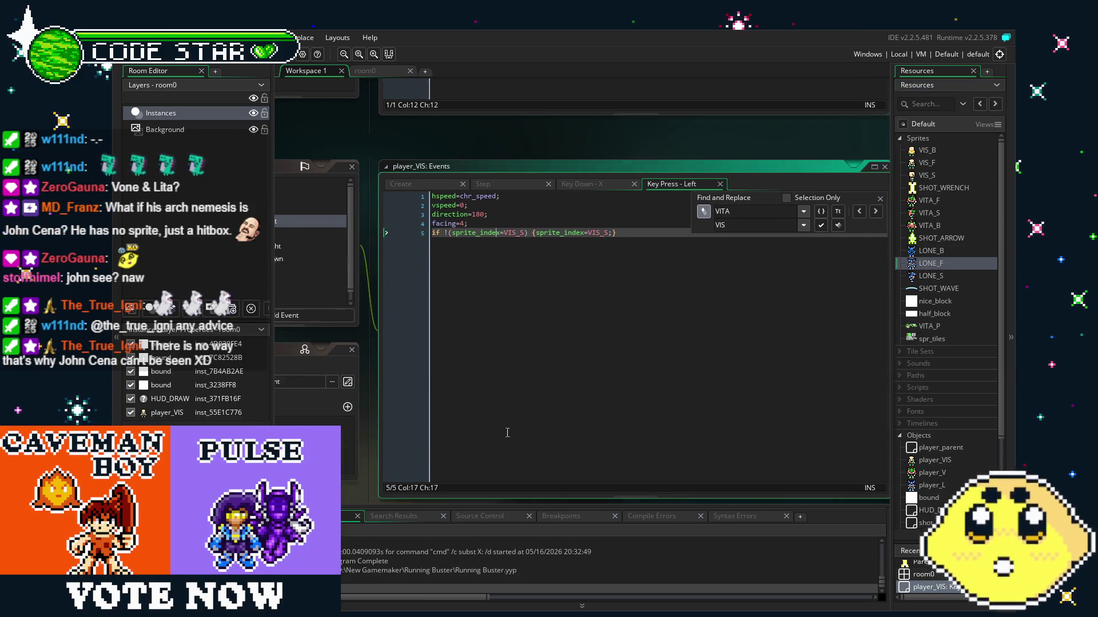
{"action": "key", "text": "Right"}
{"action": "key", "text": "Right"}
{"action": "key", "text": "Right"}
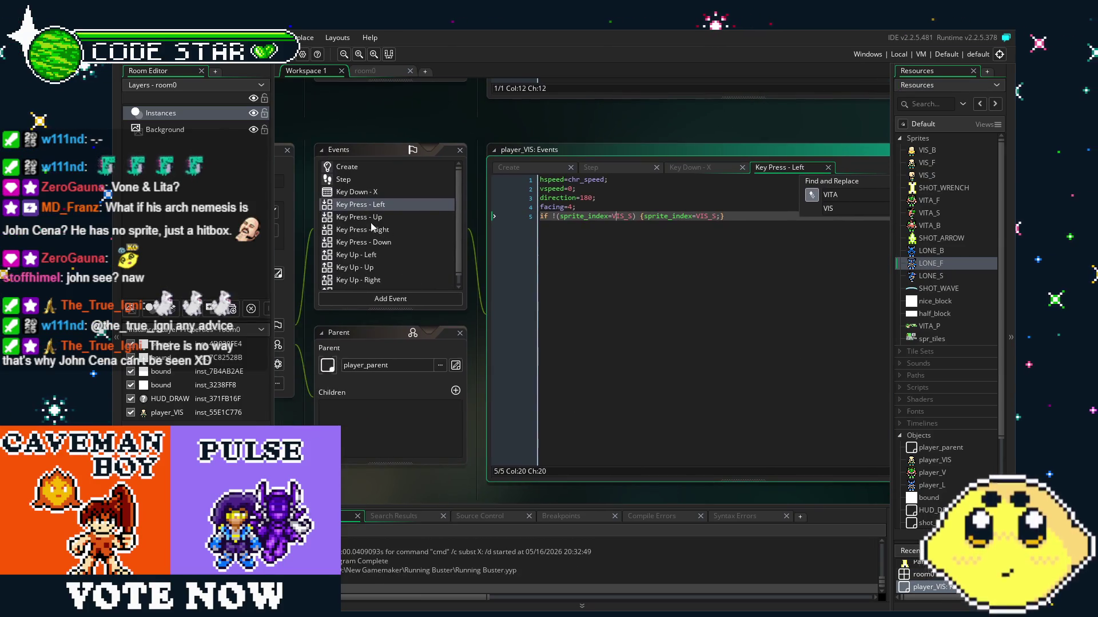
Replace VITA_B with VIS_B in the Key Press - Up event code.
{"action": "left_click", "coordinate": [369, 220]}
{"action": "type", "text": "VIS"}
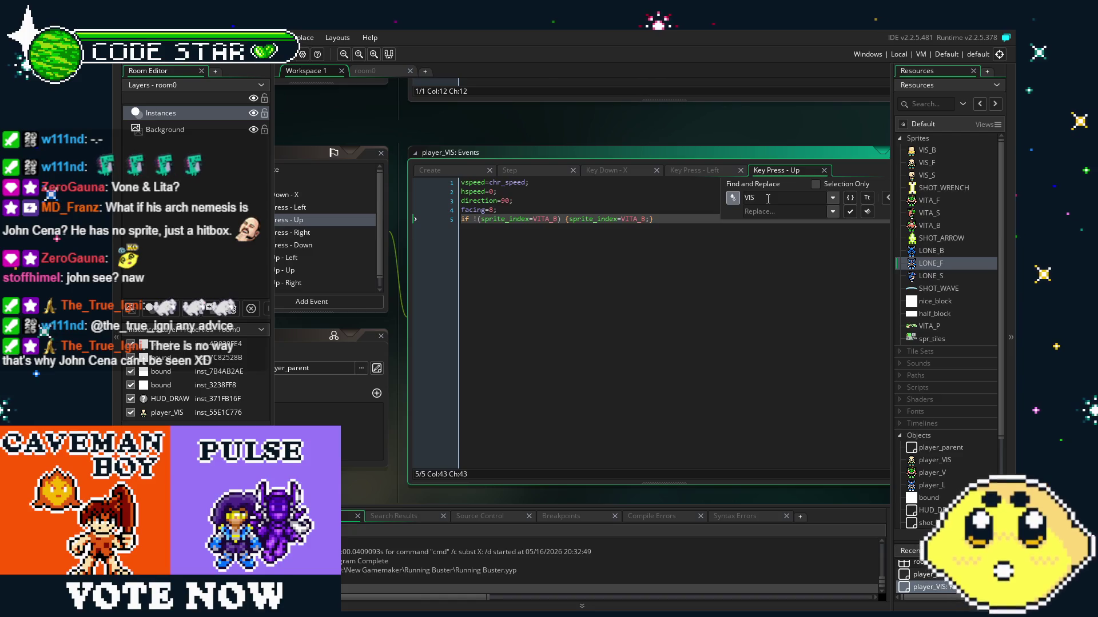
{"action": "key", "text": "BackSpace"}
{"action": "type", "text": "TA"}
{"action": "key", "text": "Tab"}
{"action": "key", "text": "Tab"}
{"action": "type", "text": "VIS"}
{"action": "left_click", "coordinate": [867, 212]}
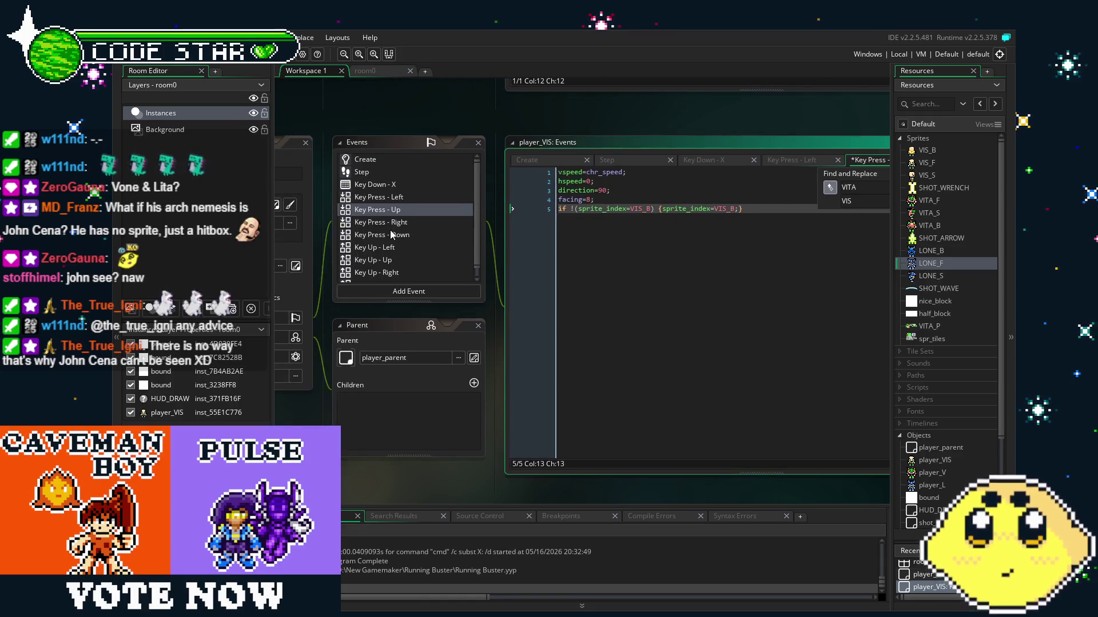
Replace VITA with VIS in the Key Press - Right and Key Press - Down event codes.
{"action": "left_click", "coordinate": [389, 224]}
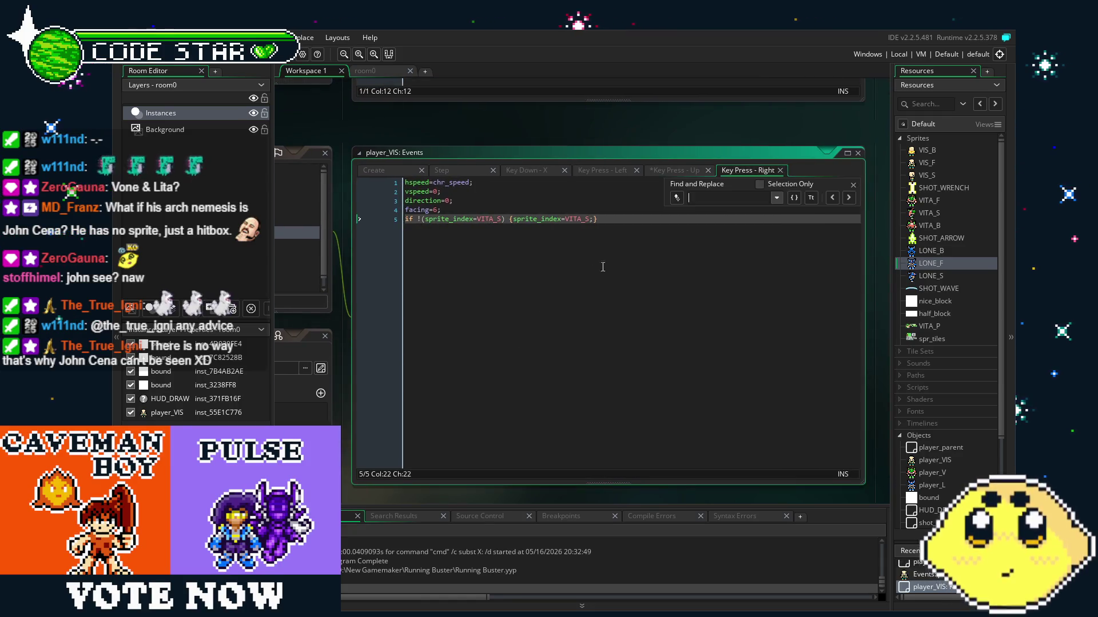
{"action": "left_click", "coordinate": [675, 200]}
{"action": "type", "text": "VITA"}
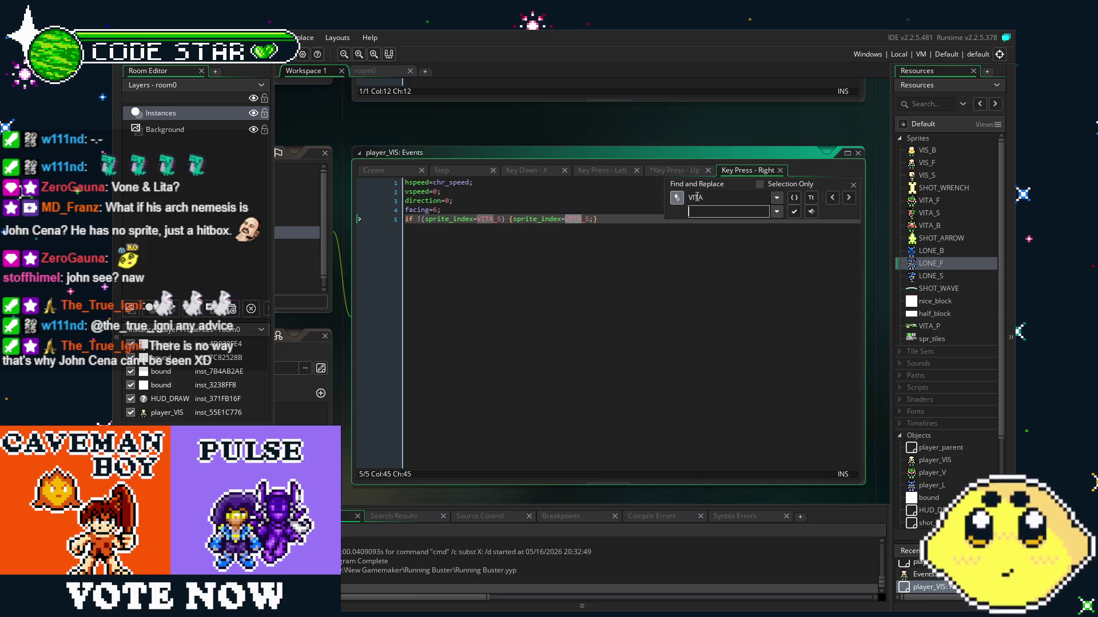
{"action": "type", "text": "VIS"}
{"action": "key", "text": "Return"}
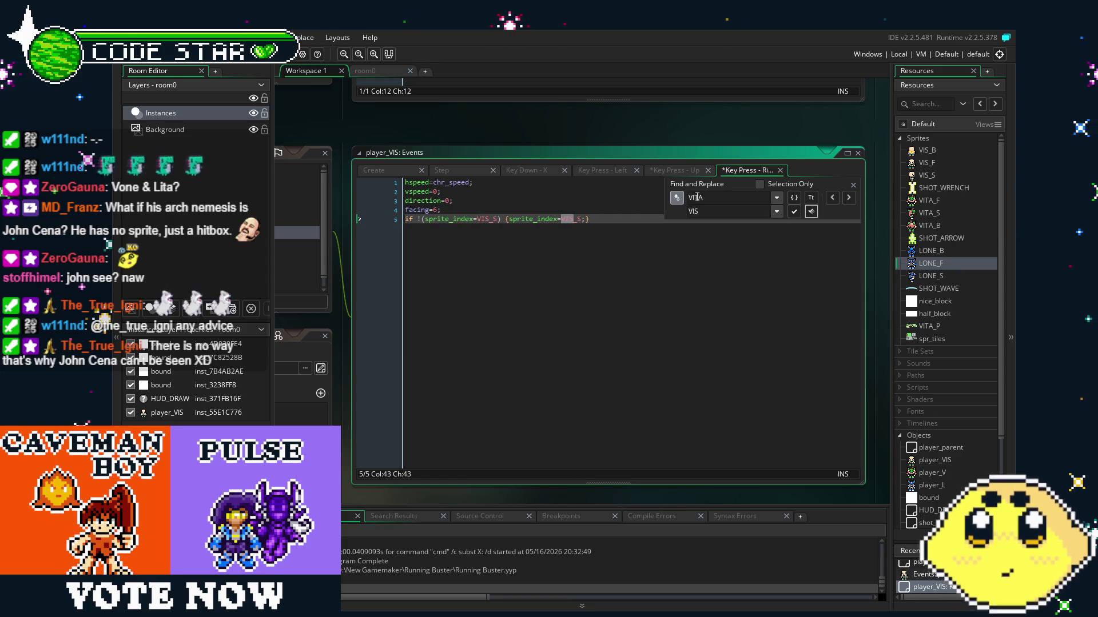
{"action": "left_click", "coordinate": [577, 364]}
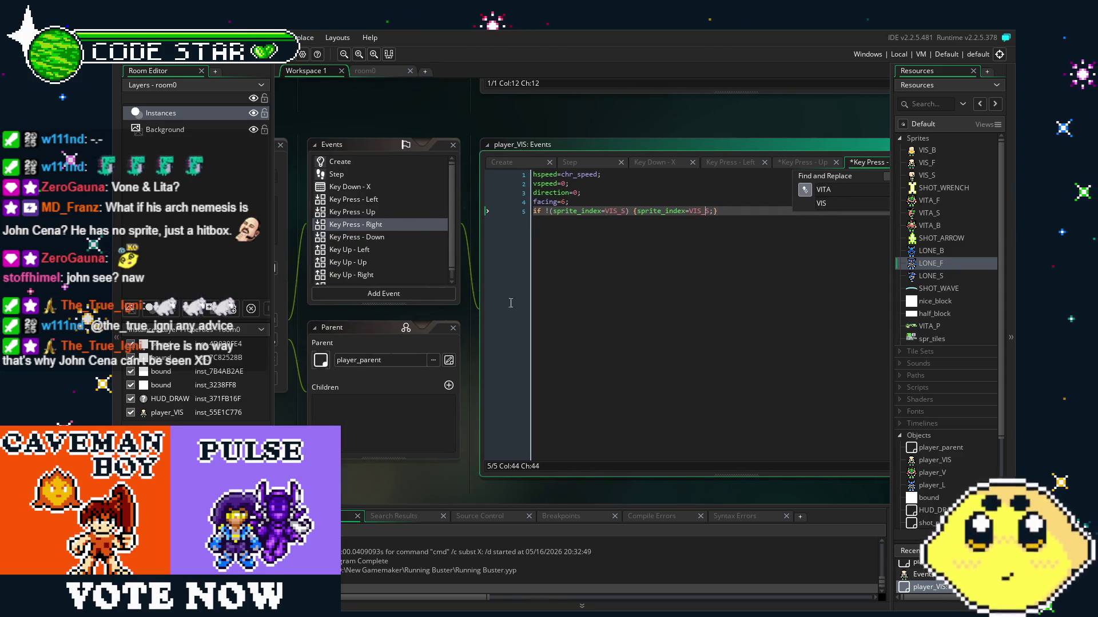
{"action": "left_click", "coordinate": [366, 237]}
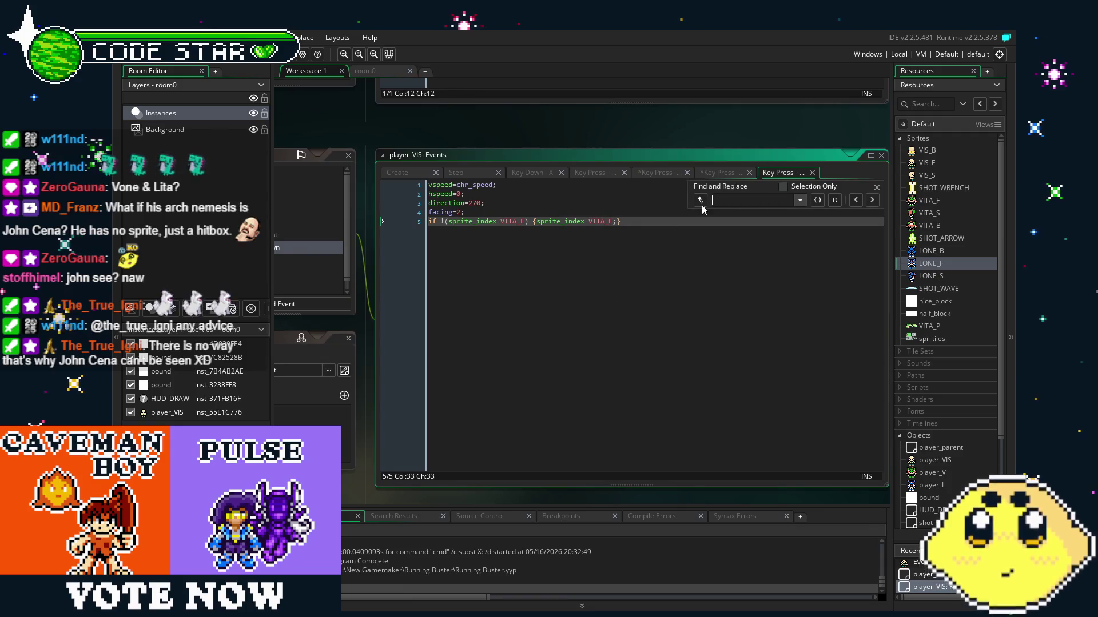
{"action": "left_click", "coordinate": [700, 200]}
{"action": "type", "text": "VIS"}
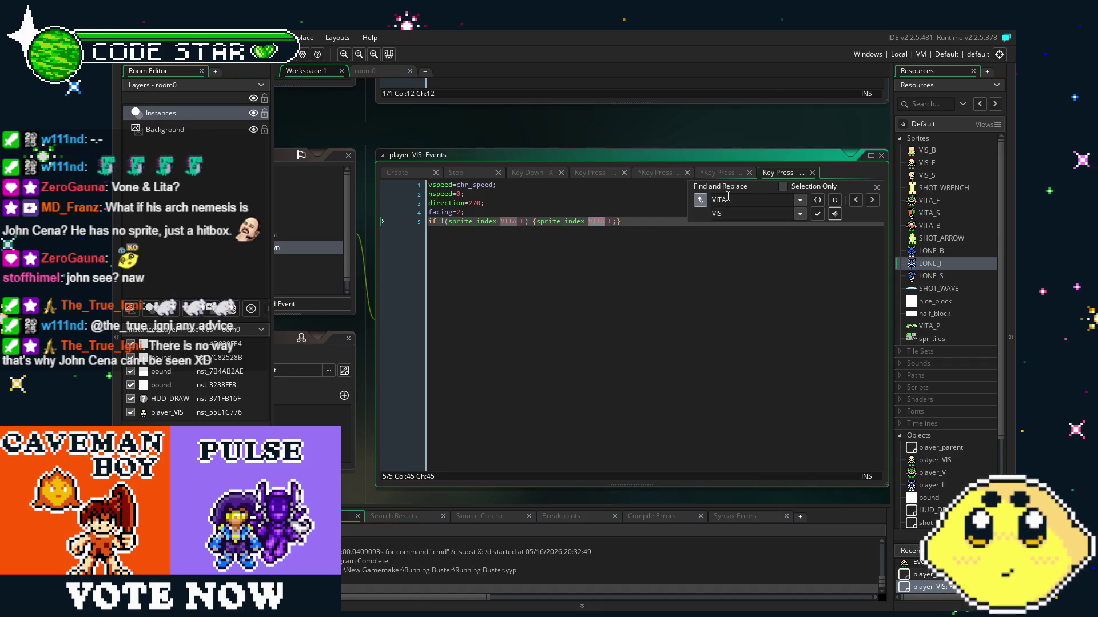
{"action": "key", "text": "Return"}
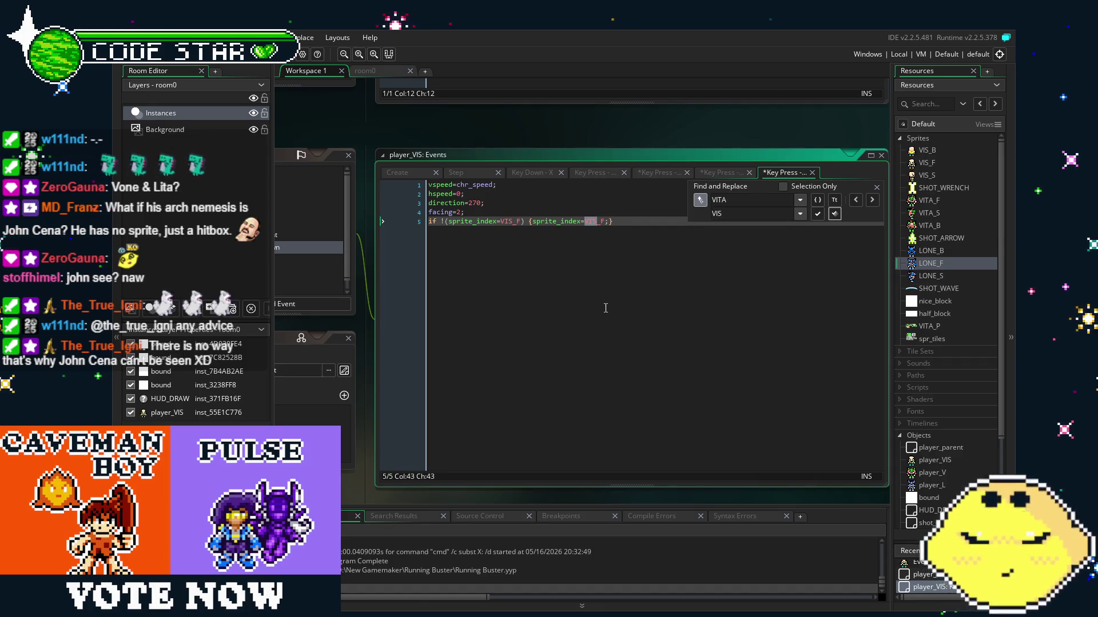
Review the Key Up - Left, Key Up - Up and Key Up - Down event codes.
{"action": "left_click", "coordinate": [454, 248]}
{"action": "left_click", "coordinate": [462, 263]}
{"action": "scroll", "coordinate": [463, 258], "scroll_direction": "down", "scroll_amount": 1}
{"action": "left_click", "coordinate": [465, 275]}
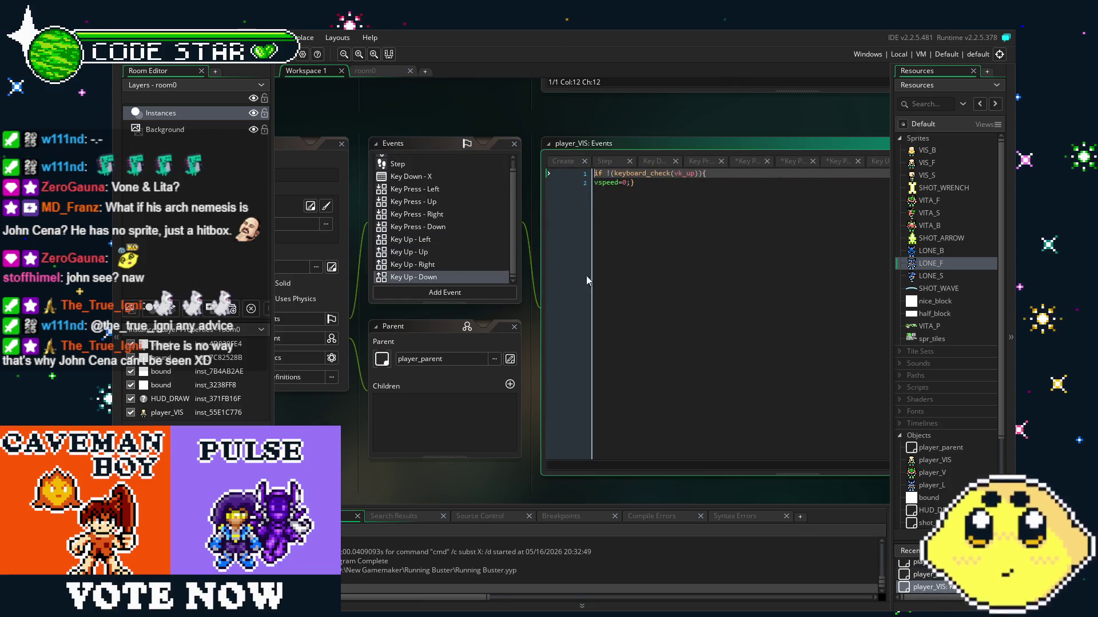
Save the project with Ctrl+S from the Key Up - Down code.
{"action": "left_click", "coordinate": [623, 284]}
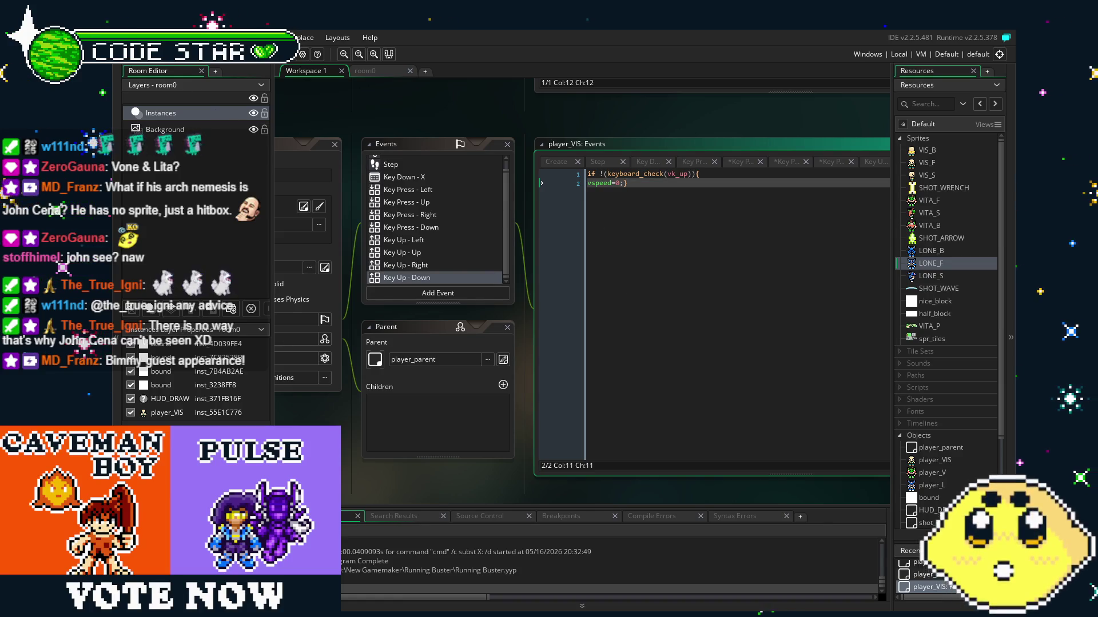
{"action": "key", "text": "ctrl+s"}
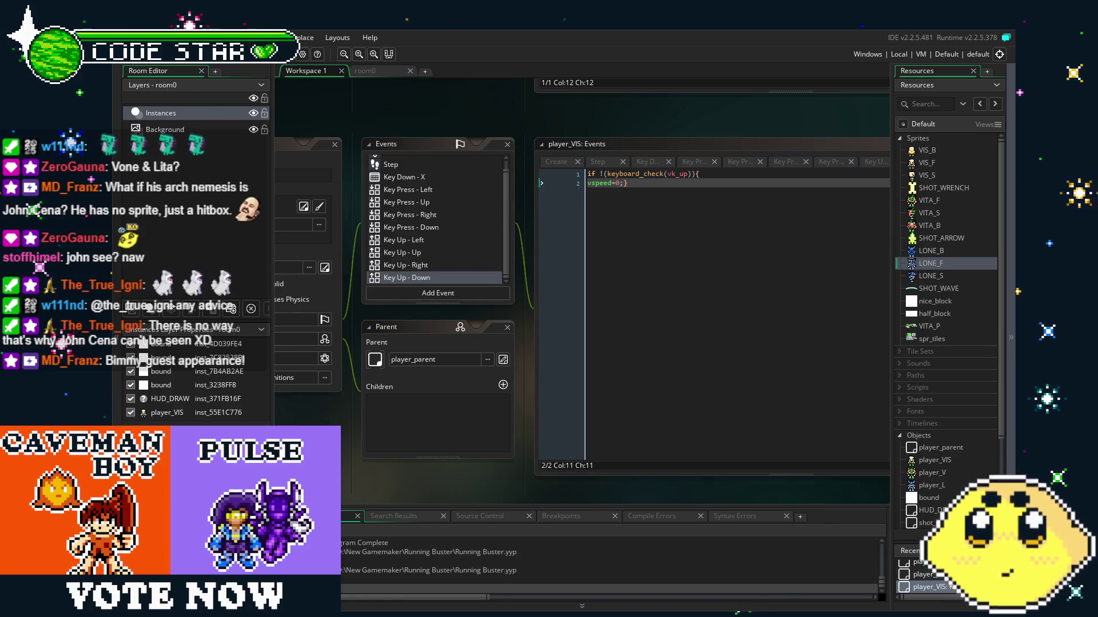
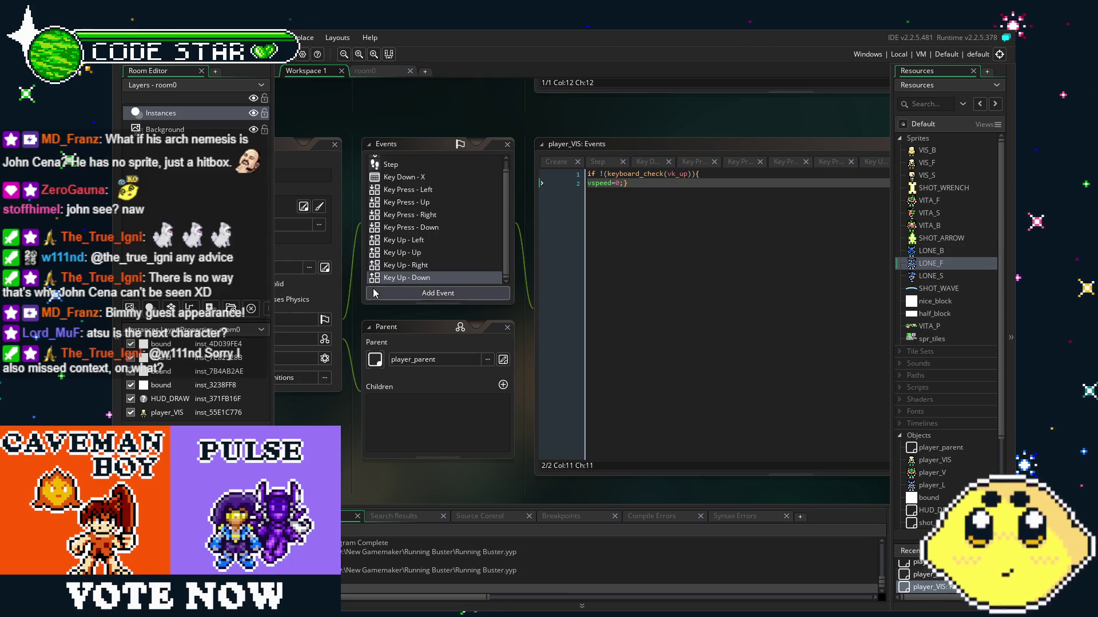
Pan the workspace panels and bring the room0 room layout into view.
{"action": "left_click_drag", "start_coordinate": [343, 443], "coordinate": [376, 436]}
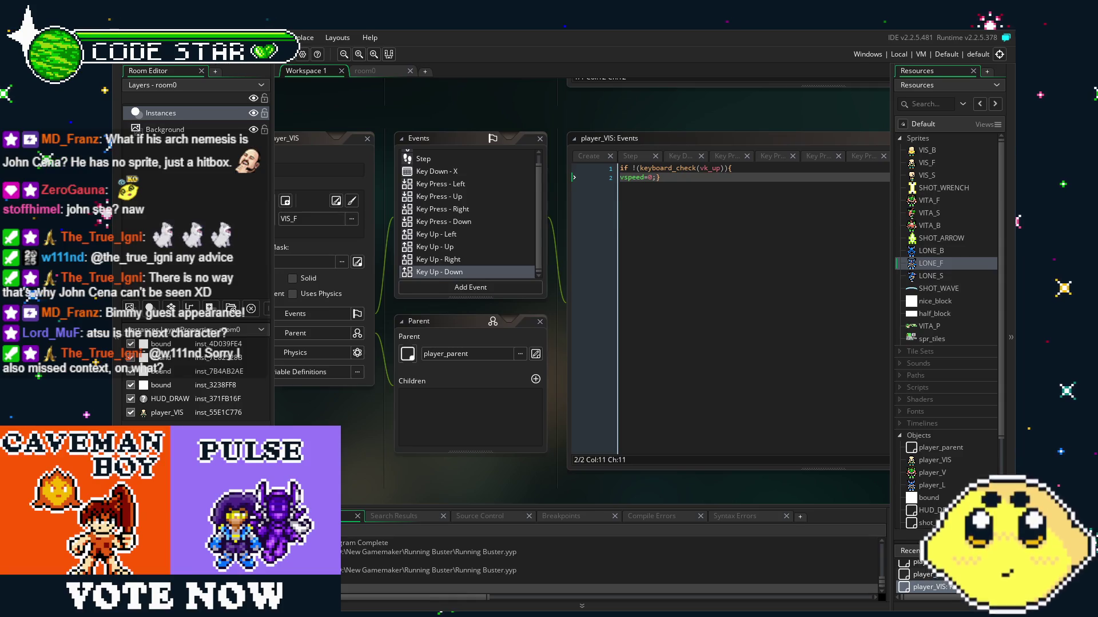
{"action": "mouse_move", "coordinate": [430, 415]}
{"action": "left_mouse_down"}
{"action": "mouse_move", "coordinate": [383, 428]}
{"action": "mouse_move", "coordinate": [447, 433]}
{"action": "left_mouse_up"}
{"action": "left_click", "coordinate": [365, 71]}
{"action": "left_click", "coordinate": [322, 71]}
{"action": "mouse_move", "coordinate": [437, 445]}
{"action": "left_mouse_down"}
{"action": "mouse_move", "coordinate": [496, 442]}
{"action": "mouse_move", "coordinate": [423, 450]}
{"action": "left_mouse_up"}
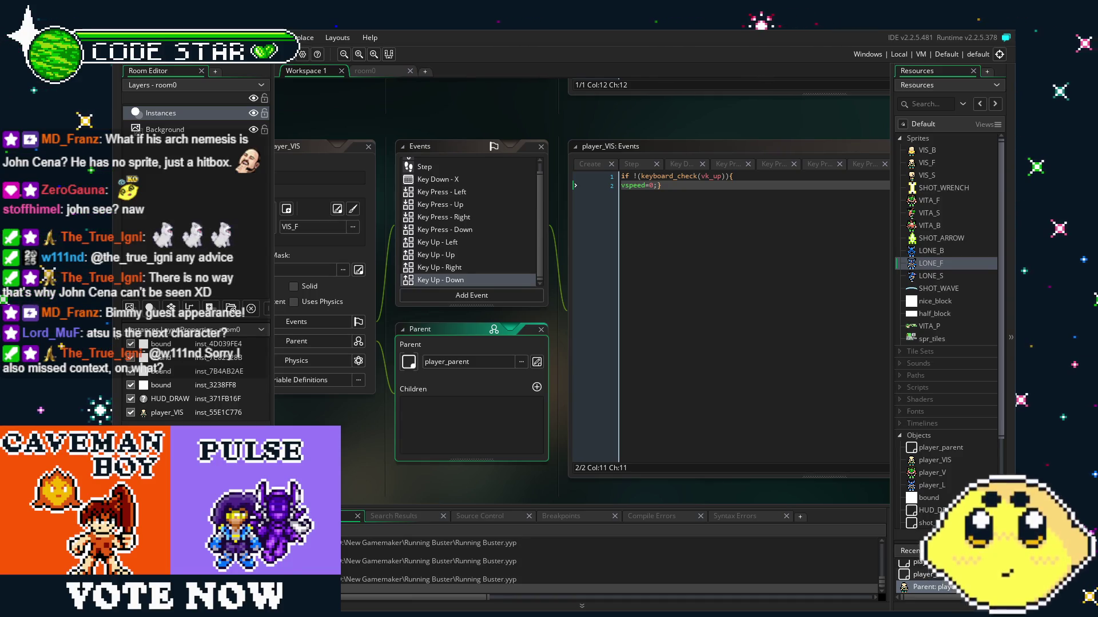
{"action": "left_click_drag", "start_coordinate": [371, 425], "coordinate": [424, 403]}
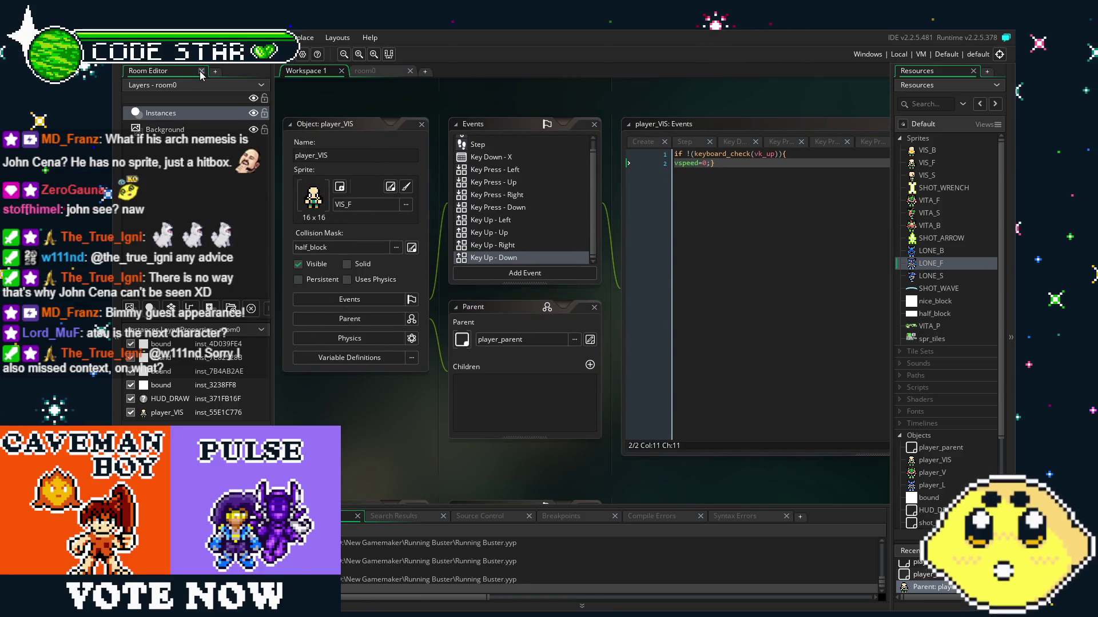
{"action": "left_click_drag", "start_coordinate": [473, 451], "coordinate": [451, 454]}
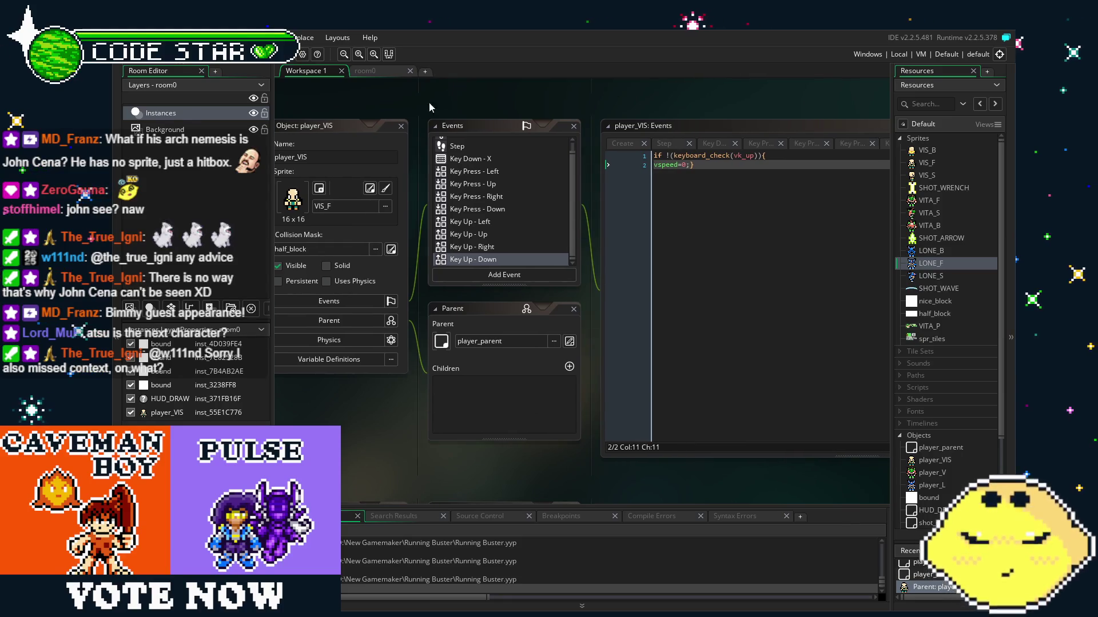
{"action": "left_click", "coordinate": [369, 71]}
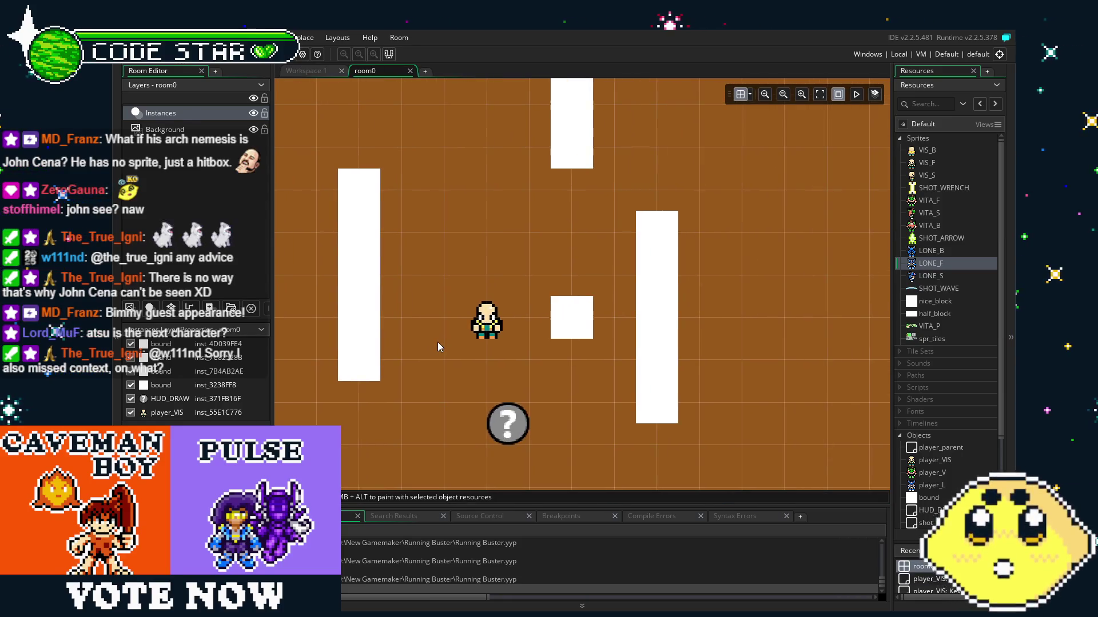
Scroll the Resources tree to Objects and reopen the player_VIS object editor.
{"action": "left_click_drag", "start_coordinate": [453, 341], "coordinate": [500, 339]}
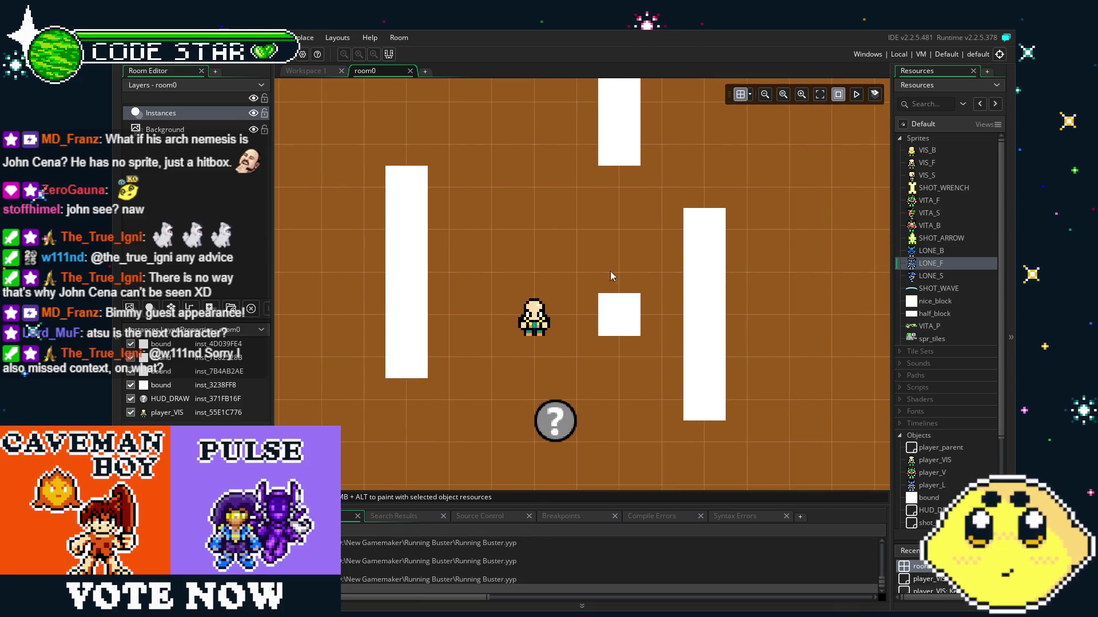
{"action": "scroll", "coordinate": [949, 348], "scroll_direction": "down", "scroll_amount": 3}
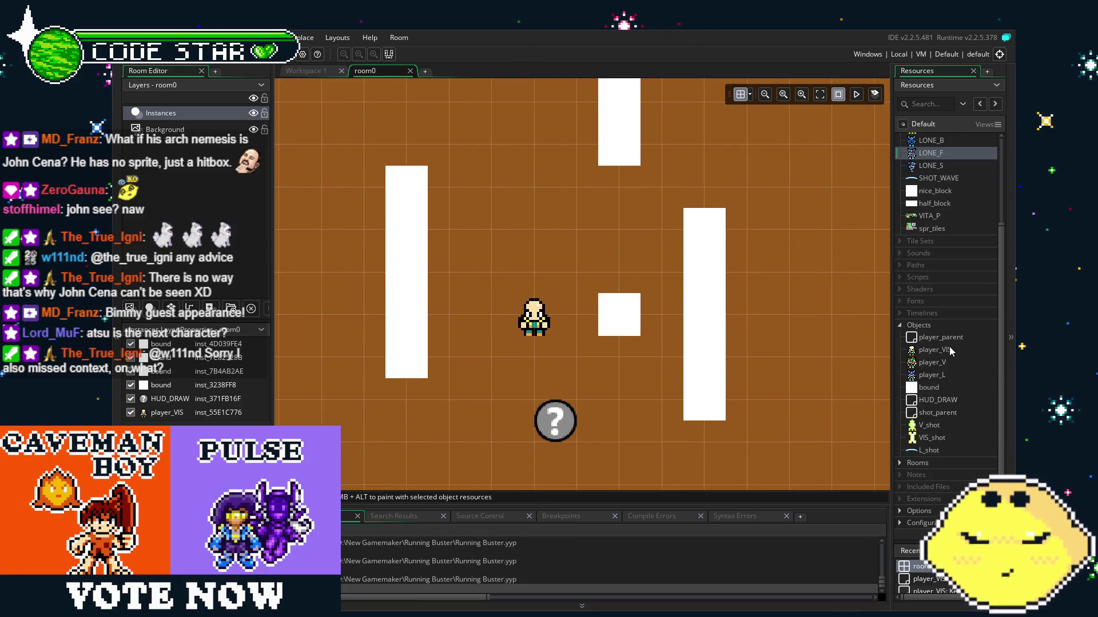
{"action": "scroll", "coordinate": [949, 347], "scroll_direction": "down", "scroll_amount": 2}
{"action": "scroll", "coordinate": [949, 346], "scroll_direction": "up", "scroll_amount": 2}
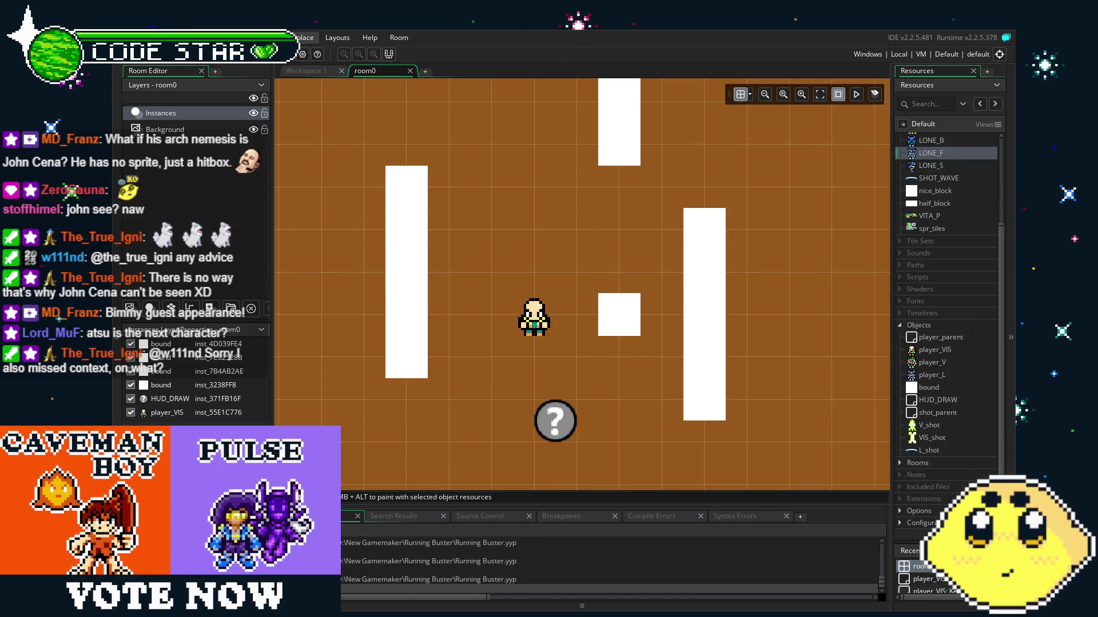
{"action": "double_click", "coordinate": [925, 351]}
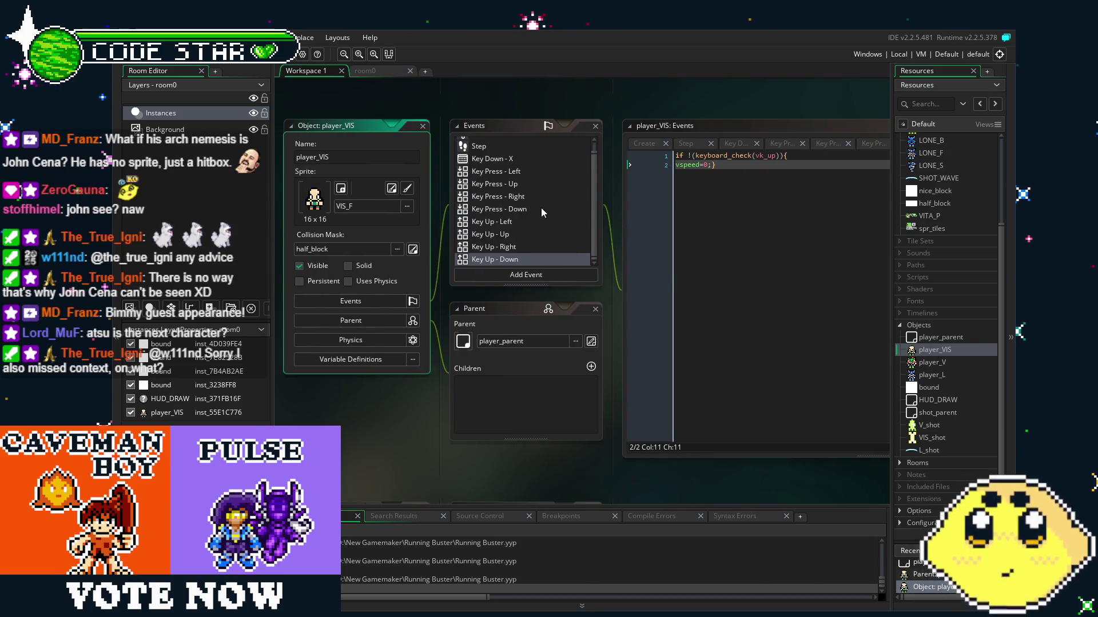
Change shot_timer<6 to shot_timer<8 in the Key Down - X event and run the game.
{"action": "scroll", "coordinate": [540, 208], "scroll_direction": "up", "scroll_amount": 1}
{"action": "left_click", "coordinate": [512, 167]}
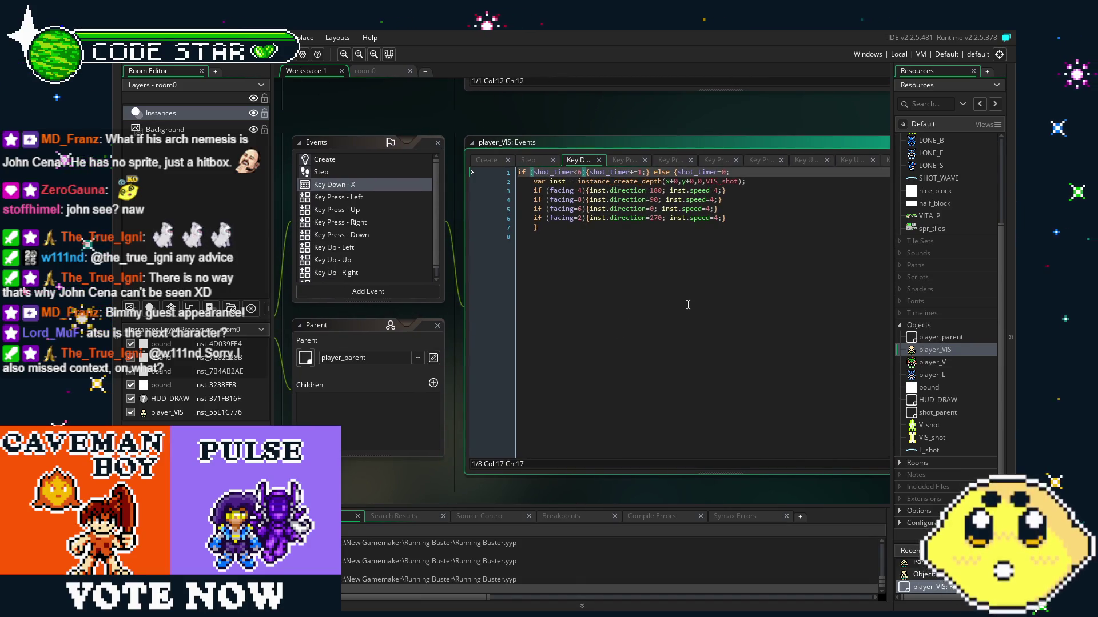
{"action": "key", "text": "BackSpace"}
{"action": "type", "text": "8"}
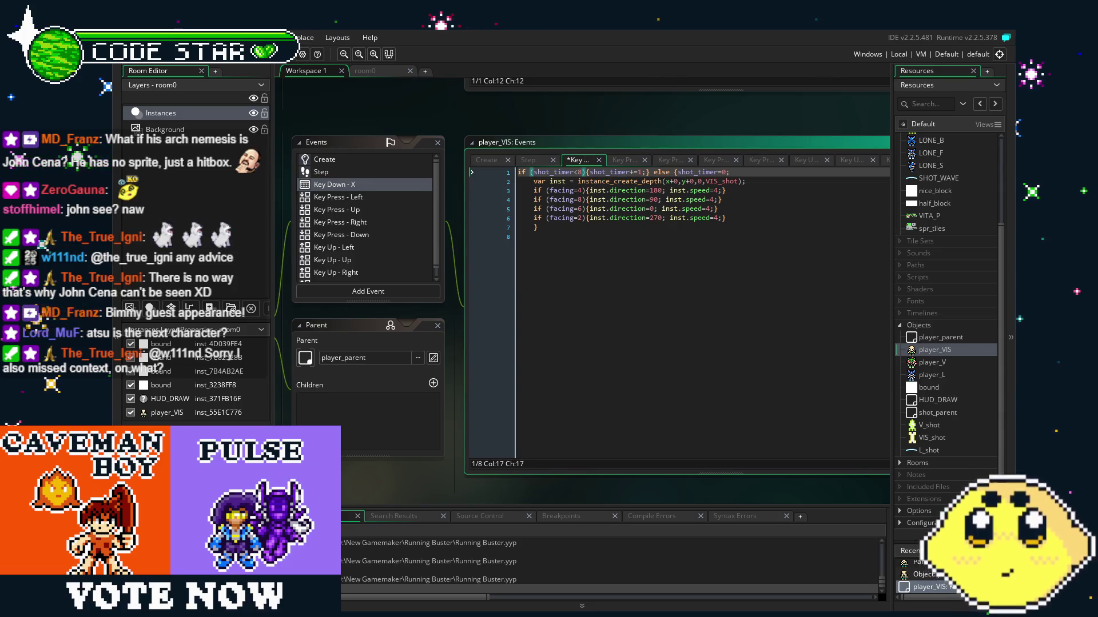
{"action": "key", "text": "F5"}
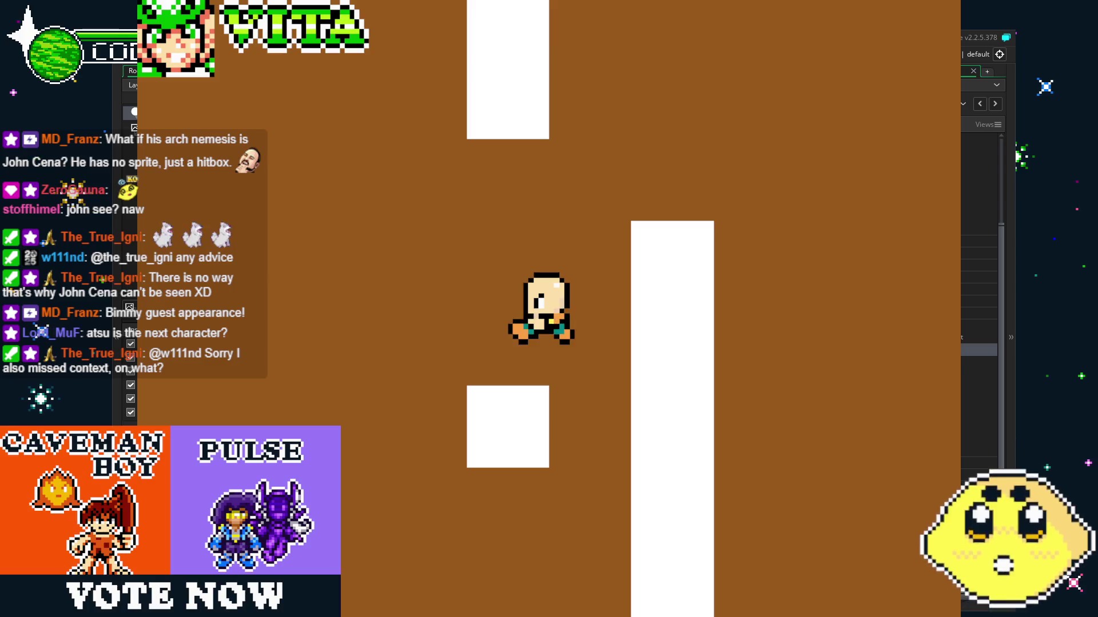
Walk the character left, up, down and right while firing bones.
{"action": "key", "text": "Left"}
{"action": "key", "text": "Down"}
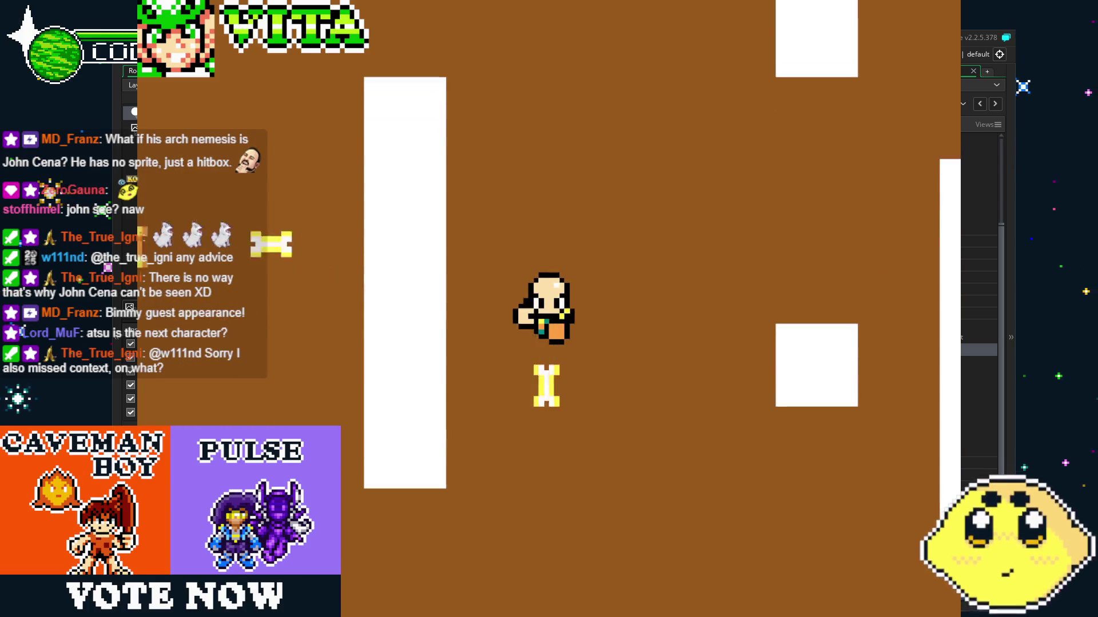
{"action": "key", "text": "Right"}
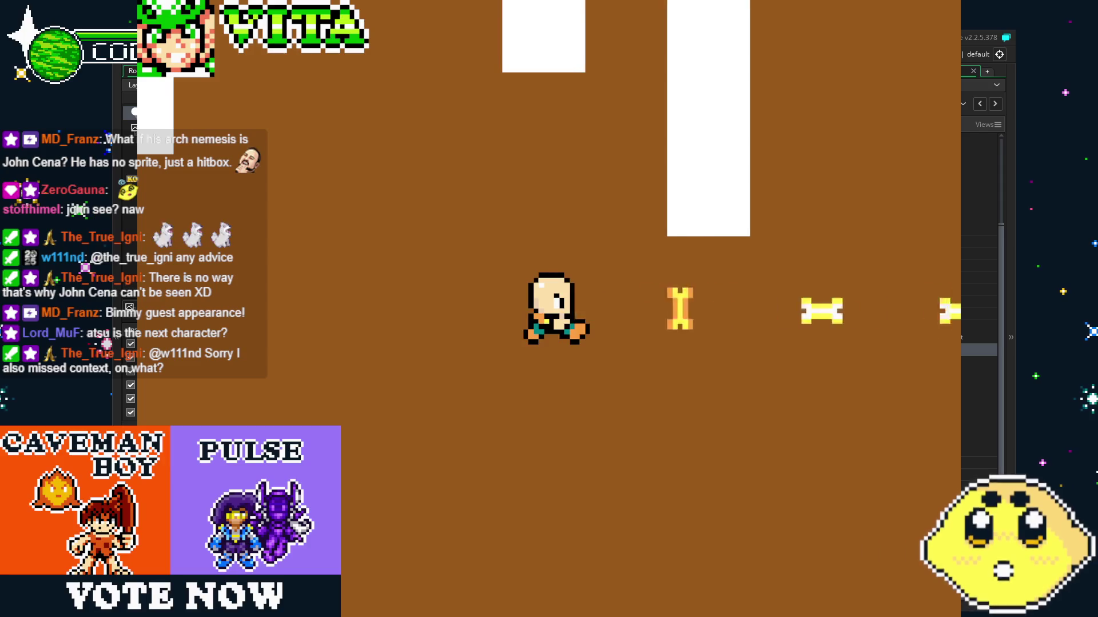
{"action": "key", "text": "Up"}
{"action": "key", "text": "Left"}
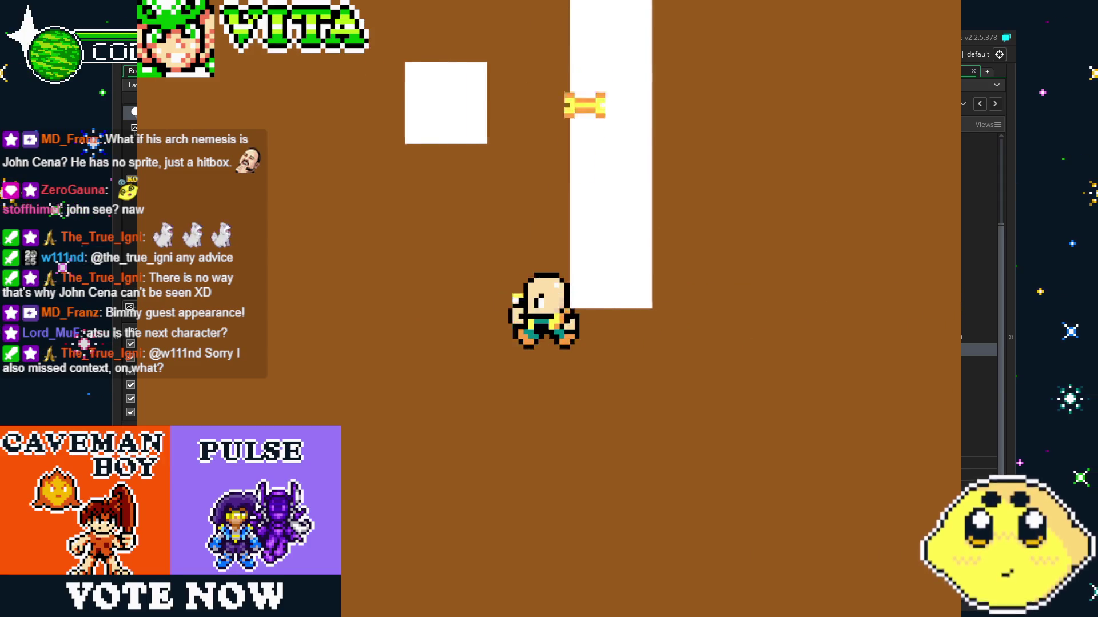
{"action": "key", "text": "Up"}
{"action": "key", "text": "Right"}
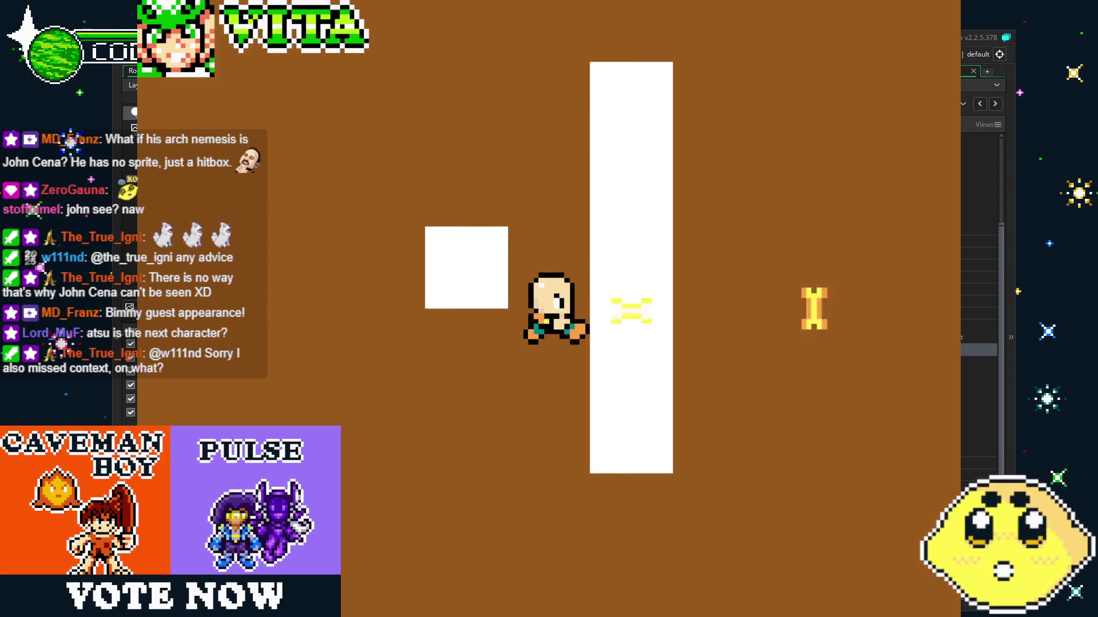
{"action": "key", "text": "Up"}
{"action": "key", "text": "Left"}
{"action": "key", "text": "Left"}
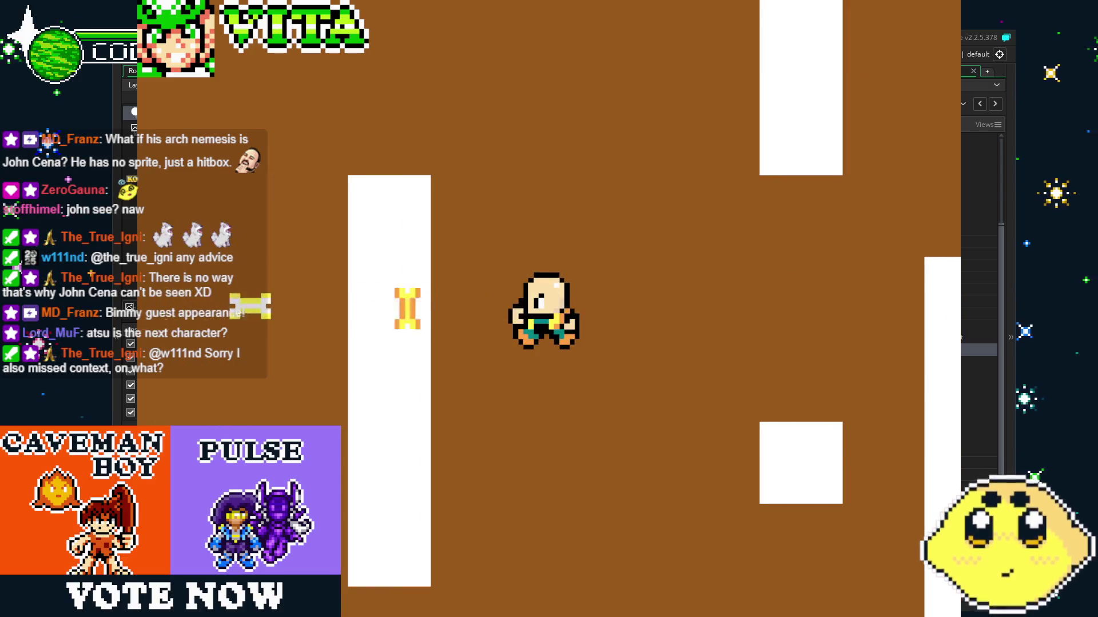
{"action": "key", "text": "Left"}
{"action": "key", "text": "Down"}
{"action": "key", "text": "Down"}
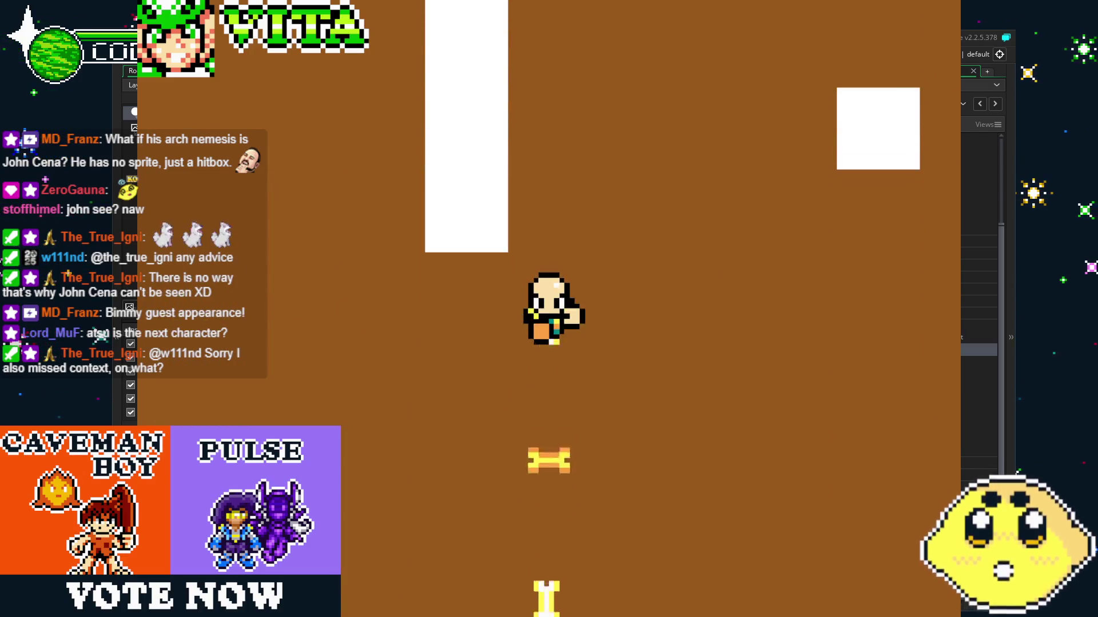
{"action": "key", "text": "Right"}
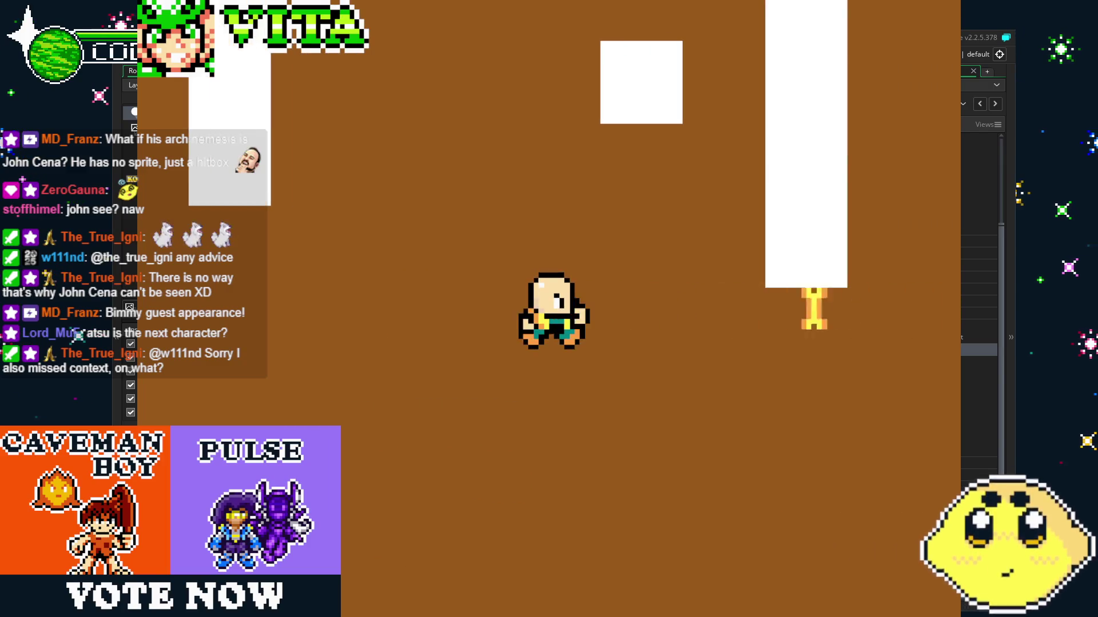
Fire more bones up, left, down and right, then close the game.
{"action": "key", "text": "Up"}
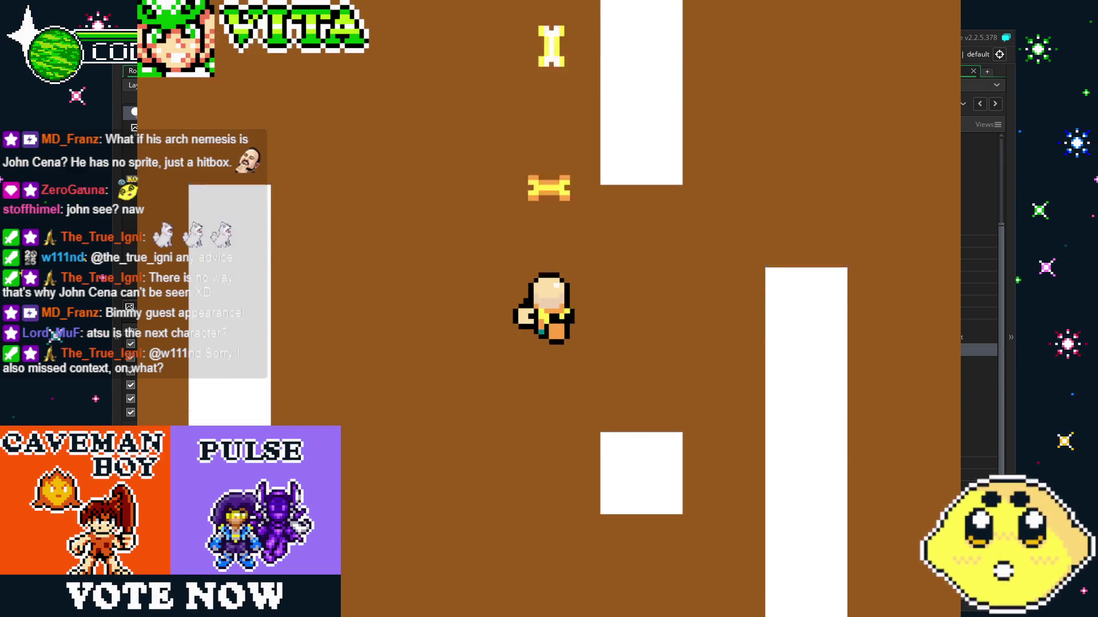
{"action": "key", "text": "Left"}
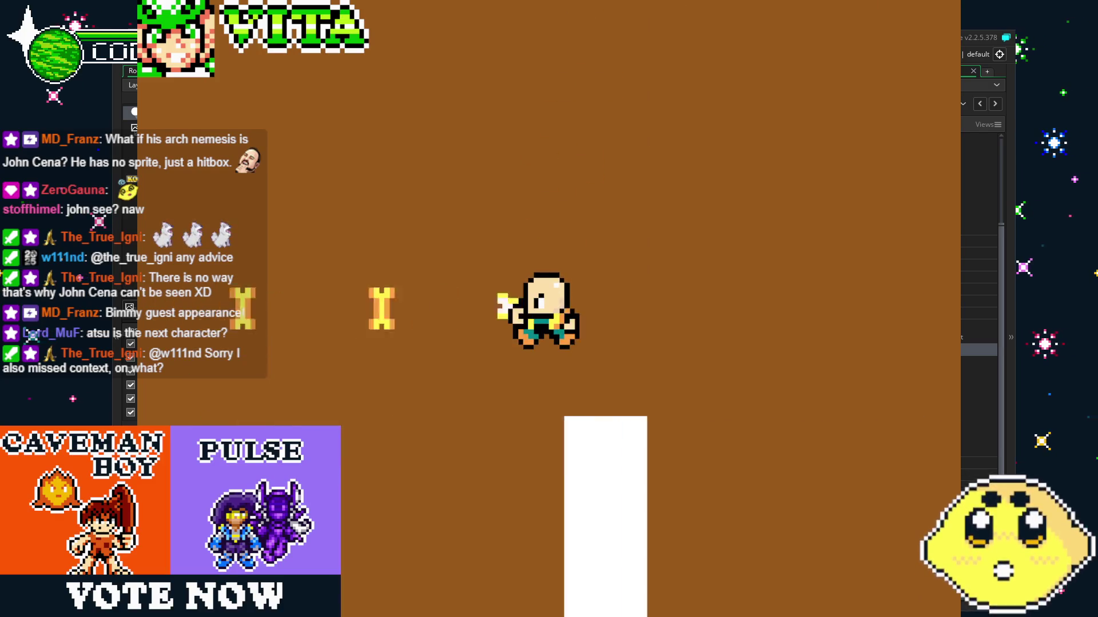
{"action": "key", "text": "Down"}
{"action": "key", "text": "Down"}
{"action": "key", "text": "Right"}
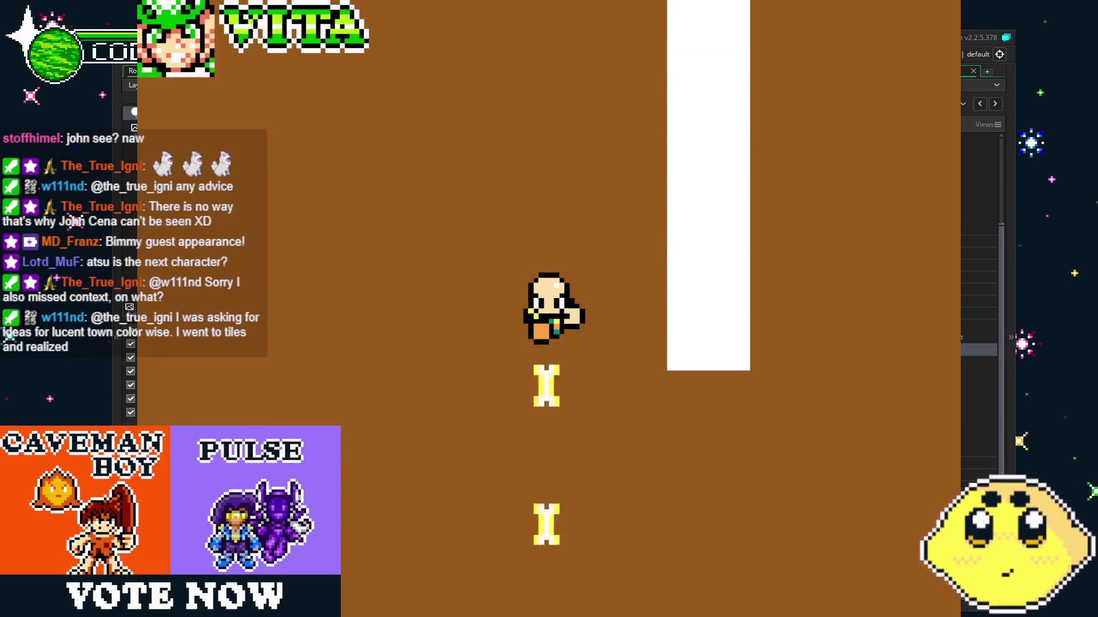
{"action": "key", "text": "Up"}
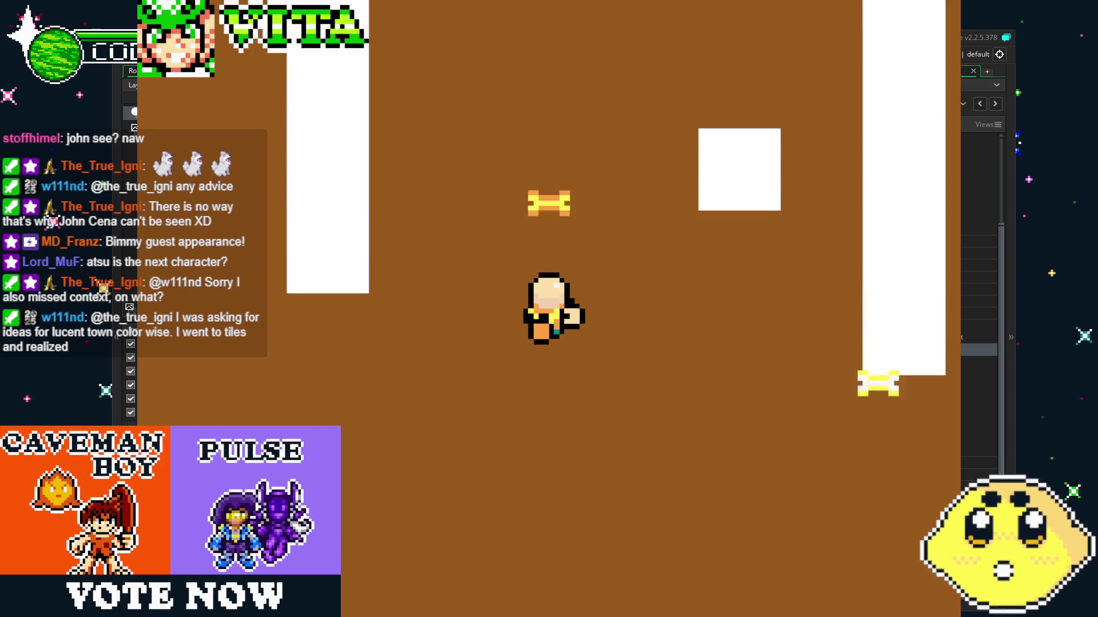
{"action": "key", "text": "Left"}
{"action": "key", "text": "Up"}
{"action": "key", "text": "Escape"}
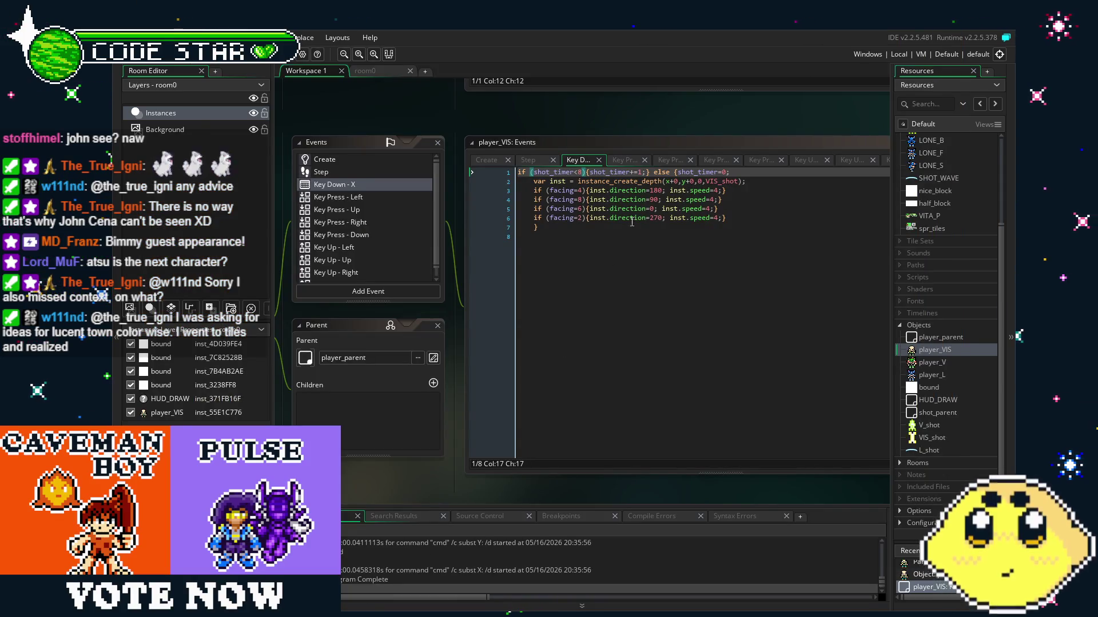
Change every inst.speed=4 to inst.speed=2, rebuild, and fire the first bones left.
{"action": "left_click", "coordinate": [715, 191]}
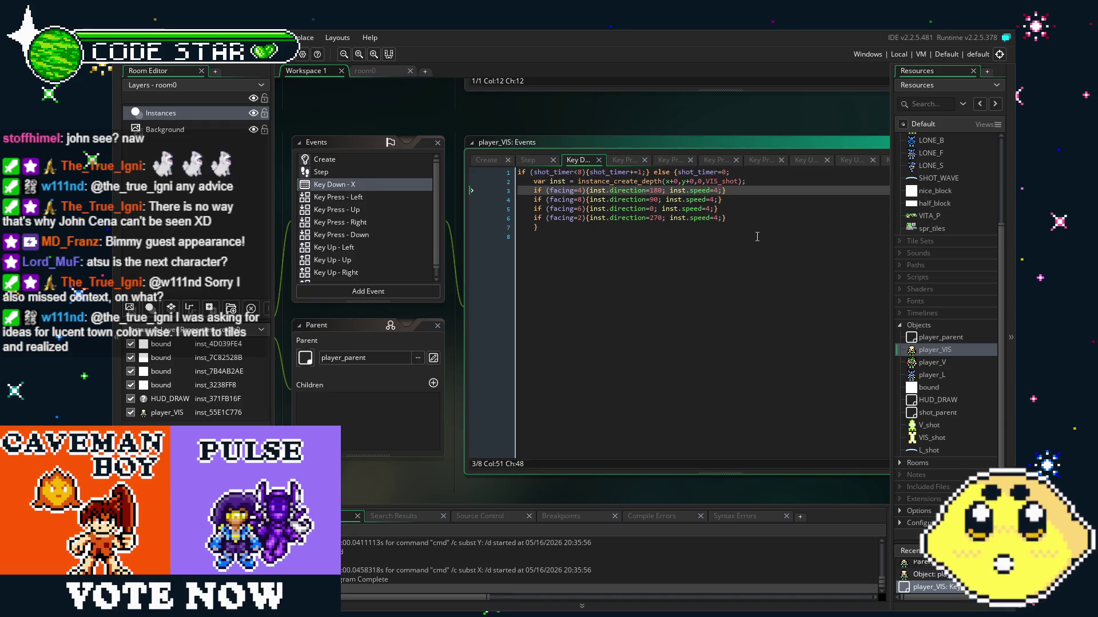
{"action": "key", "text": "Down"}
{"action": "key", "text": "Down"}
{"action": "key", "text": "Down"}
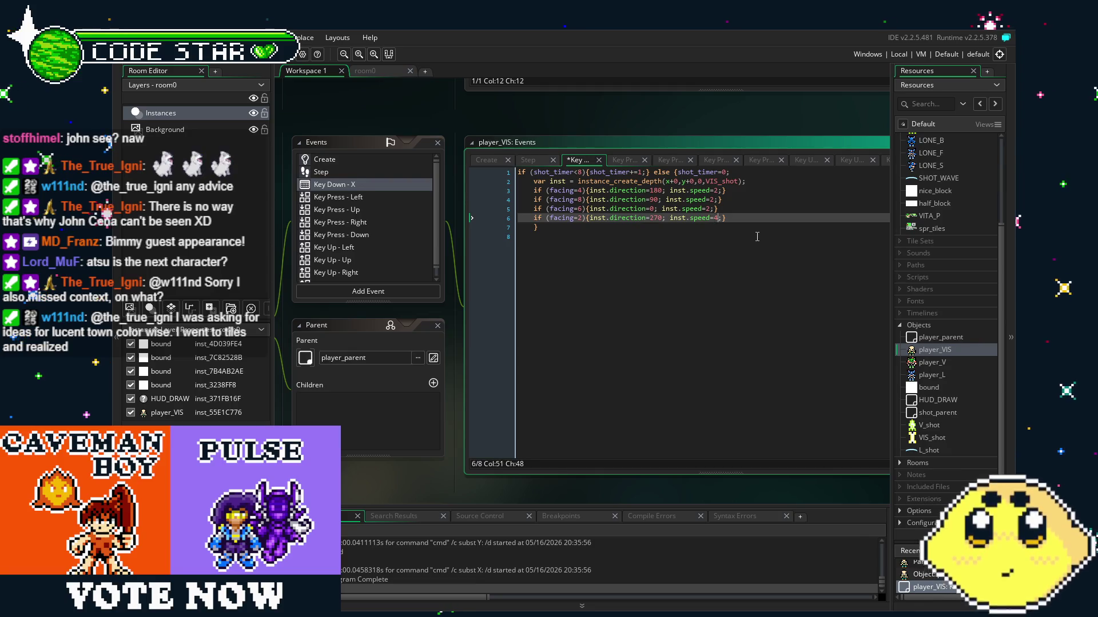
{"action": "key", "text": "F5"}
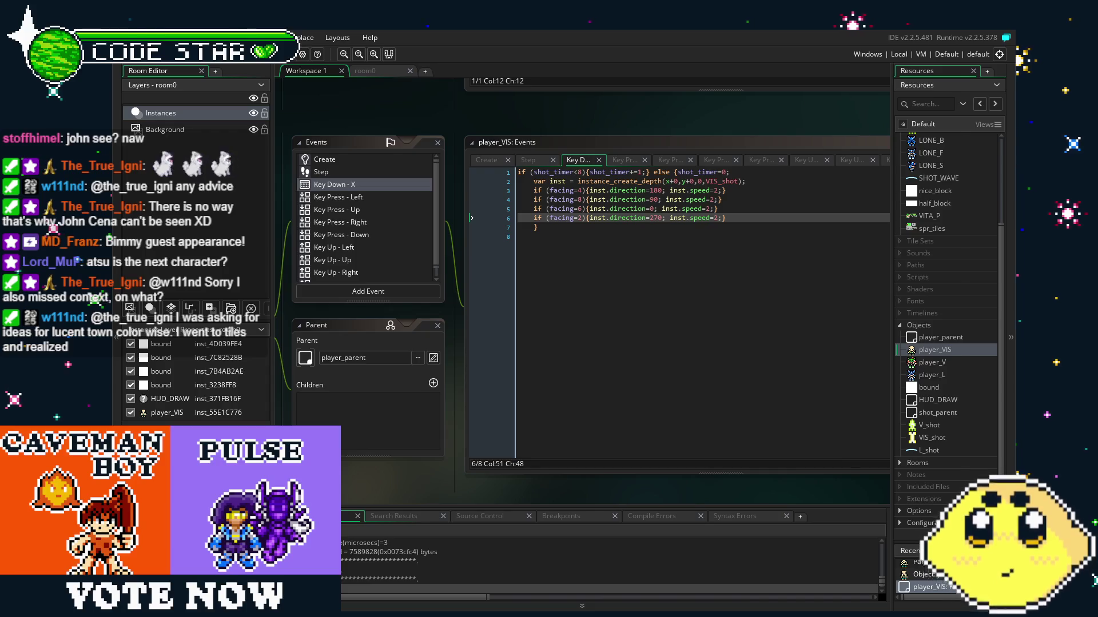
{"action": "key", "text": "x"}
{"action": "key", "text": "Left"}
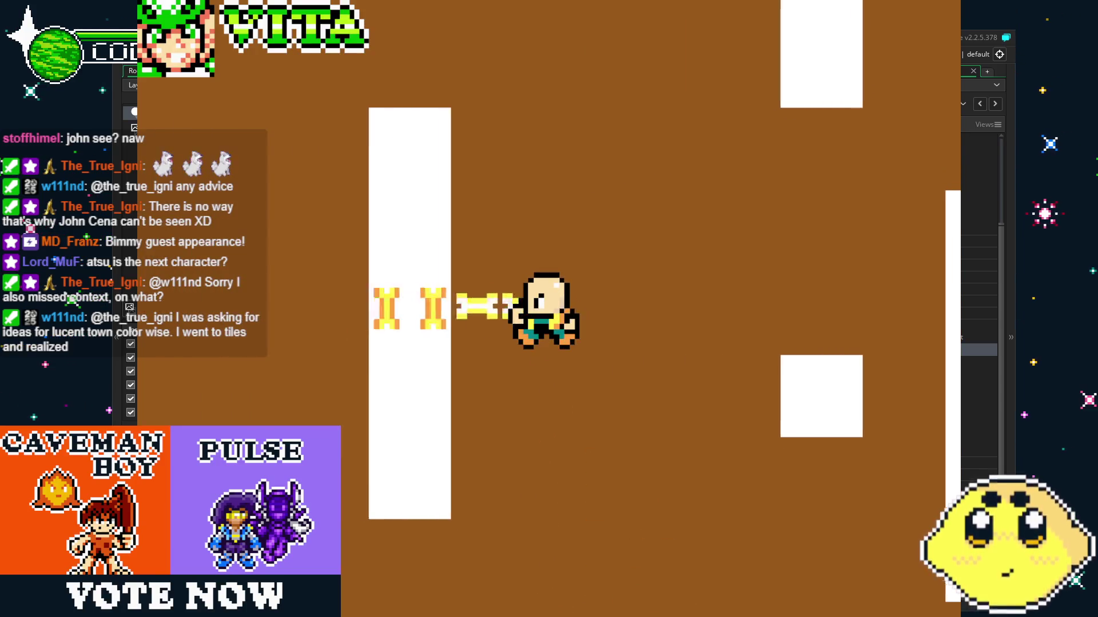
Fire speed-2 bones up, right, down and left while walking around.
{"action": "key", "text": "Up"}
{"action": "key", "text": "x"}
{"action": "key", "text": "Right"}
{"action": "key", "text": "x"}
{"action": "key", "text": "Down"}
{"action": "key", "text": "x"}
{"action": "key", "text": "Right"}
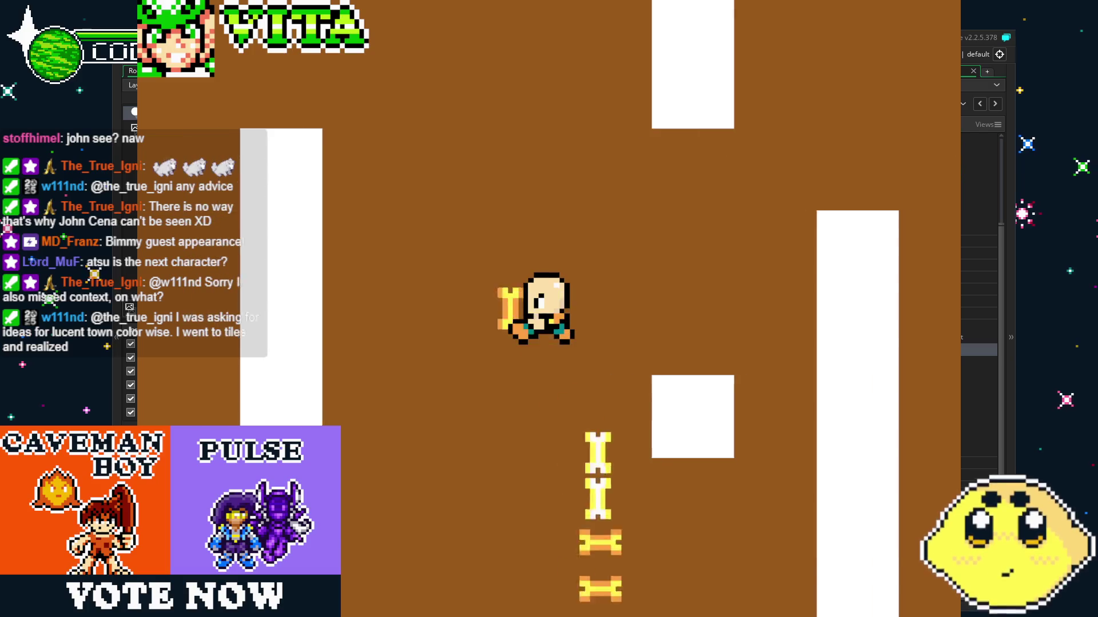
{"action": "key", "text": "Left"}
{"action": "key", "text": "x"}
{"action": "key", "text": "Right"}
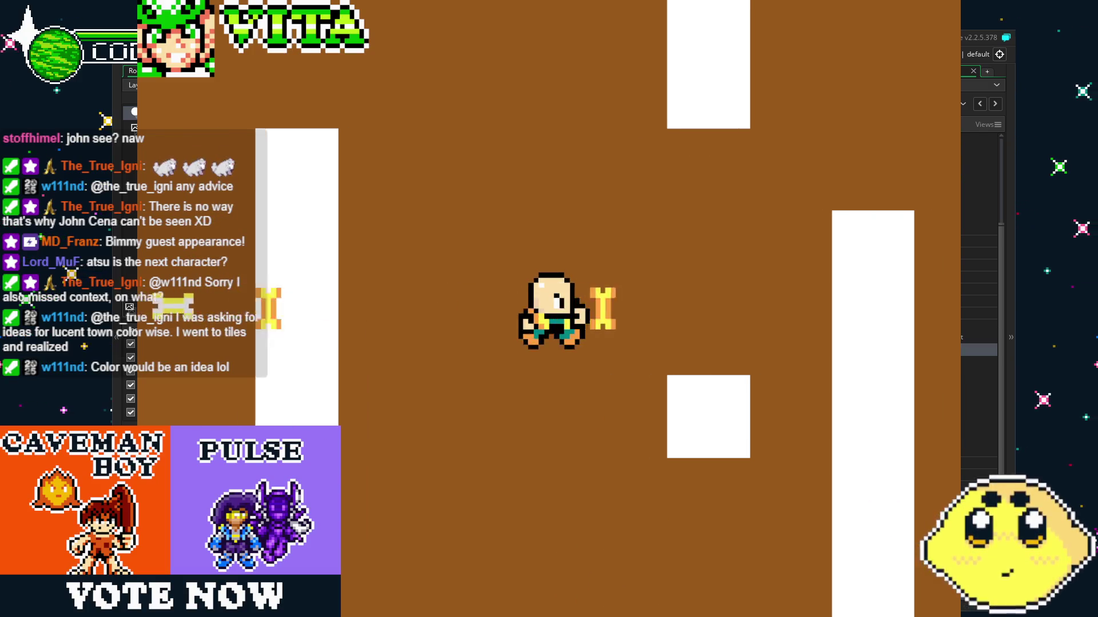
{"action": "key", "text": "x"}
{"action": "key", "text": "Up"}
{"action": "key", "text": "x"}
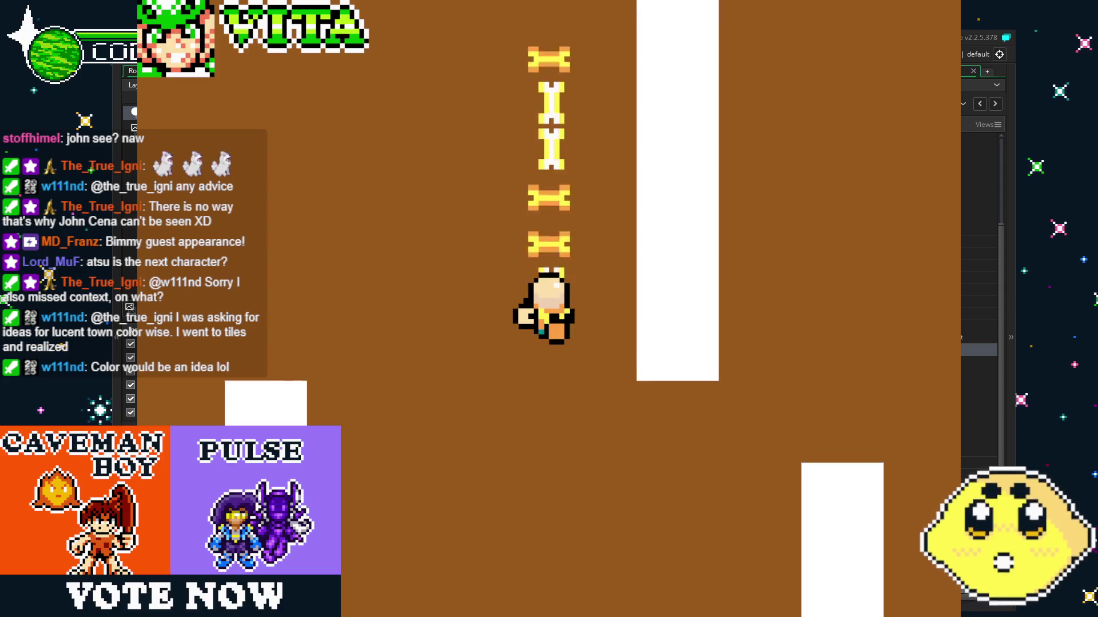
{"action": "key", "text": "Left"}
{"action": "key", "text": "x"}
{"action": "key", "text": "x"}
{"action": "key", "text": "x"}
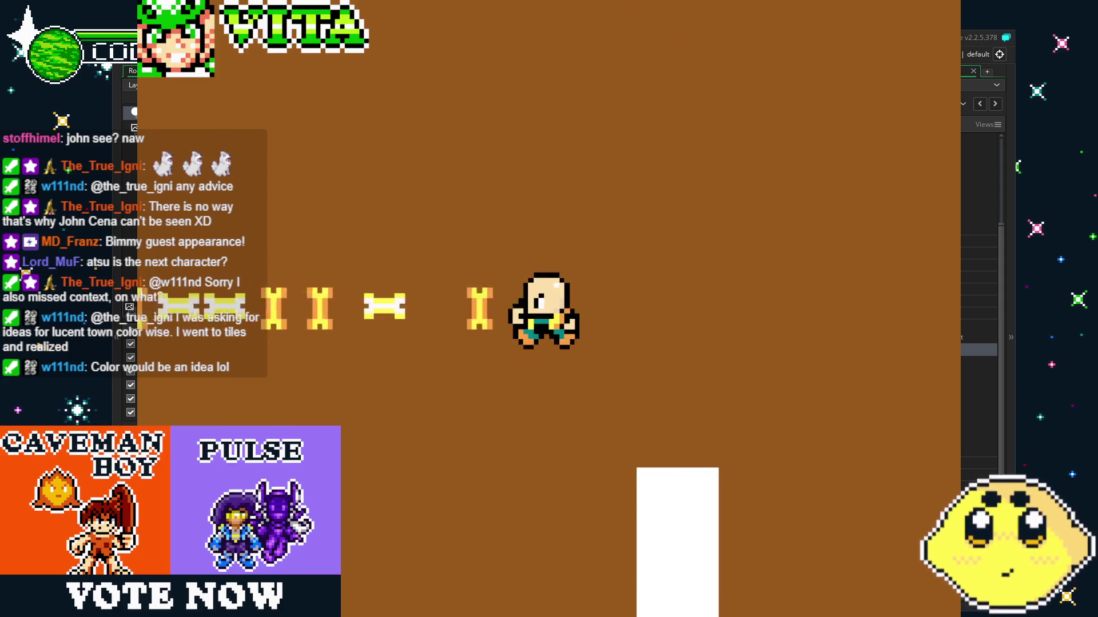
{"action": "key", "text": "Right"}
{"action": "key", "text": "x"}
{"action": "key", "text": "x"}
{"action": "key", "text": "x"}
Fire further bone streams down, left, up and right, then close the game.
{"action": "key", "text": "Down"}
{"action": "key", "text": "x"}
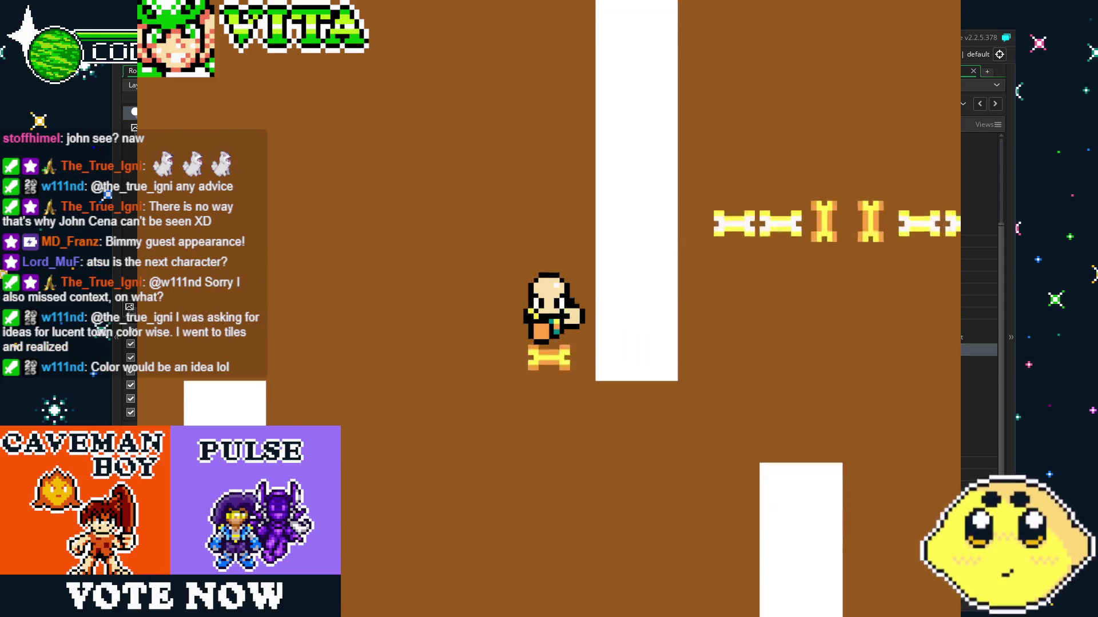
{"action": "key", "text": "x"}
{"action": "key", "text": "x"}
{"action": "key", "text": "x"}
{"action": "key", "text": "Left"}
{"action": "key", "text": "x"}
{"action": "key", "text": "x"}
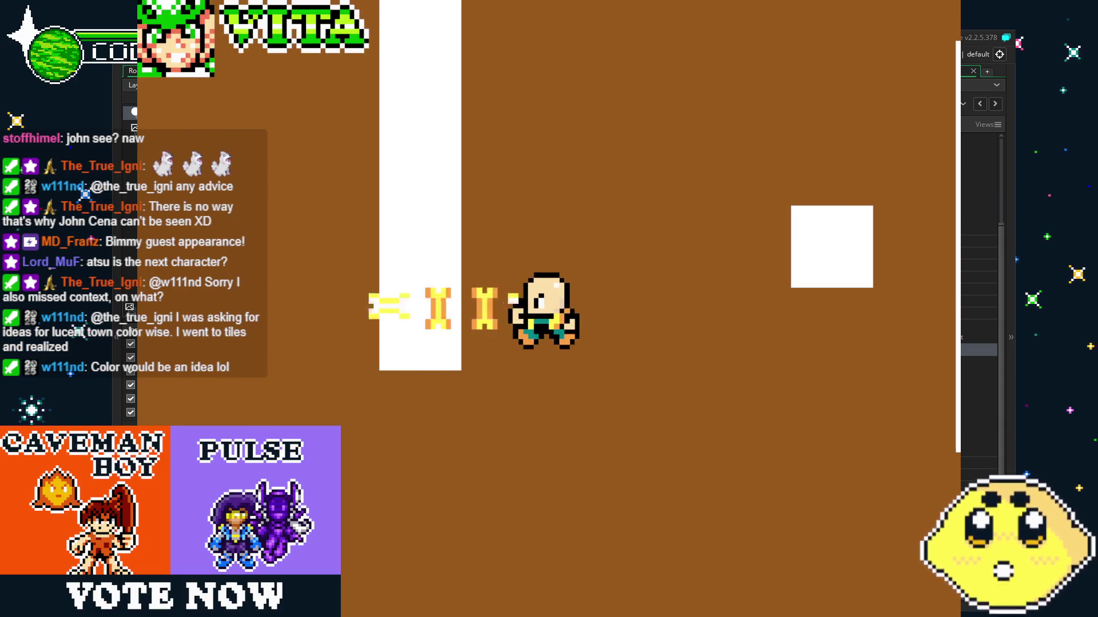
{"action": "key", "text": "Up"}
{"action": "key", "text": "x"}
{"action": "key", "text": "x"}
{"action": "key", "text": "Right"}
{"action": "key", "text": "x"}
{"action": "key", "text": "x"}
{"action": "key", "text": "x"}
{"action": "key", "text": "Down"}
{"action": "key", "text": "x"}
{"action": "key", "text": "x"}
{"action": "key", "text": "x"}
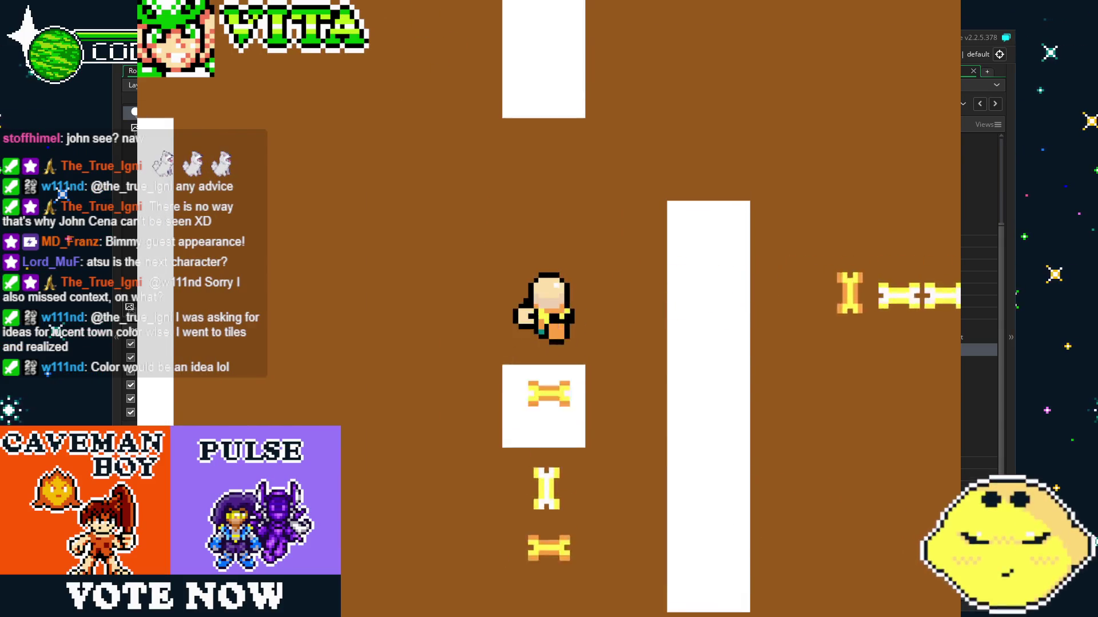
{"action": "key", "text": "Up"}
{"action": "key", "text": "x"}
{"action": "key", "text": "x"}
{"action": "key", "text": "x"}
{"action": "key", "text": "Left"}
{"action": "key", "text": "x"}
{"action": "key", "text": "x"}
{"action": "key", "text": "x"}
{"action": "key", "text": "x"}
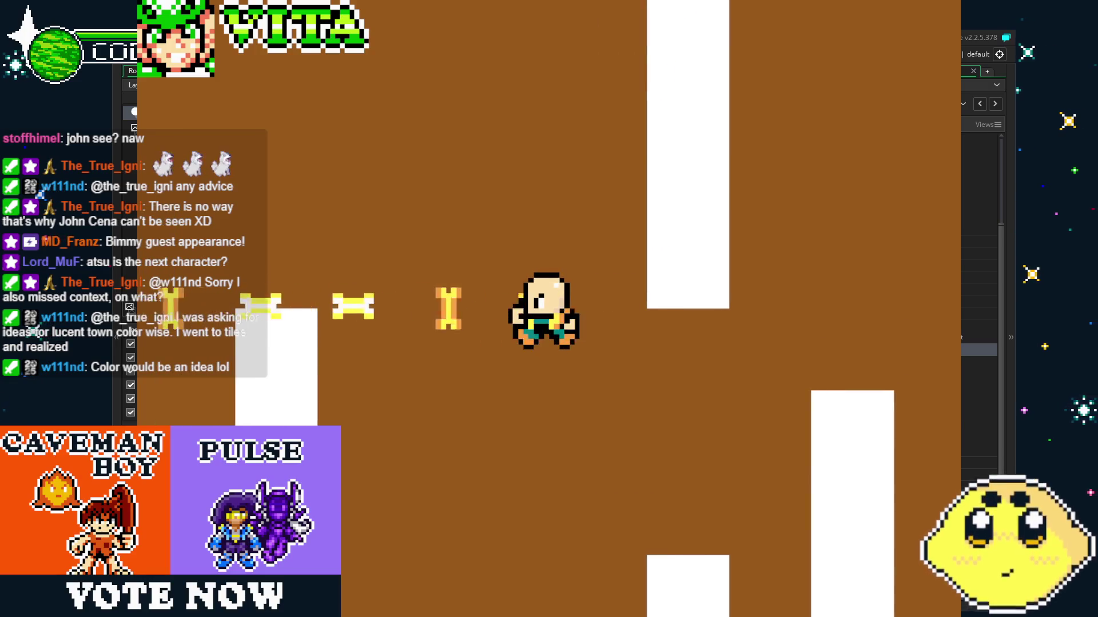
{"action": "key", "text": "Escape"}
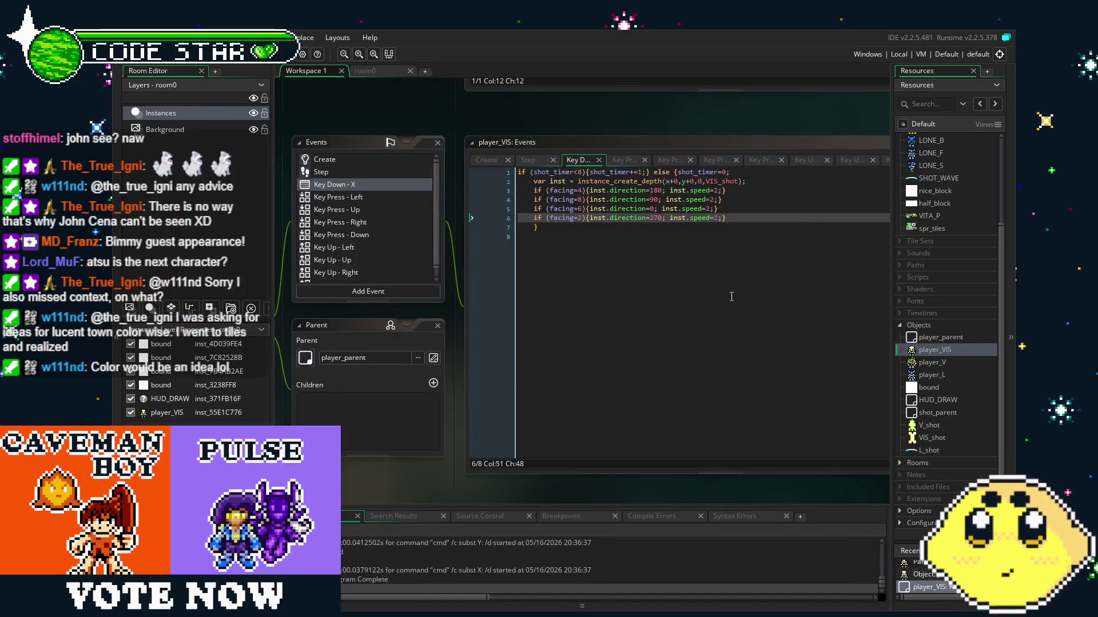
{"action": "left_click", "coordinate": [642, 381]}
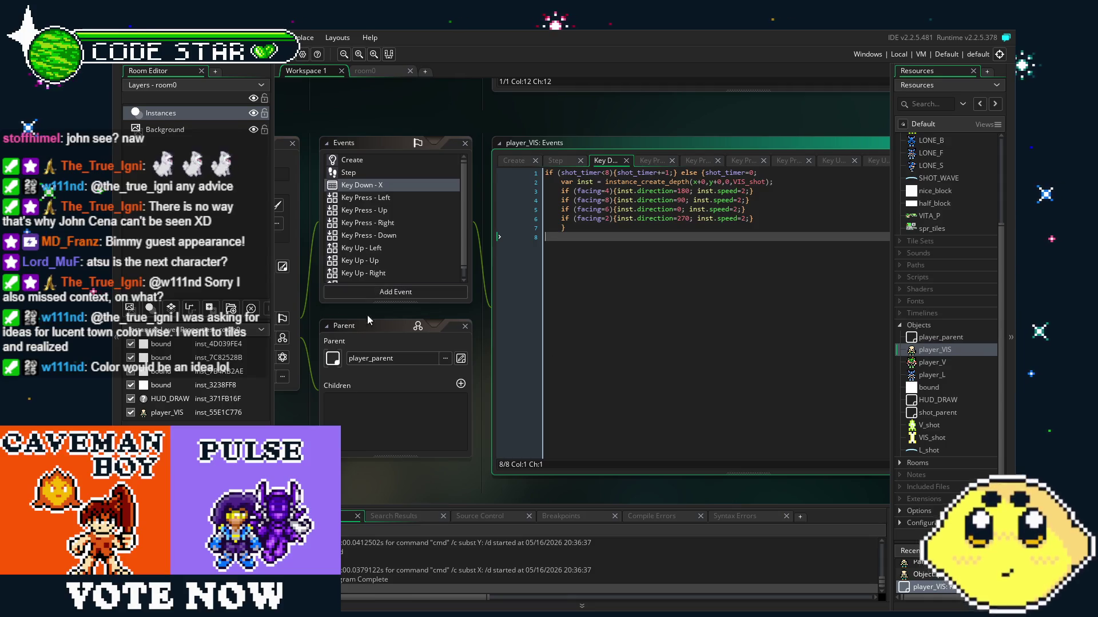
{"action": "left_click_drag", "start_coordinate": [355, 314], "coordinate": [380, 314]}
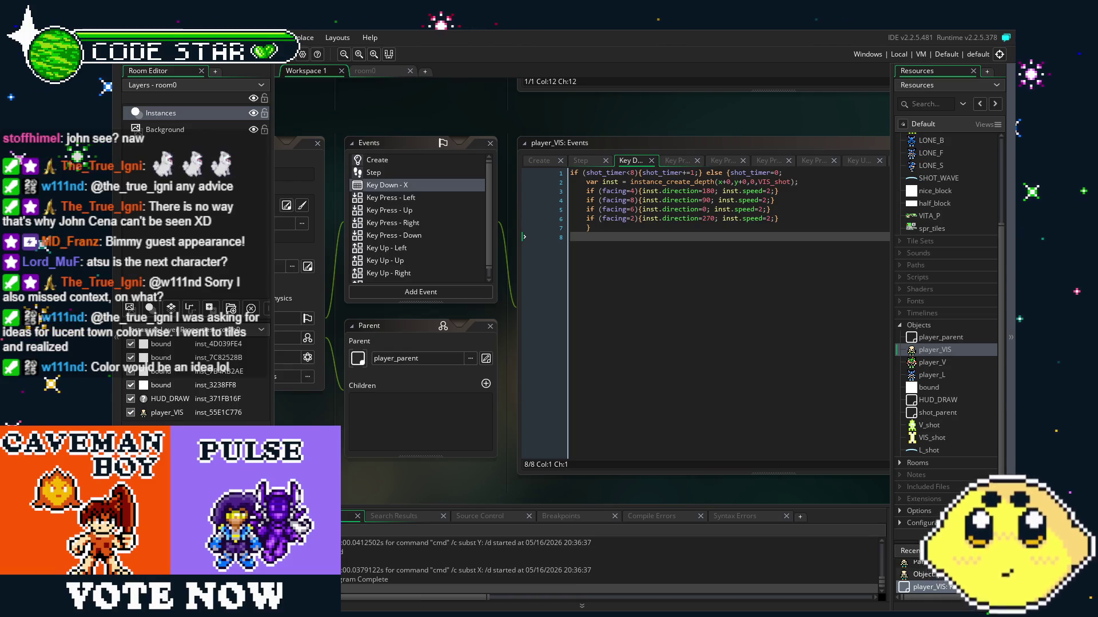
{"action": "left_click_drag", "start_coordinate": [380, 292], "coordinate": [397, 293]}
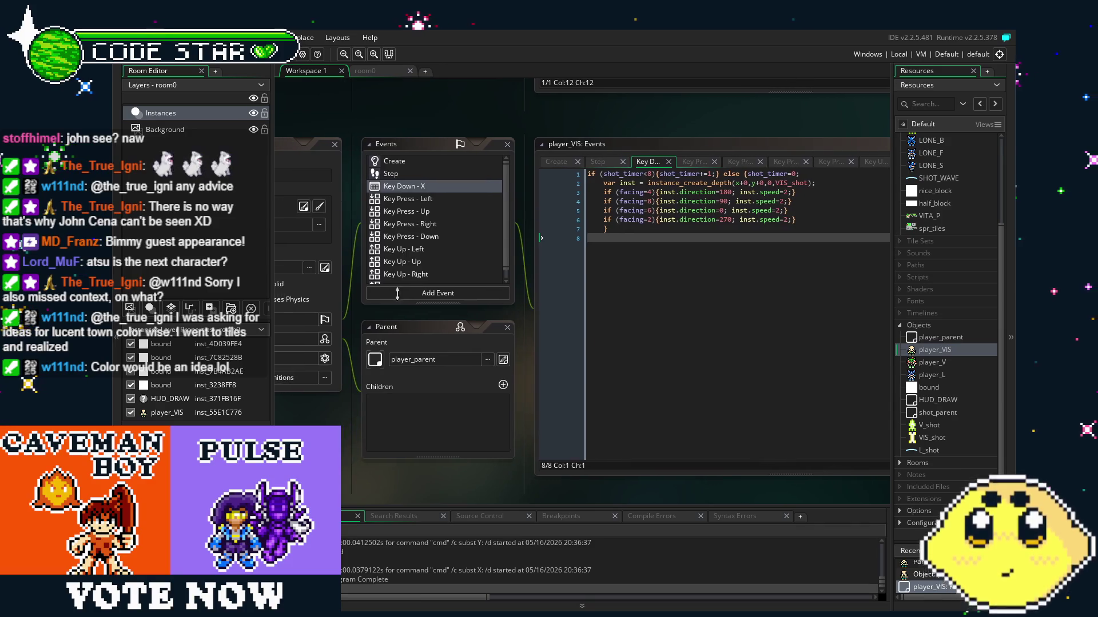
{"action": "scroll", "coordinate": [427, 227], "scroll_direction": "down", "scroll_amount": 1}
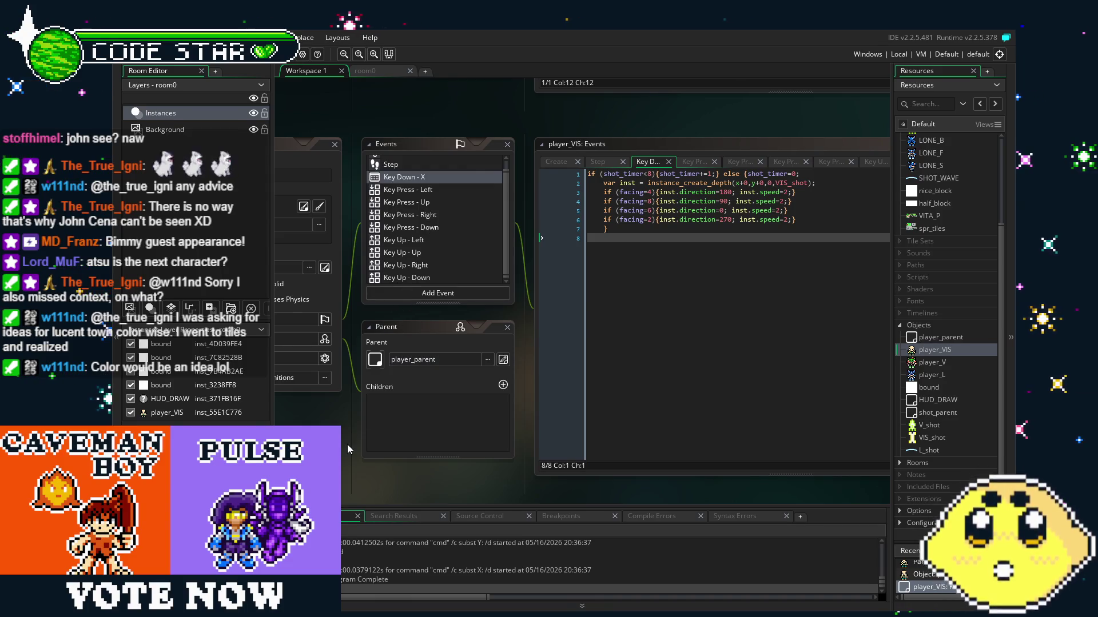
{"action": "left_click_drag", "start_coordinate": [345, 444], "coordinate": [375, 444]}
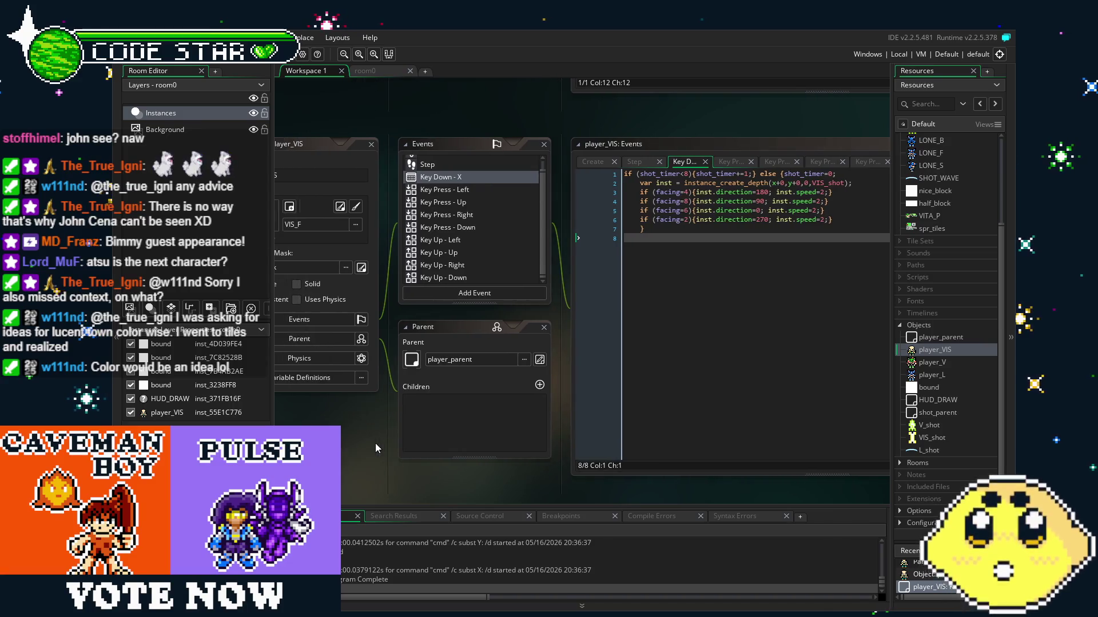
{"action": "left_click", "coordinate": [468, 190]}
{"action": "left_click", "coordinate": [467, 179]}
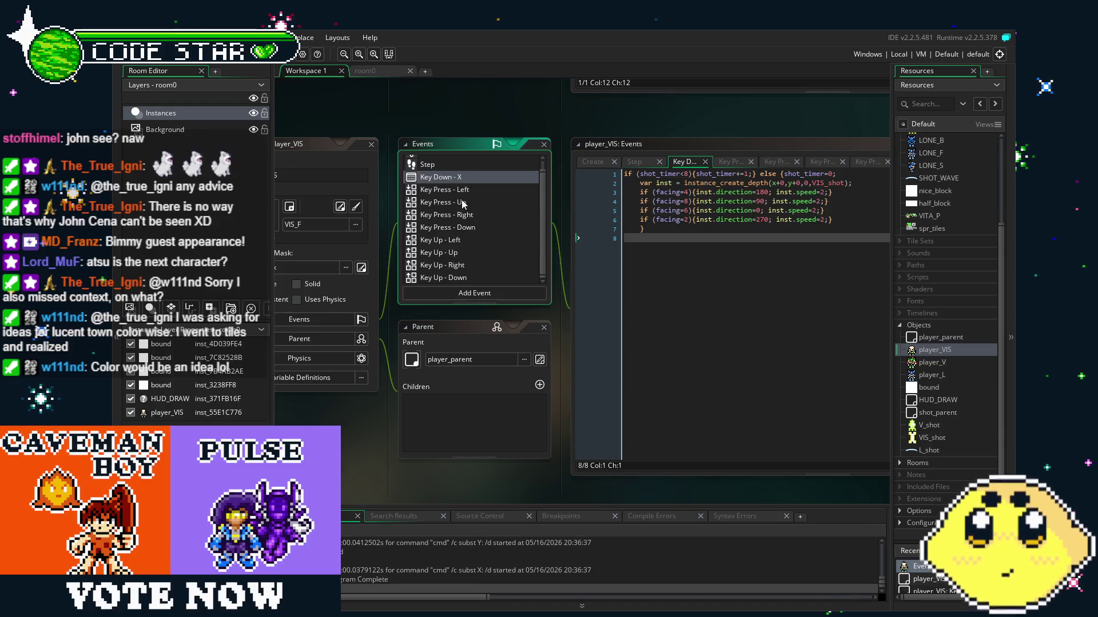
{"action": "scroll", "coordinate": [463, 204], "scroll_direction": "up", "scroll_amount": 1}
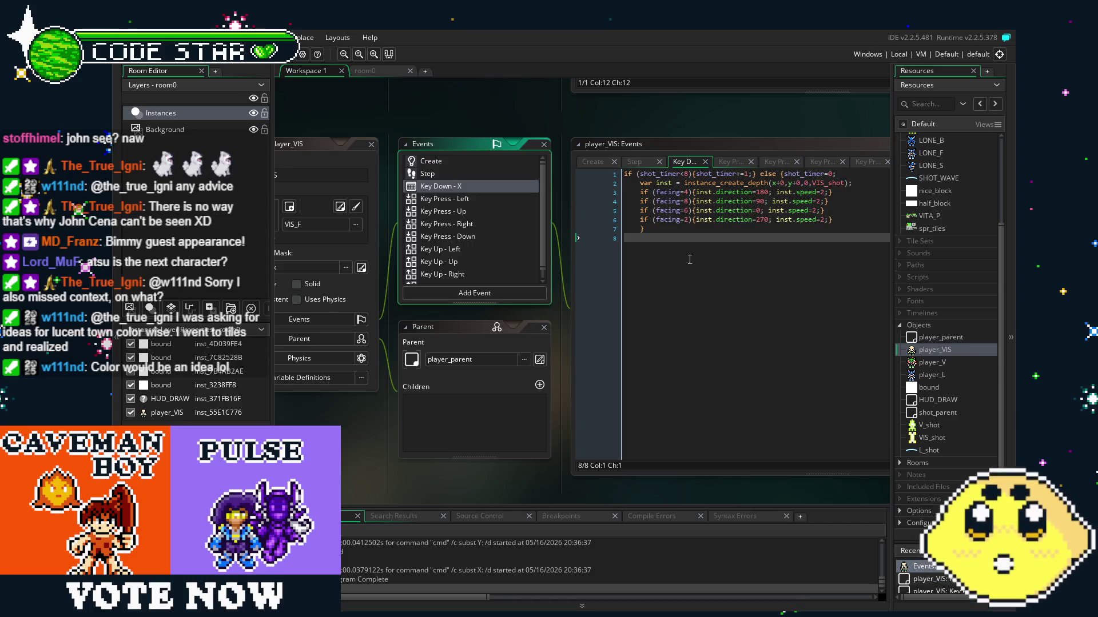
{"action": "left_click_drag", "start_coordinate": [689, 260], "coordinate": [627, 281]}
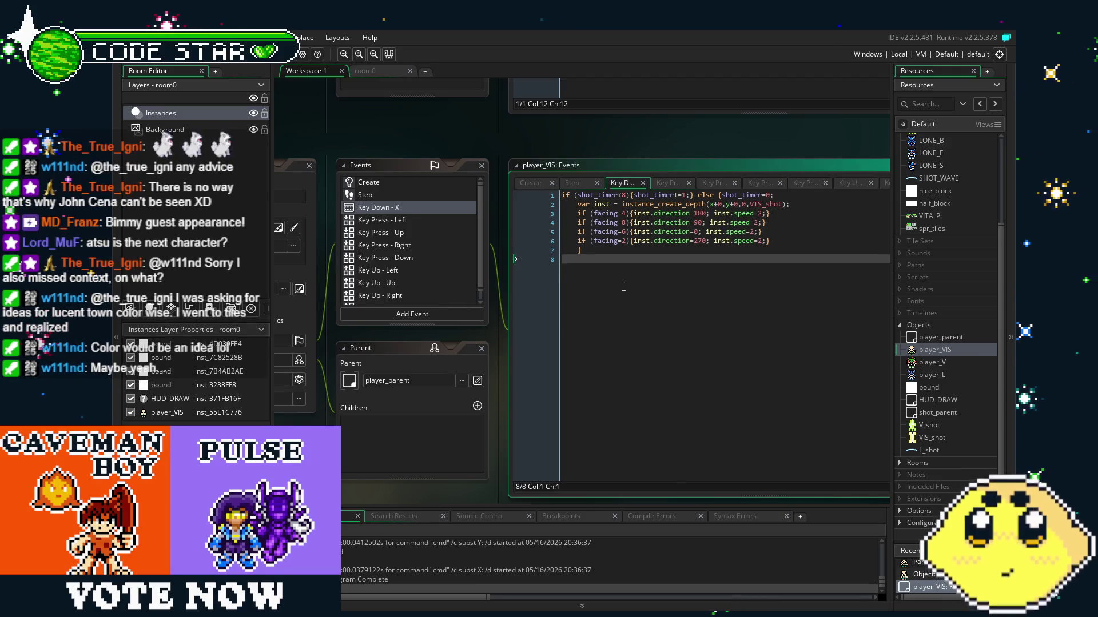
{"action": "left_click_drag", "start_coordinate": [627, 279], "coordinate": [595, 292]}
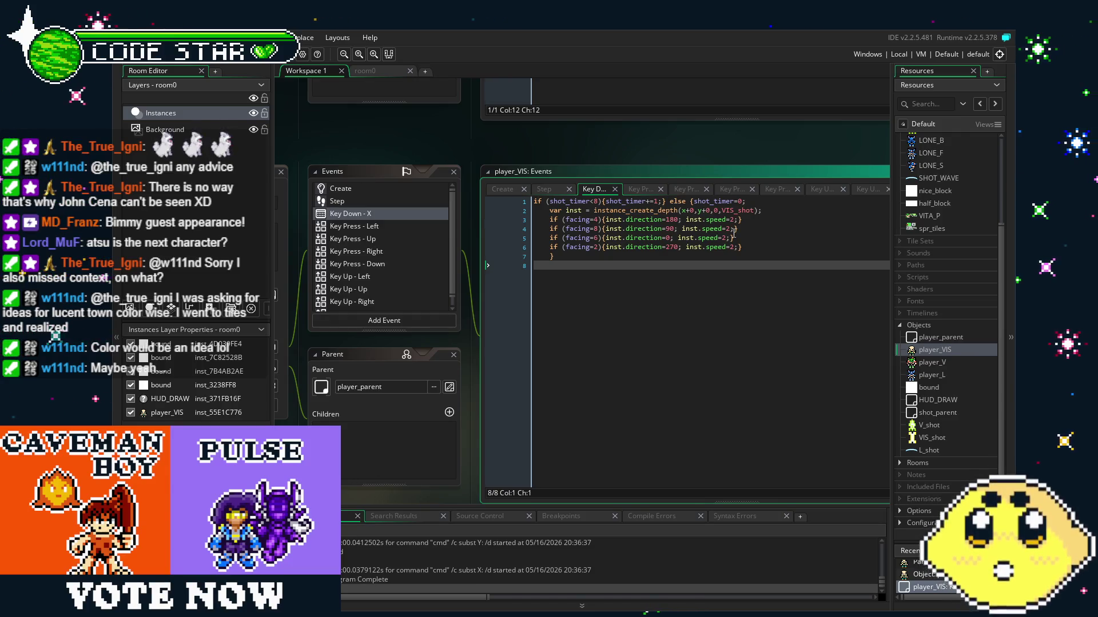
{"action": "left_click_drag", "start_coordinate": [714, 295], "coordinate": [695, 296]}
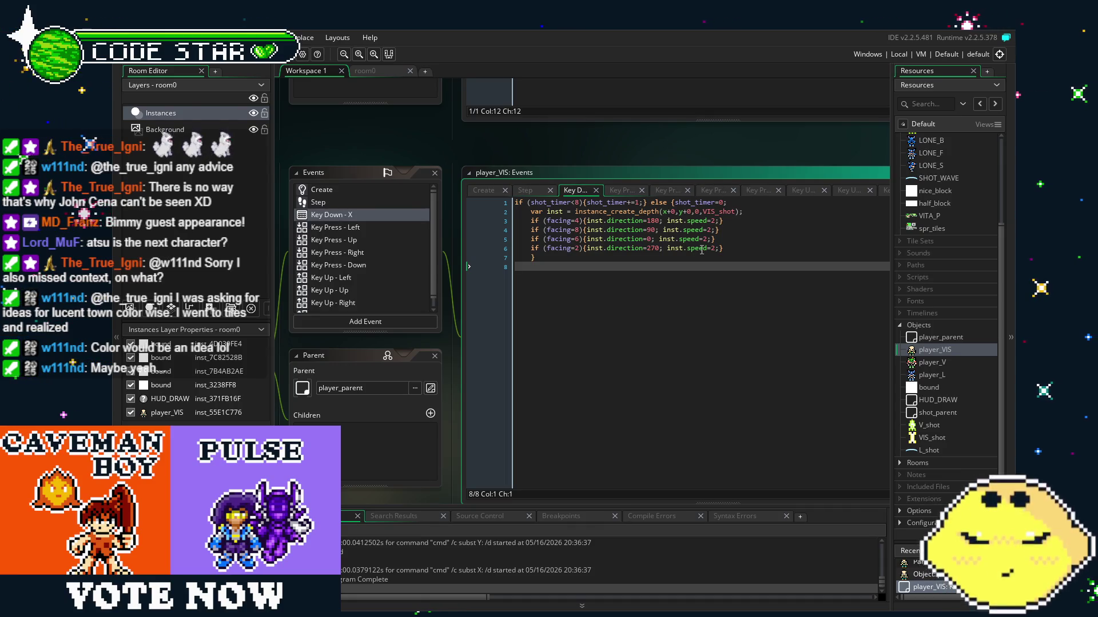
{"action": "left_click", "coordinate": [715, 222]}
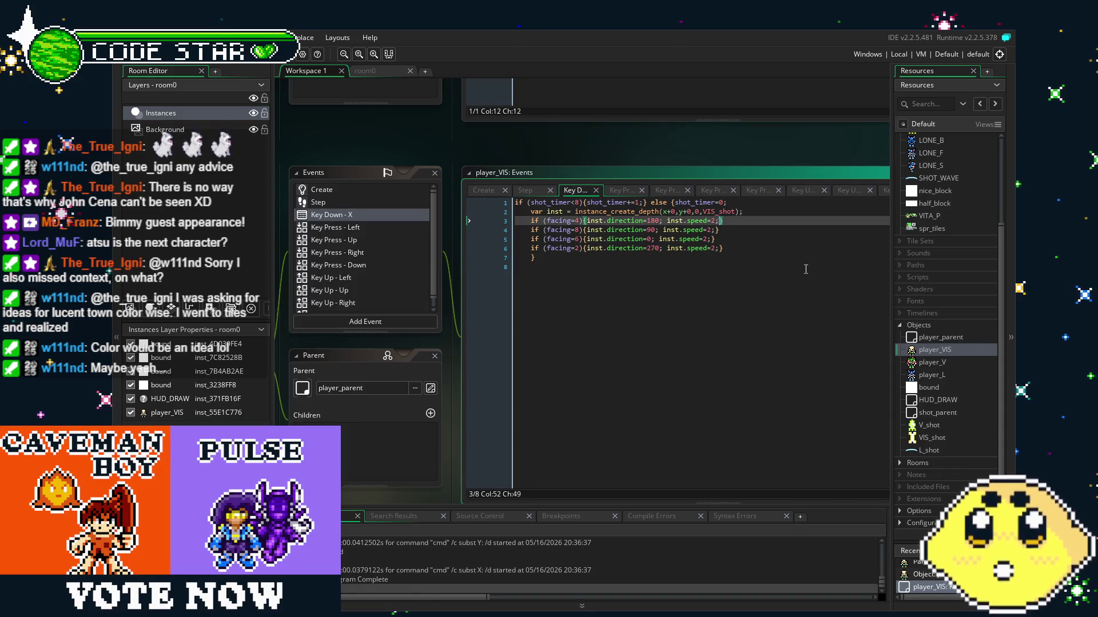
Change inst.speed from 2 to 3 on lines 3–6 and run the game with F5.
{"action": "key", "text": "BackSpace"}
{"action": "type", "text": "3"}
{"action": "key", "text": "Down"}
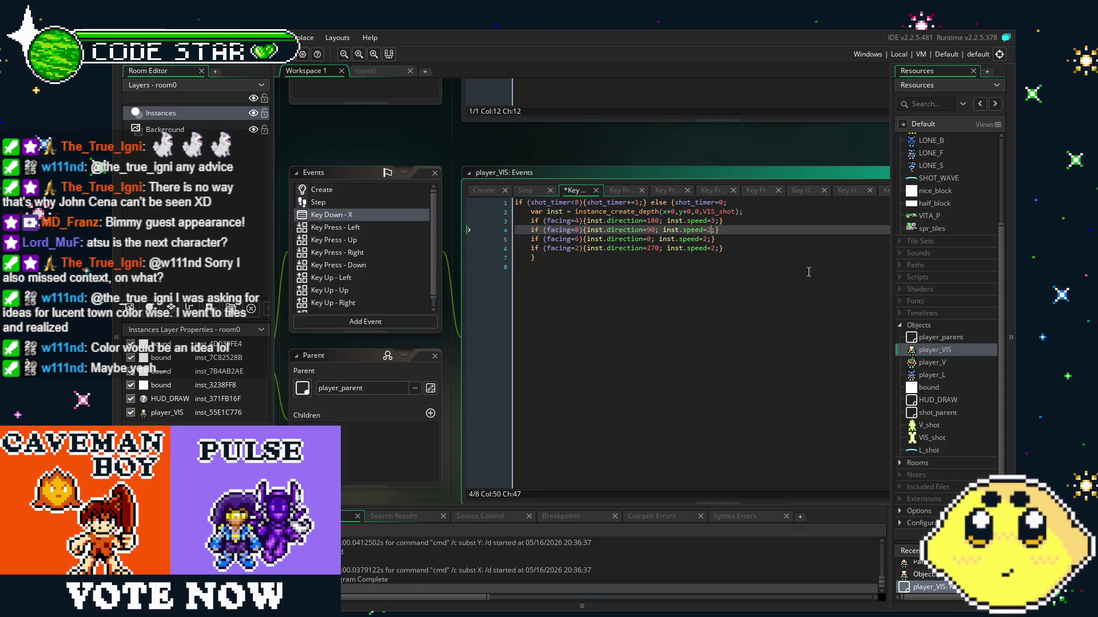
{"action": "key", "text": "Left"}
{"action": "key", "text": "BackSpace"}
{"action": "type", "text": "3"}
{"action": "key", "text": "Down"}
{"action": "type", "text": "3"}
{"action": "key", "text": "Down"}
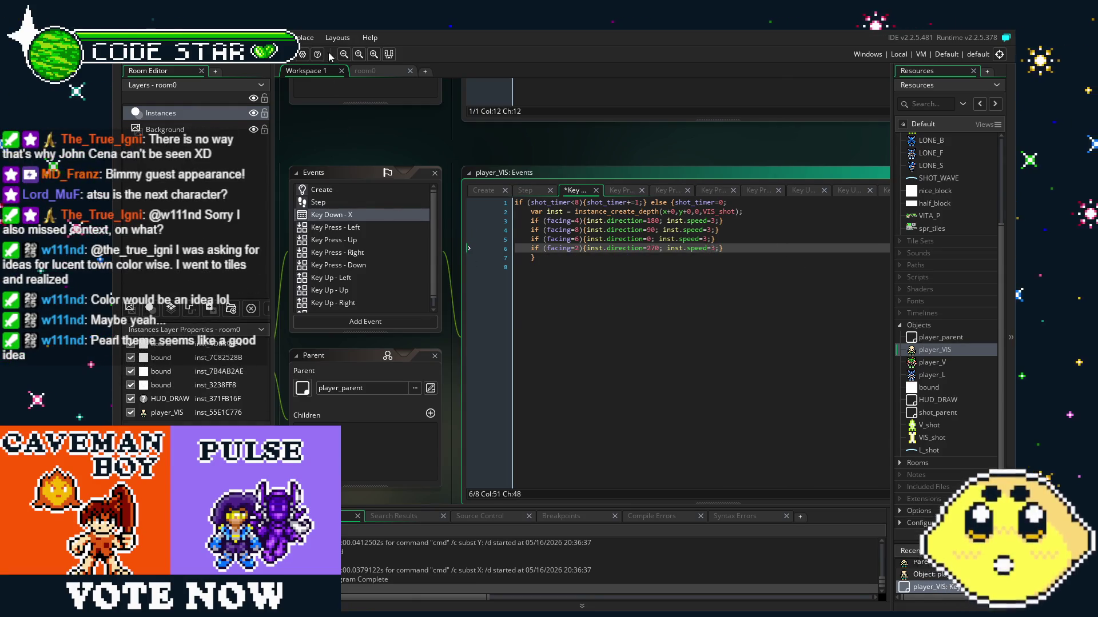
{"action": "key", "text": "F5"}
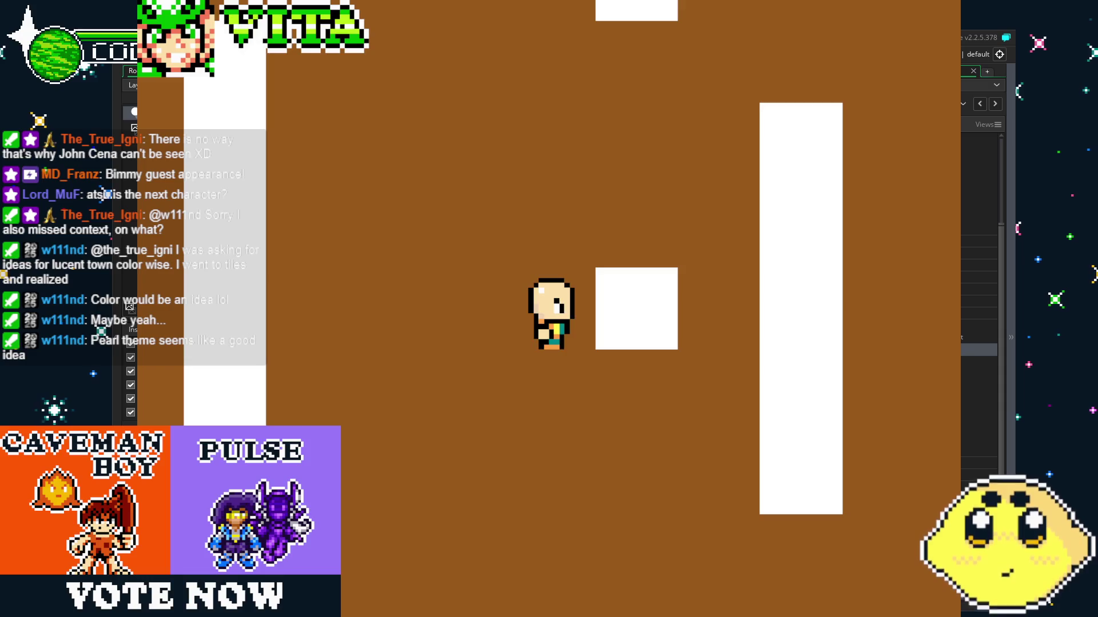
Fire speed-3 bones right, left, up and down while walking around.
{"action": "key", "text": "x"}
{"action": "key", "text": "Left"}
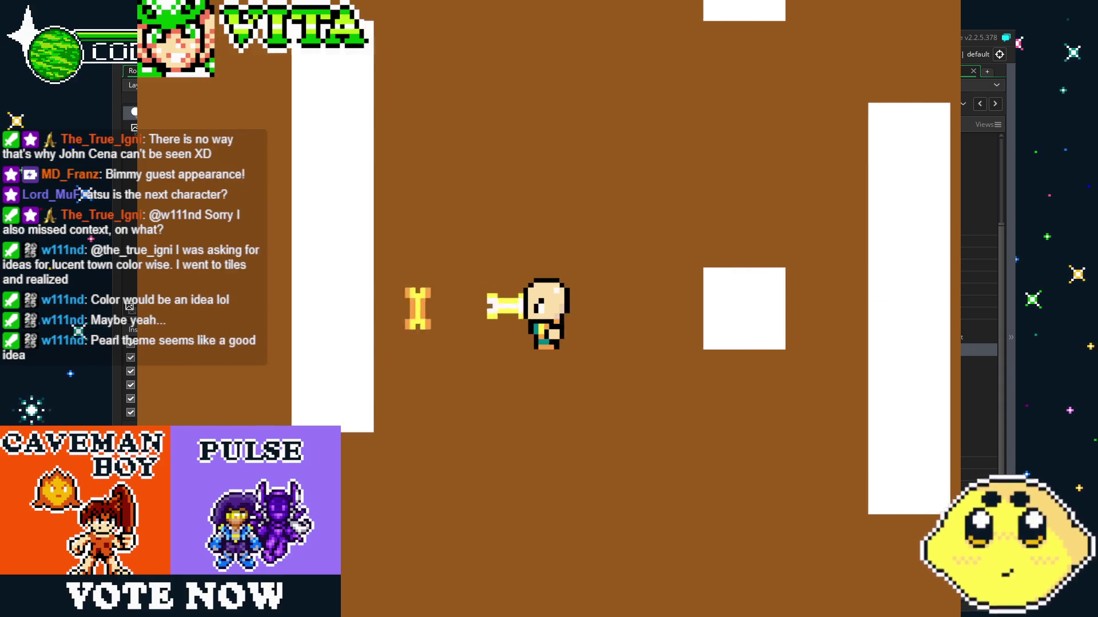
{"action": "key", "text": "Up"}
{"action": "key", "text": "Right"}
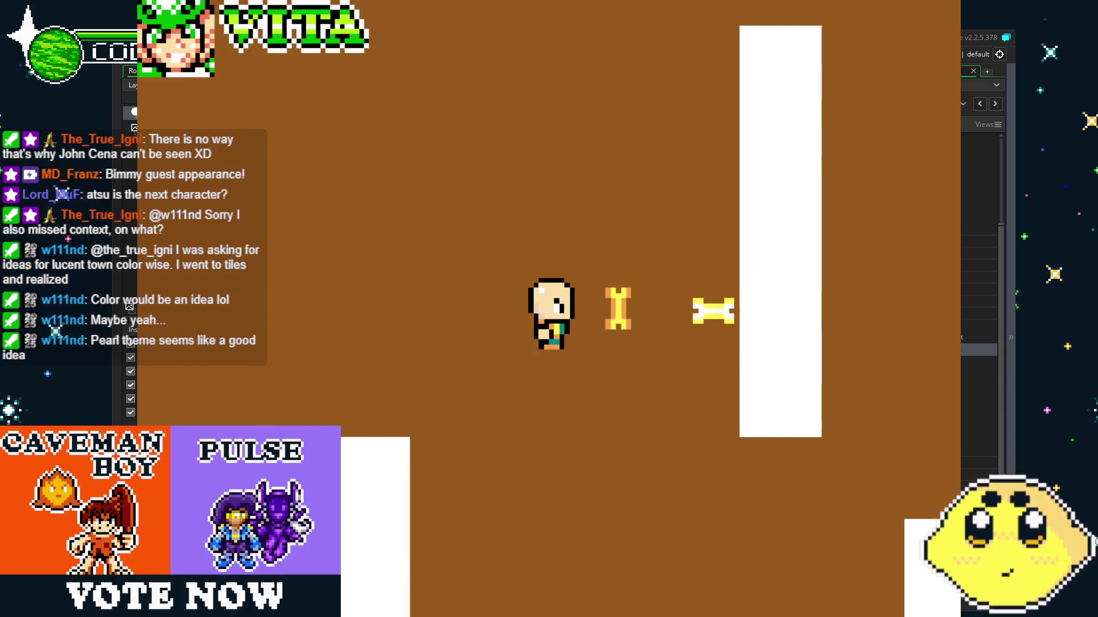
{"action": "key", "text": "Down"}
{"action": "key", "text": "Right"}
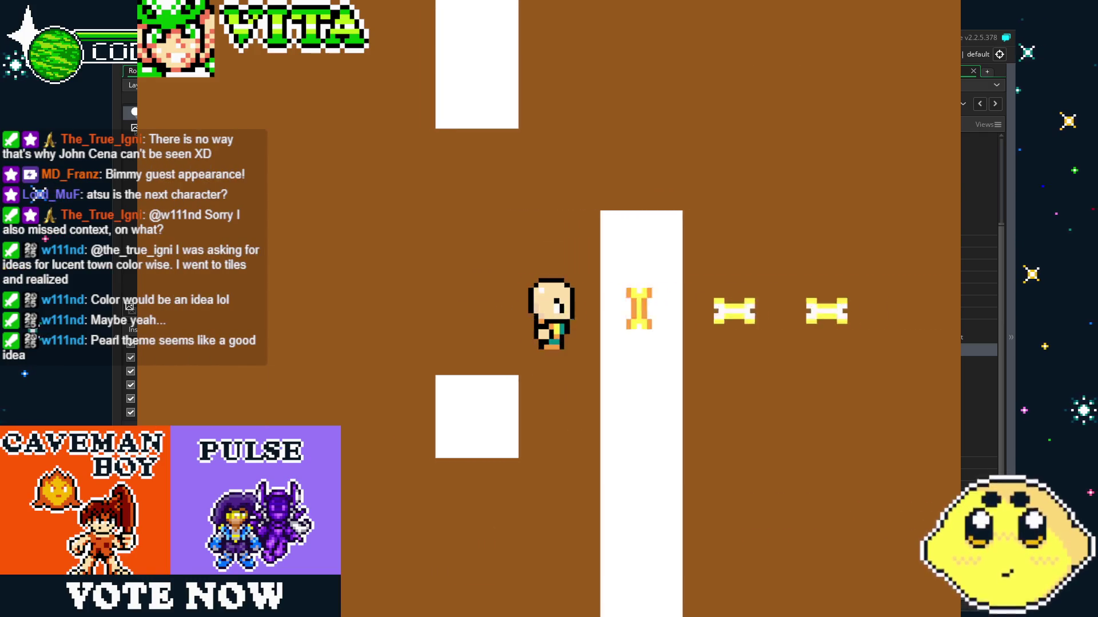
{"action": "key", "text": "Up"}
{"action": "key", "text": "Down"}
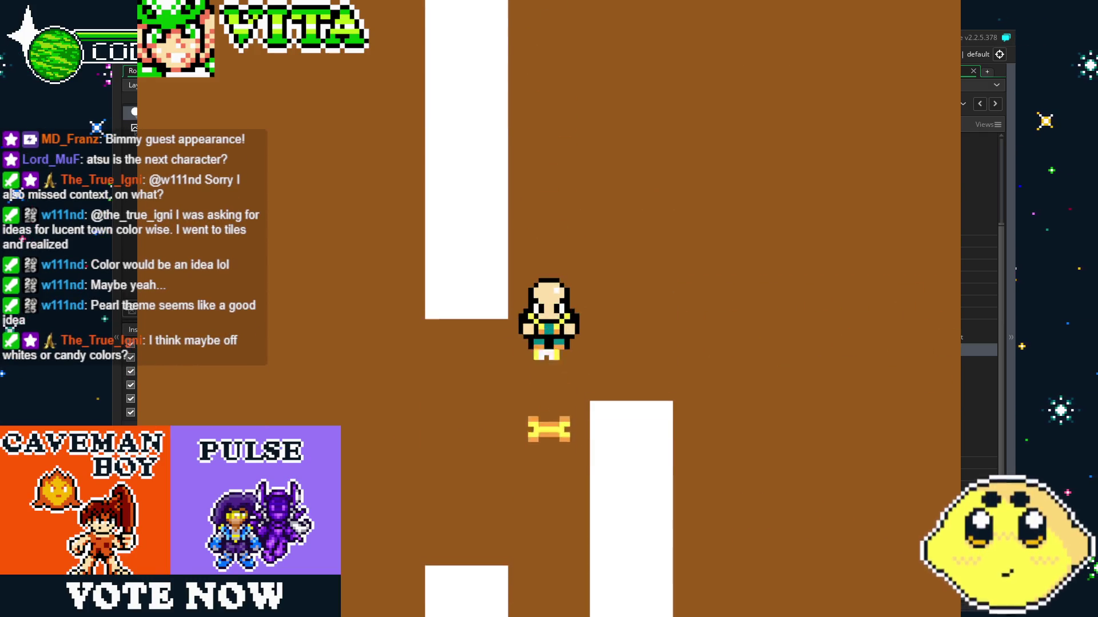
{"action": "key", "text": "Left"}
{"action": "key", "text": "Right"}
{"action": "key", "text": "Left"}
{"action": "key", "text": "Right"}
{"action": "key", "text": "Left"}
{"action": "key", "text": "Up"}
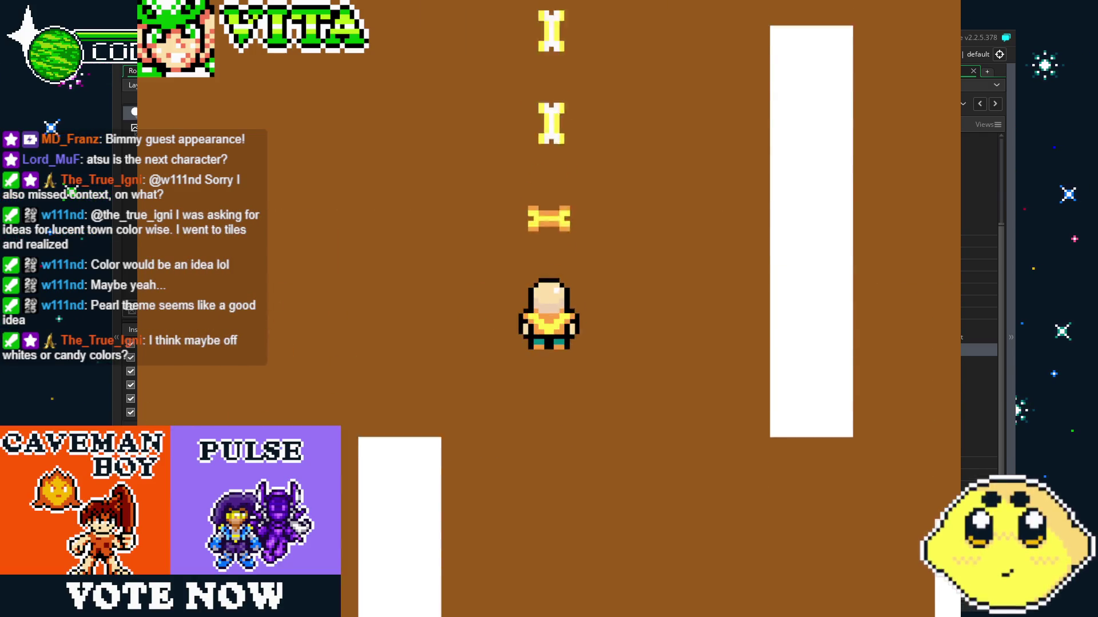
Keep turning between right, down, left and up, throwing bones each way.
{"action": "key", "text": "Right"}
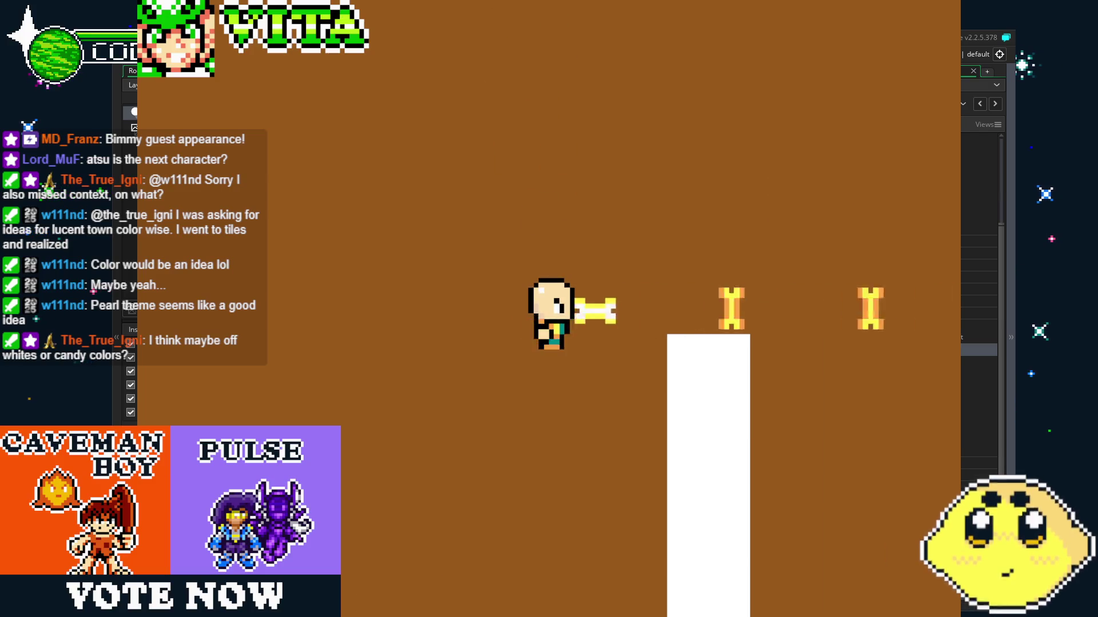
{"action": "key", "text": "Down"}
{"action": "key", "text": "Right"}
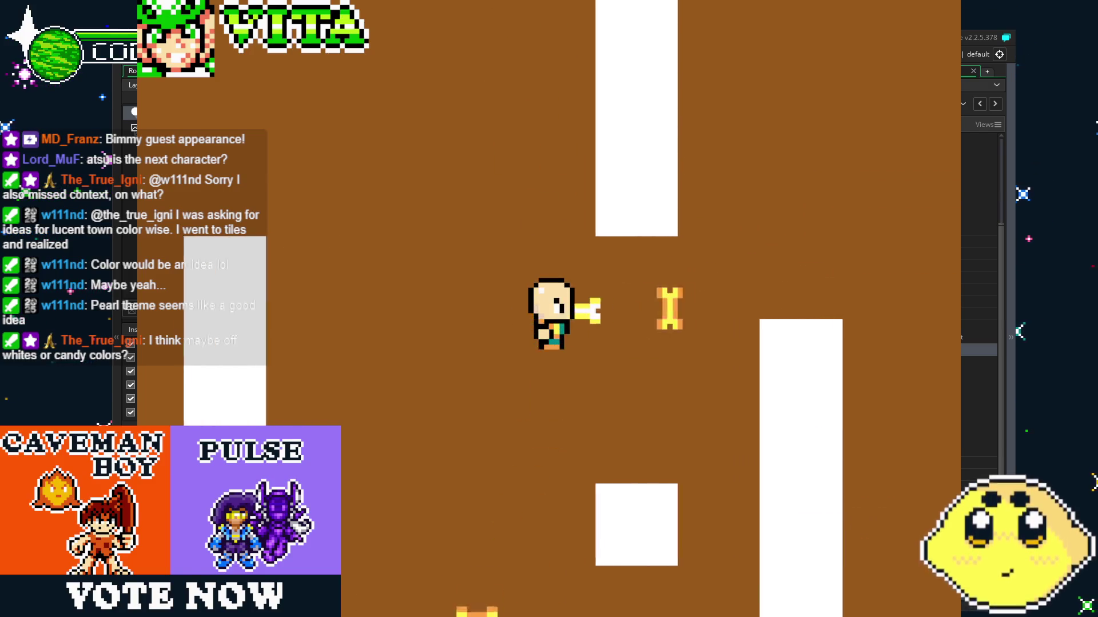
{"action": "key", "text": "Up"}
{"action": "key", "text": "Down"}
{"action": "key", "text": "Left"}
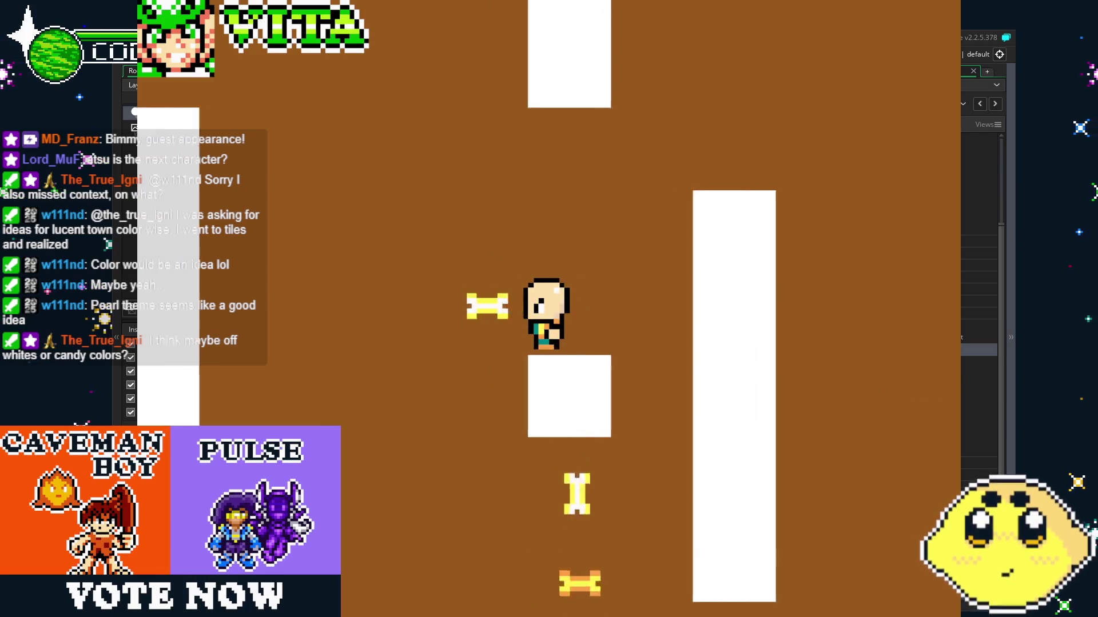
{"action": "key", "text": "Right"}
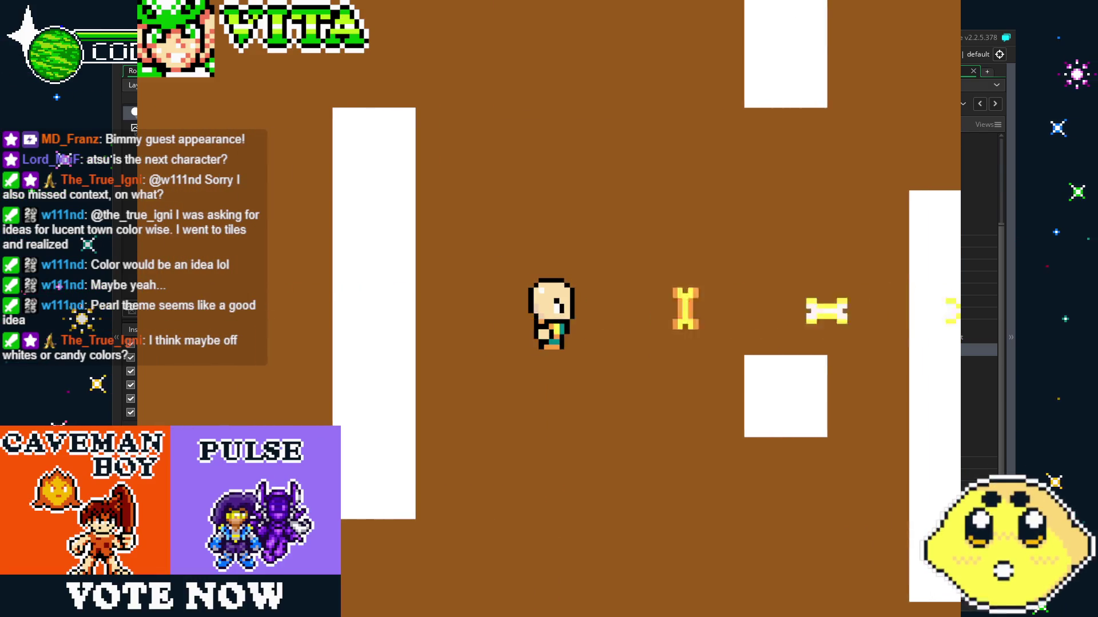
{"action": "key", "text": "Left"}
{"action": "key", "text": "Right"}
{"action": "key", "text": "Left"}
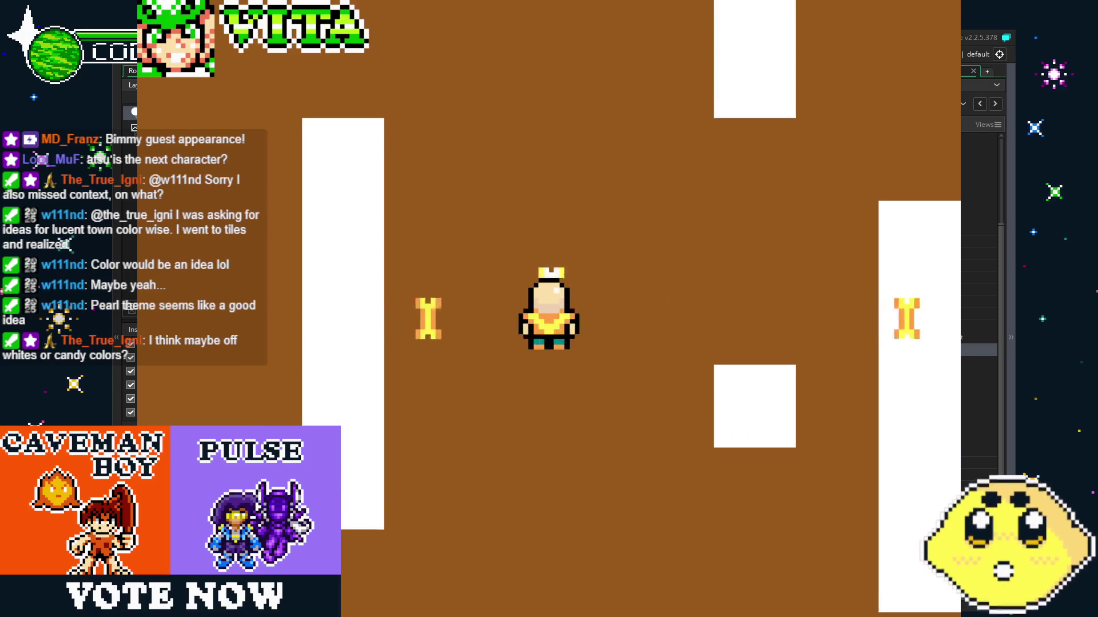
{"action": "key", "text": "Up"}
{"action": "key", "text": "Down"}
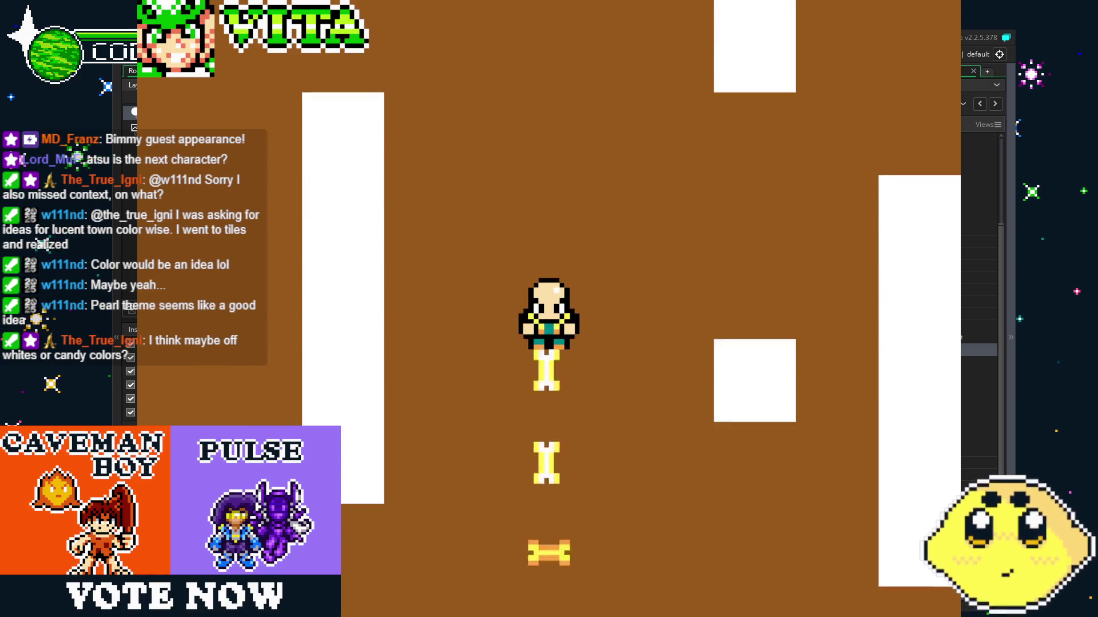
{"action": "key", "text": "Up"}
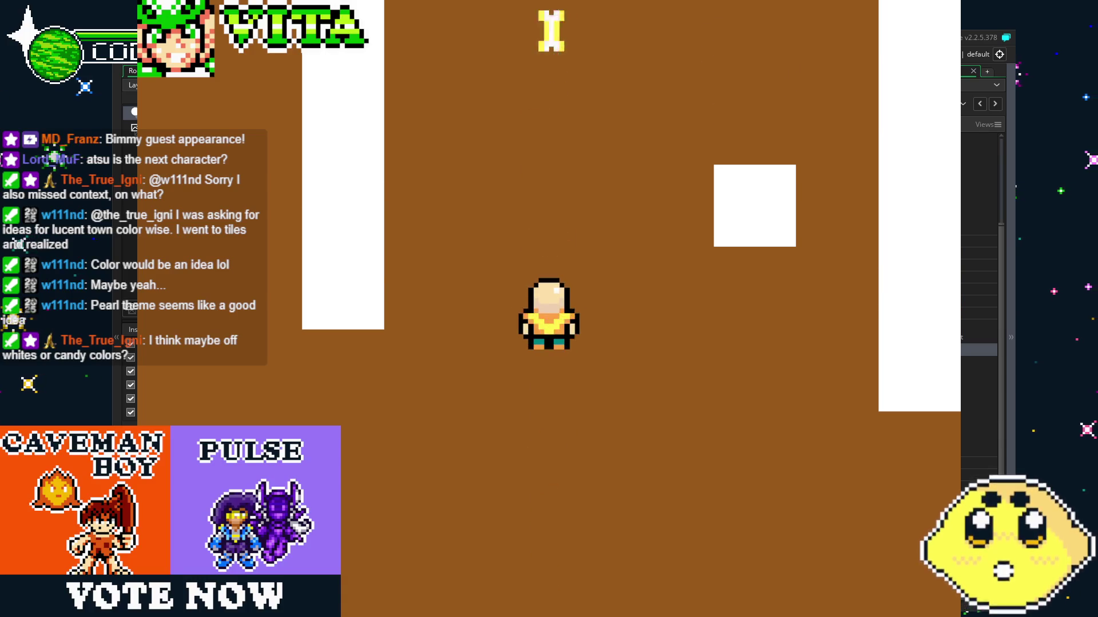
Throw a final round of bones in all four directions, then close the game.
{"action": "key", "text": "Left"}
{"action": "key", "text": "Right"}
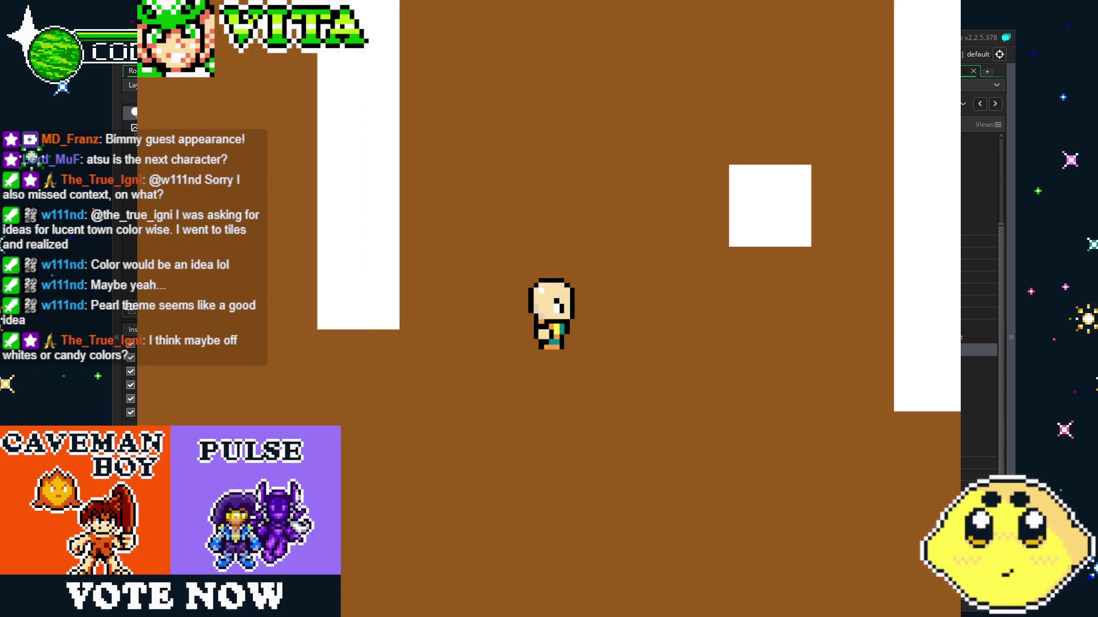
{"action": "key", "text": "Up"}
{"action": "key", "text": "Up"}
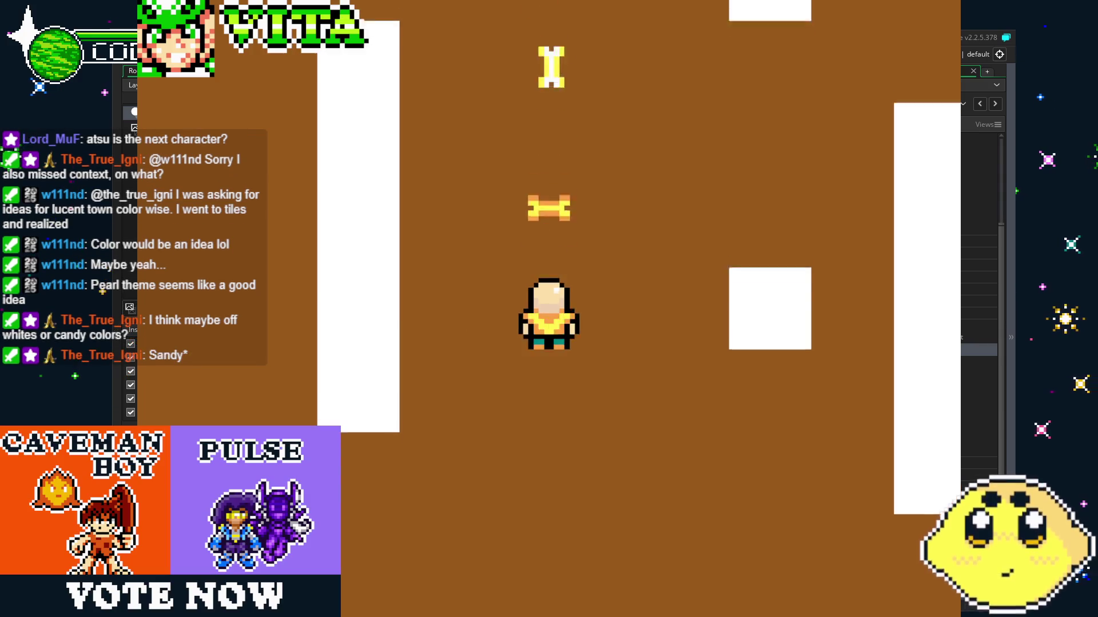
{"action": "key", "text": "Down"}
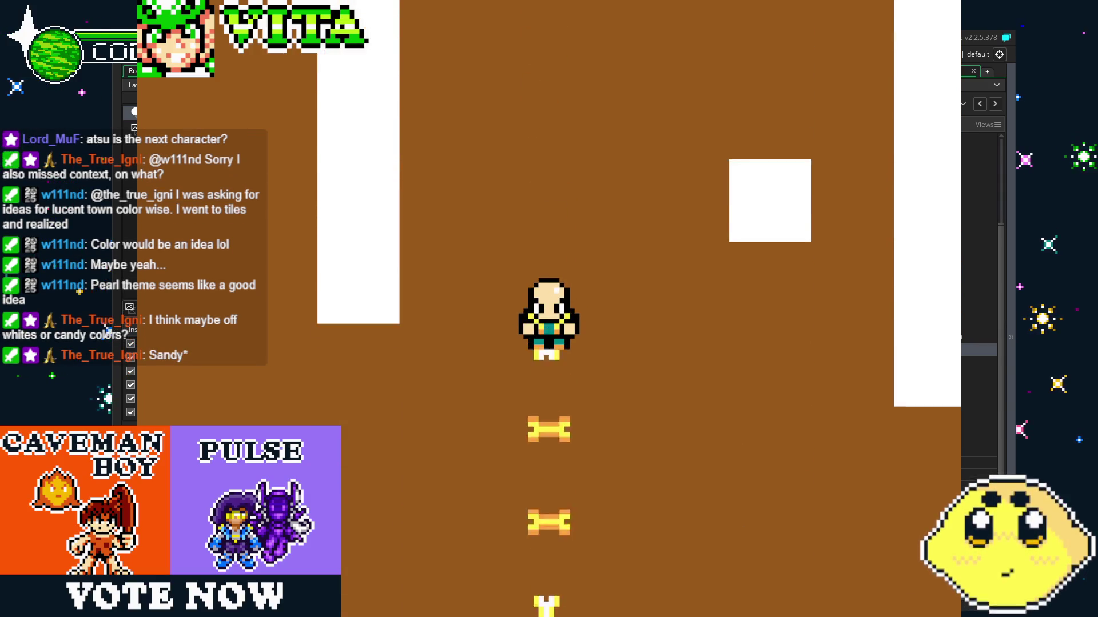
{"action": "key", "text": "Right"}
{"action": "key", "text": "Up"}
{"action": "key", "text": "Right"}
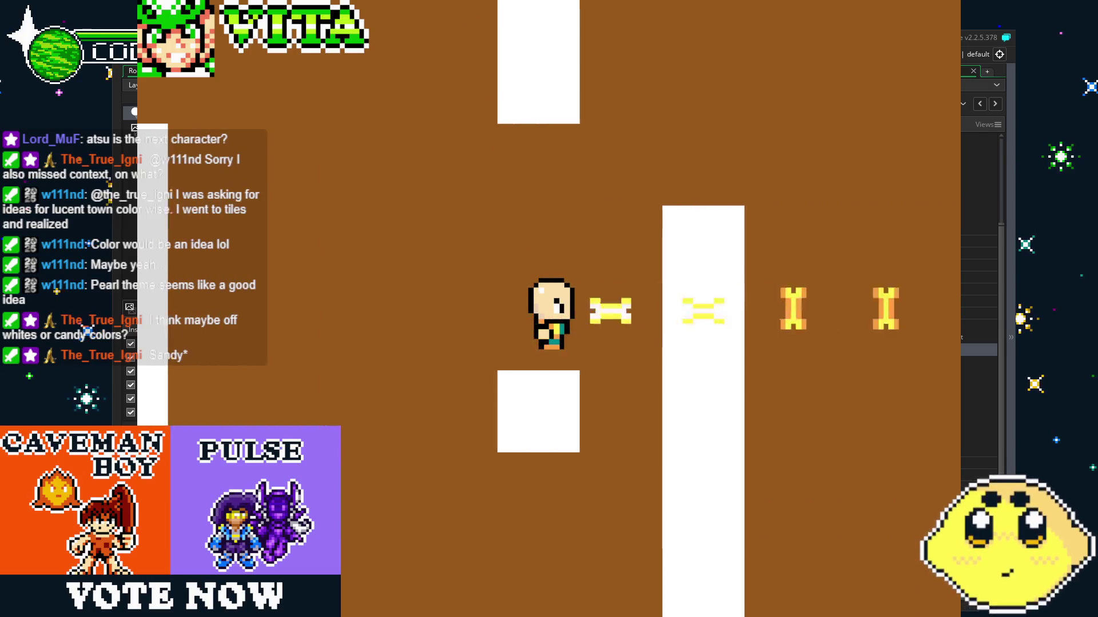
{"action": "key", "text": "Left"}
{"action": "key", "text": "Up"}
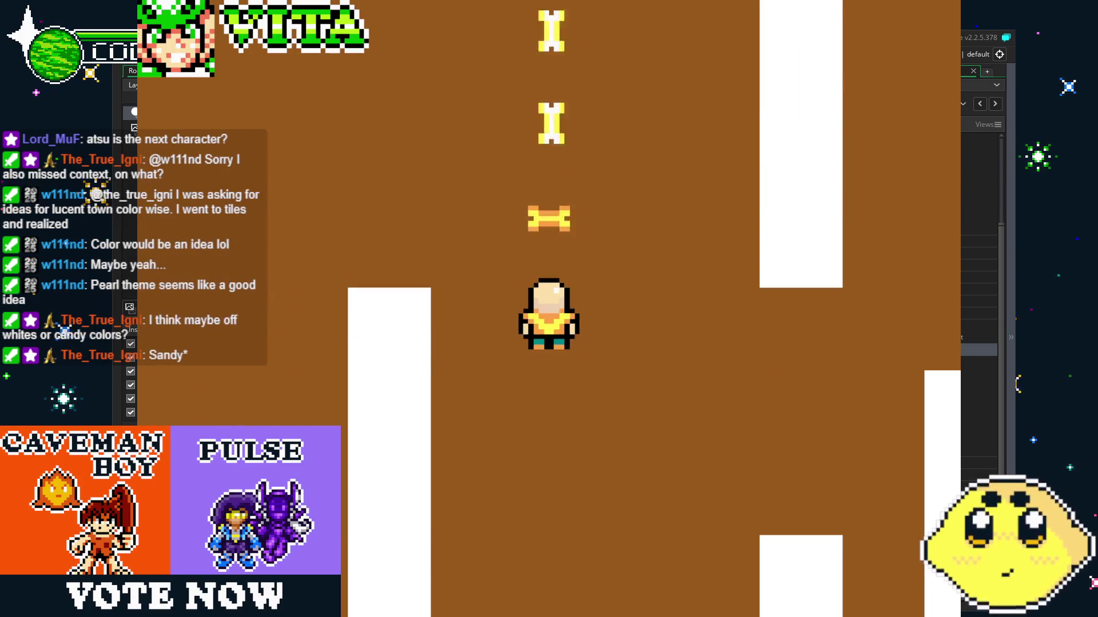
{"action": "key", "text": "Down"}
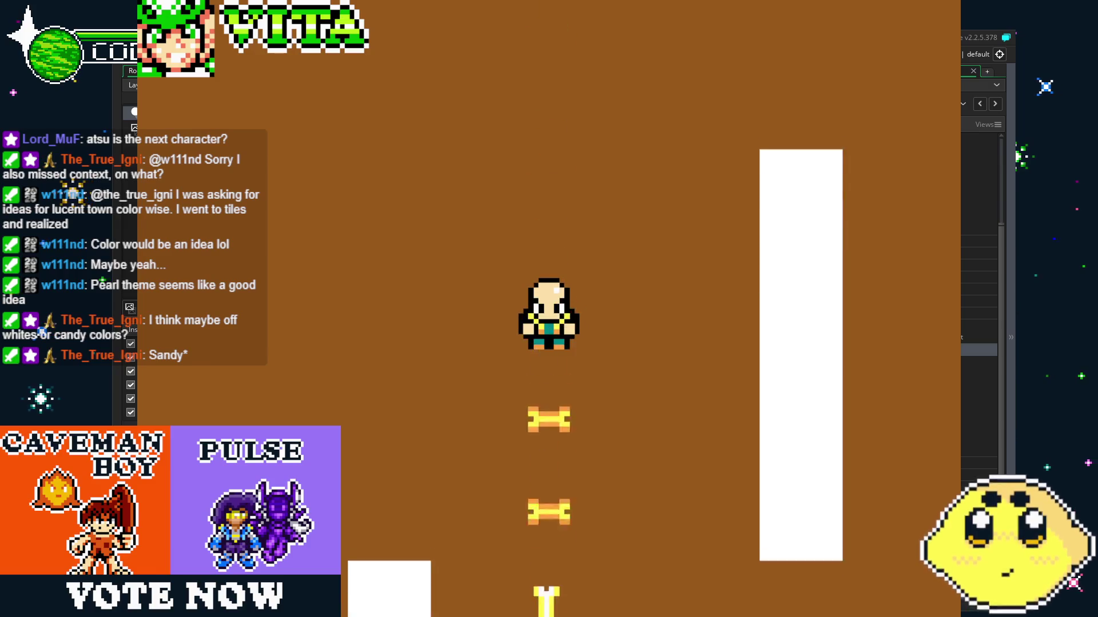
{"action": "key", "text": "Down"}
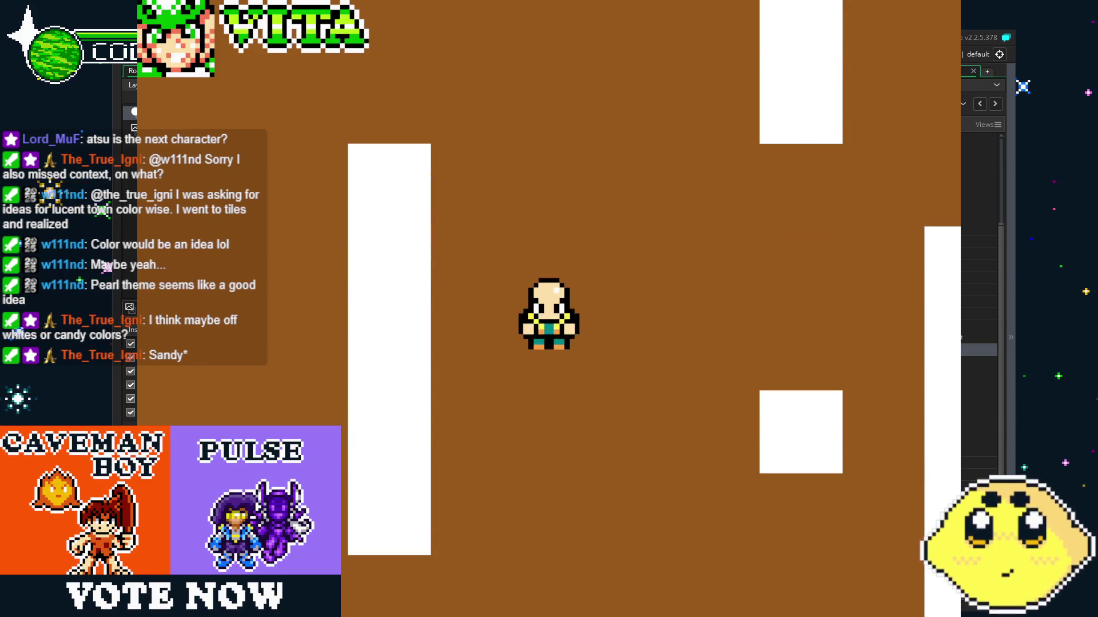
{"action": "key", "text": "Right"}
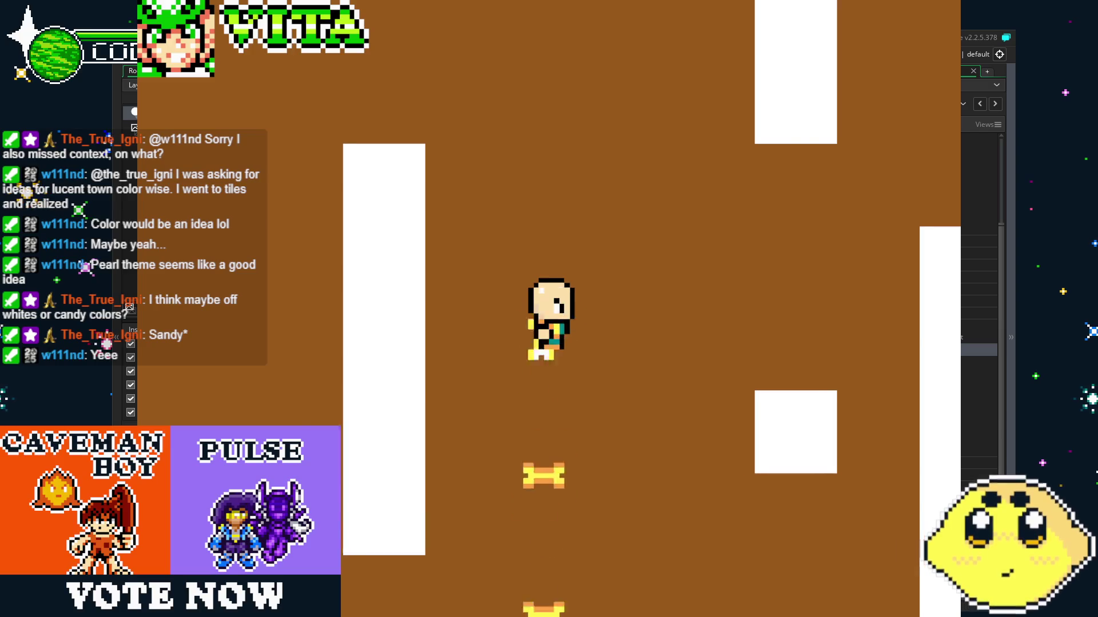
{"action": "key", "text": "Left"}
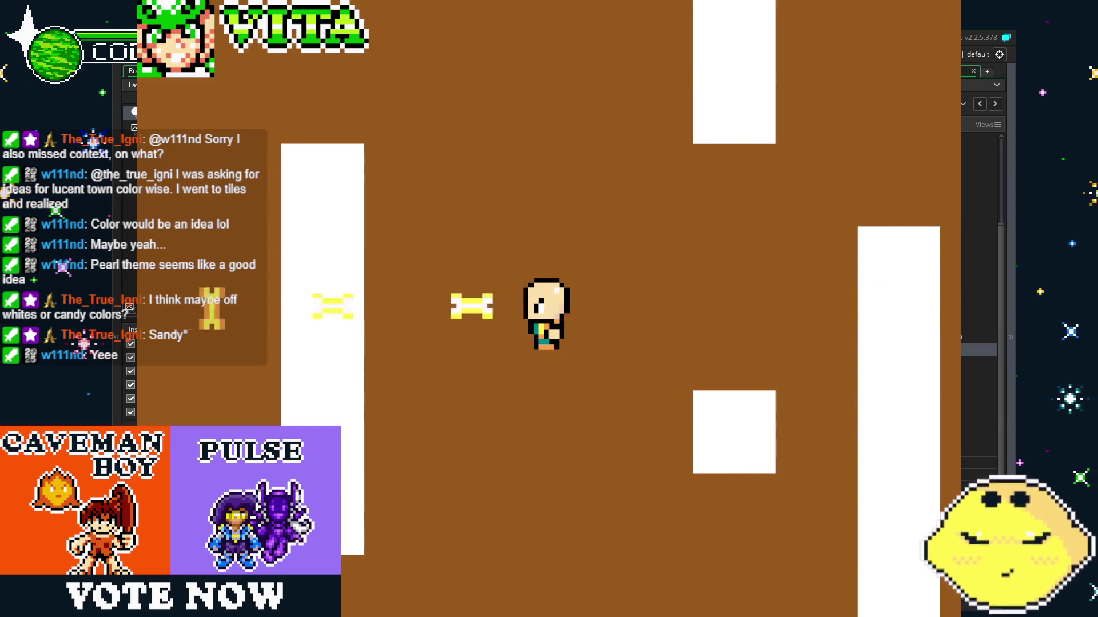
{"action": "key", "text": "Up"}
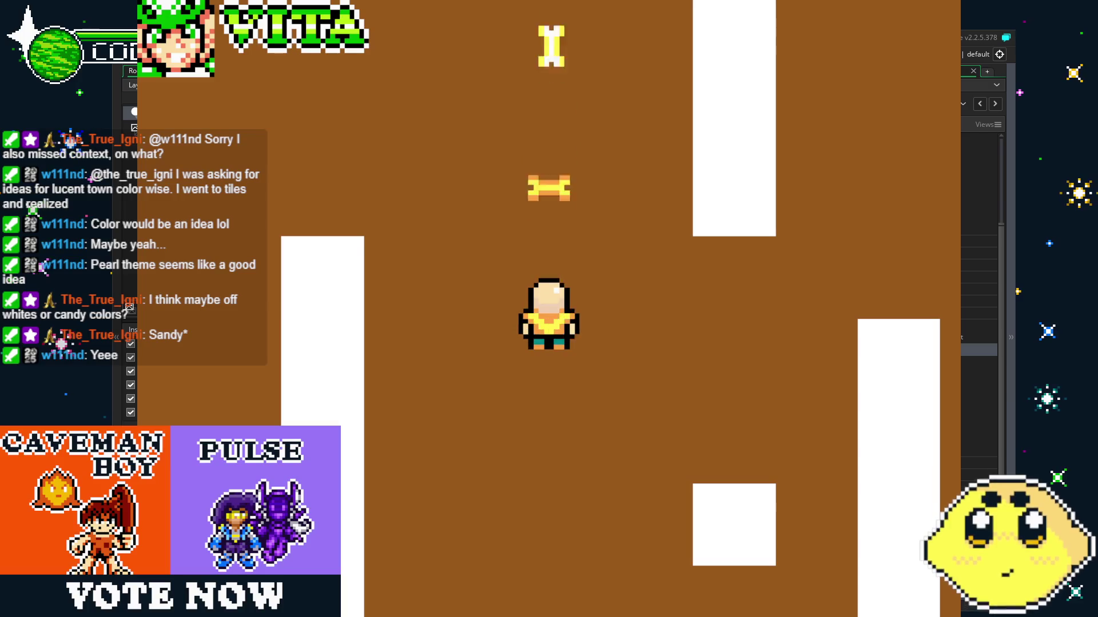
{"action": "key", "text": "Right"}
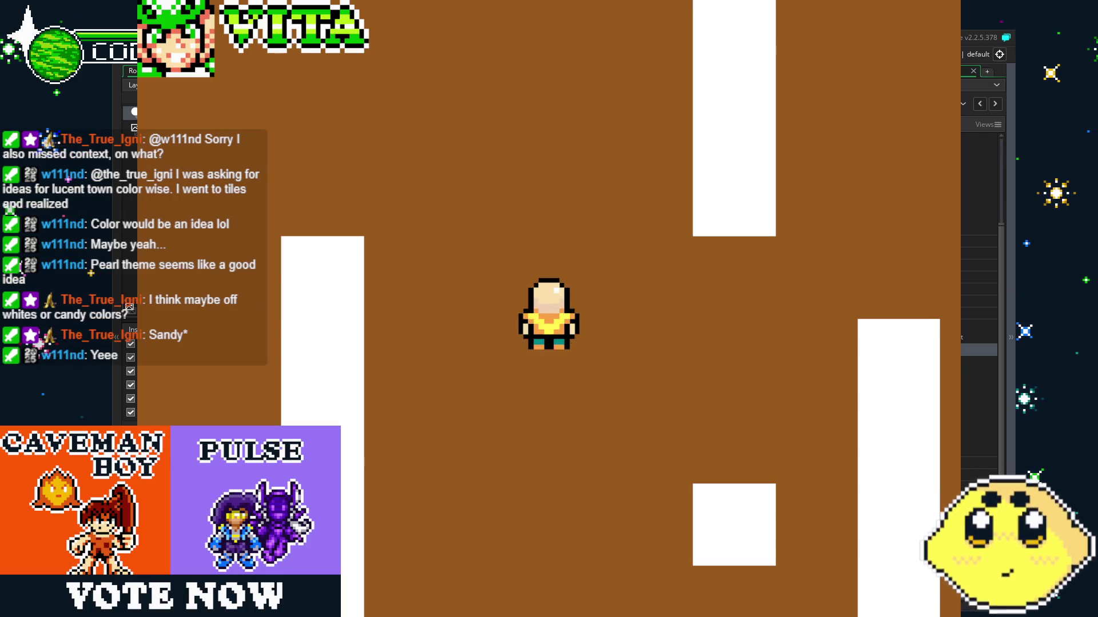
{"action": "key", "text": "Escape"}
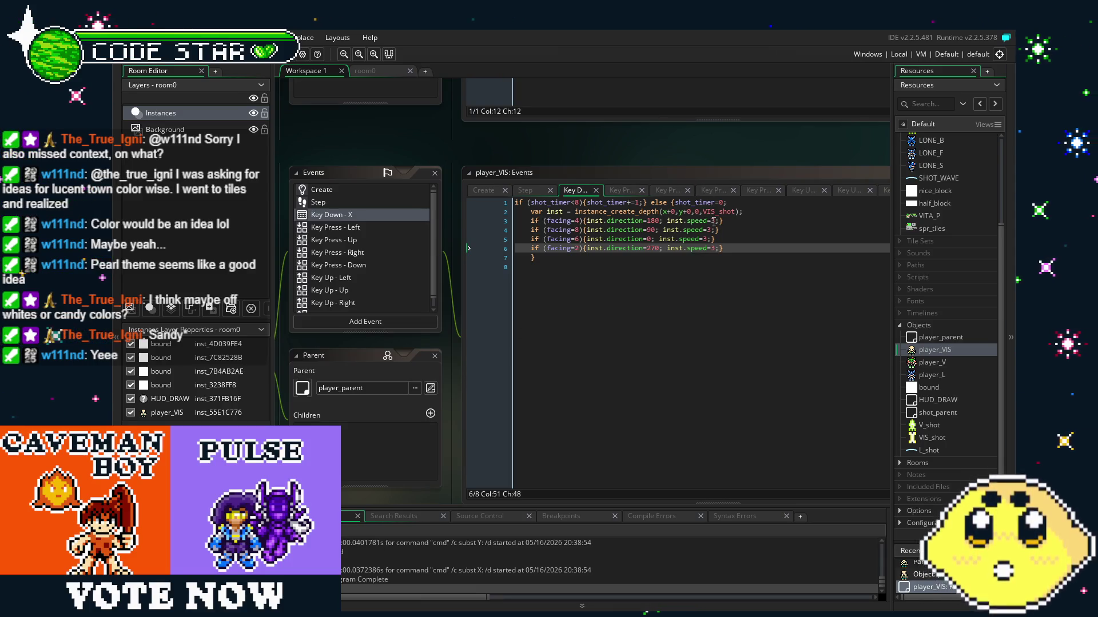
Change inst.speed from 3 to 2 for all four bone-shot directions in the Key Down - X code.
{"action": "key", "text": "Up"}
{"action": "key", "text": "Up"}
{"action": "key", "text": "Up"}
{"action": "key", "text": "BackSpace"}
{"action": "type", "text": "2"}
{"action": "key", "text": "Down"}
{"action": "key", "text": "Left"}
{"action": "key", "text": "BackSpace"}
{"action": "type", "text": "2"}
{"action": "key", "text": "Down"}
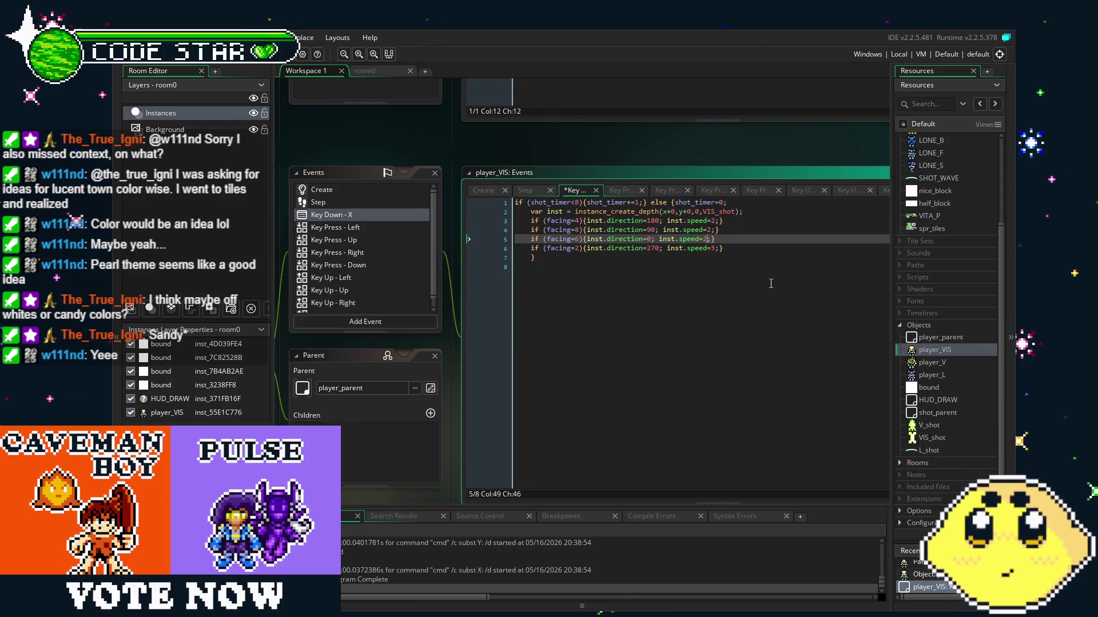
{"action": "key", "text": "Left"}
{"action": "key", "text": "BackSpace"}
{"action": "type", "text": "2"}
{"action": "key", "text": "Down"}
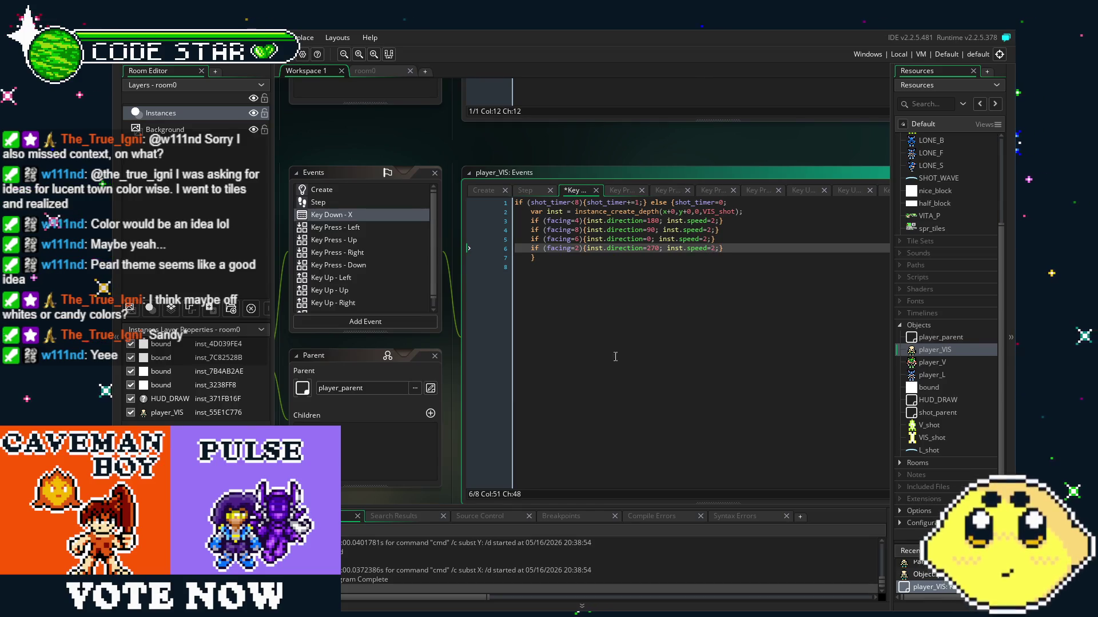
Save the player_VIS code and open the VIS_shot object.
{"action": "left_click", "coordinate": [770, 283]}
{"action": "key", "text": "ctrl+s"}
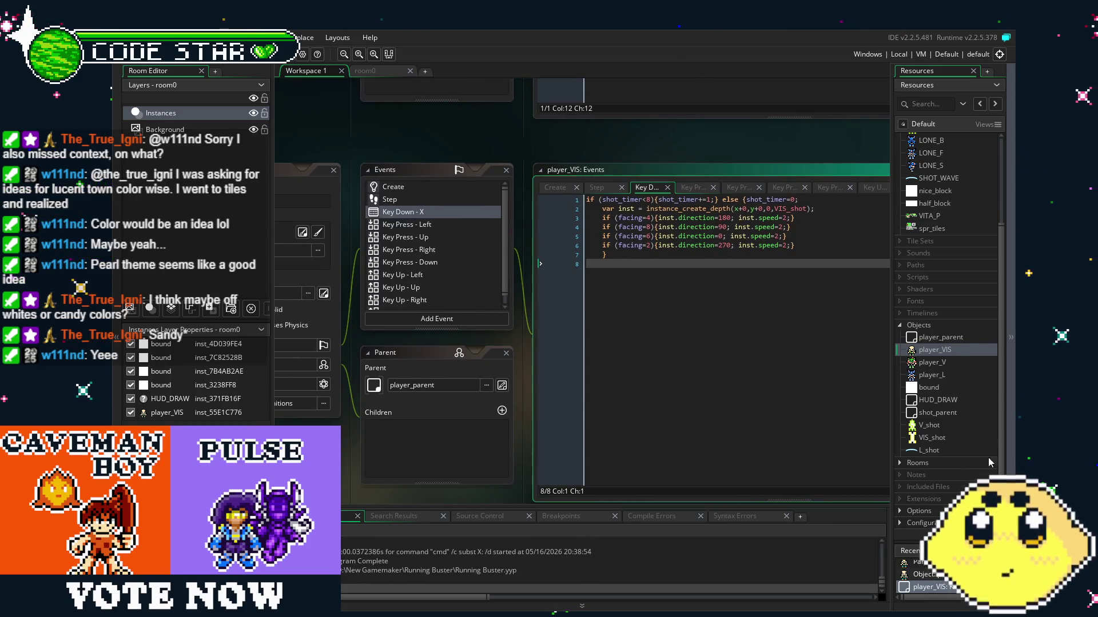
{"action": "double_click", "coordinate": [931, 438]}
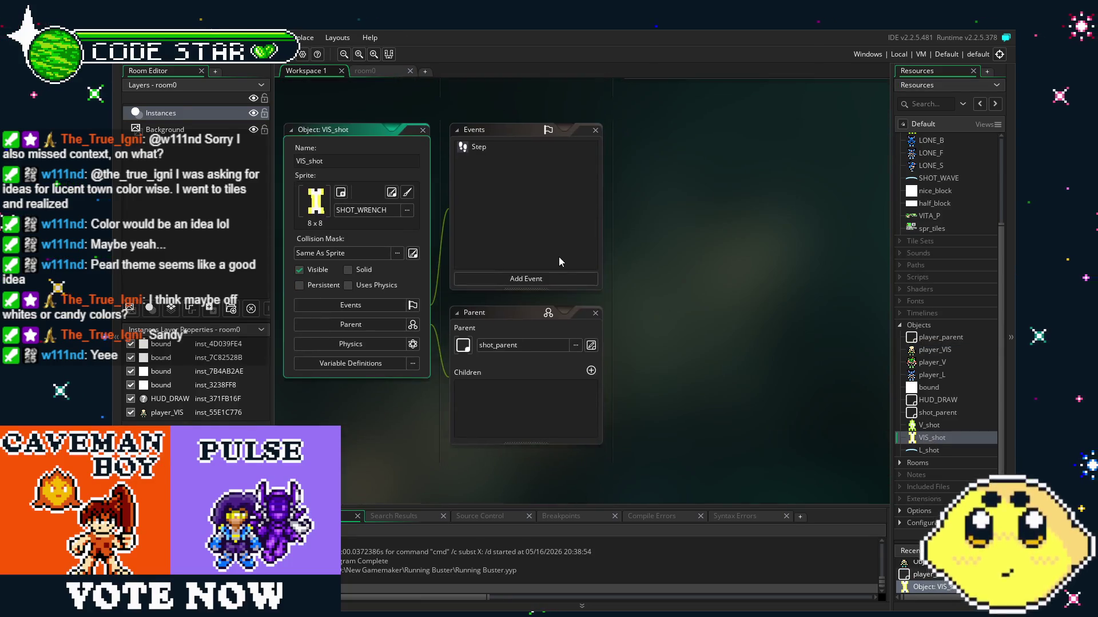
Add a Create event to VIS_shot with the code alarm[0]=16;.
{"action": "left_click", "coordinate": [525, 279]}
{"action": "left_click", "coordinate": [529, 287]}
{"action": "key", "text": "ctrl+a"}
{"action": "type", "text": "alarm[0]"}
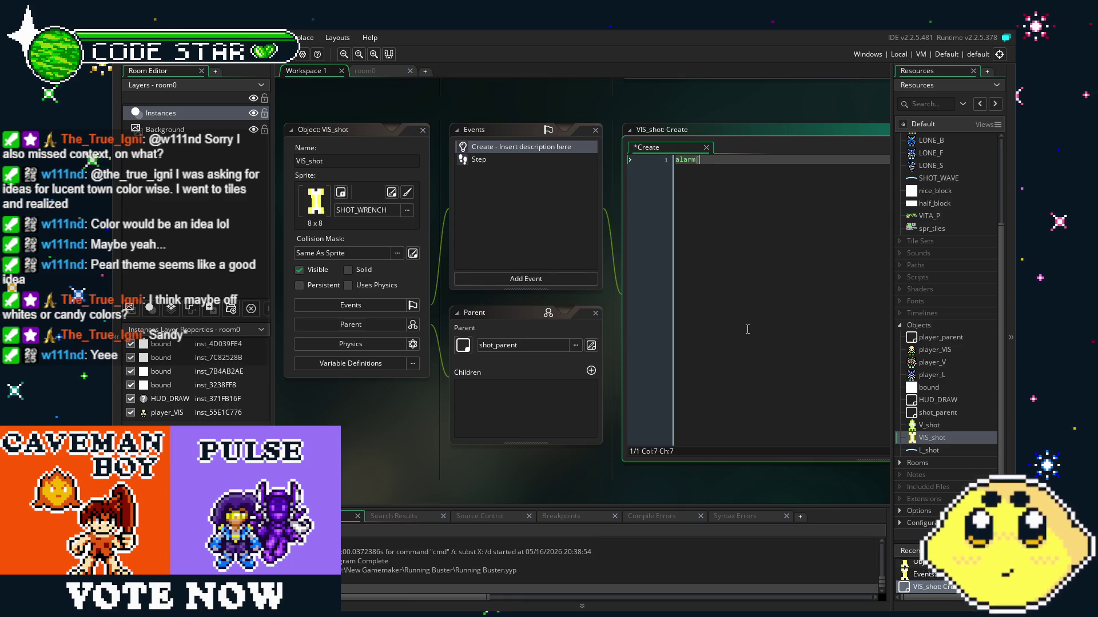
{"action": "type", "text": "=15"}
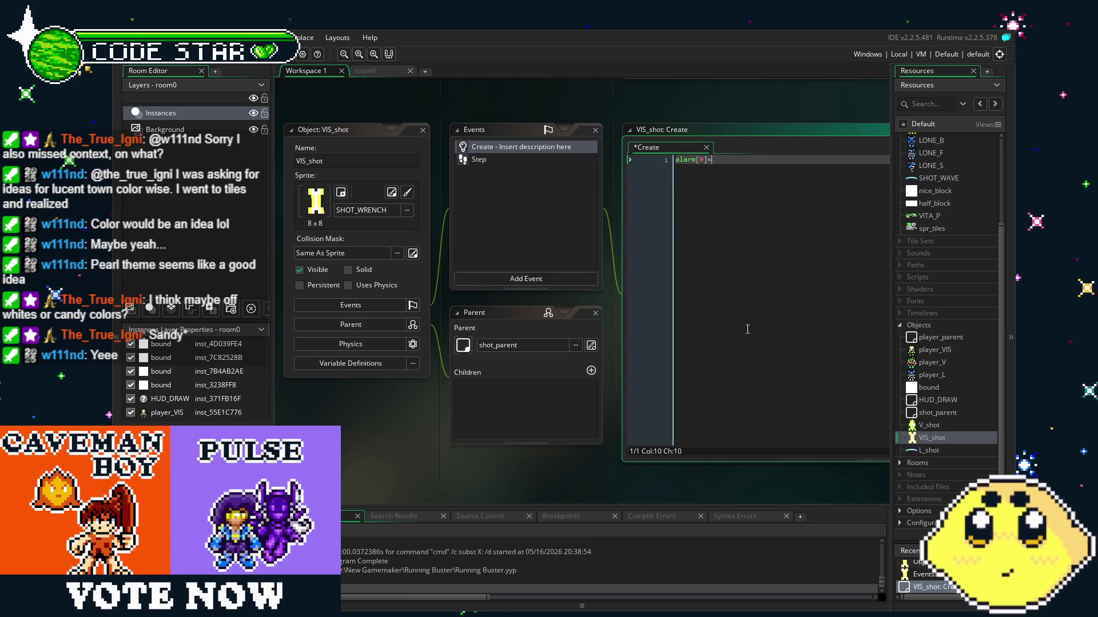
{"action": "key", "text": "BackSpace"}
{"action": "type", "text": "6;"}
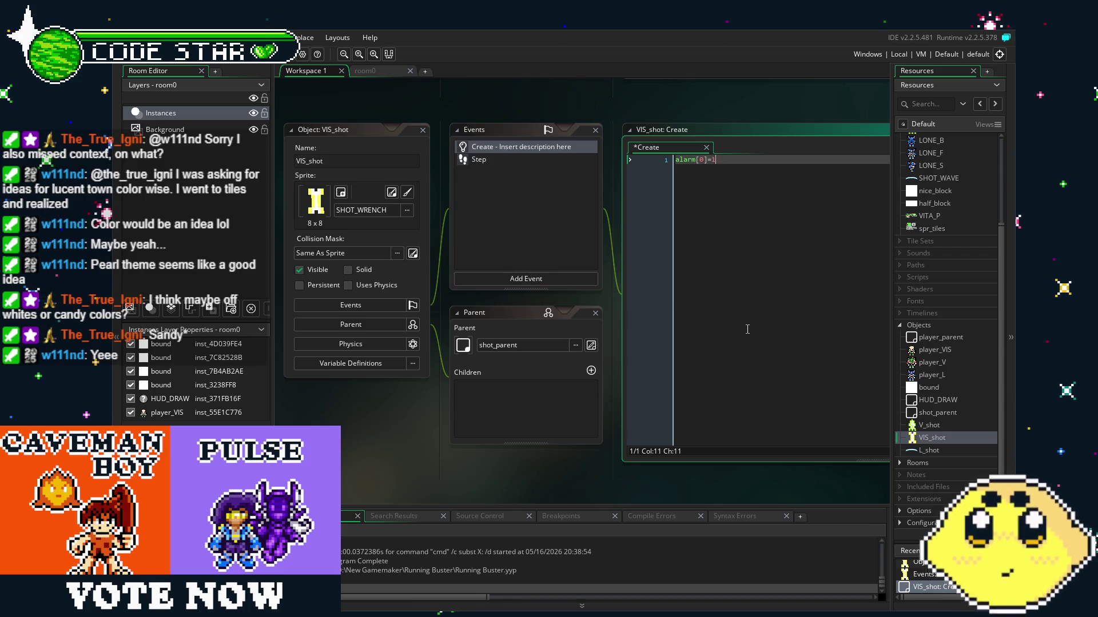
Add an Alarm 0 event setting speed=4, save, and run the game with F5.
{"action": "left_click", "coordinate": [503, 278]}
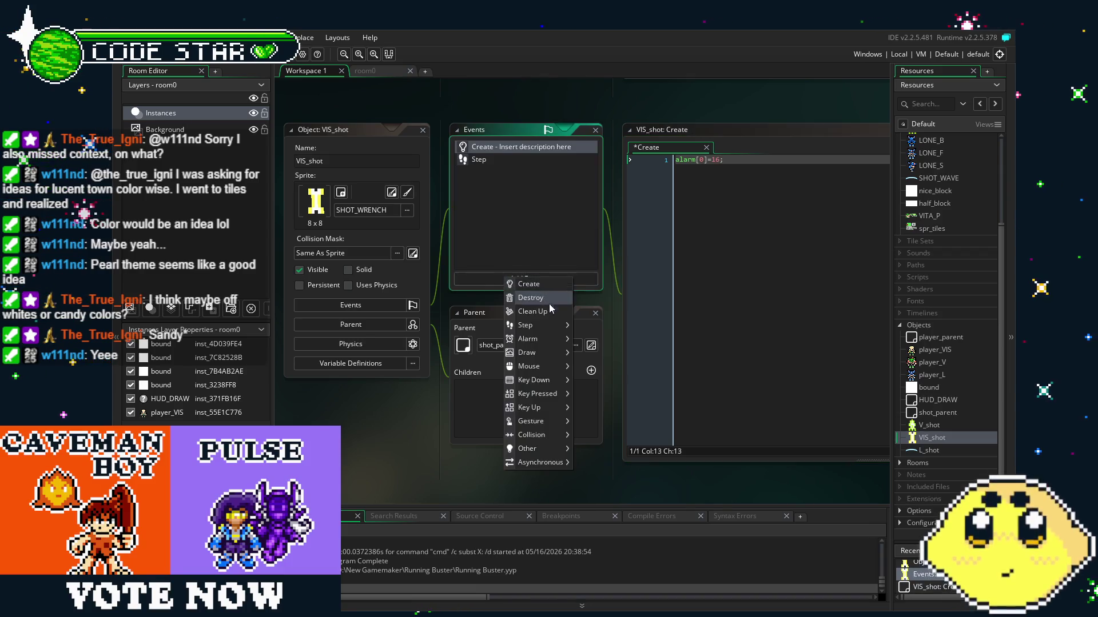
{"action": "left_click", "coordinate": [571, 340]}
{"action": "key", "text": "ctrl+a"}
{"action": "type", "text": "speed="}
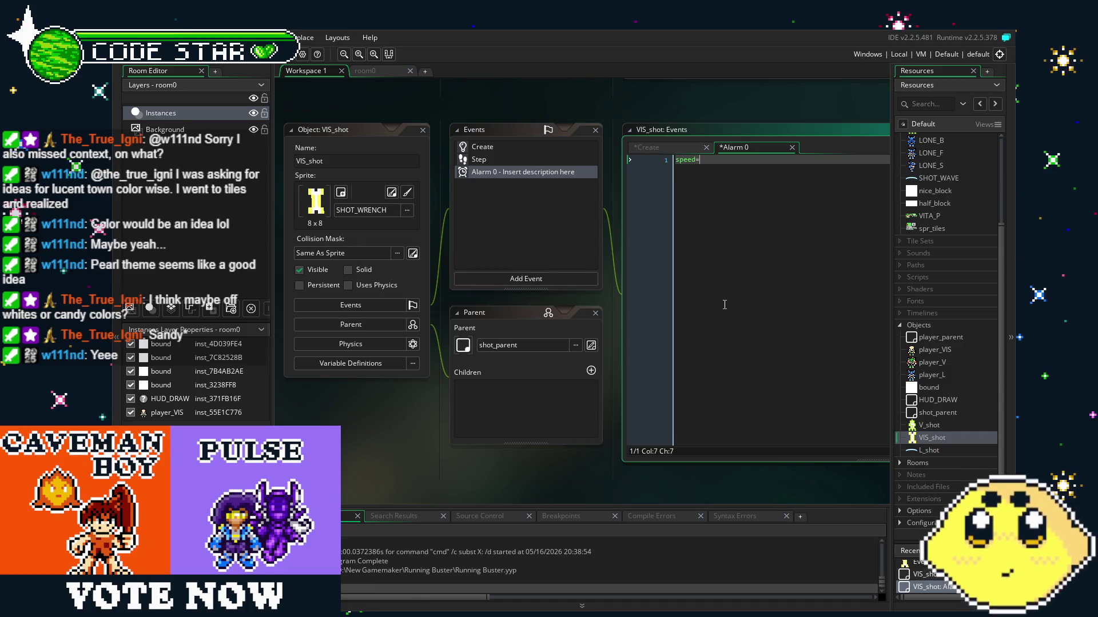
{"action": "type", "text": "3"}
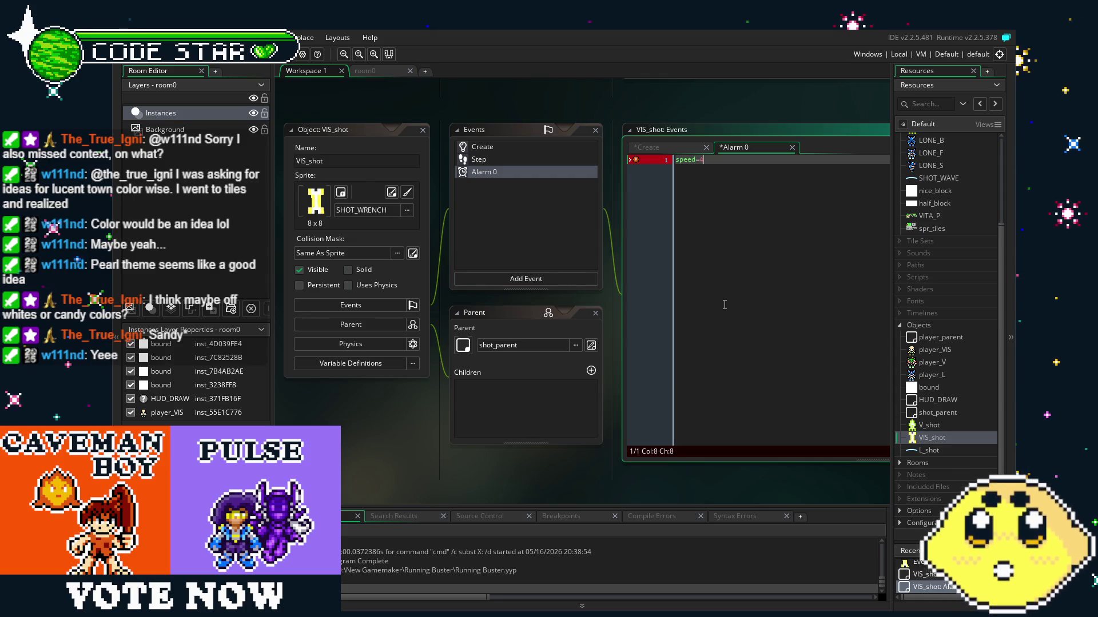
{"action": "key", "text": "ctrl+s"}
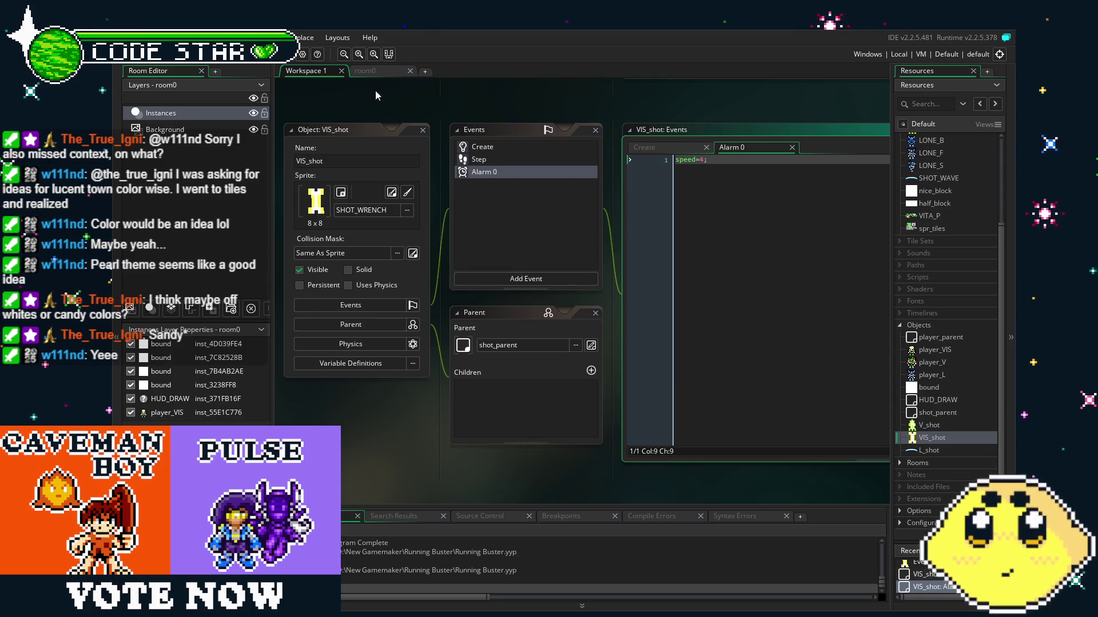
{"action": "key", "text": "F5"}
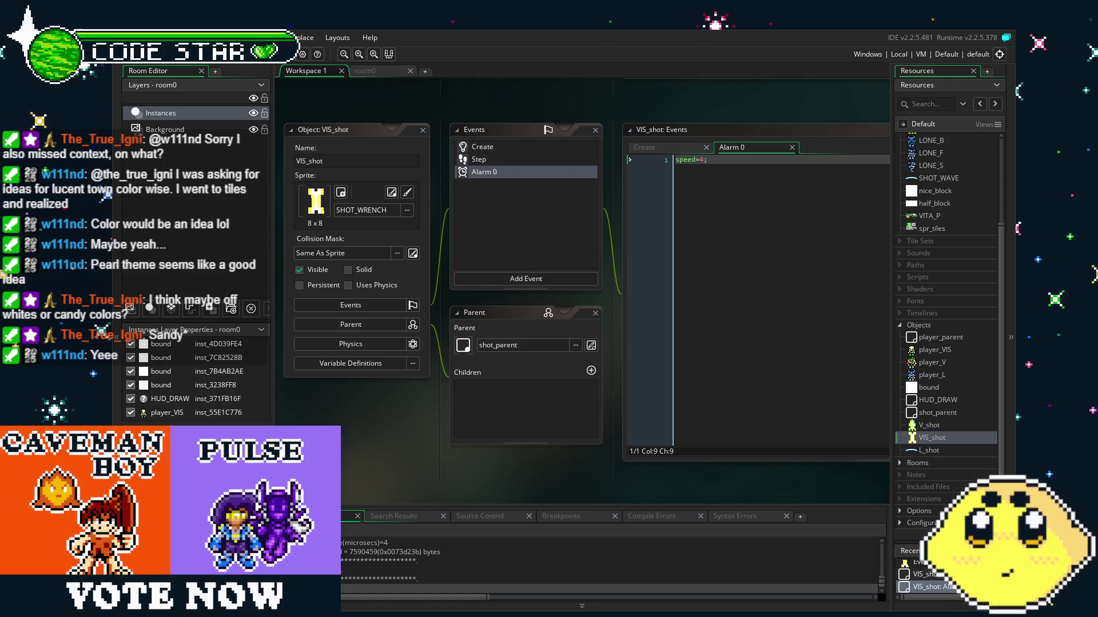
Walk the player in all four directions throwing bones to check the speed-up.
{"action": "key", "text": "Right"}
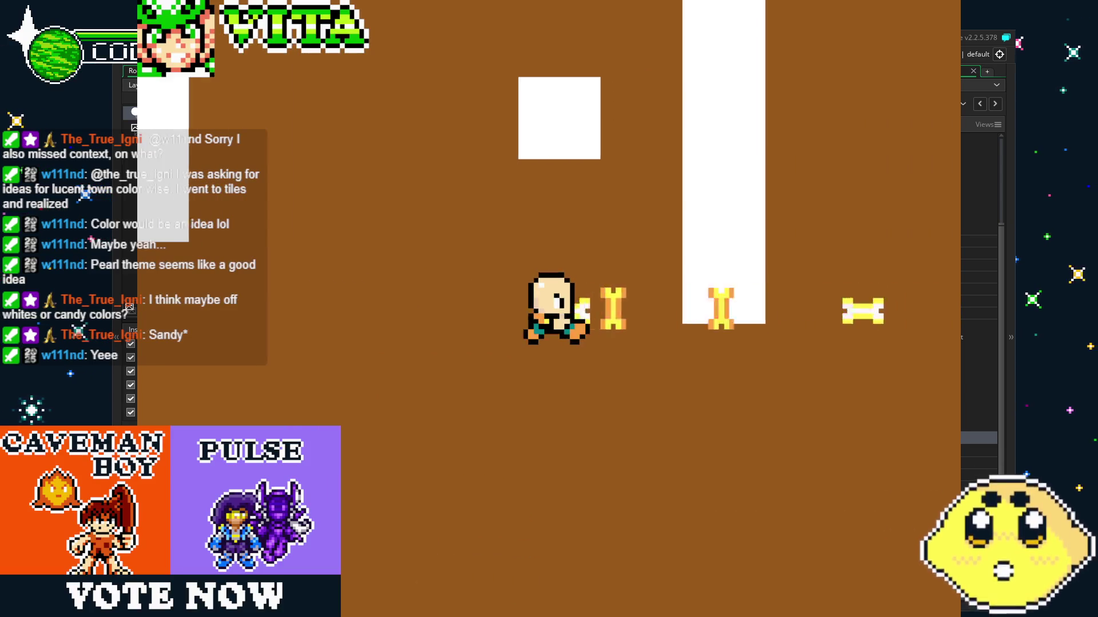
{"action": "key", "text": "Up"}
{"action": "key", "text": "Right"}
{"action": "key", "text": "Up"}
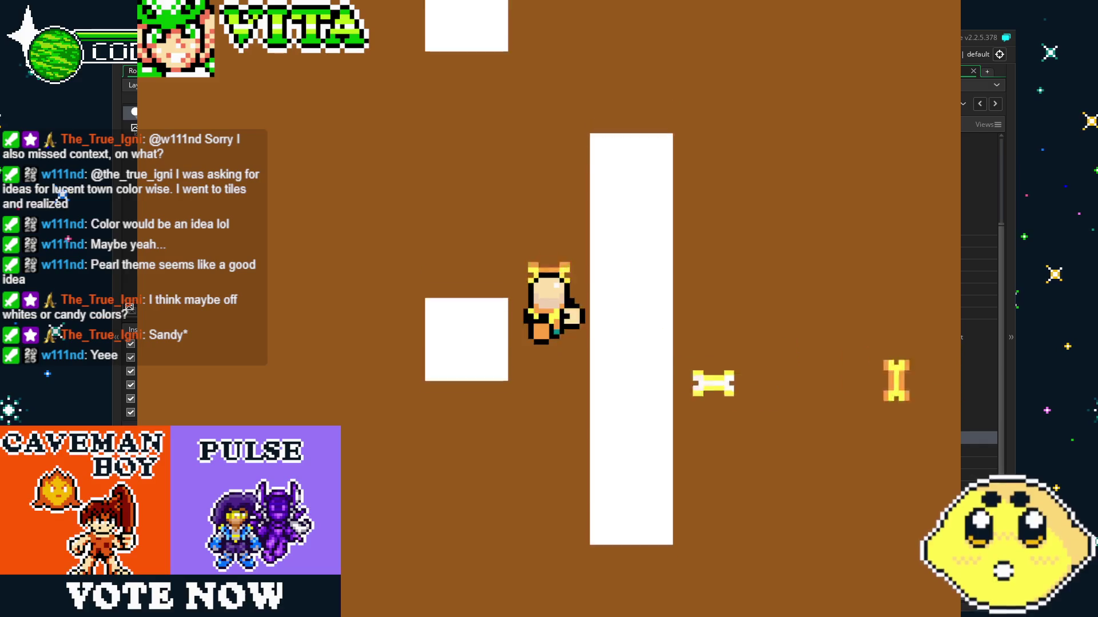
{"action": "key", "text": "Left"}
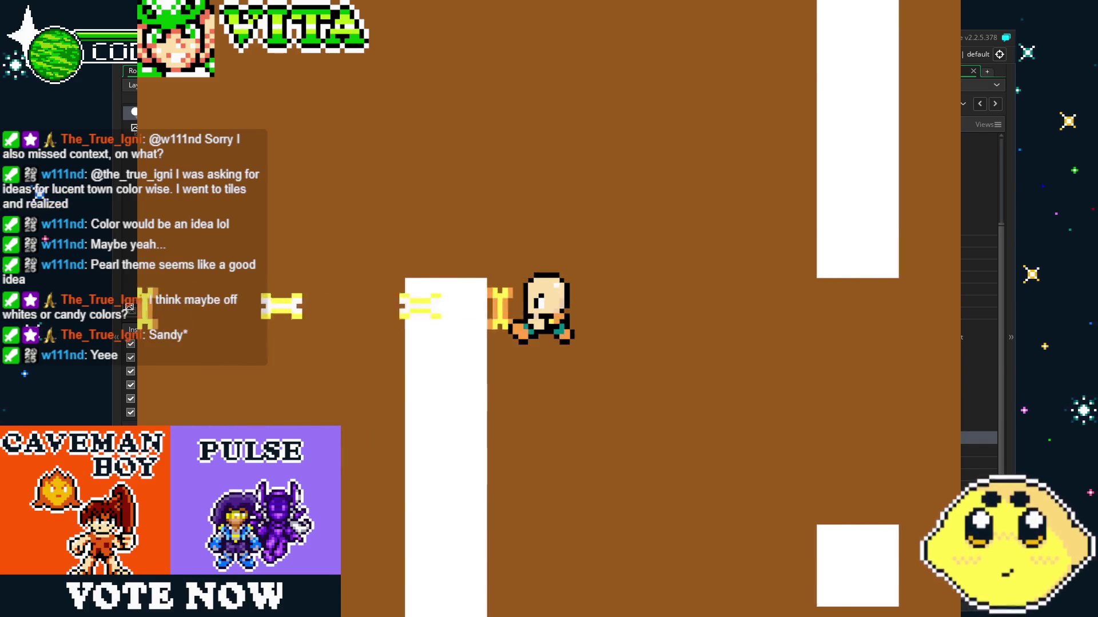
{"action": "key", "text": "Right"}
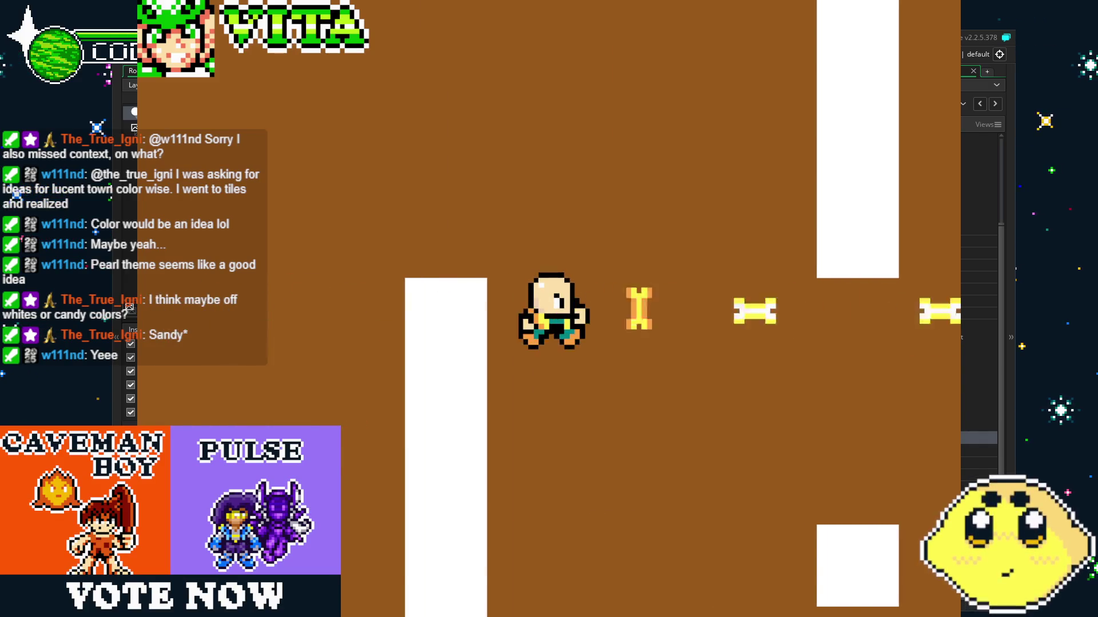
{"action": "key", "text": "Down"}
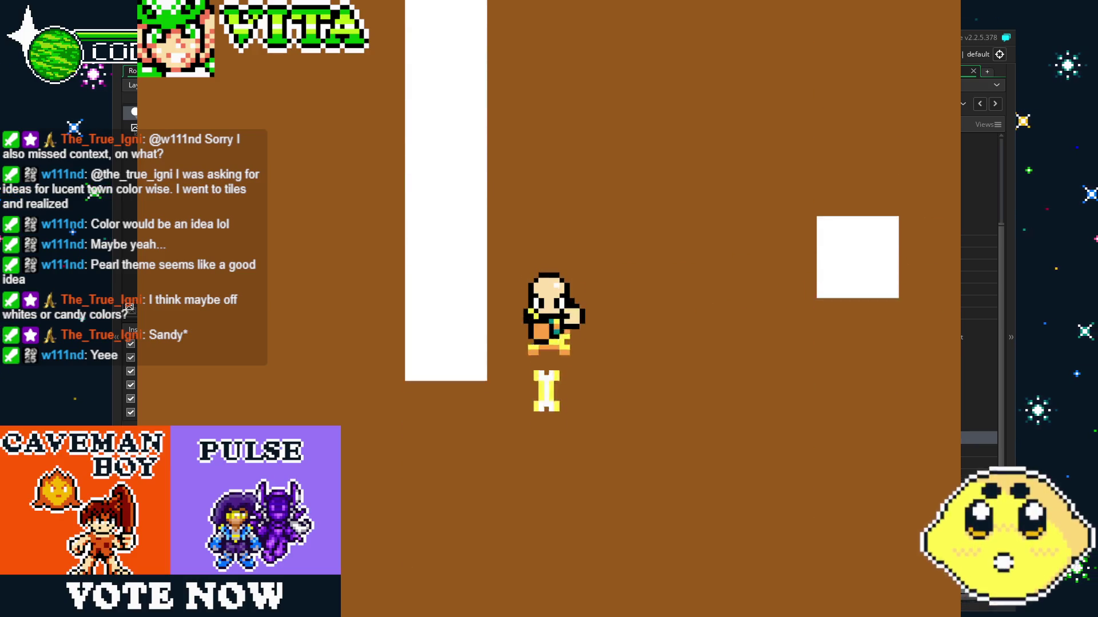
{"action": "key", "text": "Right"}
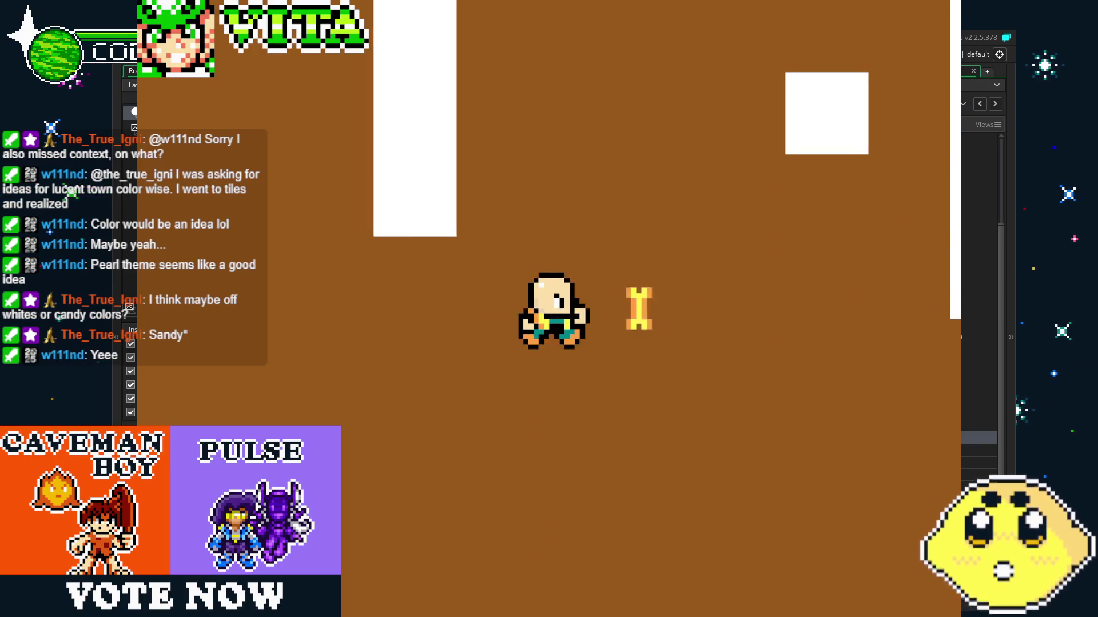
{"action": "key", "text": "Up"}
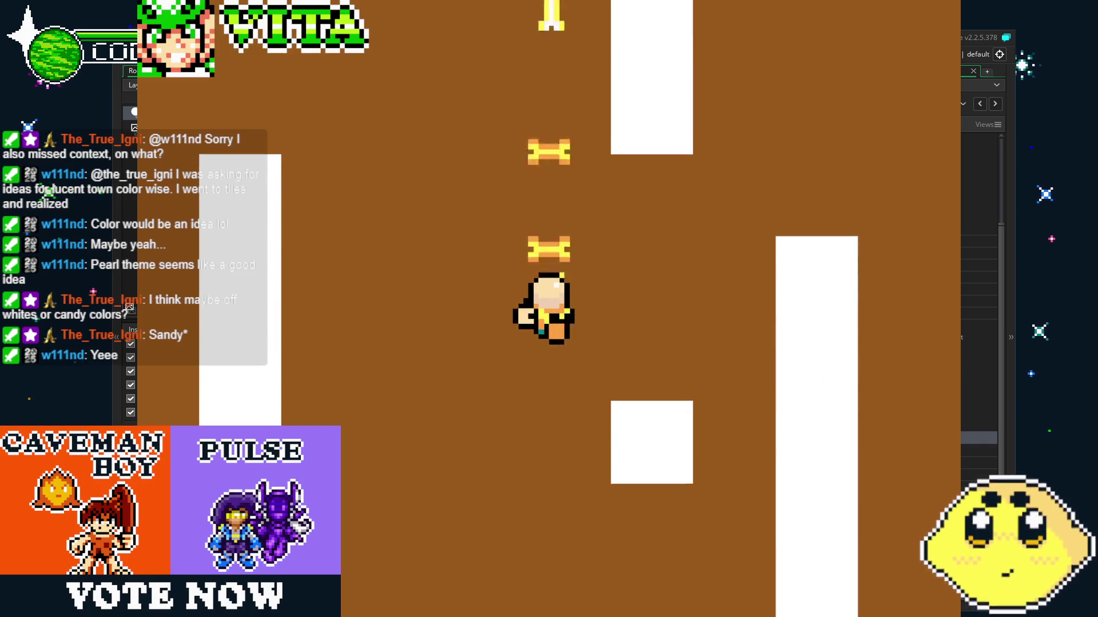
{"action": "key", "text": "Left"}
{"action": "key", "text": "Down"}
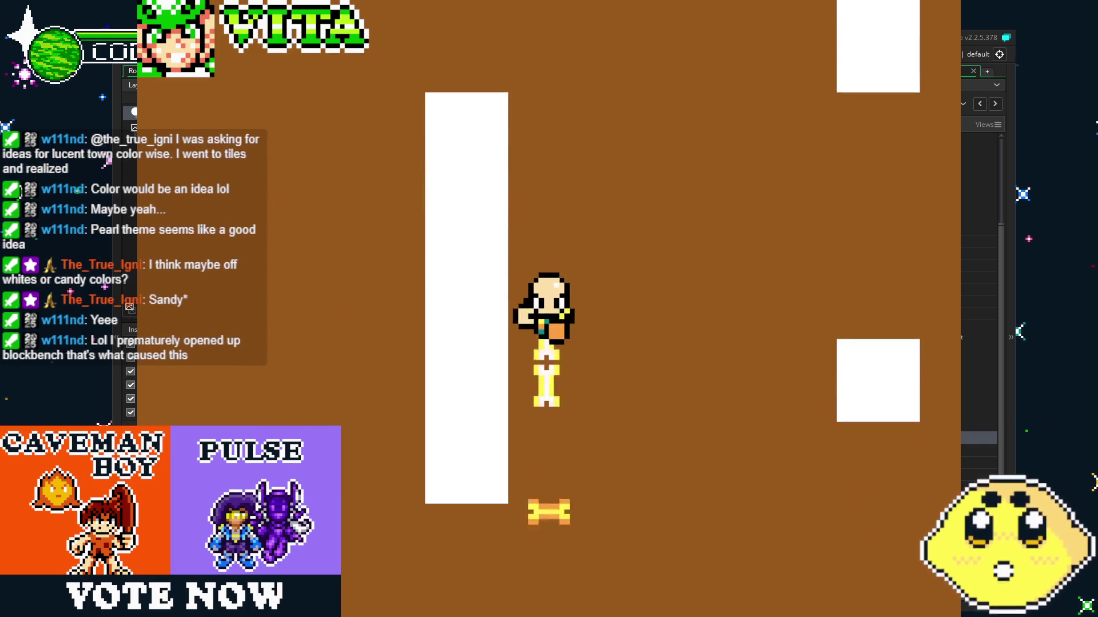
{"action": "key", "text": "Right"}
{"action": "key", "text": "Left"}
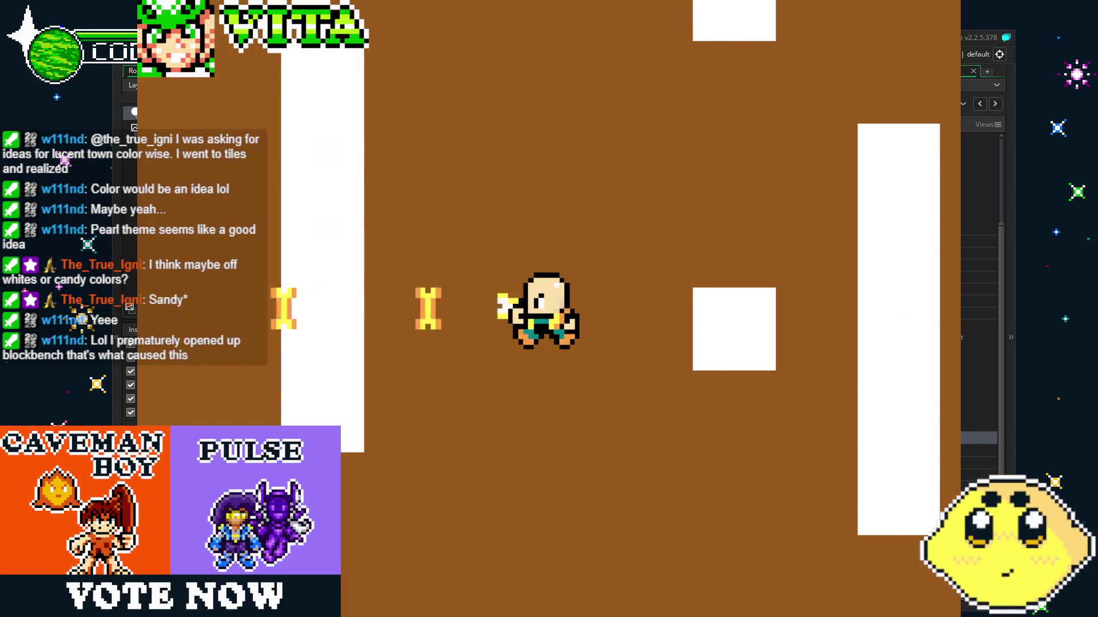
Keep firing bones left, right, up and down, then close the game with Escape.
{"action": "key", "text": "Left"}
{"action": "key", "text": "Up"}
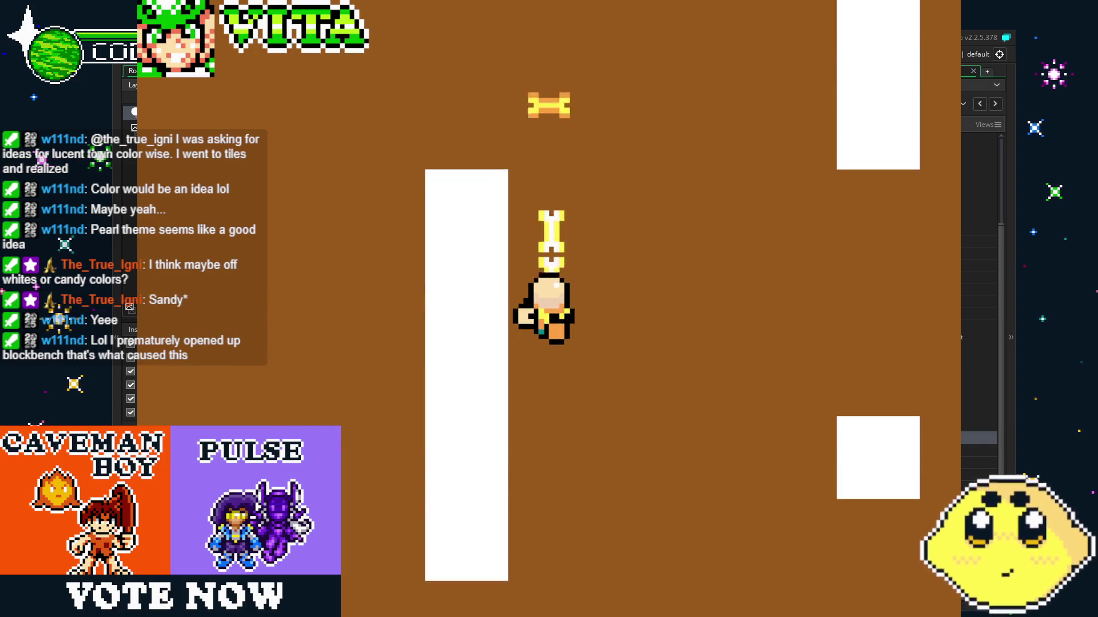
{"action": "key", "text": "Right"}
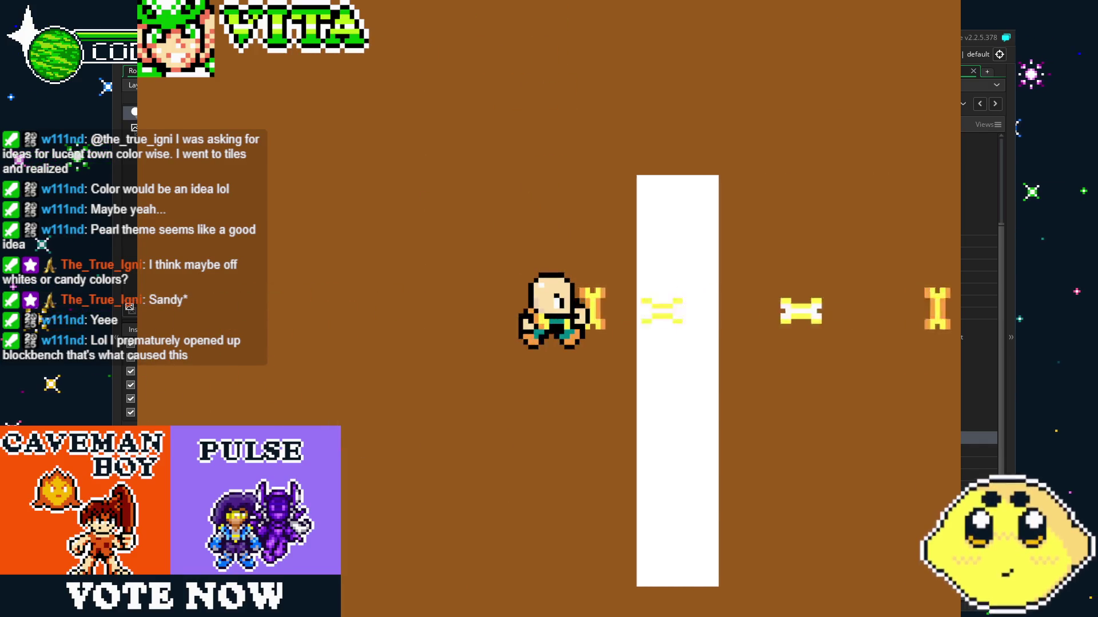
{"action": "key", "text": "Down"}
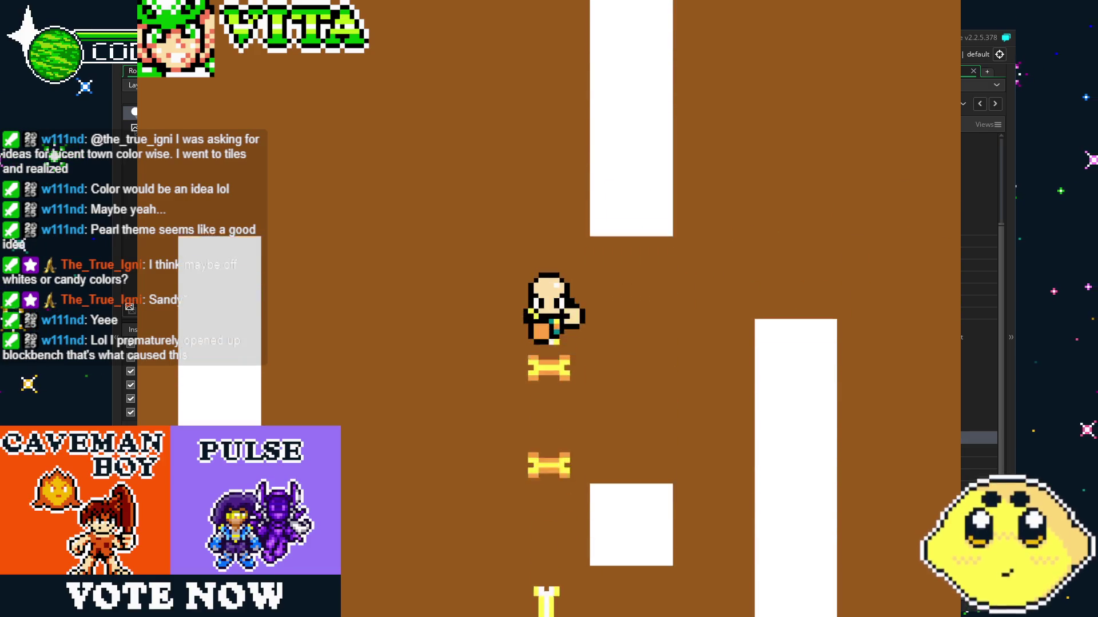
{"action": "key", "text": "Left"}
{"action": "key", "text": "Down"}
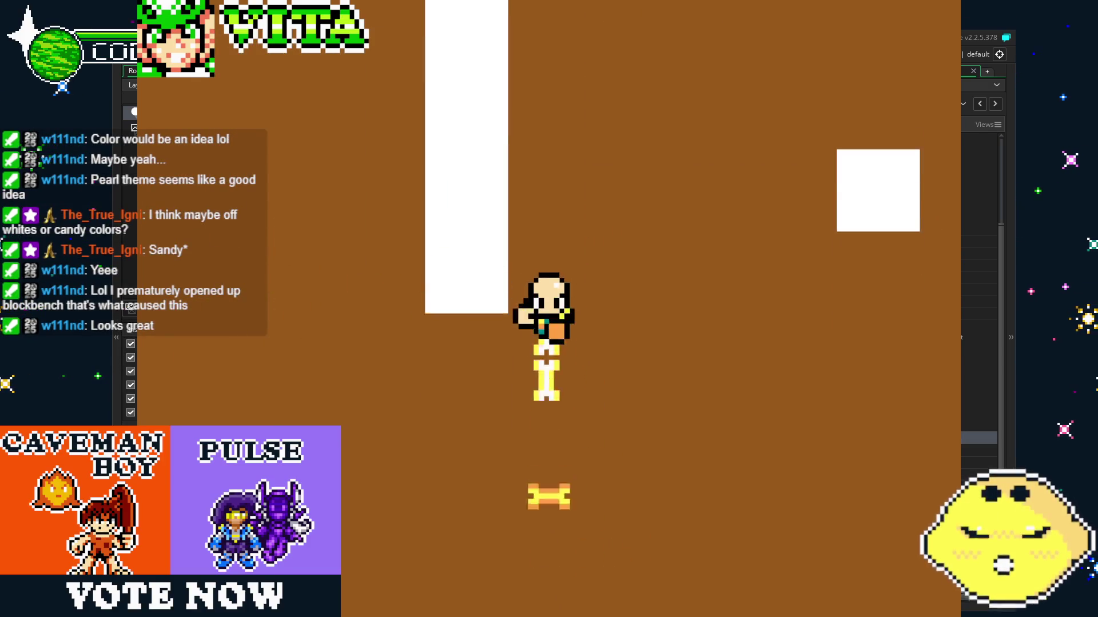
{"action": "key", "text": "Right"}
{"action": "key", "text": "Up"}
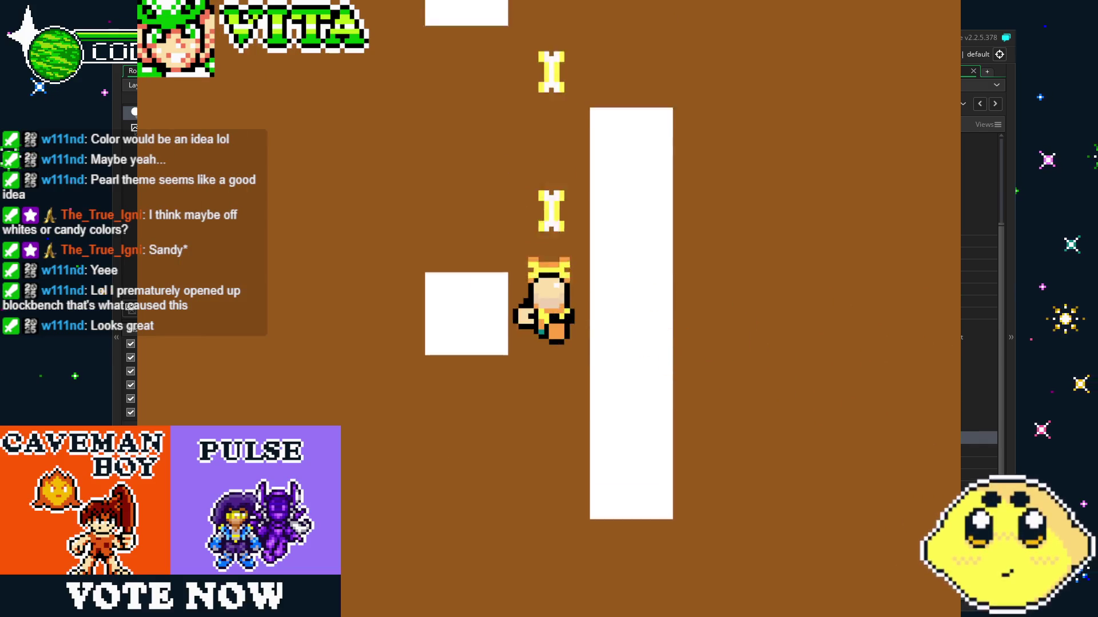
{"action": "key", "text": "Left"}
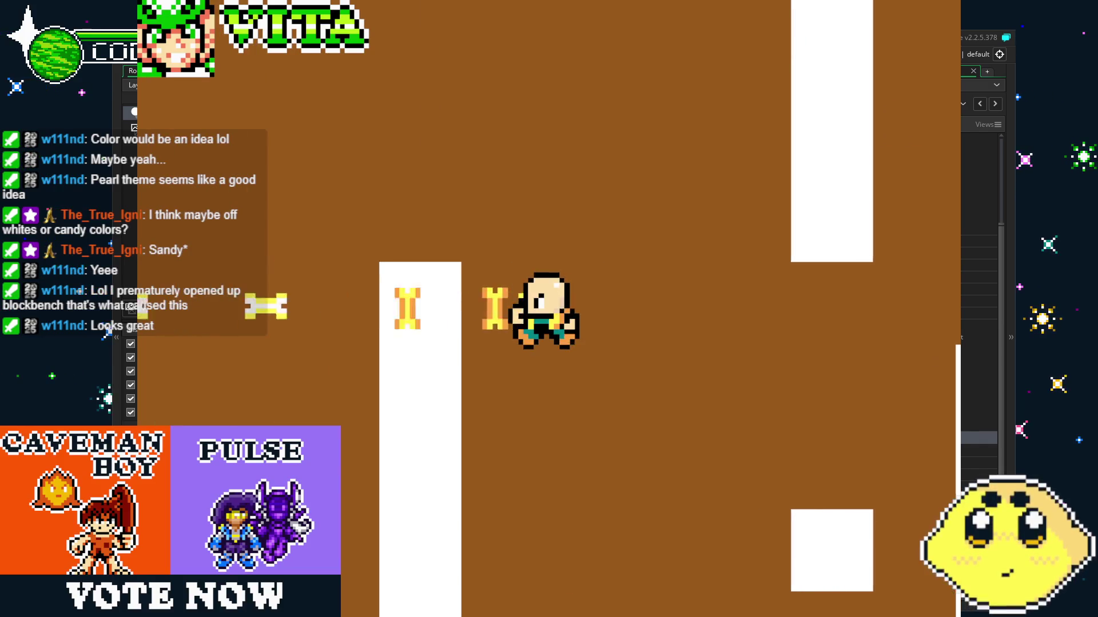
{"action": "key", "text": "Right"}
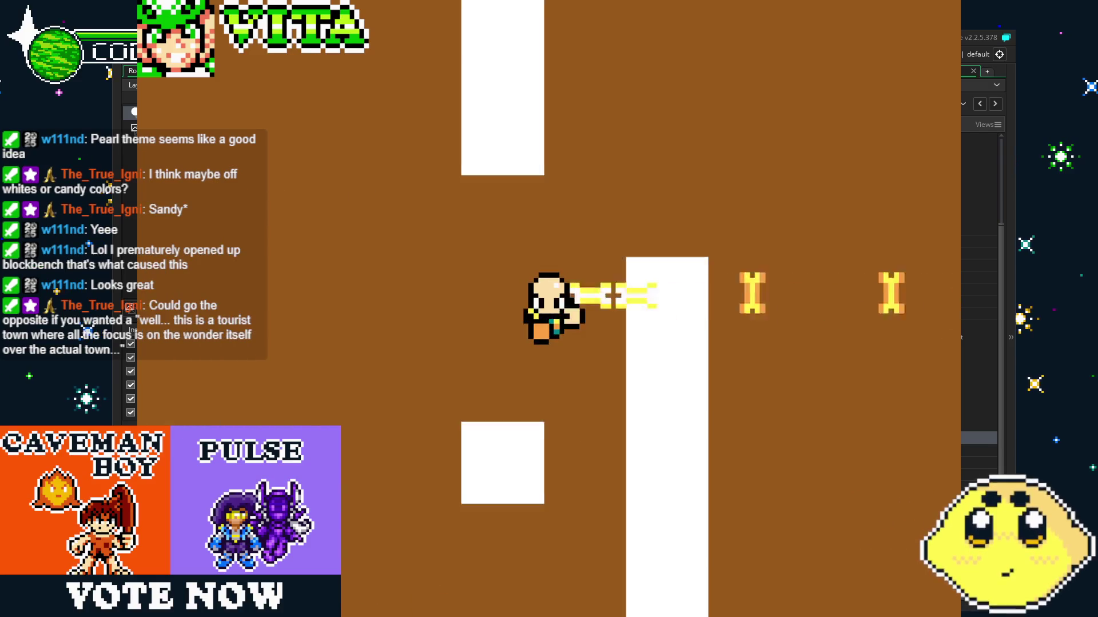
{"action": "key", "text": "Left"}
{"action": "key", "text": "Down"}
{"action": "key", "text": "Right"}
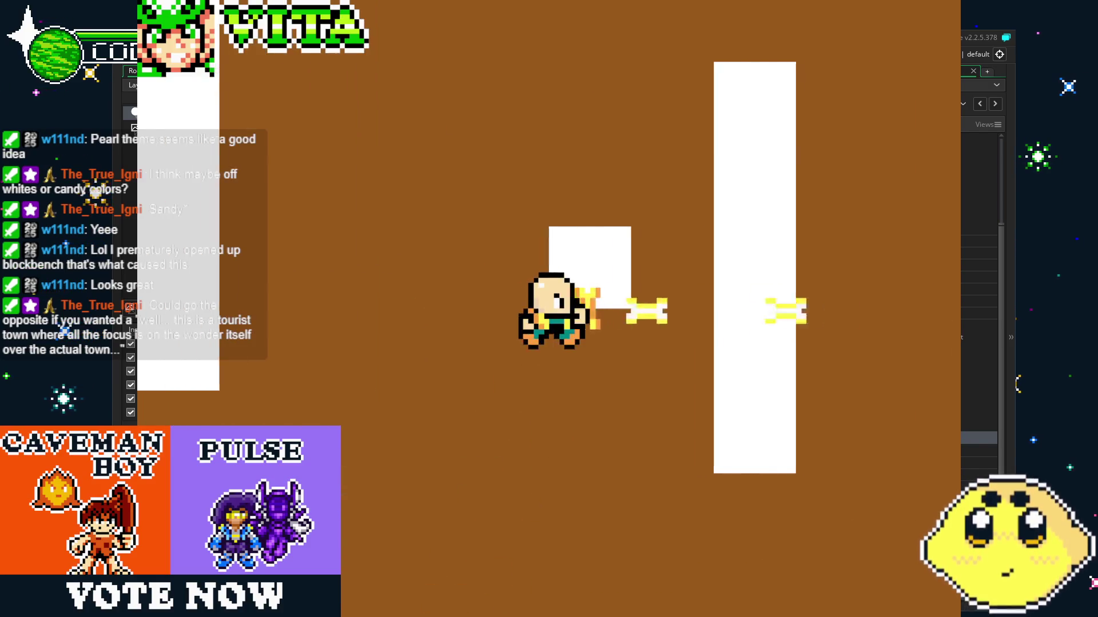
{"action": "key", "text": "Up"}
{"action": "key", "text": "Left"}
{"action": "key", "text": "Down"}
{"action": "key", "text": "Escape"}
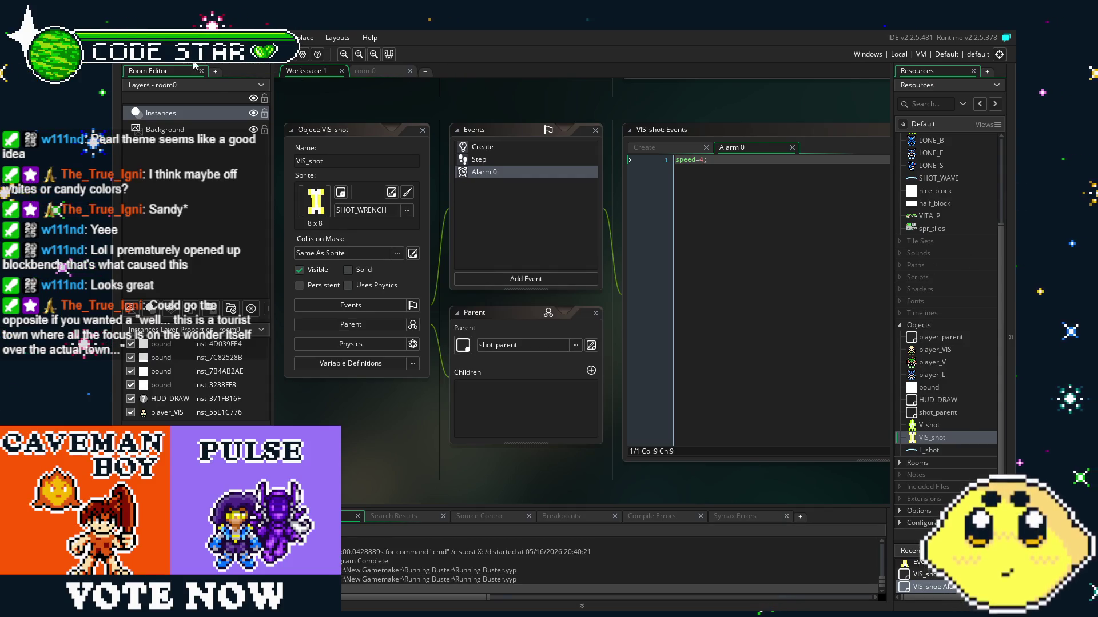
Create a new sprite by mistake and delete the unwanted sprite again.
{"action": "scroll", "coordinate": [976, 409], "scroll_direction": "up", "scroll_amount": 3}
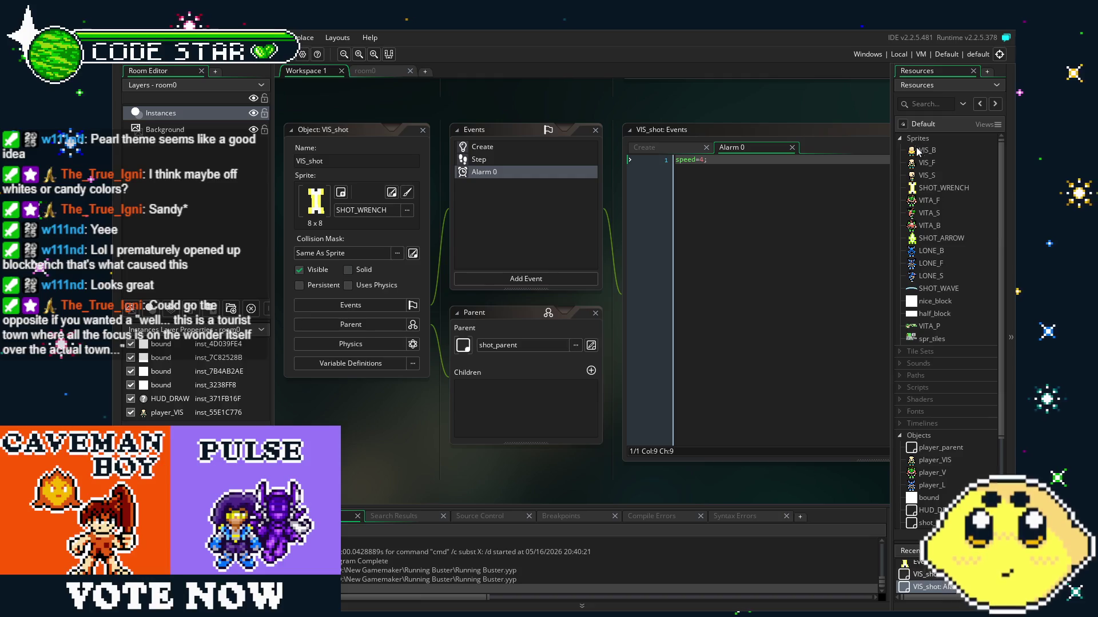
{"action": "right_click", "coordinate": [901, 140]}
{"action": "left_click", "coordinate": [901, 143]}
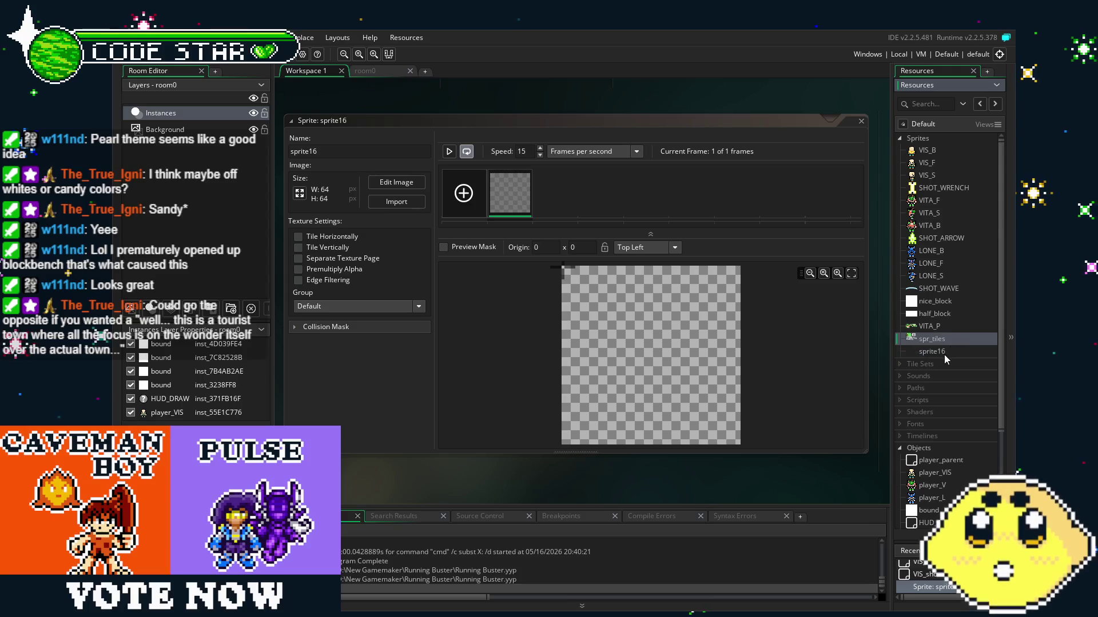
{"action": "key", "text": "Delete"}
{"action": "key", "text": "Return"}
Create the tile set tileset0 using the spr_tiles image, then return to room0.
{"action": "scroll", "coordinate": [945, 355], "scroll_direction": "down", "scroll_amount": 2}
{"action": "right_click", "coordinate": [911, 245]}
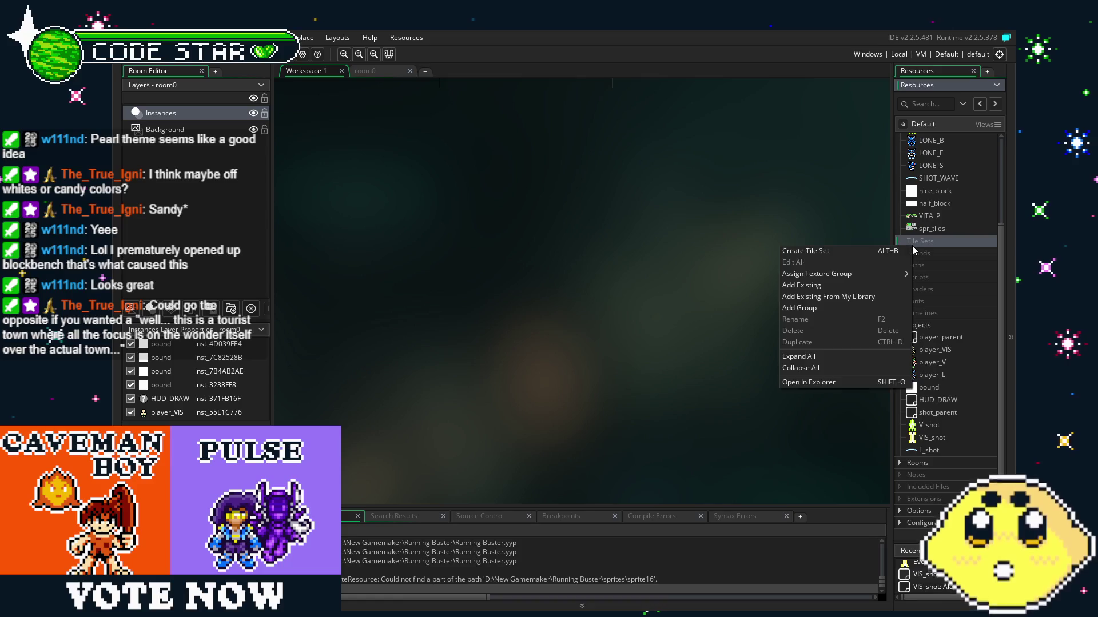
{"action": "left_click", "coordinate": [811, 252]}
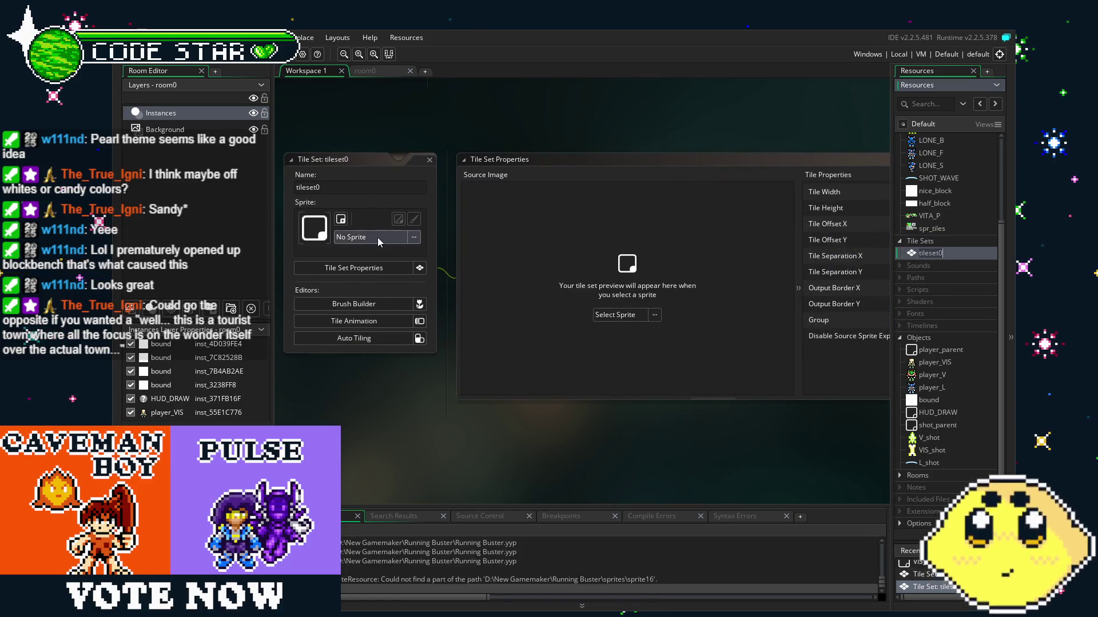
{"action": "left_click", "coordinate": [378, 239]}
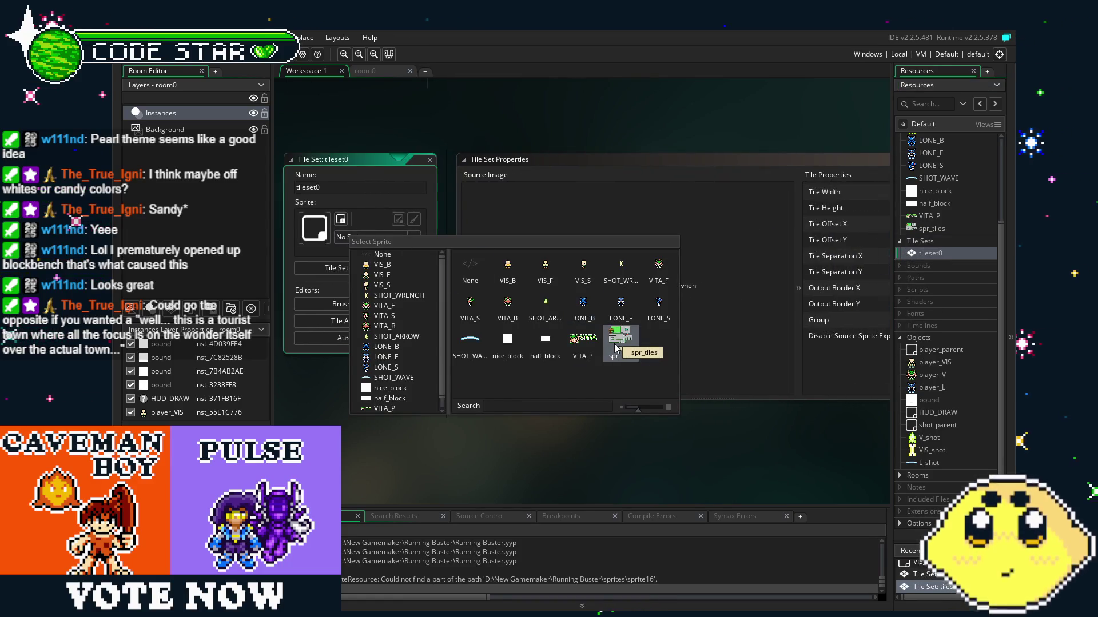
{"action": "left_click", "coordinate": [616, 347]}
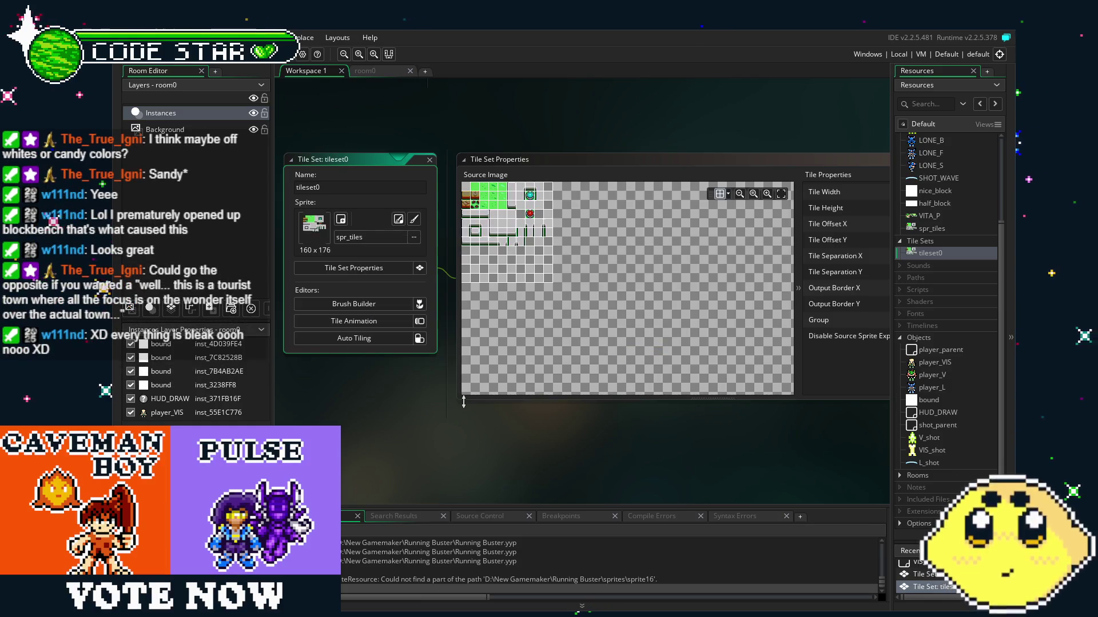
{"action": "left_click", "coordinate": [351, 71]}
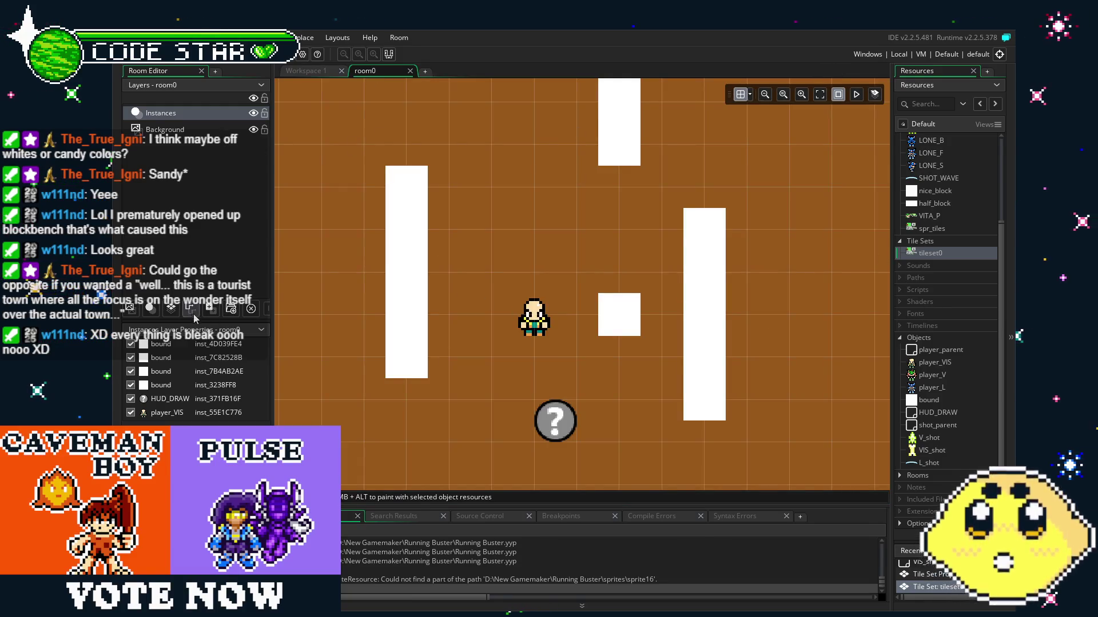
Add a new tile layer, Tiles_1, to room0 and set its tileset to tileset0.
{"action": "left_click", "coordinate": [171, 309]}
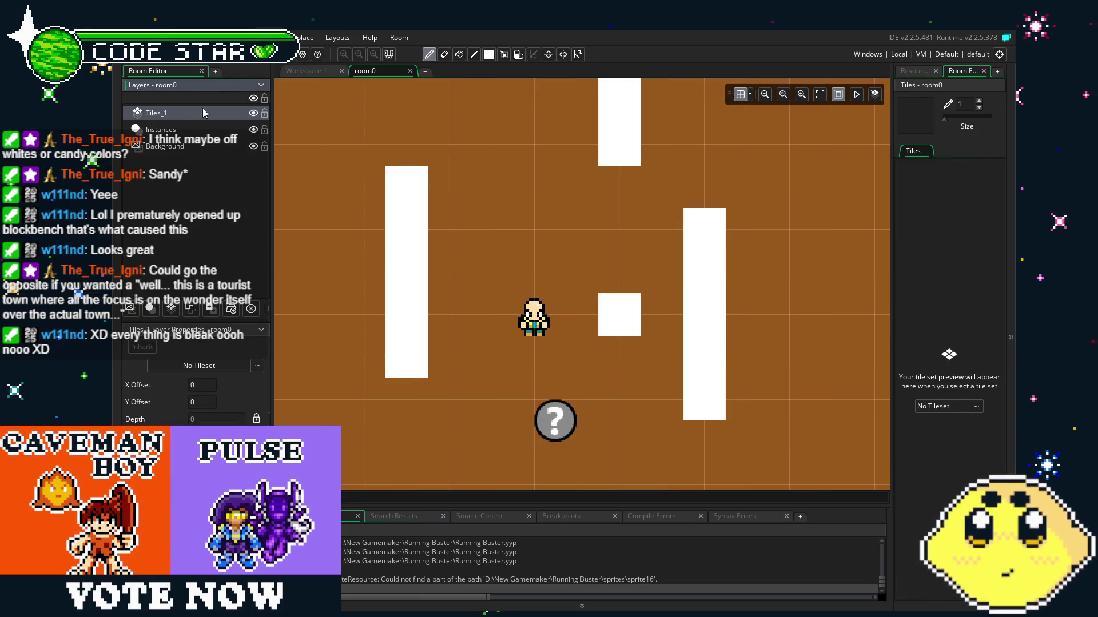
{"action": "left_click", "coordinate": [912, 72]}
{"action": "left_click", "coordinate": [954, 70]}
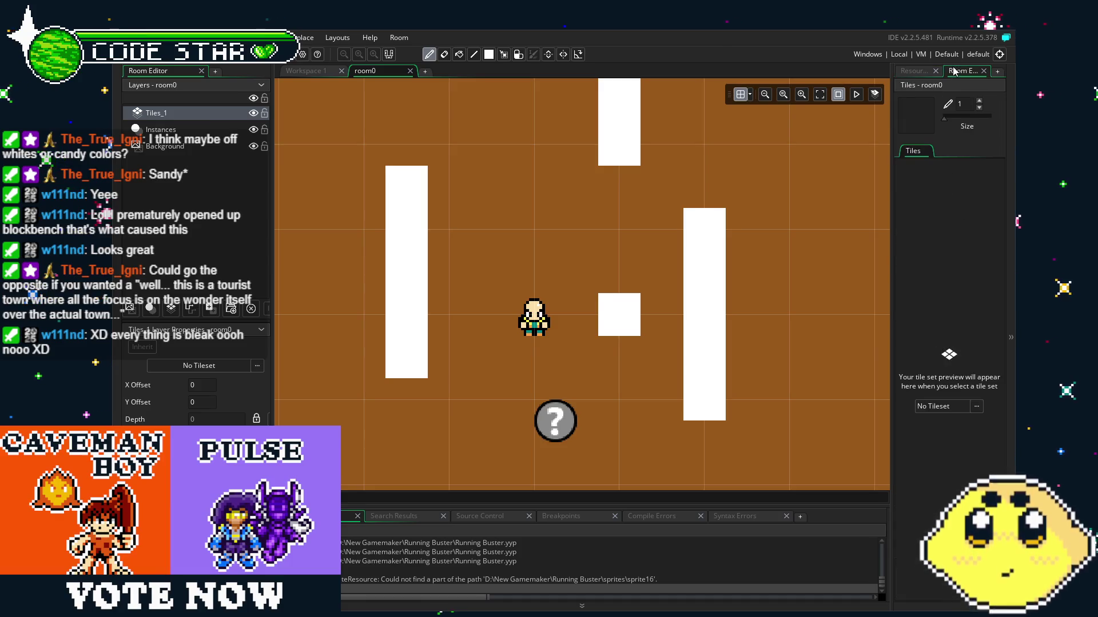
{"action": "left_click", "coordinate": [958, 410]}
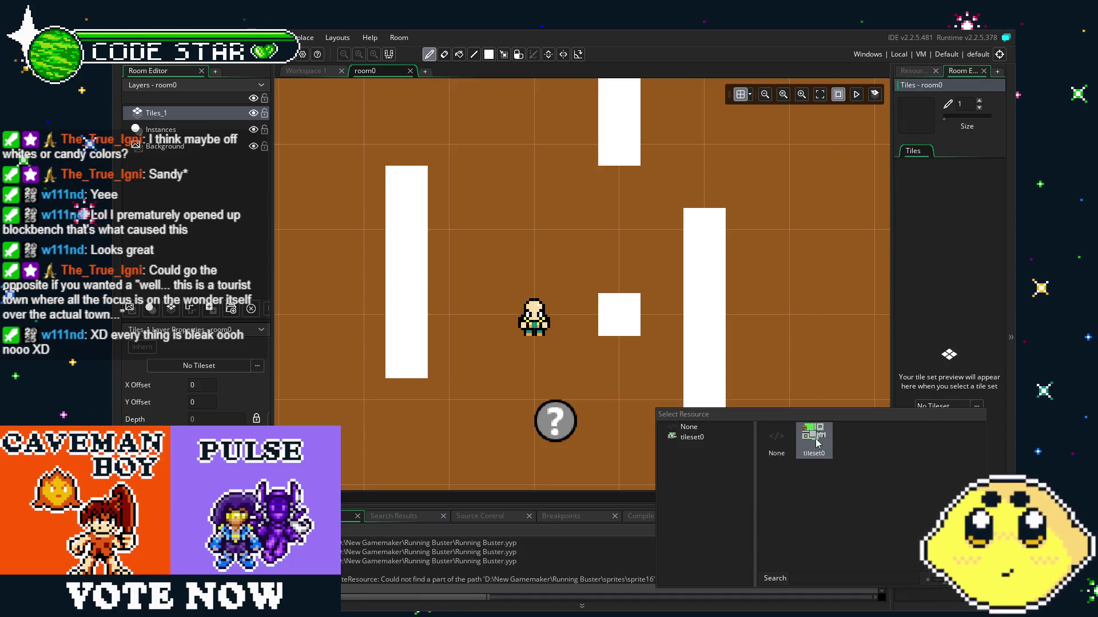
{"action": "left_click", "coordinate": [812, 439]}
{"action": "left_click_drag", "start_coordinate": [914, 179], "coordinate": [913, 236]}
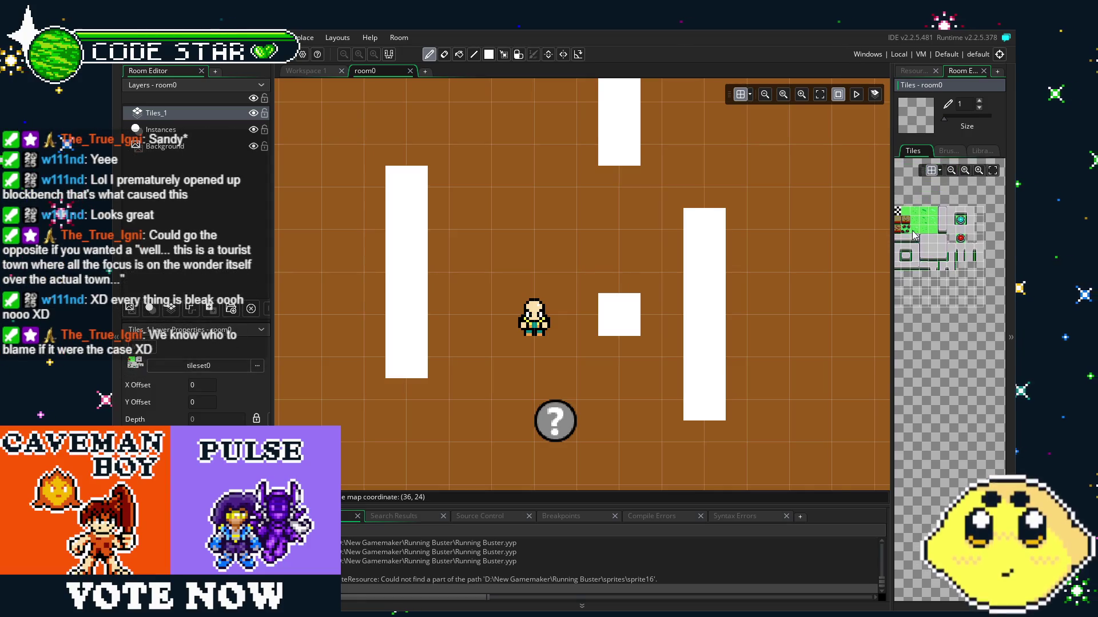
Flood-fill the room with the green tile and move Tiles_1 below the Instances layer.
{"action": "key", "text": "f"}
{"action": "left_click", "coordinate": [530, 220]}
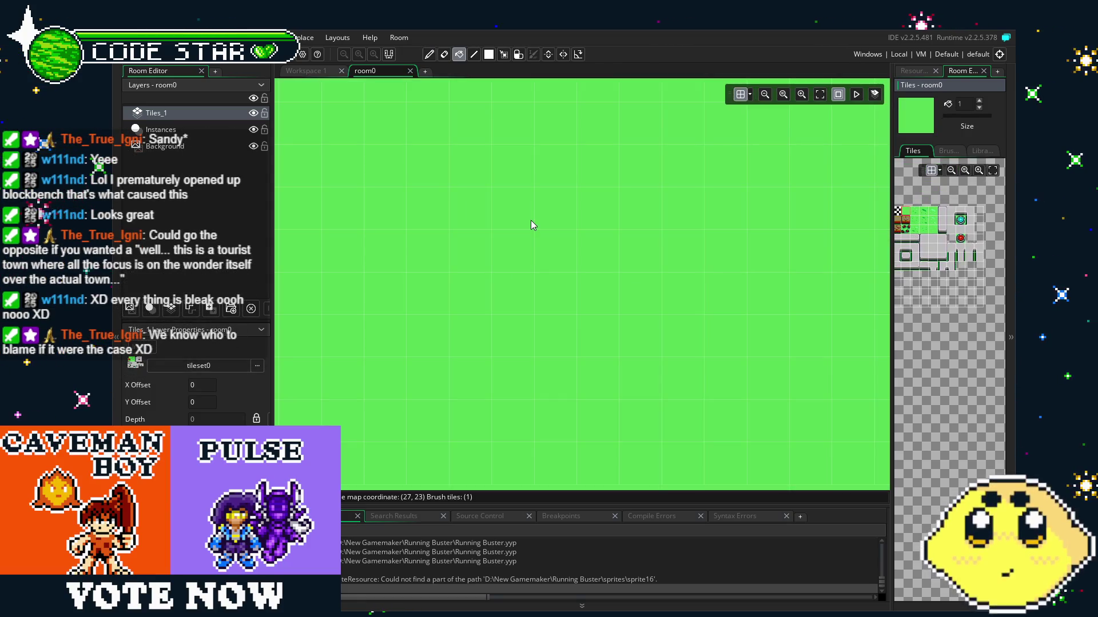
{"action": "key", "text": "ctrl+z"}
{"action": "left_click_drag", "start_coordinate": [190, 142], "coordinate": [173, 148]}
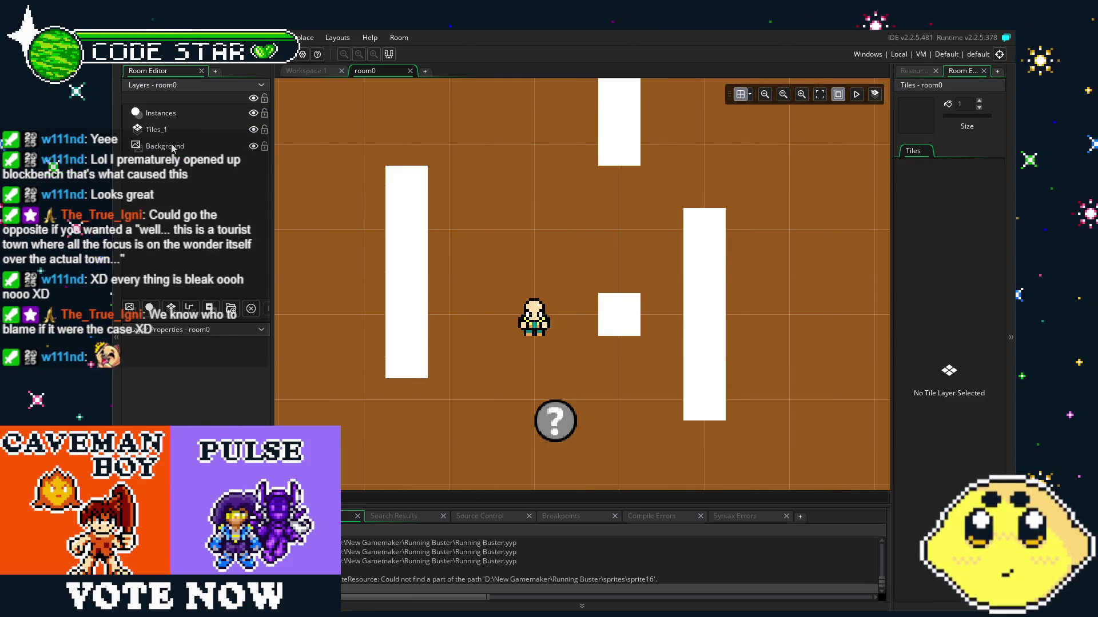
{"action": "left_click", "coordinate": [218, 131]}
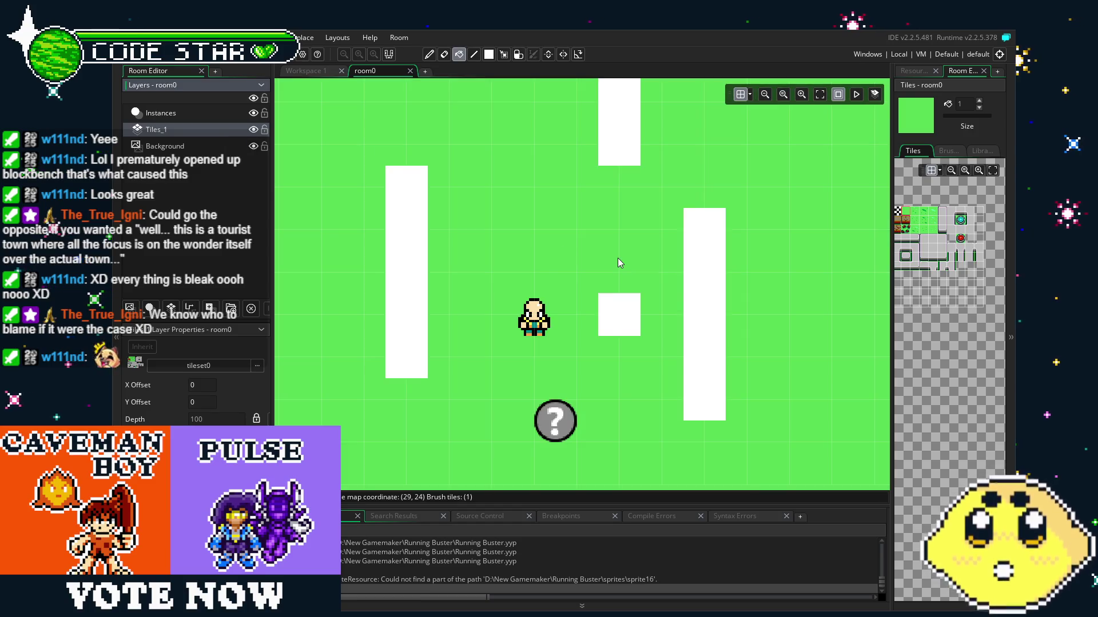
{"action": "left_click", "coordinate": [188, 115]}
{"action": "left_click", "coordinate": [189, 125]}
Add a new tile layer, Tiles_2, above Instances and assign it tileset0.
{"action": "left_click", "coordinate": [190, 112]}
{"action": "right_click", "coordinate": [190, 112]}
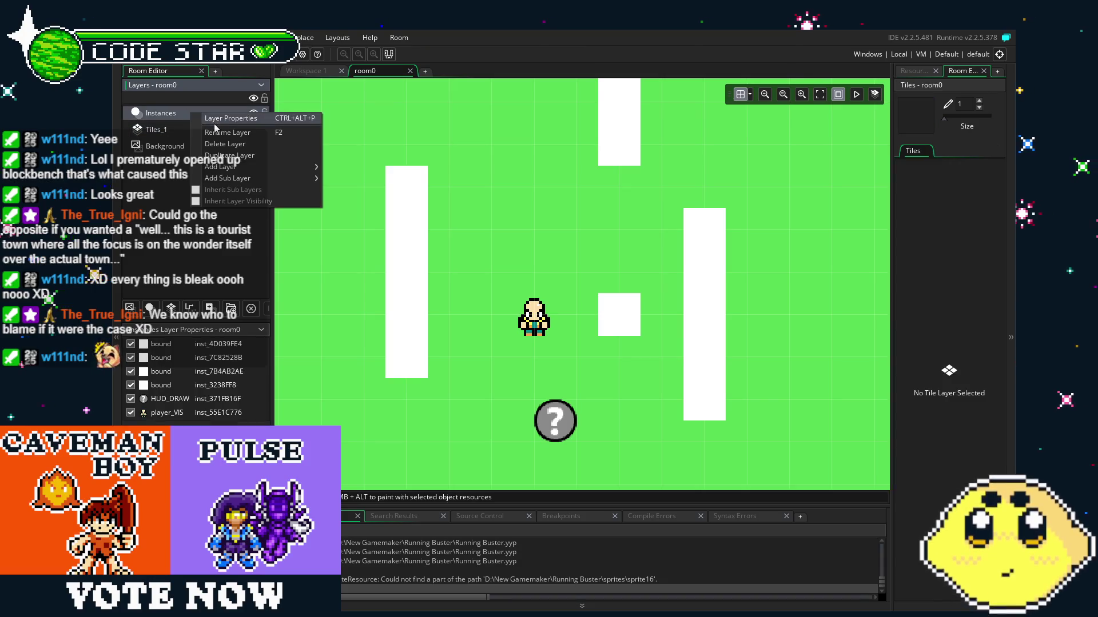
{"action": "mouse_move", "coordinate": [233, 170]}
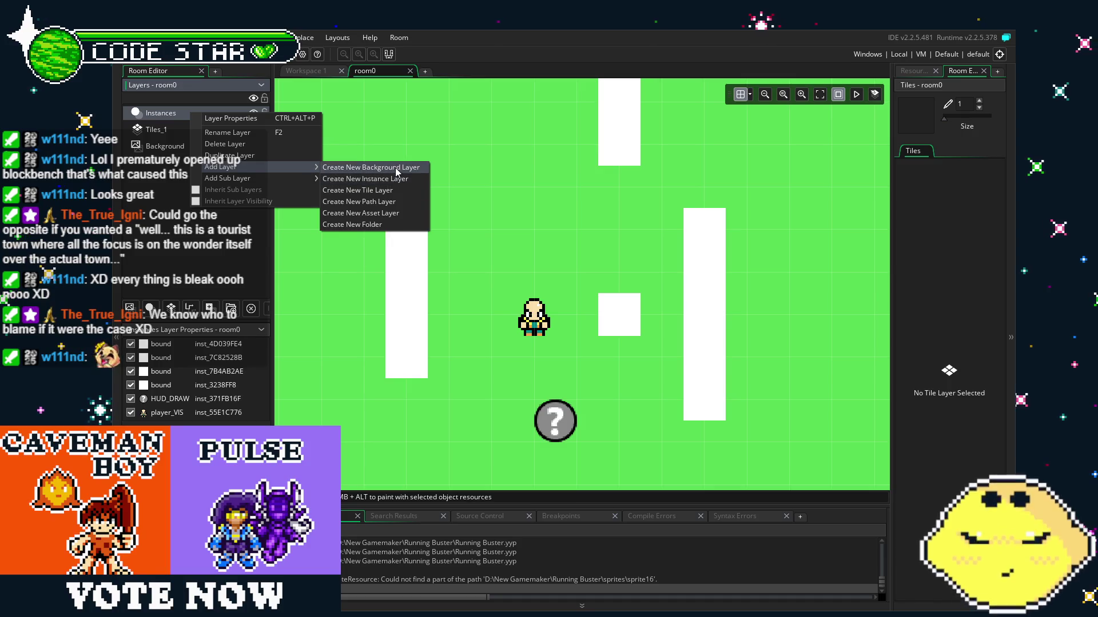
{"action": "left_click", "coordinate": [406, 189]}
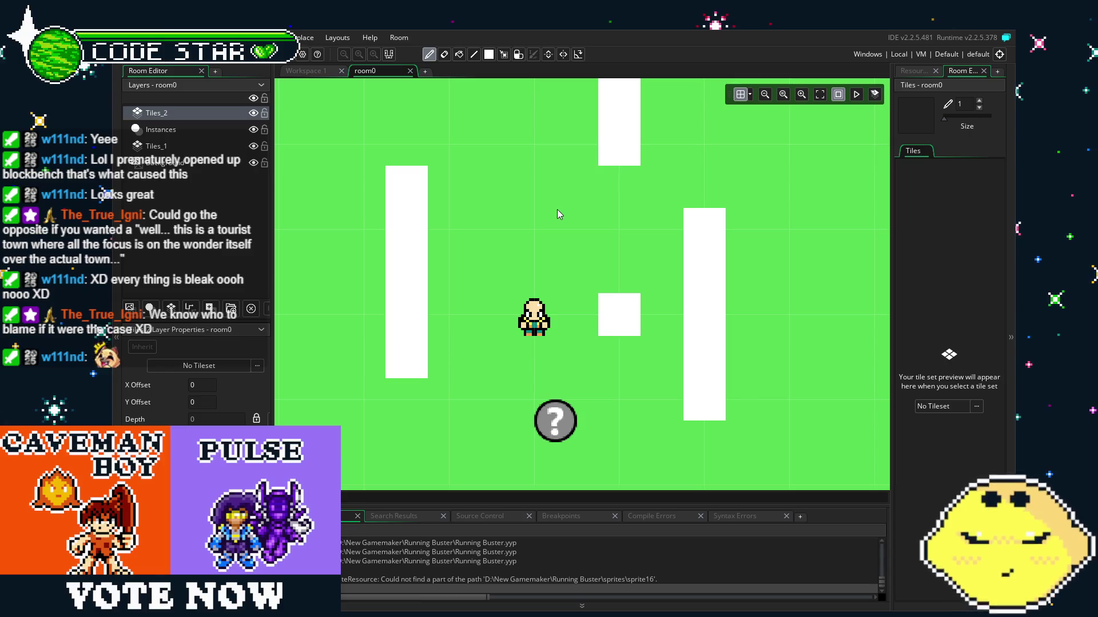
{"action": "left_click", "coordinate": [951, 409]}
{"action": "left_click", "coordinate": [815, 443]}
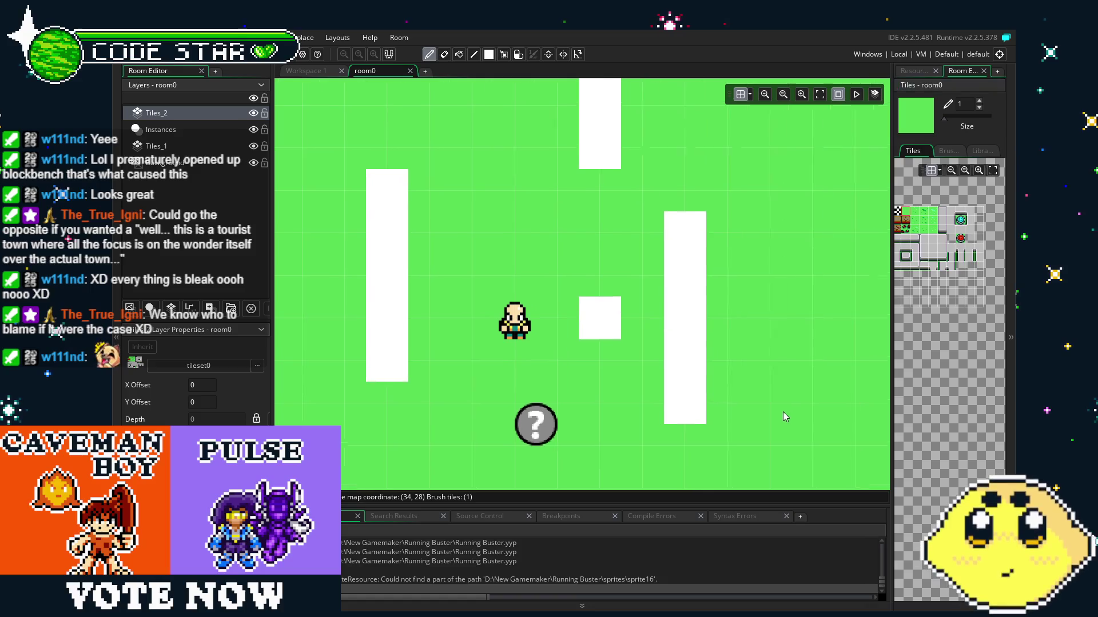
{"action": "left_click_drag", "start_coordinate": [784, 417], "coordinate": [777, 418]}
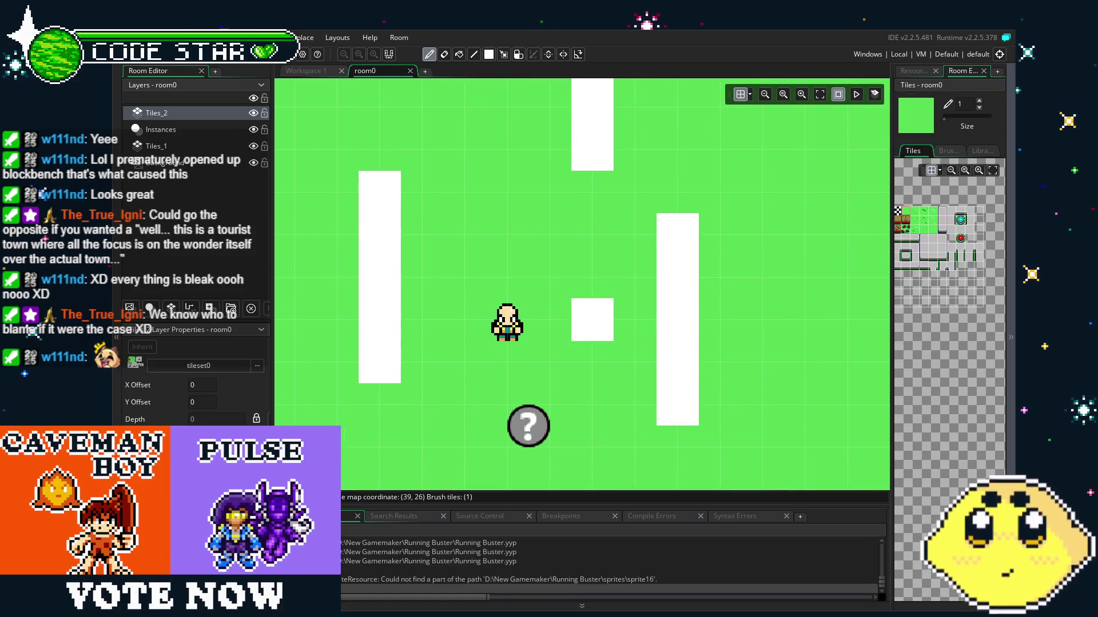